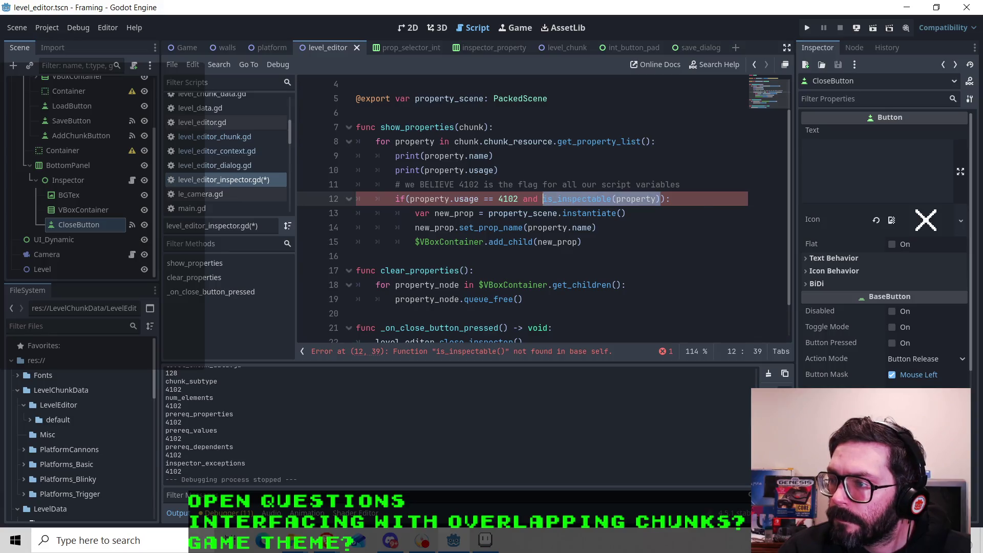
- Add a stub 'func is_inspectable(property):' containing only pass below show_properties, and save the script
click(520, 256)
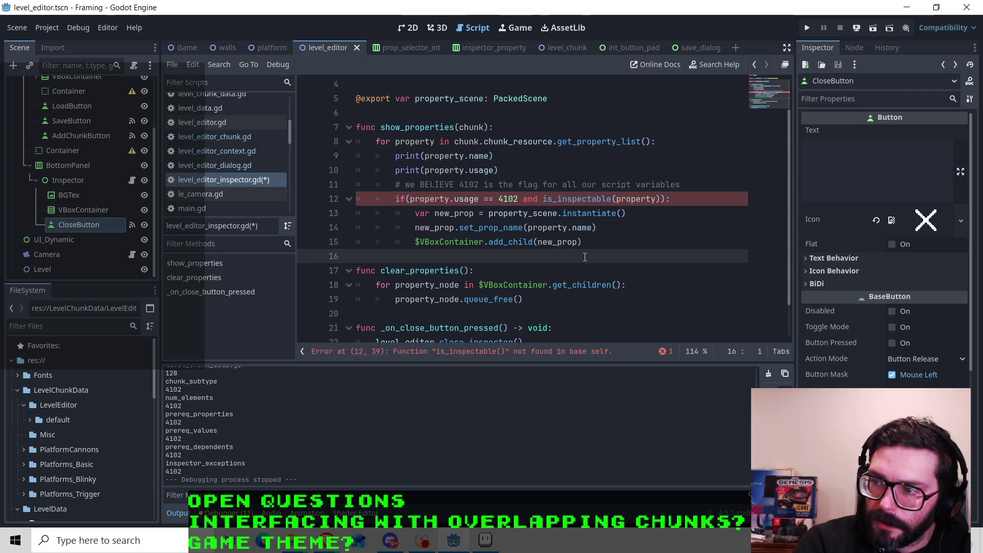
key(Return)
text(func is_inspectable(property))
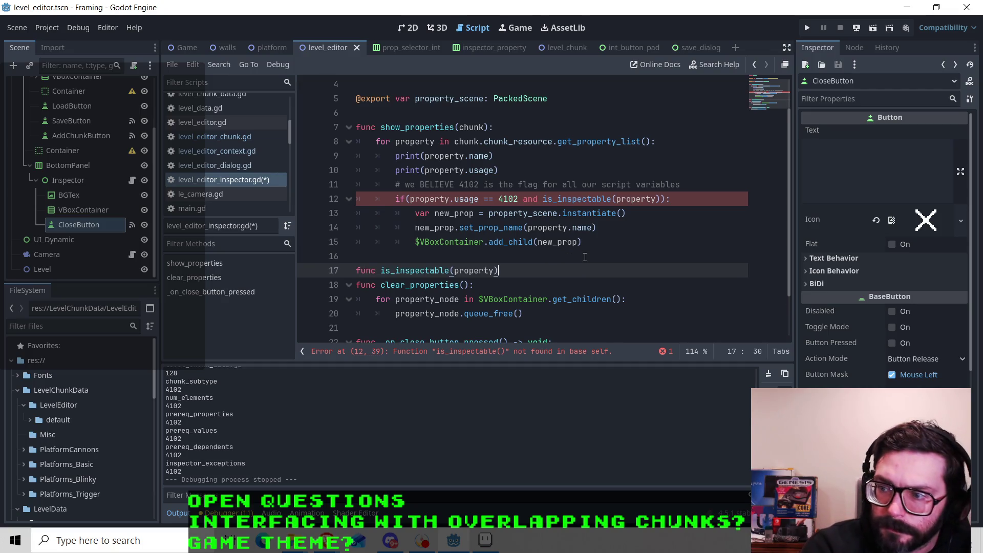
text(:)
key(Return)
text(pass)
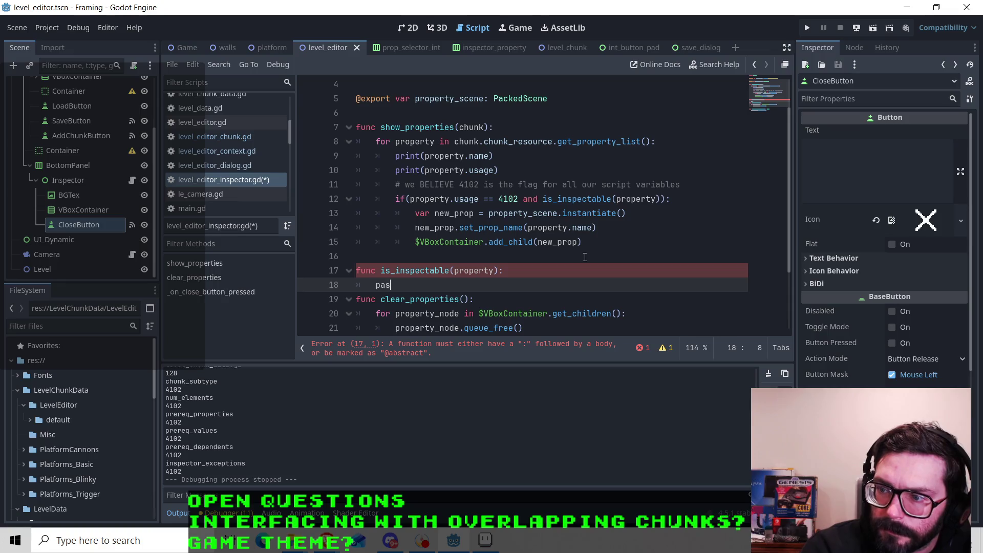
key(Return)
click(475, 291)
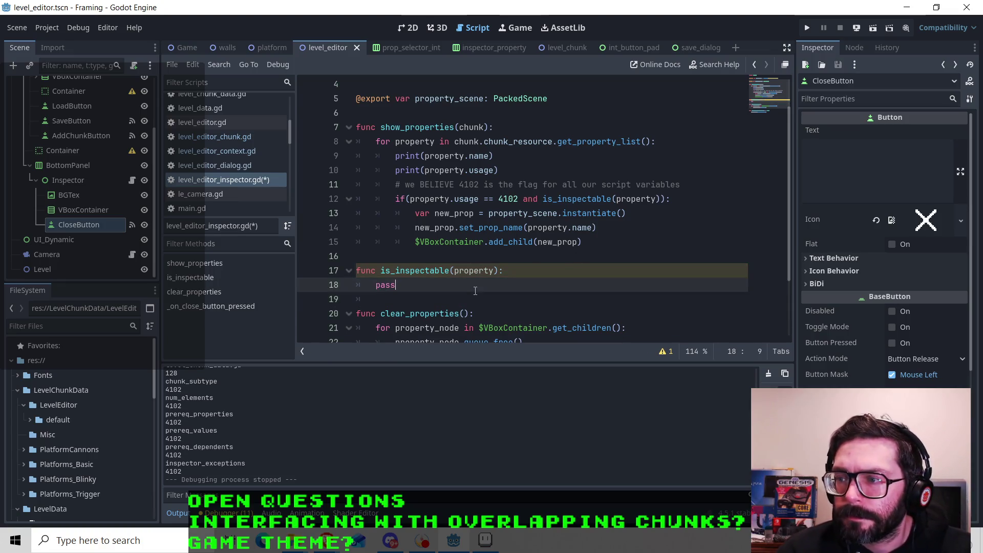
click(531, 272)
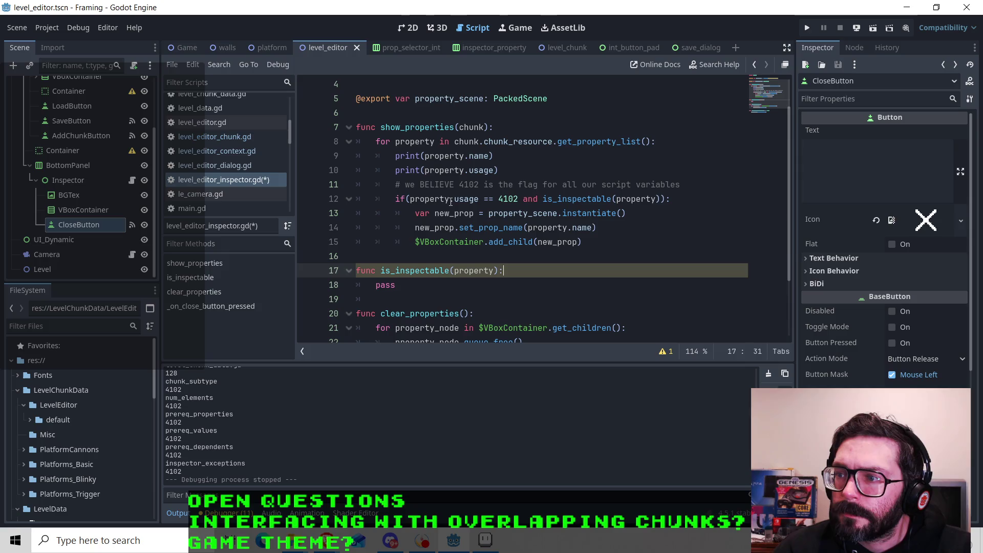
key(ctrl+s)
click(577, 141)
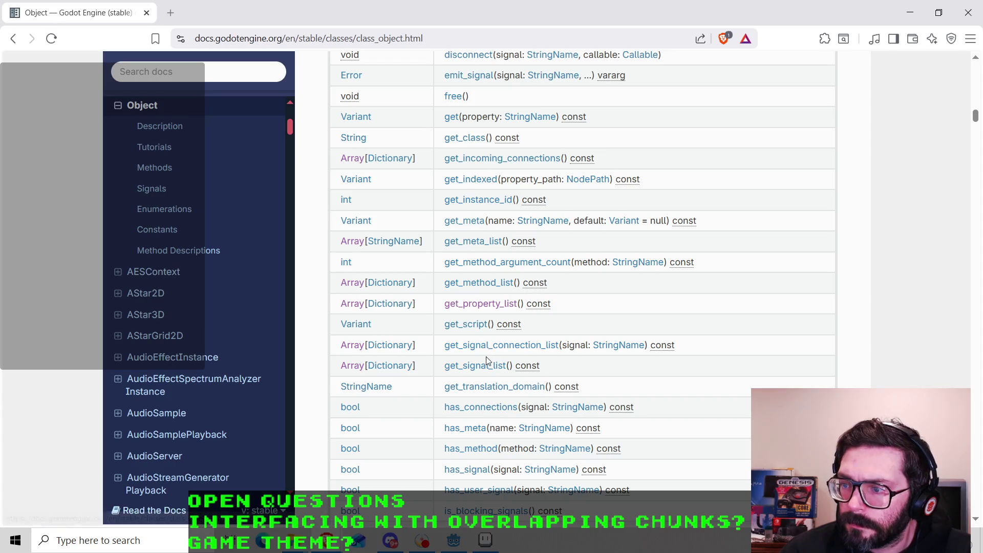
click(473, 304)
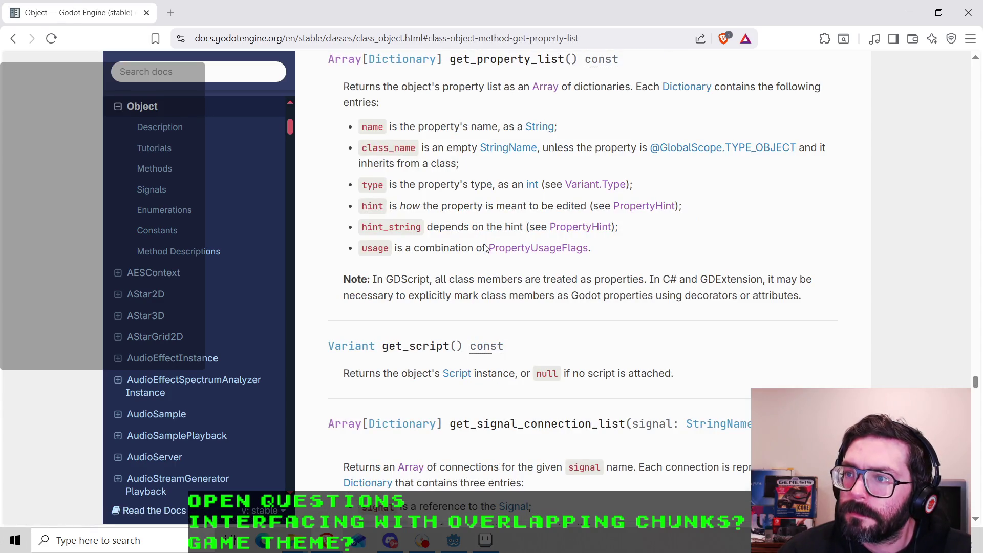
drag(454, 184, 499, 184)
click(456, 183)
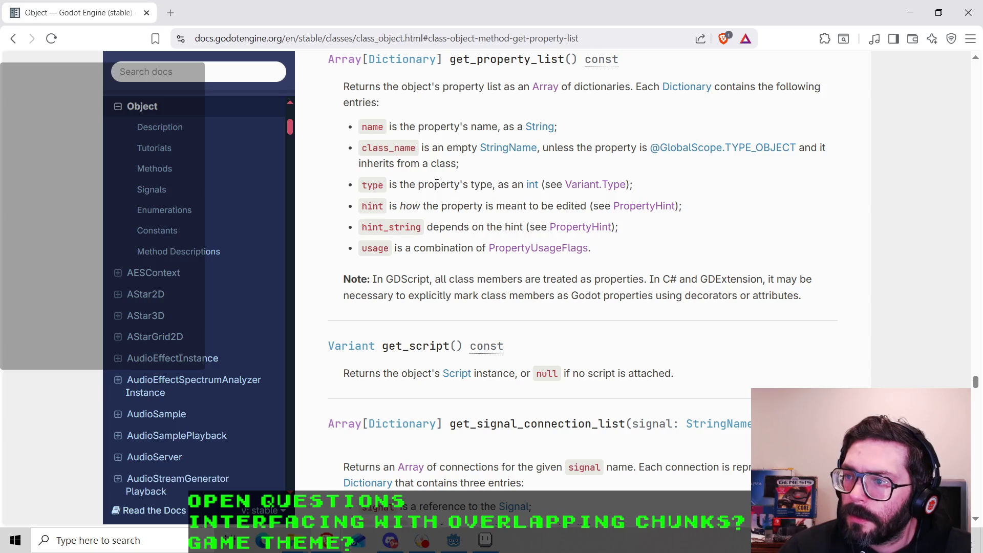
drag(398, 184, 497, 185)
click(497, 184)
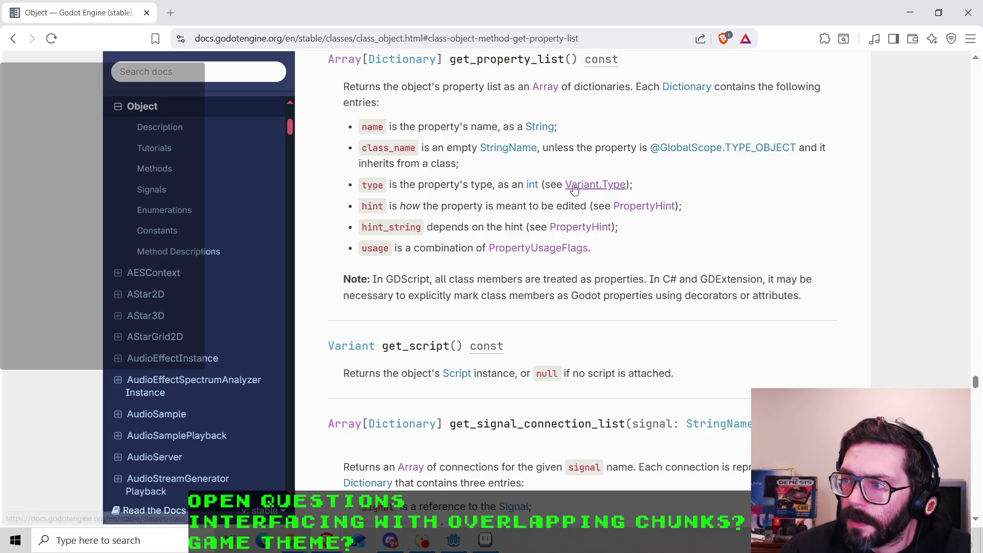
right_click(598, 188)
click(620, 200)
click(236, 12)
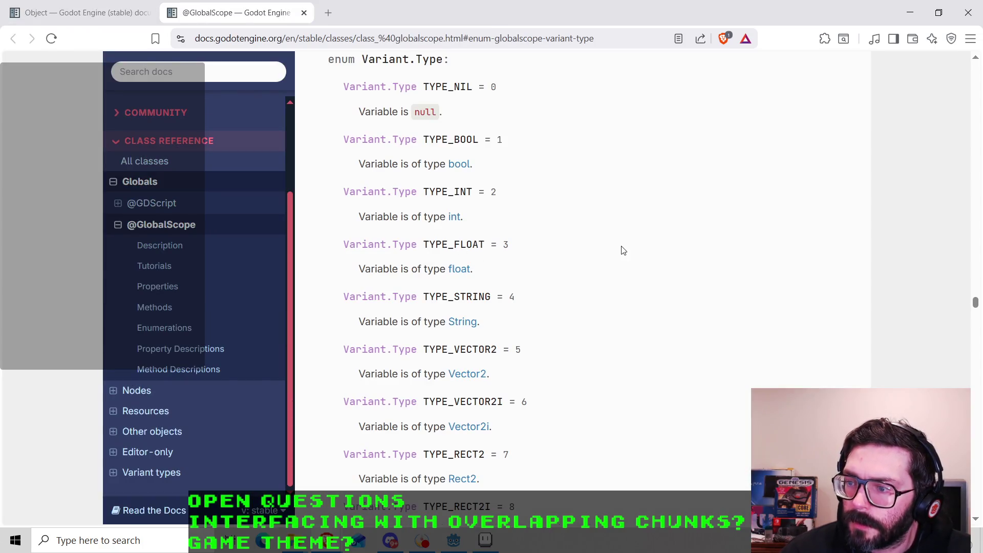
- Scroll through the Variant.Type constants, then go back to the Object page and the Godot script editor
scroll(461, 325, down, 7)
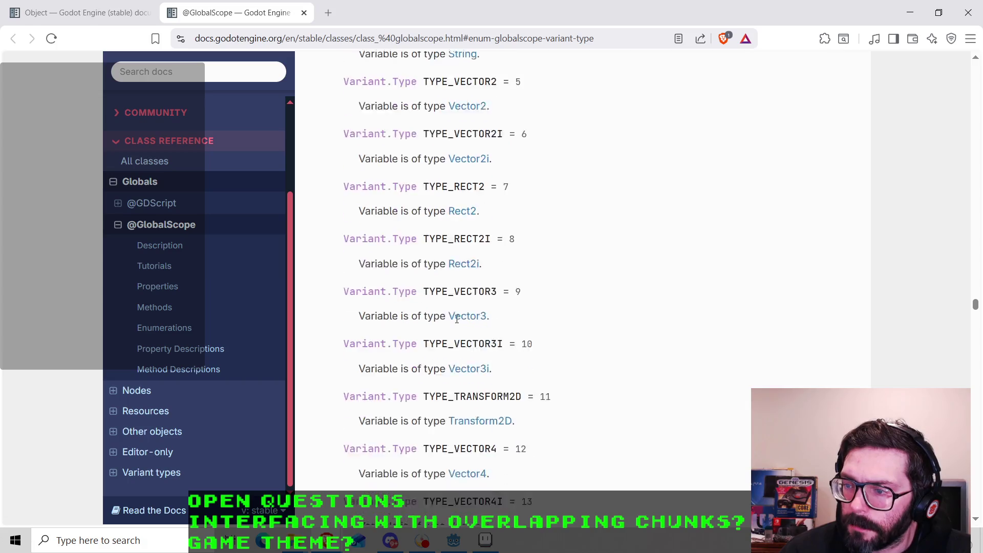
scroll(457, 321, down, 10)
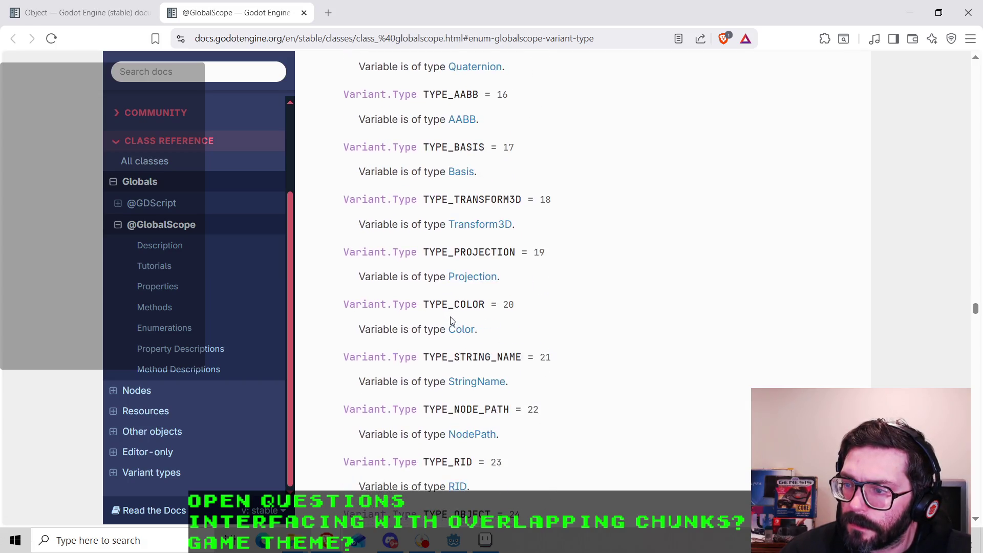
scroll(452, 320, down, 7)
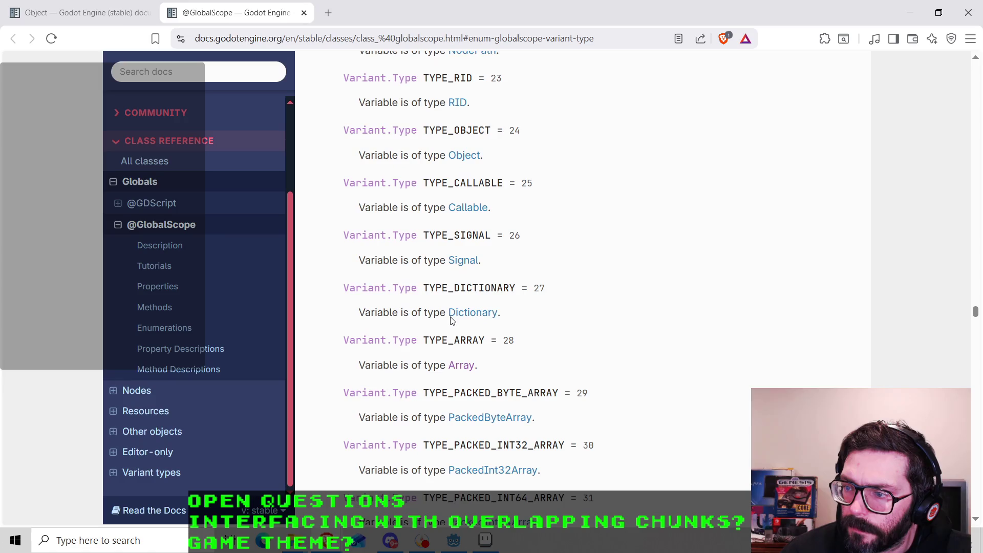
scroll(618, 285, up, 15)
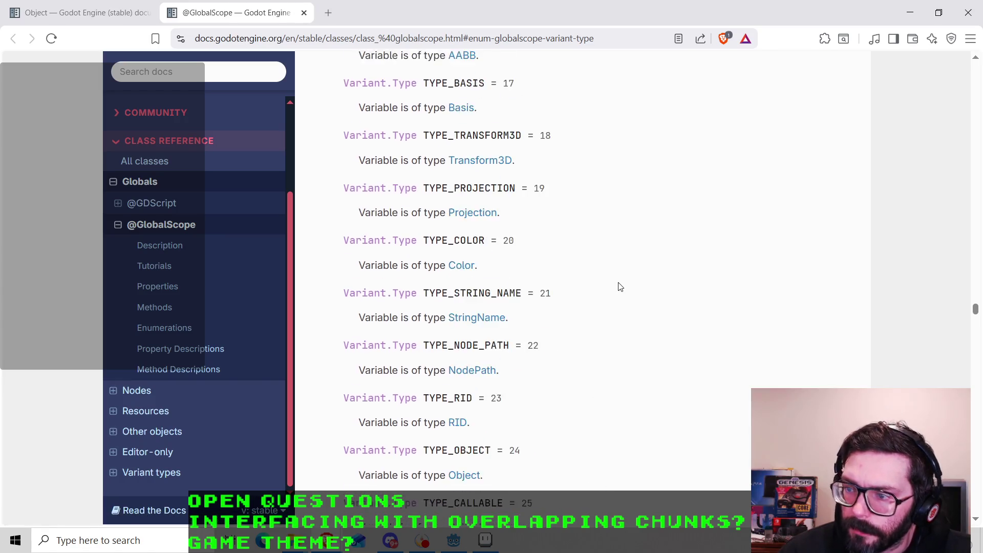
scroll(620, 285, up, 11)
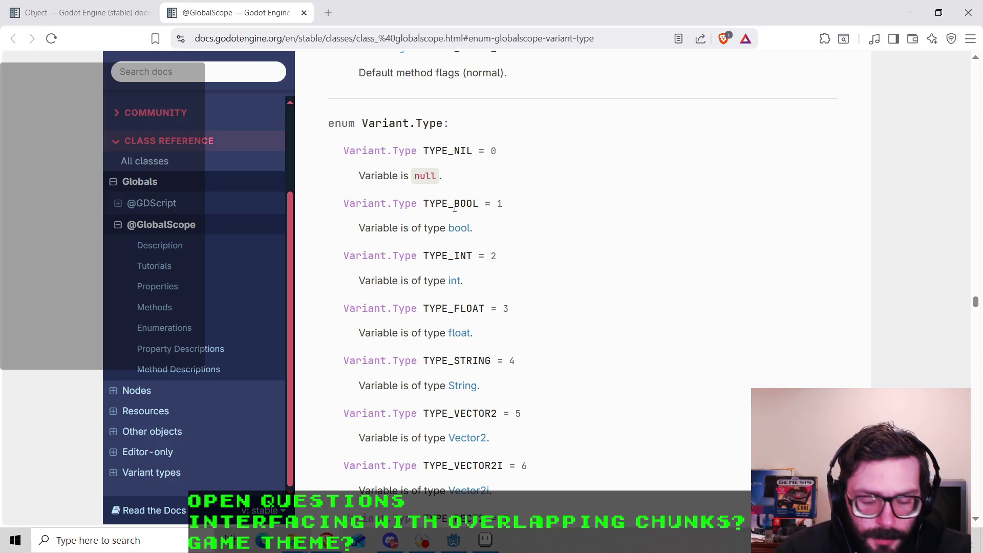
click(95, 19)
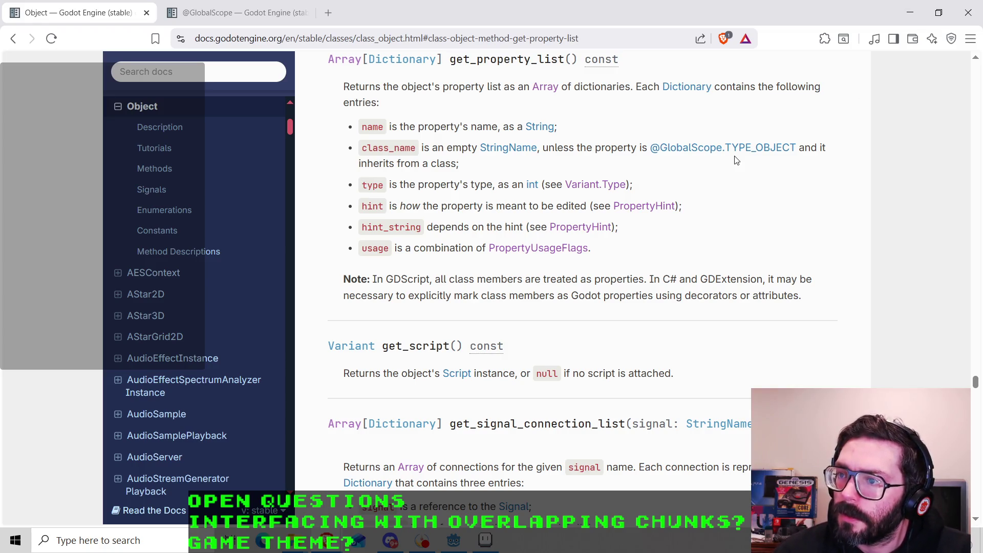
click(909, 12)
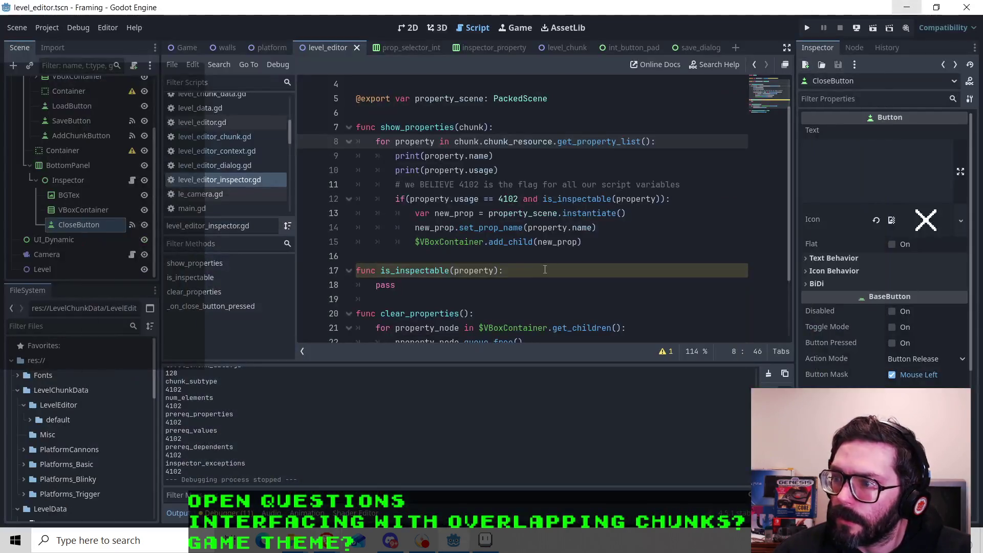
- Replace pass on line 18 with 'if(property.type == 0)', using autocomplete for property
drag(431, 284, 372, 286)
text(if)
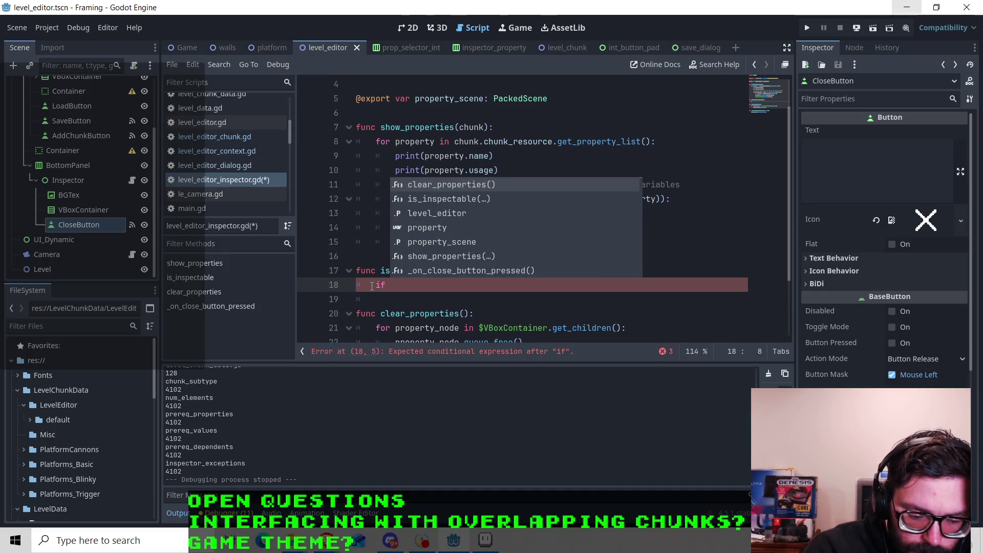
key(BackSpace)
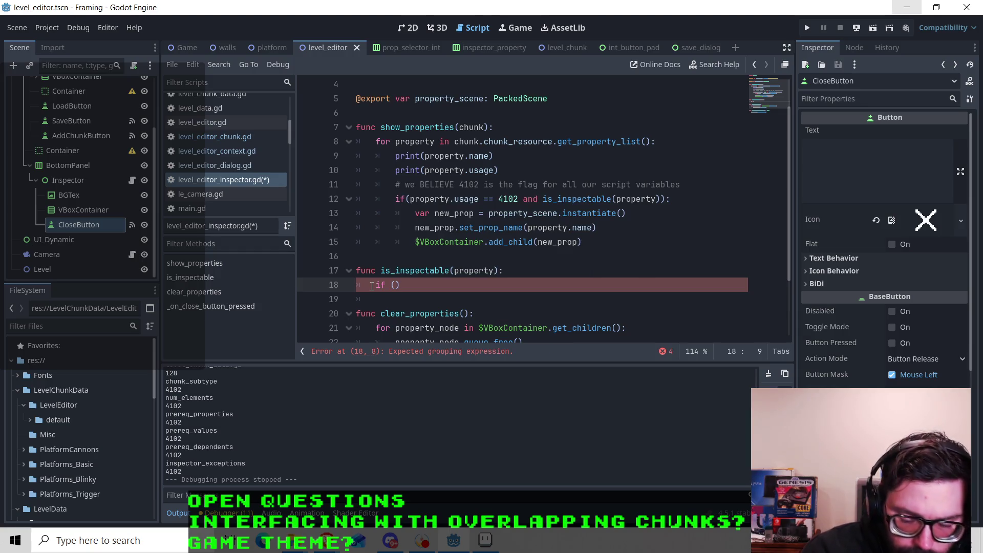
text((prpo)
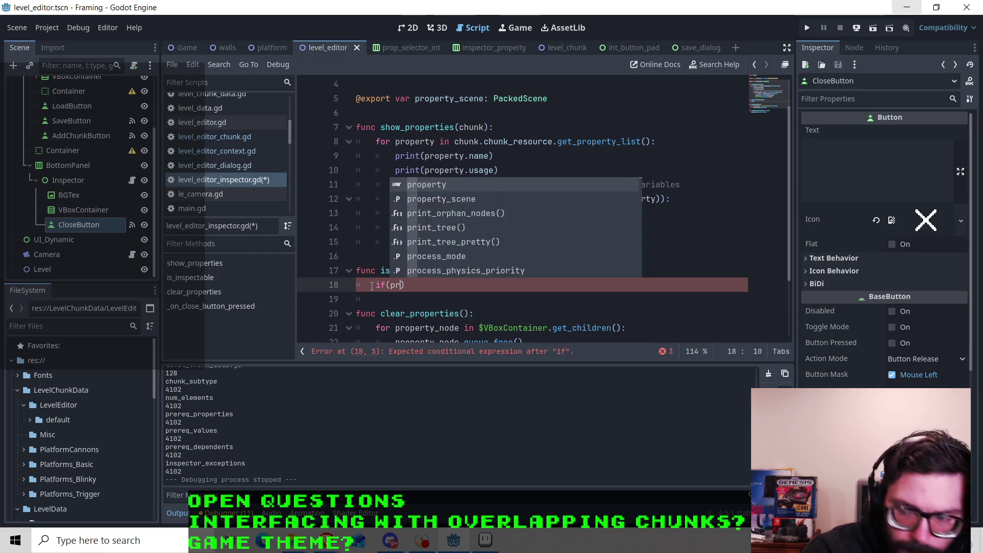
key(BackSpace)
key(BackSpace)
key(BackSpace)
key(Return)
text(/)
key(BackSpace)
text(.type)
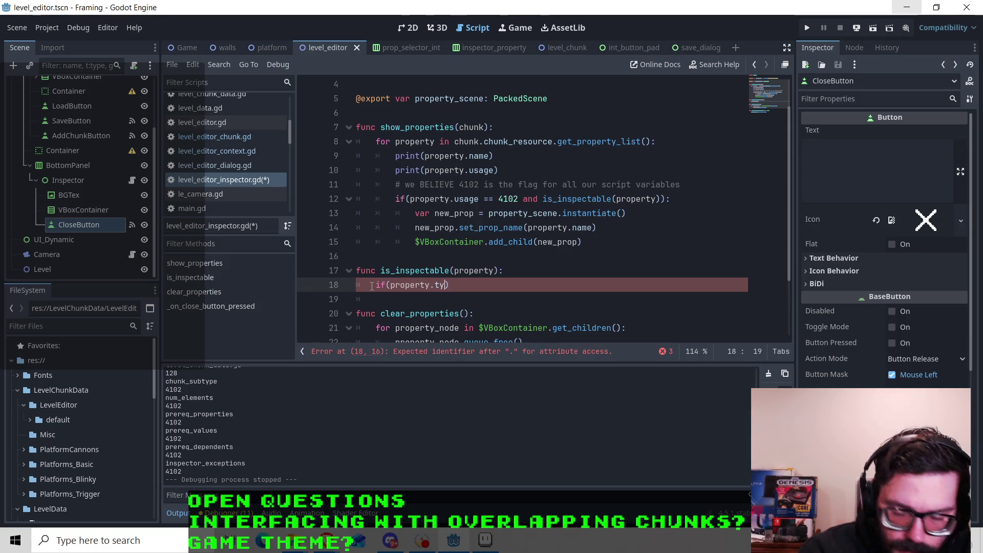
text( == )
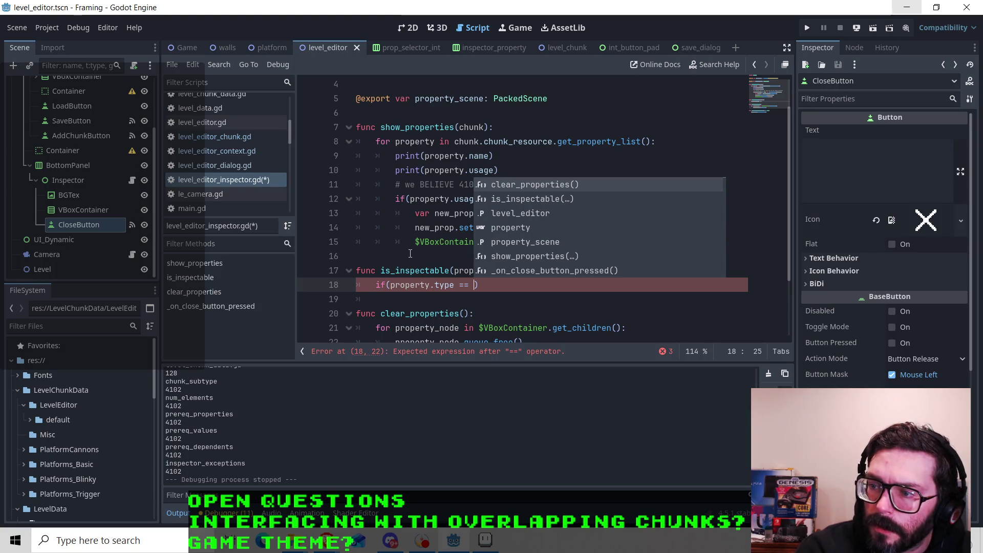
text(0)
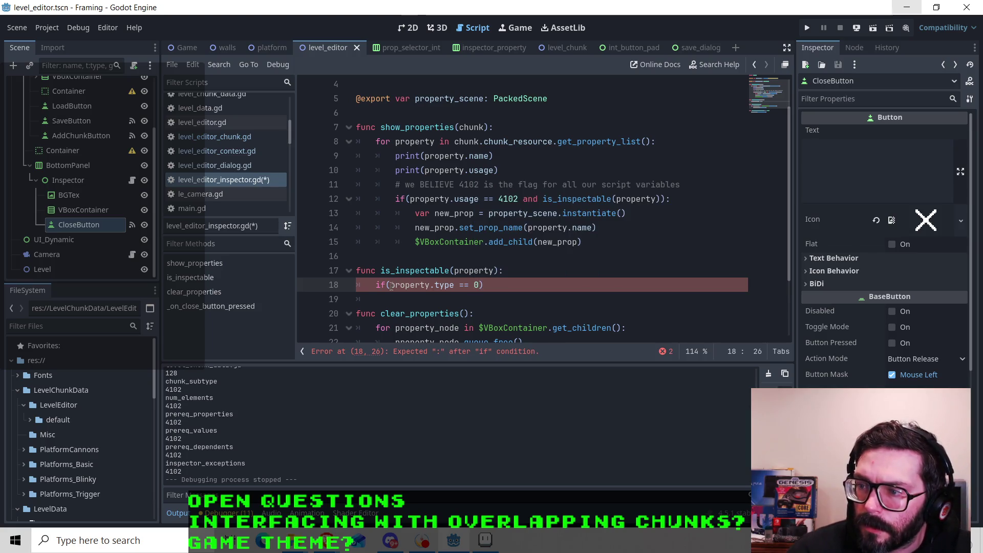
scroll(405, 264, down, 1)
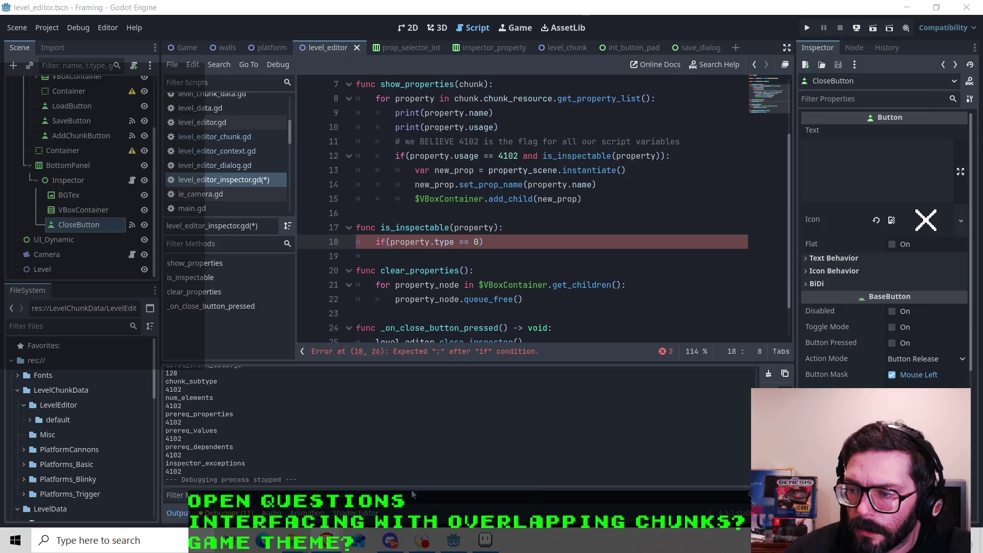
- On the Variant.Type docs page, read through TYPE_NIL, TYPE_BOOL, TYPE_INT, TYPE_FLOAT and TYPE_STRING
click(410, 490)
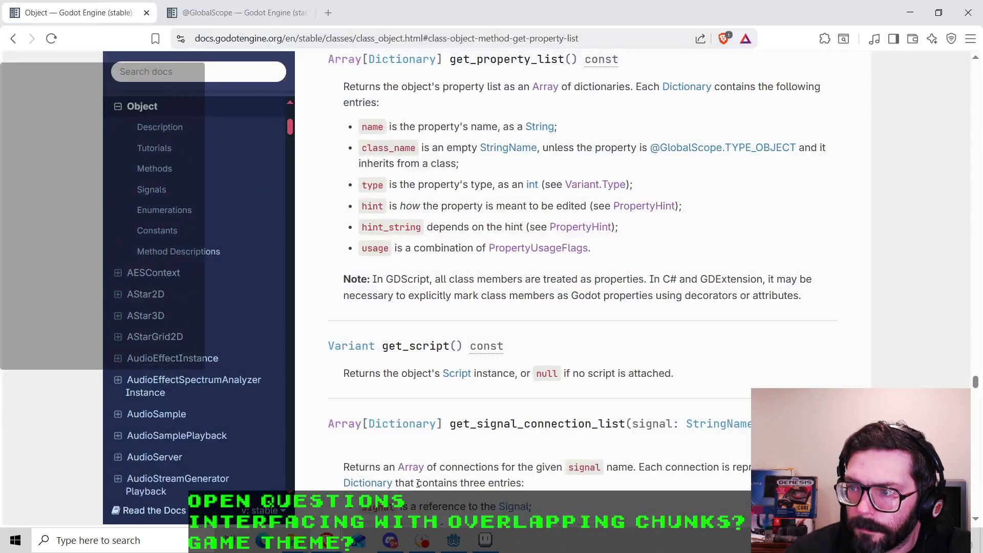
click(240, 13)
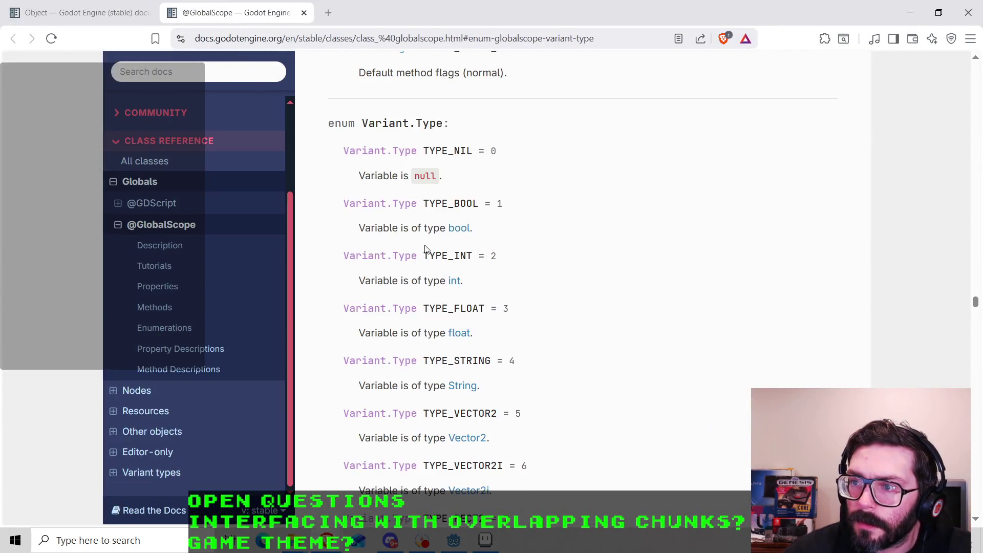
mouse_move(454, 151)
mouse_down()
mouse_move(487, 152)
mouse_move(472, 152)
mouse_up()
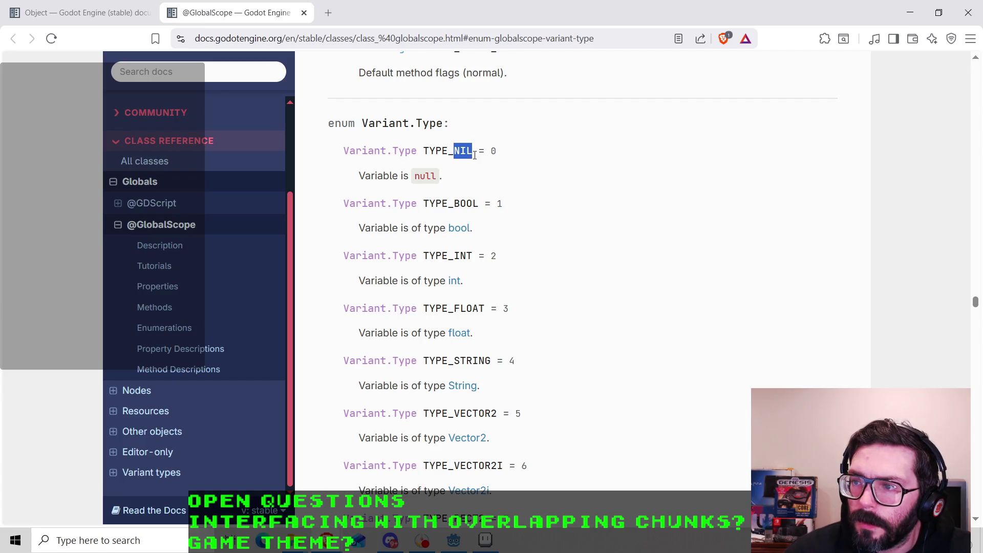
click(475, 155)
drag(453, 203, 479, 205)
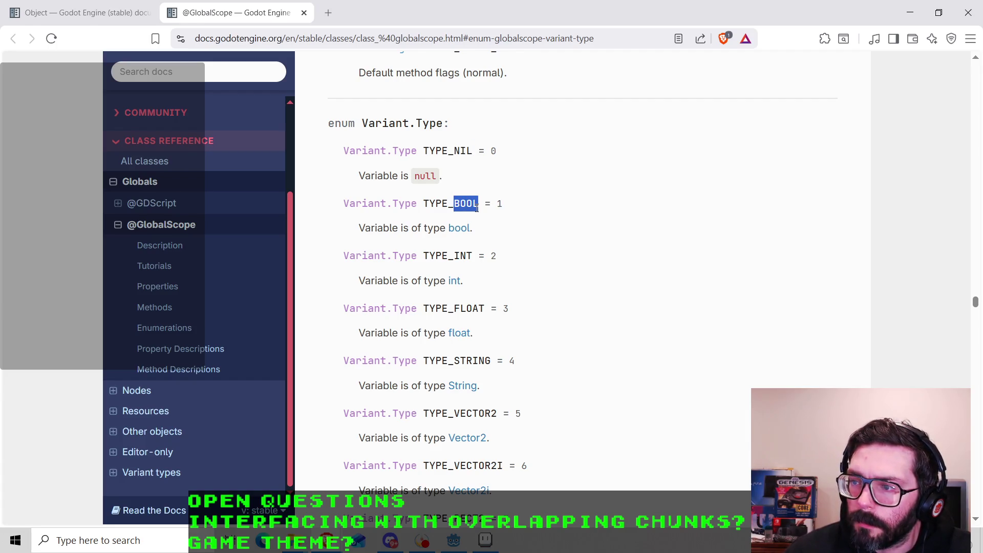
drag(454, 256, 470, 258)
drag(460, 310, 472, 309)
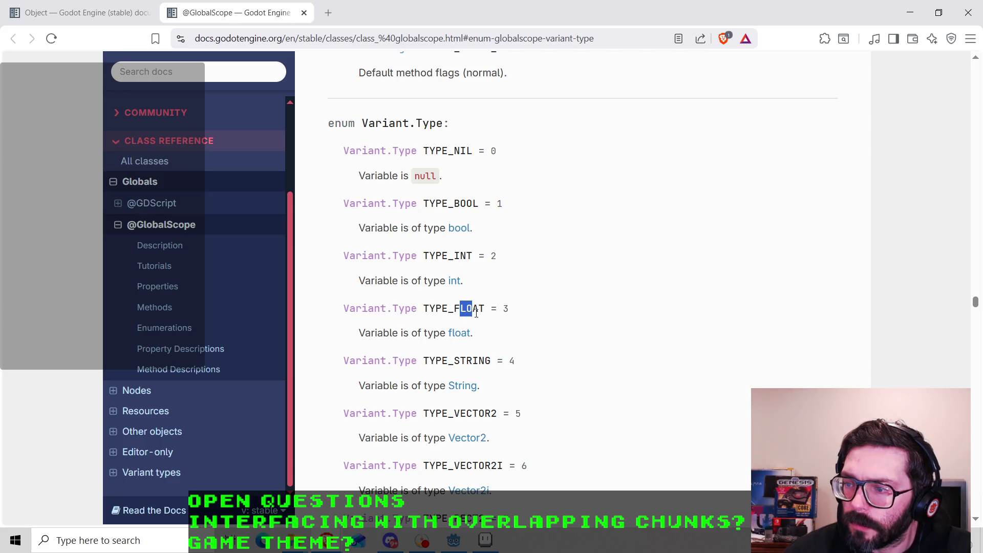
drag(466, 361, 484, 362)
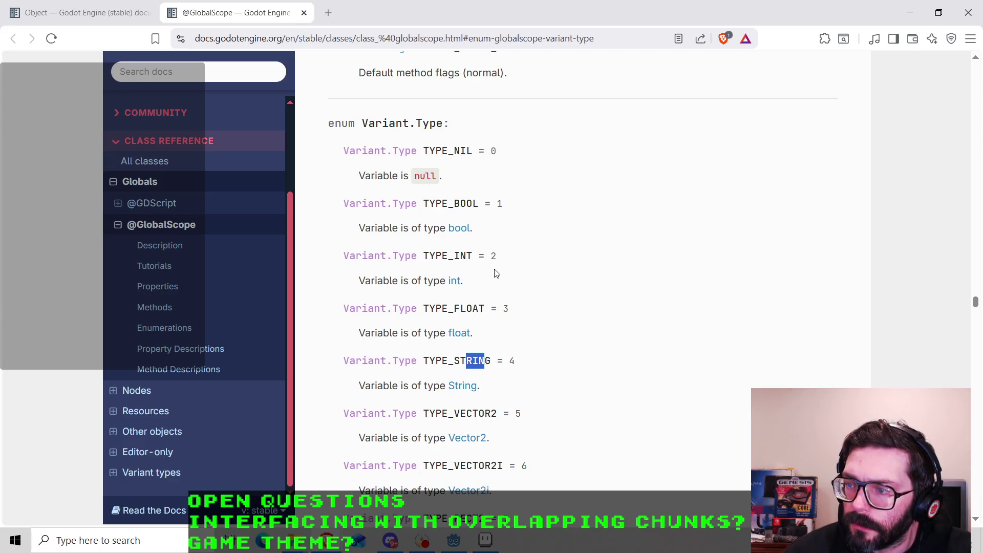
click(476, 367)
- Scroll through the remaining Variant.Type constants and return to the Godot editor
scroll(476, 368, down, 1)
scroll(476, 369, down, 2)
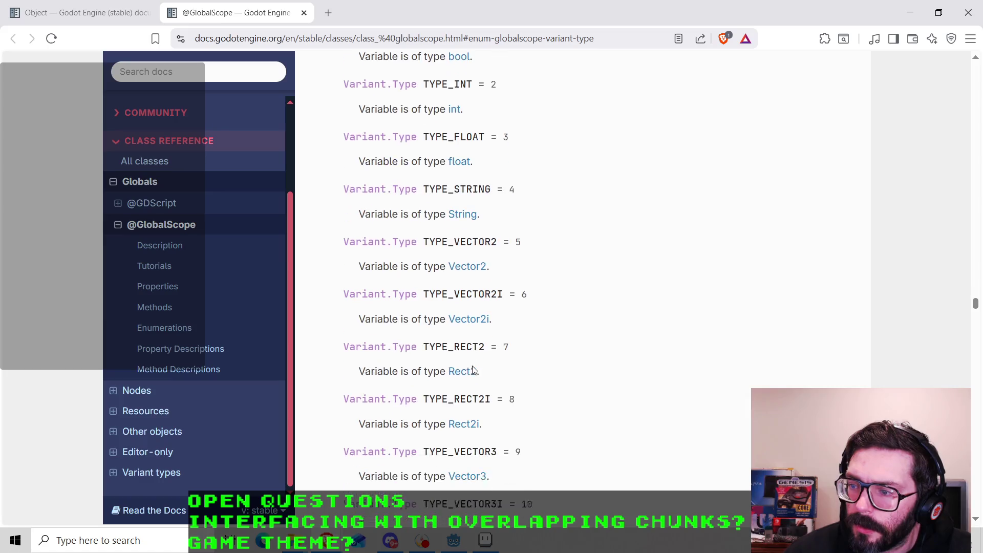
scroll(512, 286, up, 4)
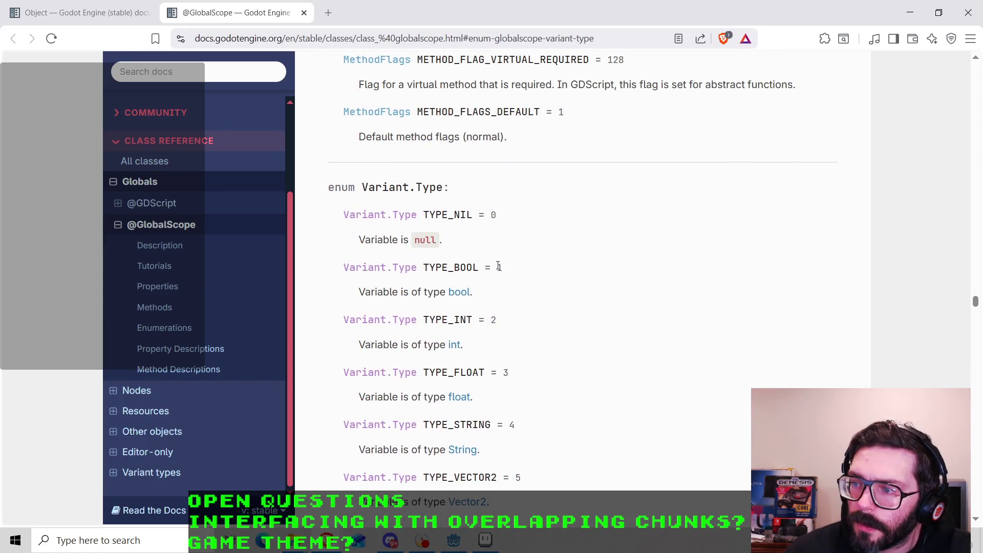
scroll(476, 276, down, 5)
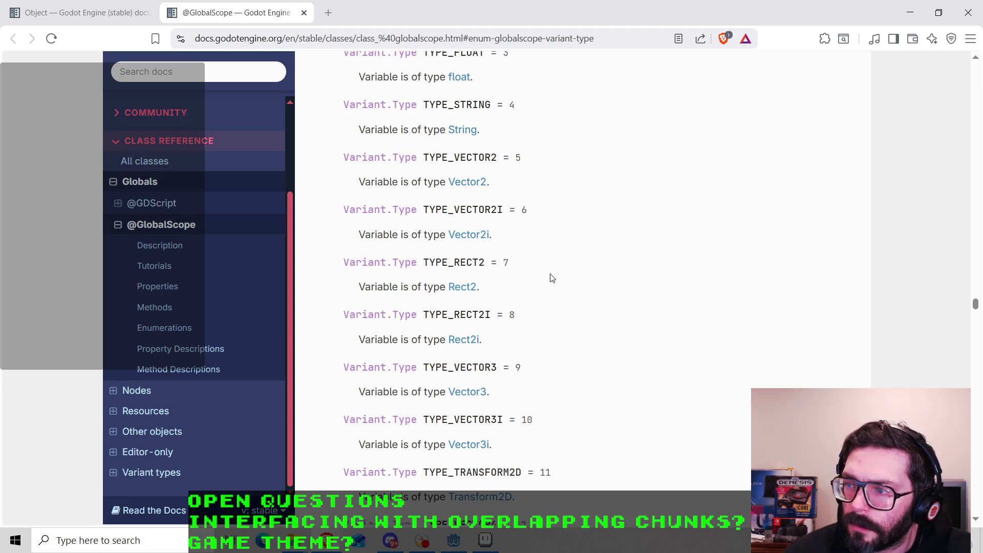
scroll(544, 254, up, 1)
scroll(531, 318, down, 7)
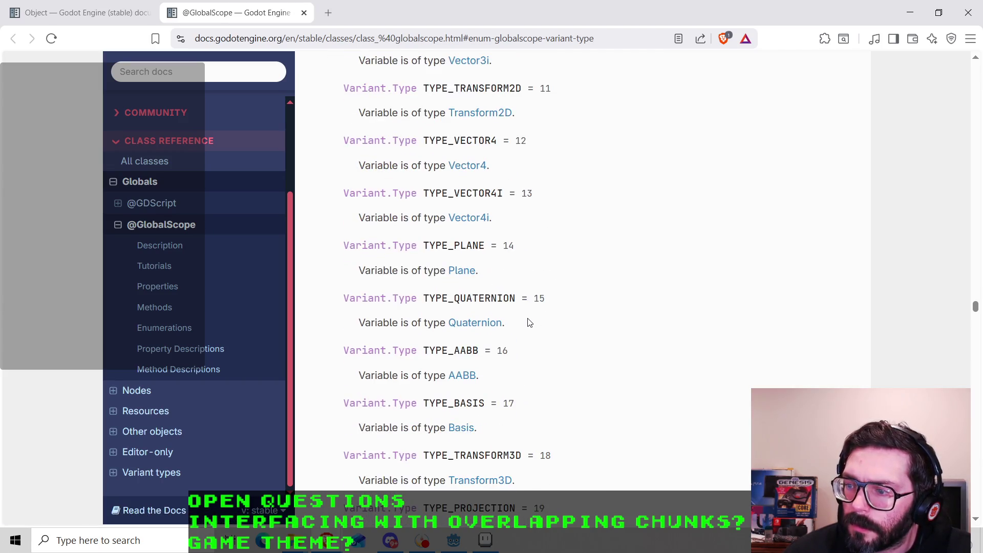
scroll(529, 323, up, 10)
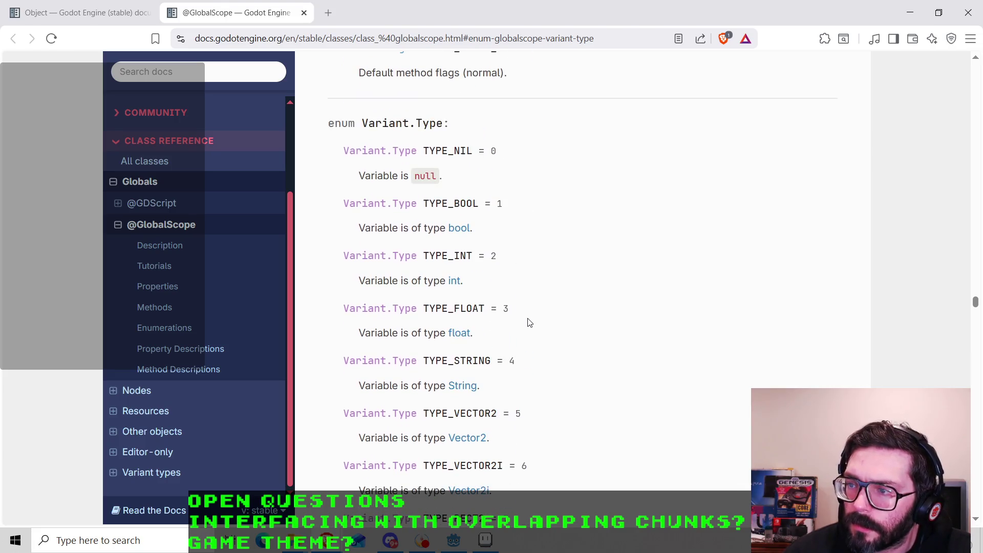
click(464, 541)
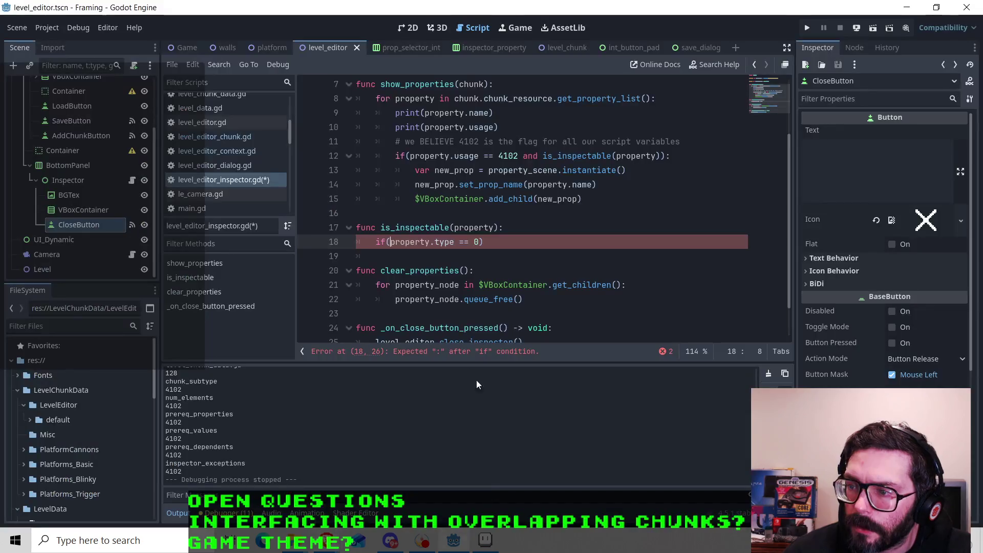
- Append or to line 18 and add an indented continuation line 'property.type == 2 or'
click(482, 241)
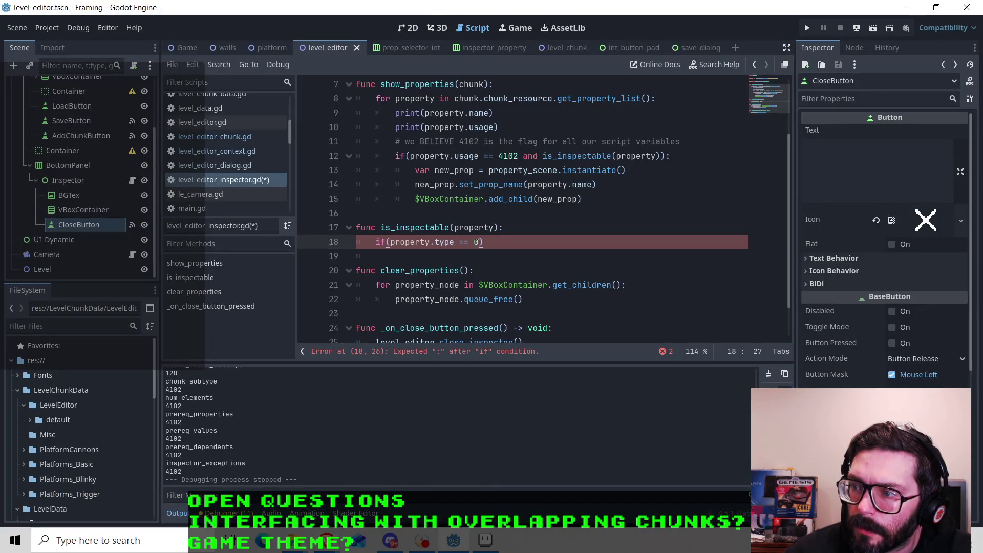
click(479, 243)
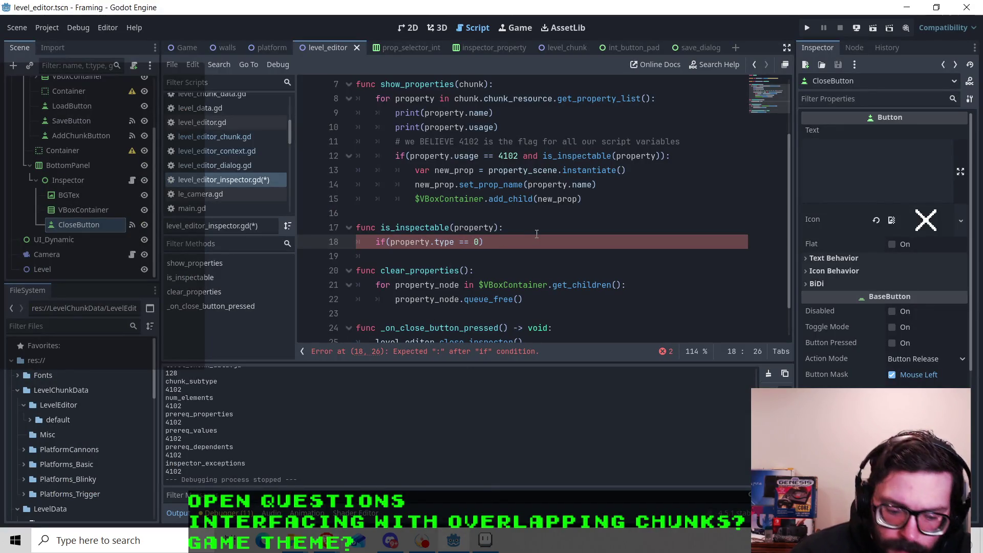
text(or)
key(Escape)
key(Return)
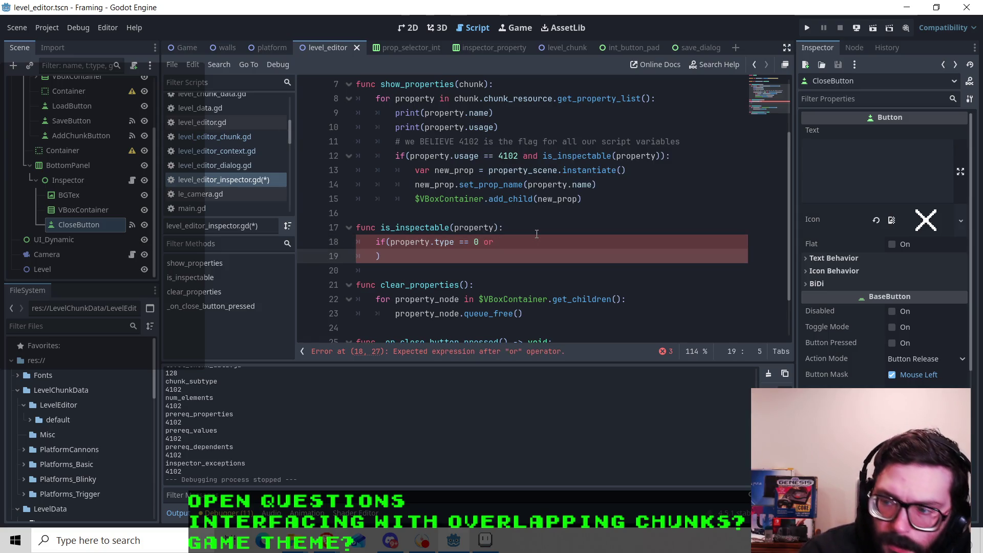
key(Tab)
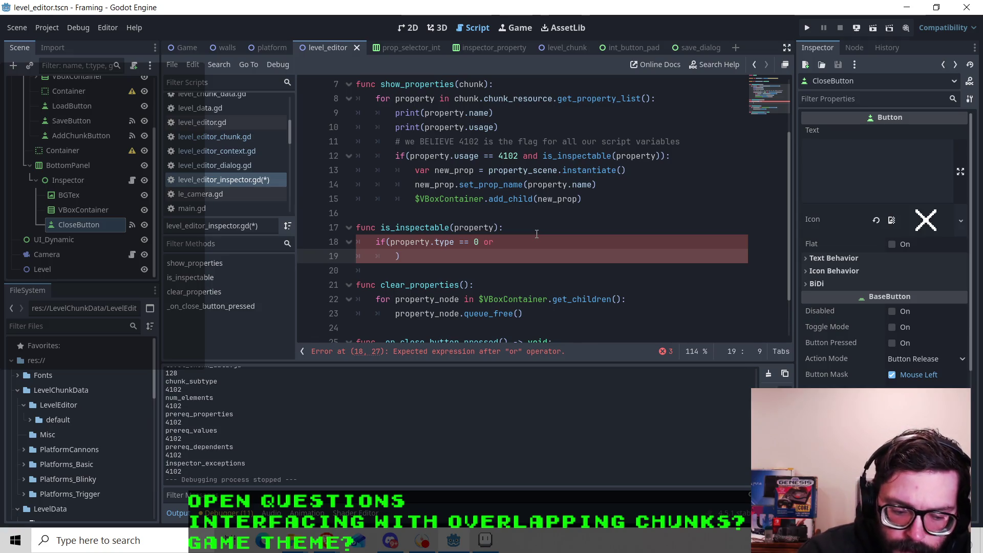
text(prop)
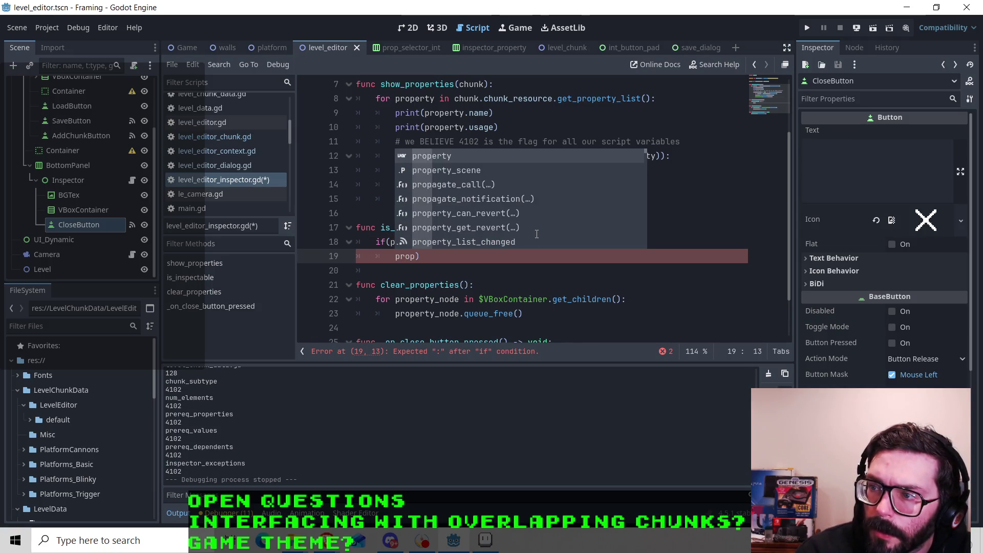
key(Return)
text(.type == 2 )
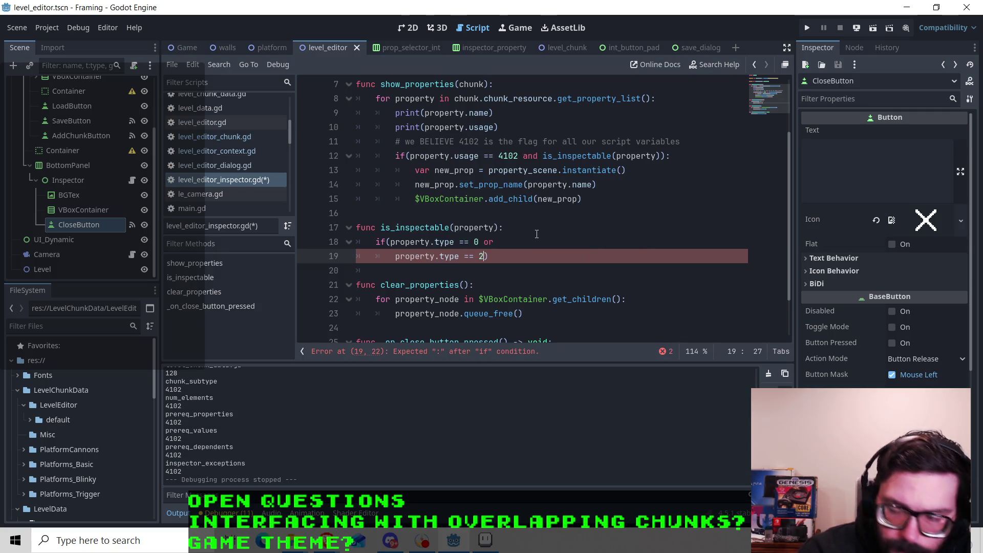
text(or)
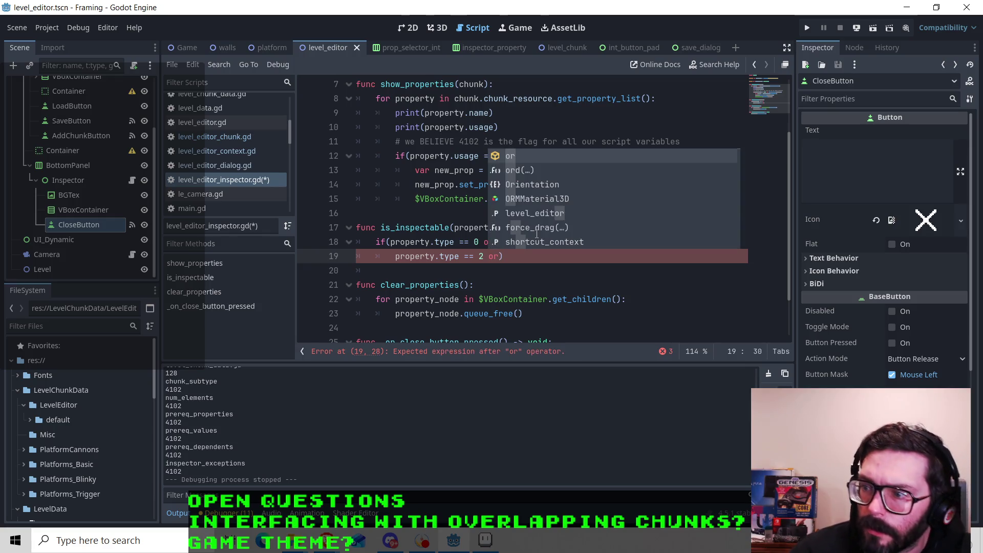
- Duplicate the condition line and change the copies to property.type == 3 and property.type == 4
click(479, 243)
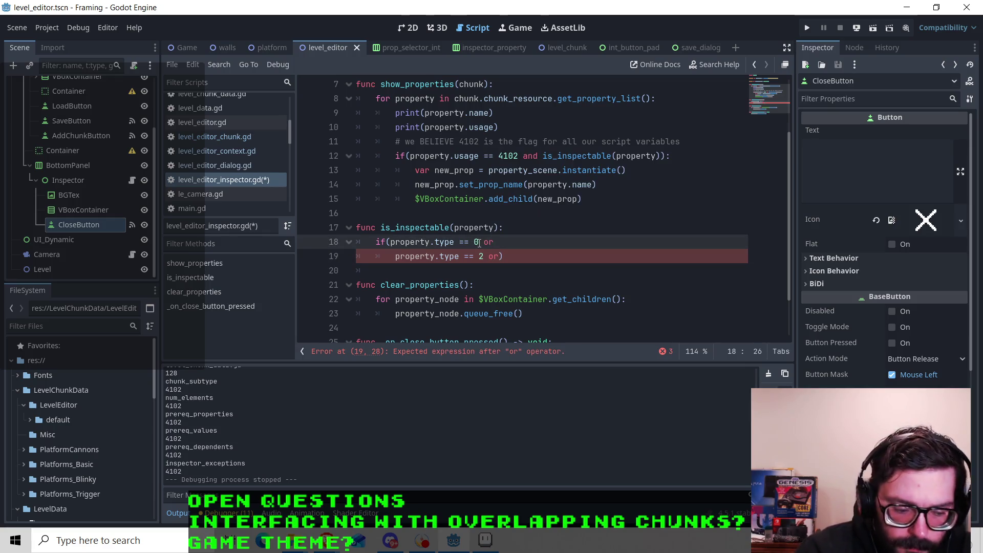
mouse_move(500, 256)
mouse_down()
mouse_move(381, 251)
mouse_move(387, 245)
mouse_move(408, 260)
mouse_move(397, 260)
mouse_up()
key(ctrl+c)
click(494, 256)
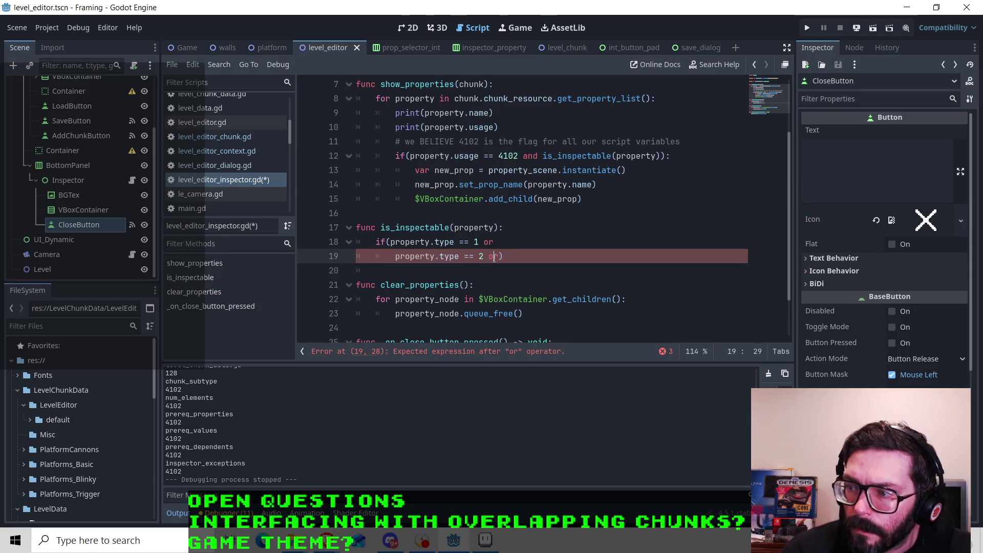
key(Return)
key(ctrl+v)
key(Return)
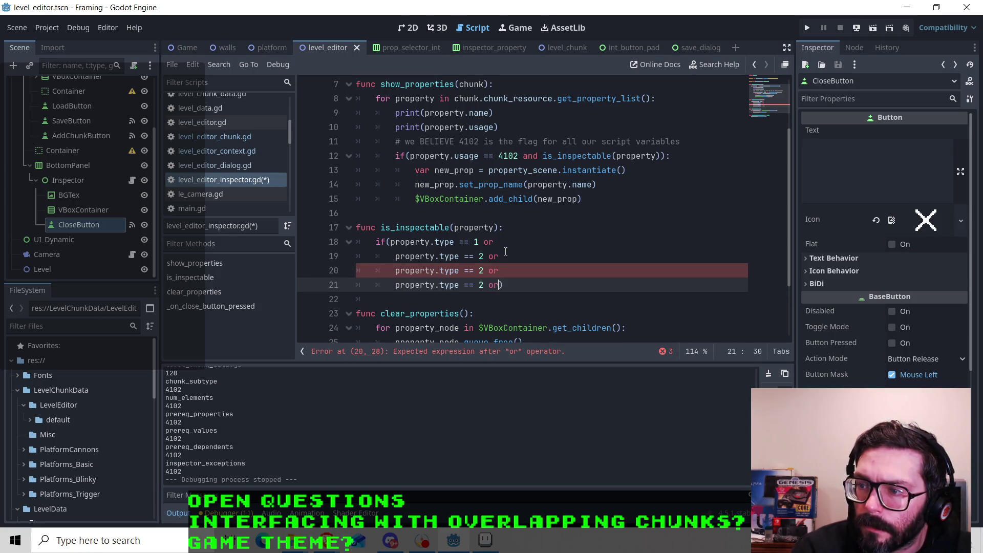
key(ctrl+v)
key(Up)
key(BackSpace)
text(3)
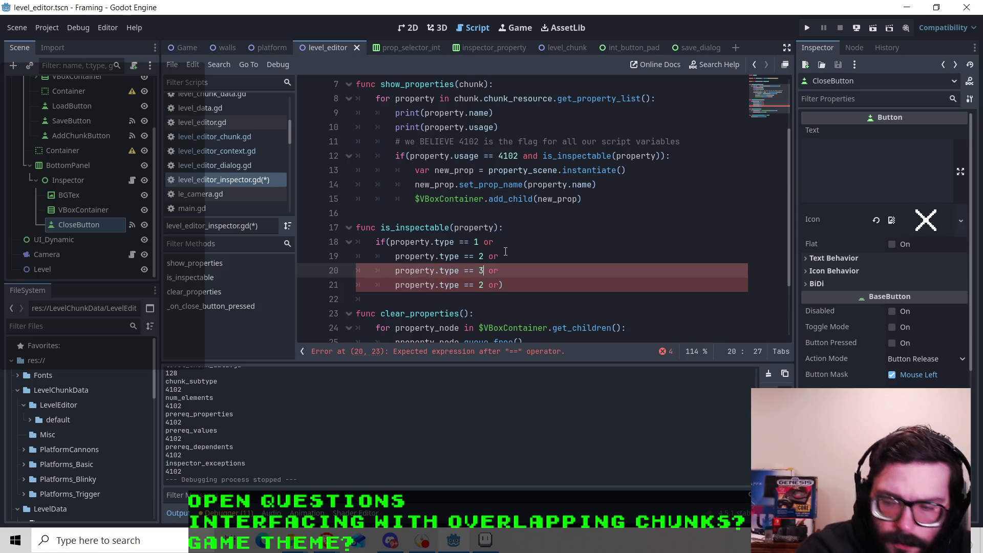
key(Down)
key(Left)
key(BackSpace)
text(4)
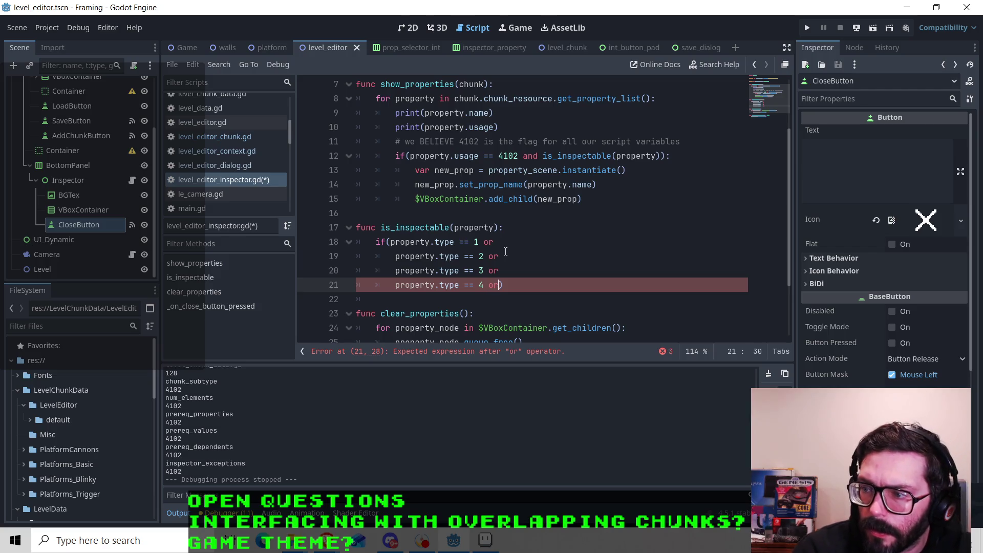
key(Return)
- Paste more condition lines and set their values through property.type == 6 and 28
key(ctrl+v)
key(Return)
key(ctrl+v)
key(Return)
key(ctrl+v)
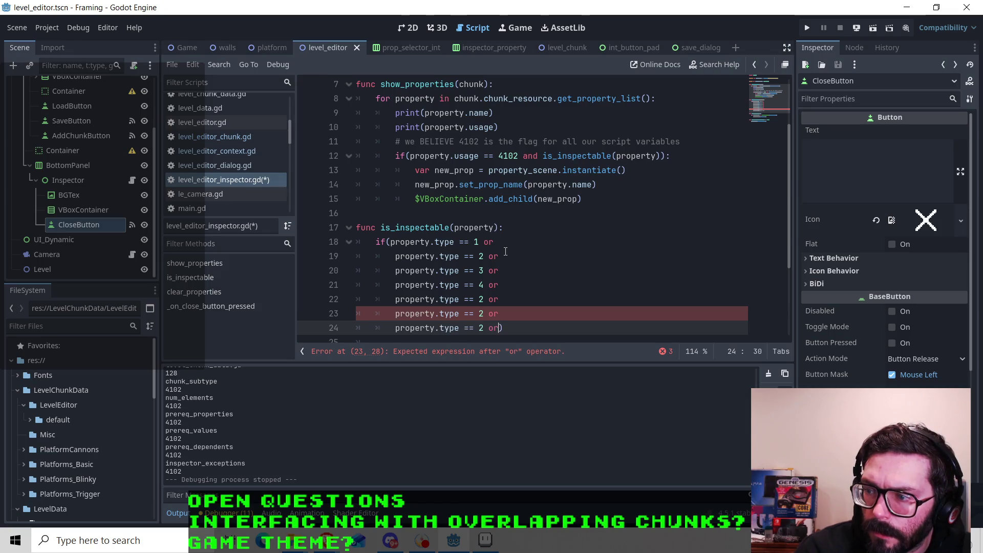
key(Up)
key(Up)
key(Left)
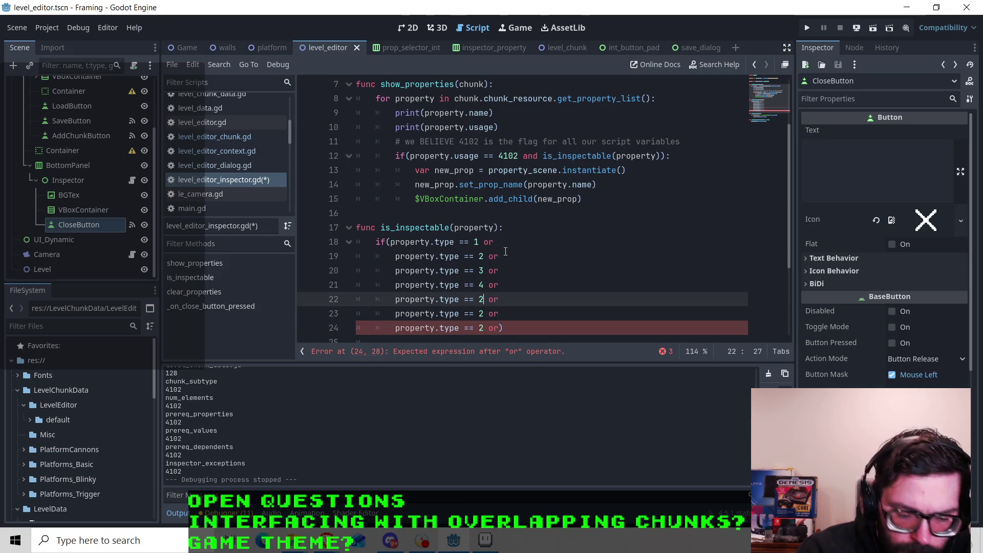
key(Down)
key(BackSpace)
text(6)
key(Down)
key(BackSpace)
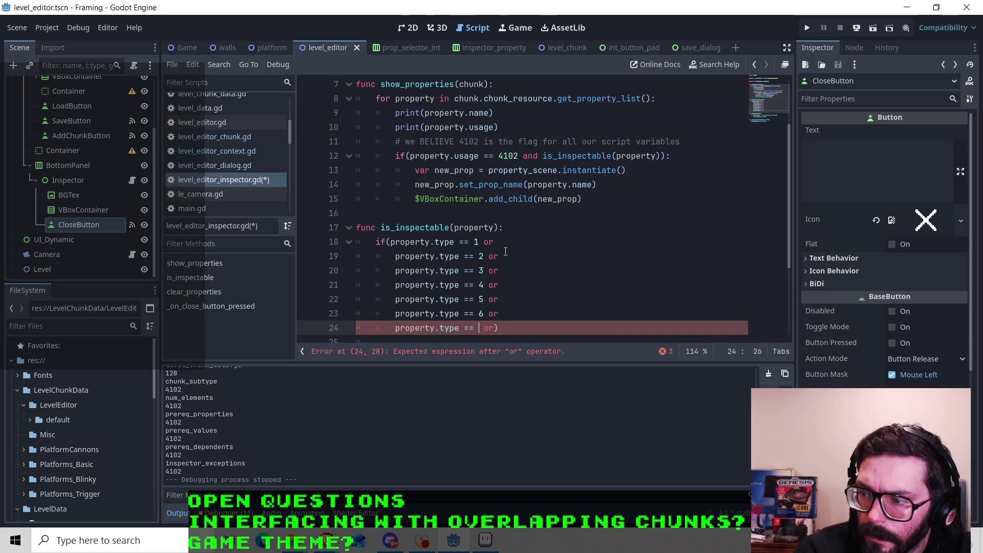
text(28)
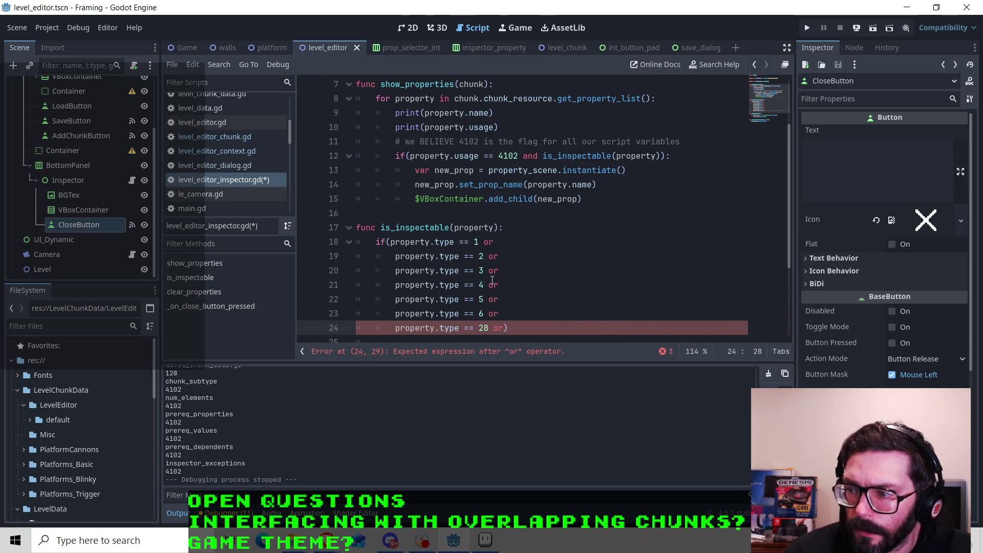
- Drop the trailing or from the last condition and end the if with a colon
scroll(492, 280, down, 1)
click(508, 284)
key(BackSpace)
key(BackSpace)
key(BackSpace)
text(:)
key(Return)
text(re)
key(BackSpace)
key(BackSpace)
key(BackSpace)
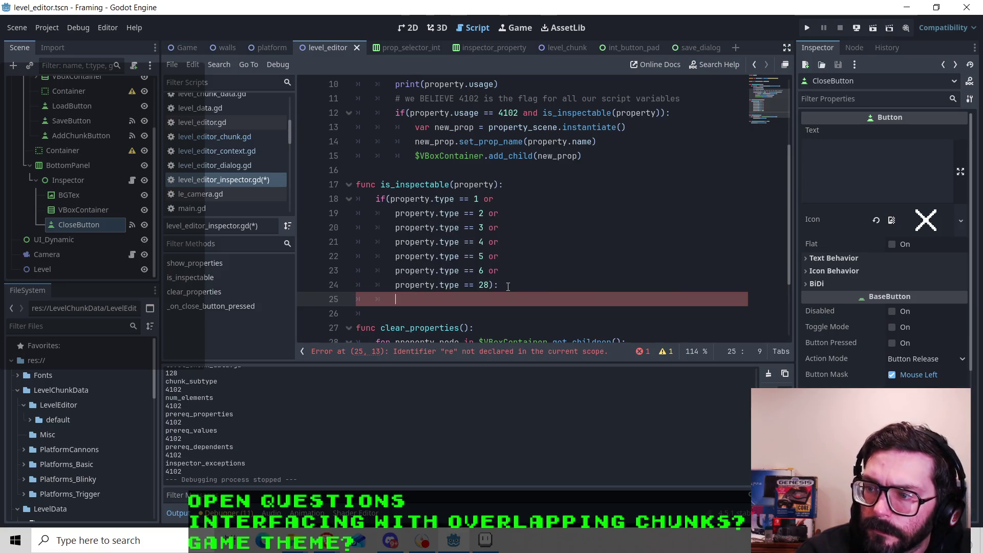
- Add 'return true' inside the if and 'return false' at function level, then save
text(return true)
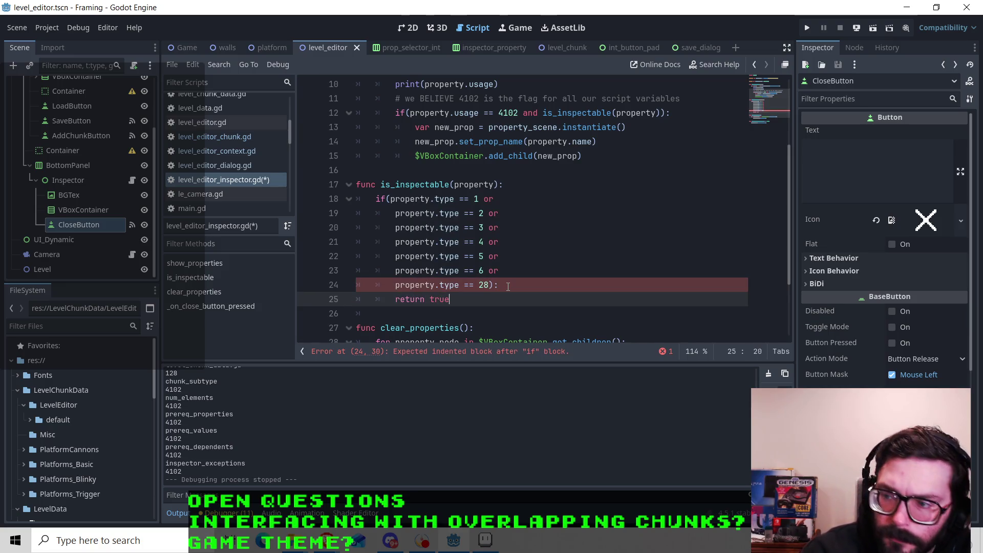
key(Return)
key(BackSpace)
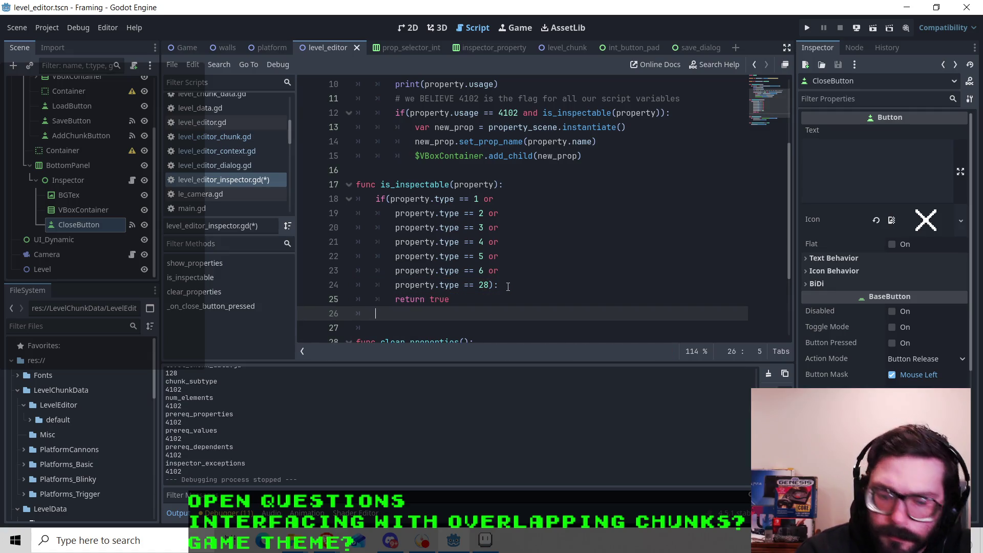
text(eturn )
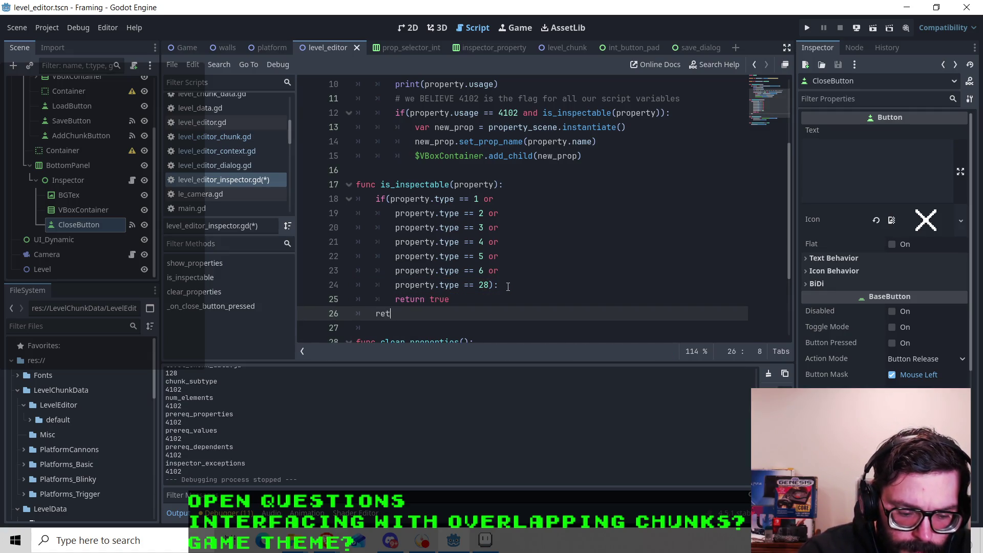
text(false)
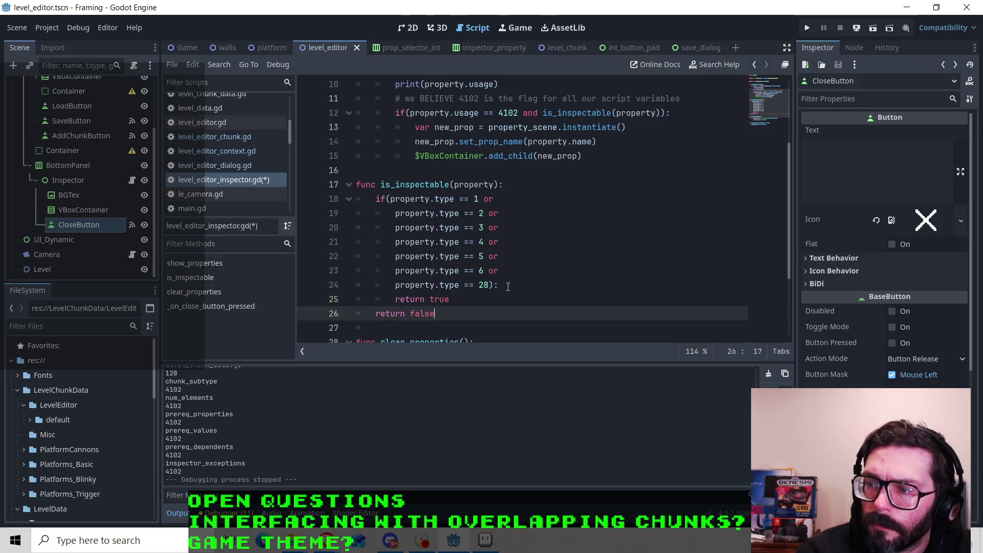
key(ctrl+s)
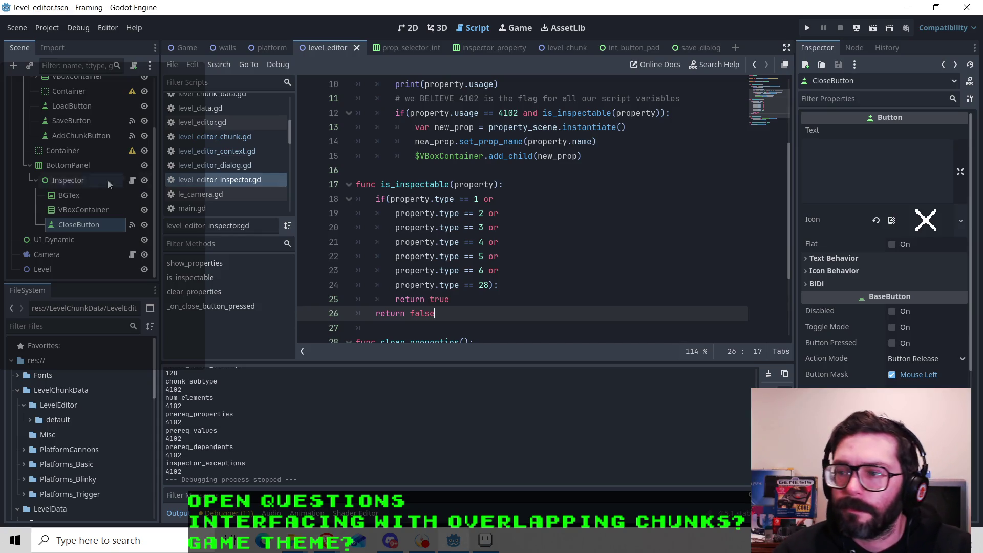
- Remove the stray letter after return false, save again, and review the type checks on lines 18–24
click(452, 314)
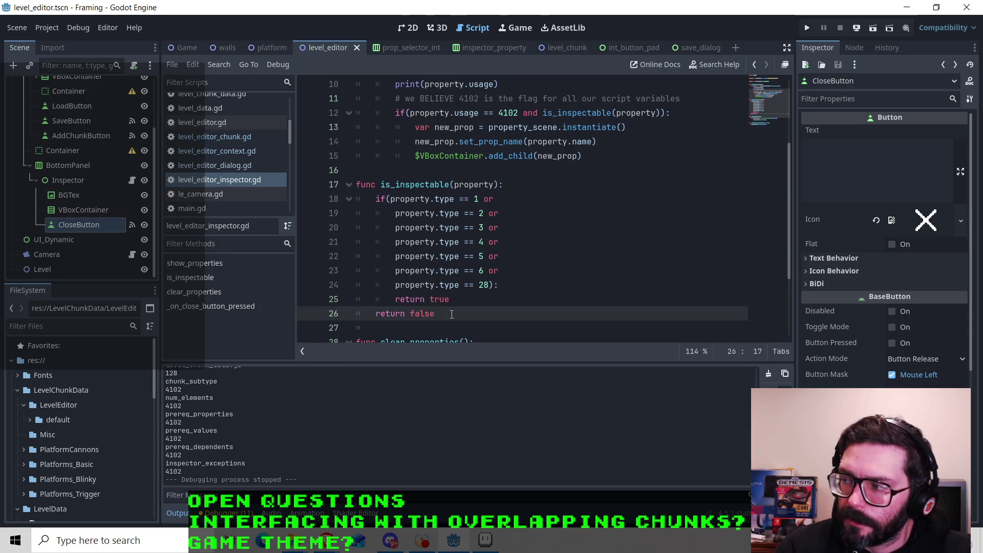
text(s)
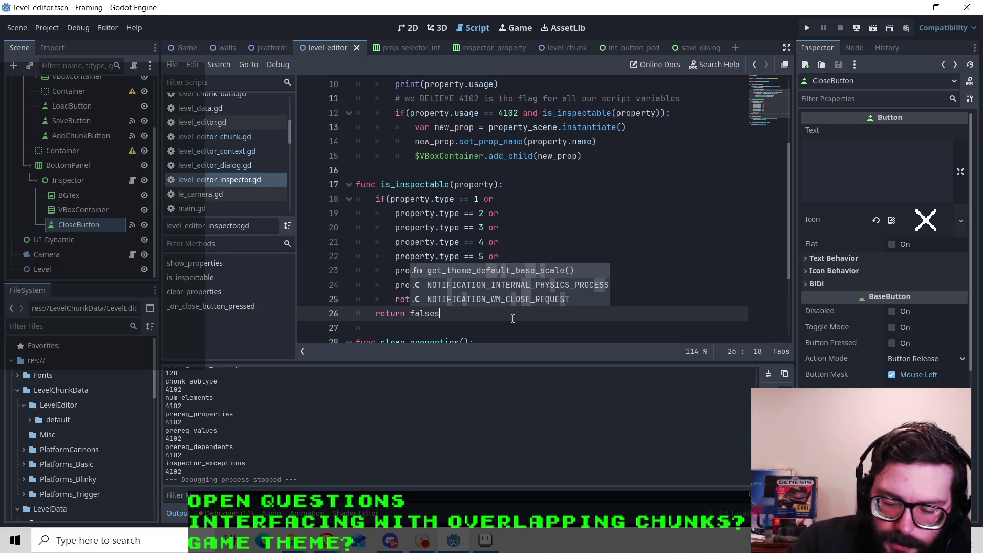
key(BackSpace)
key(Escape)
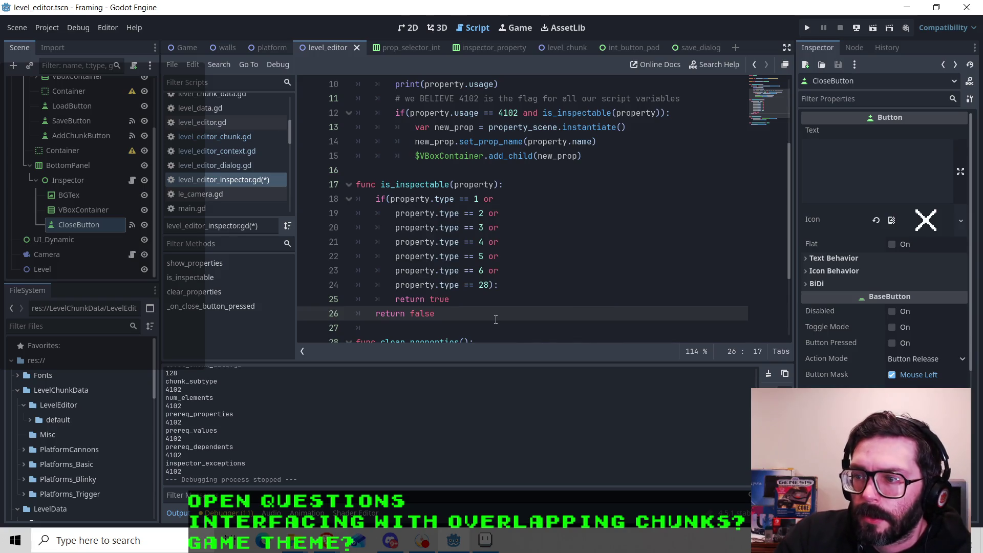
key(ctrl+s)
scroll(463, 299, up, 1)
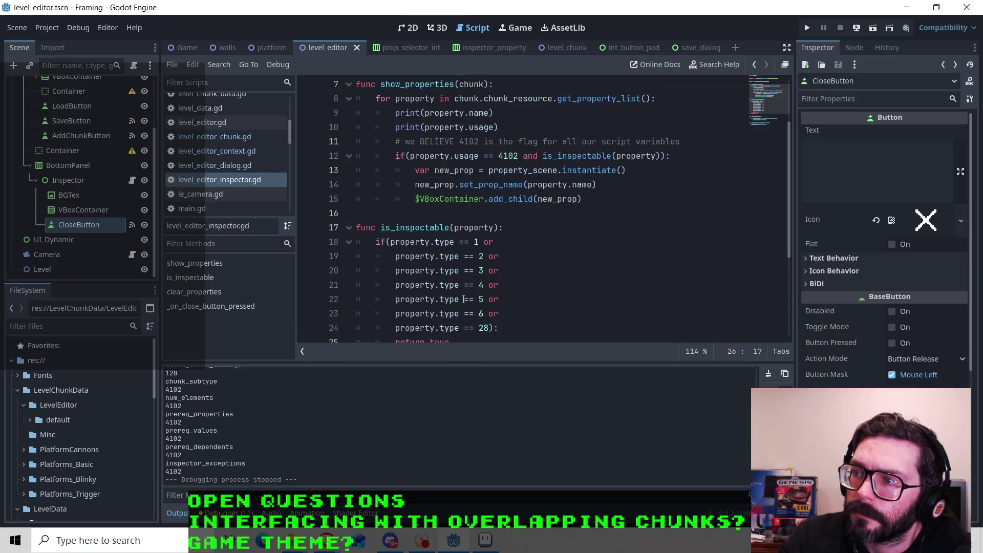
scroll(529, 214, down, 2)
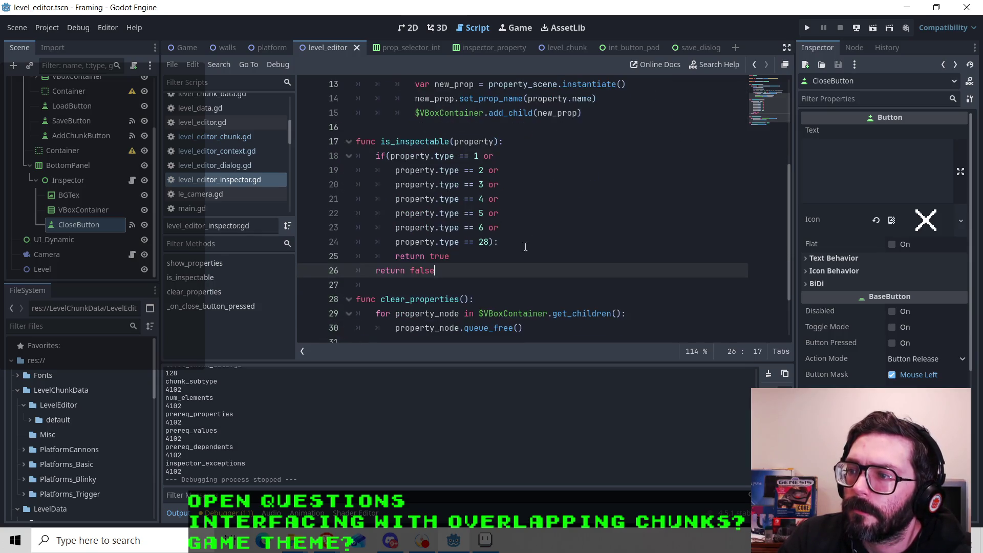
drag(474, 156, 487, 239)
click(487, 241)
click(533, 242)
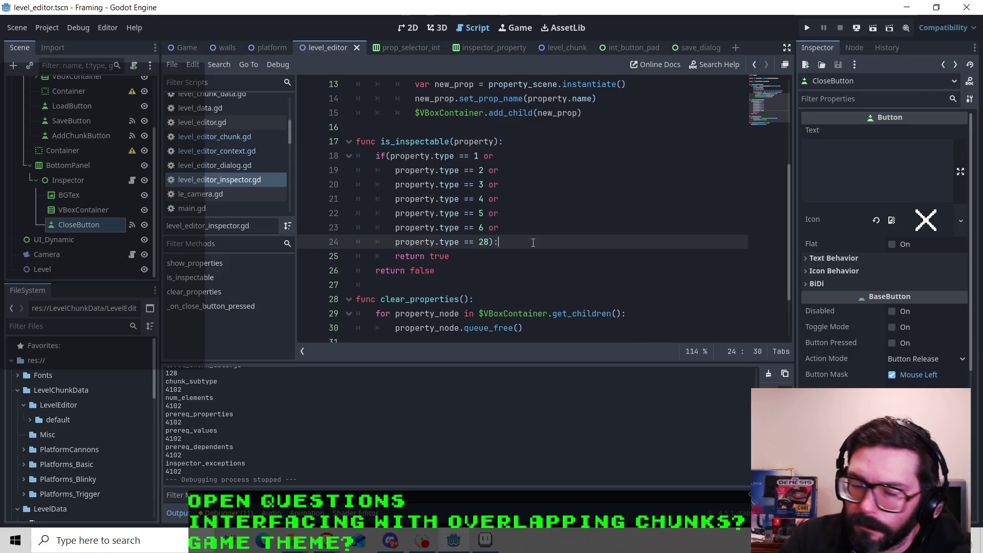
mouse_move(358, 540)
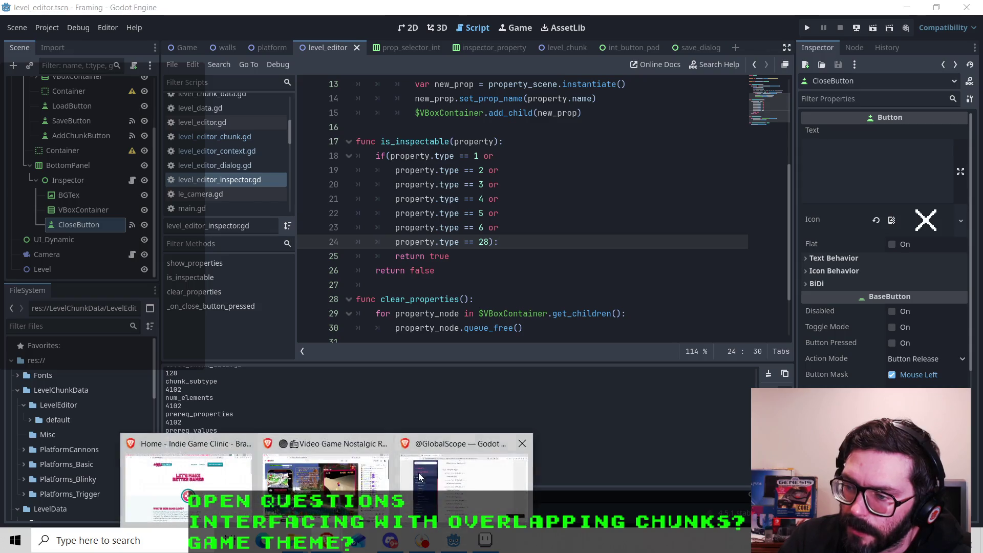
click(494, 491)
scroll(430, 224, down, 5)
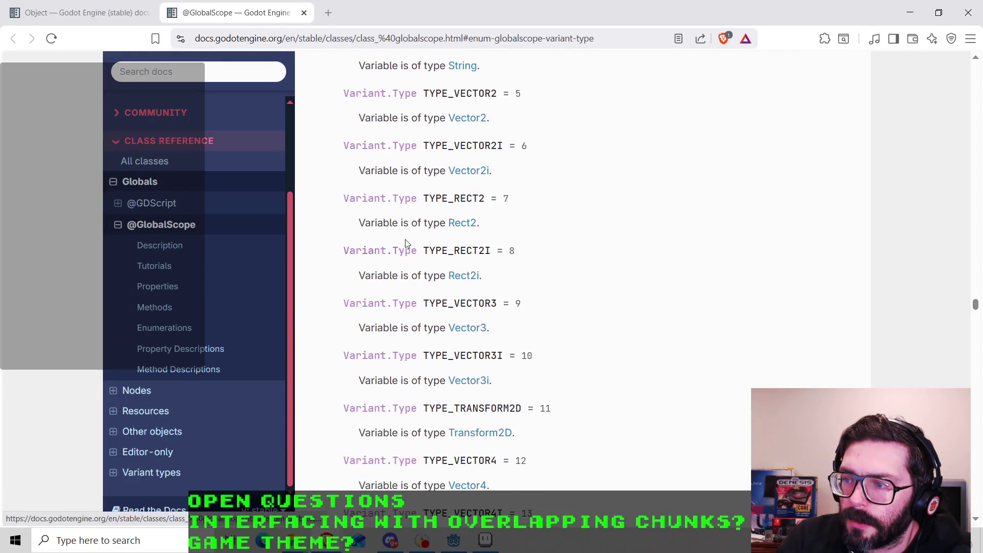
scroll(460, 221, down, 1)
scroll(460, 215, down, 1)
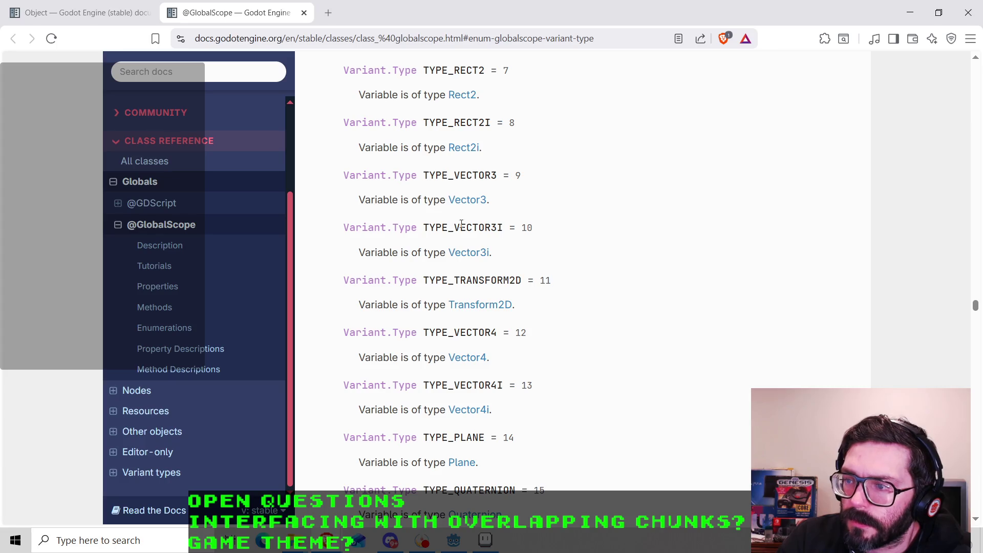
scroll(460, 225, down, 2)
scroll(506, 243, down, 2)
scroll(504, 247, down, 2)
scroll(464, 233, down, 2)
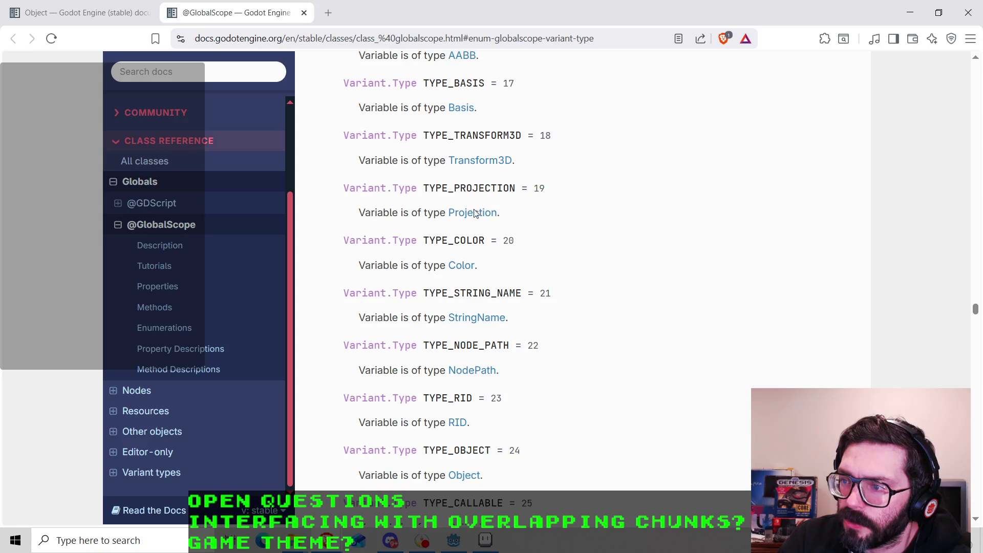
drag(429, 240, 478, 240)
click(478, 240)
scroll(563, 253, down, 2)
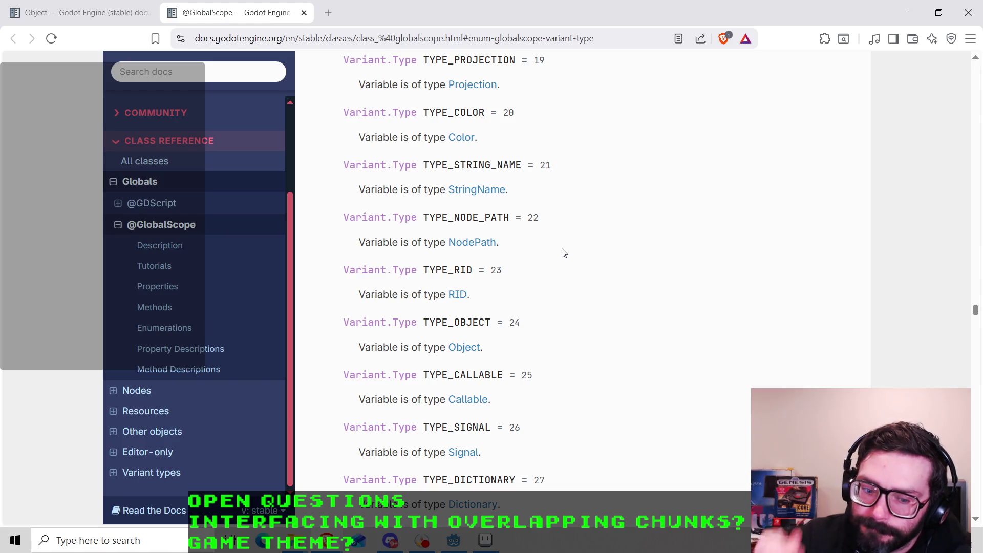
scroll(563, 253, down, 3)
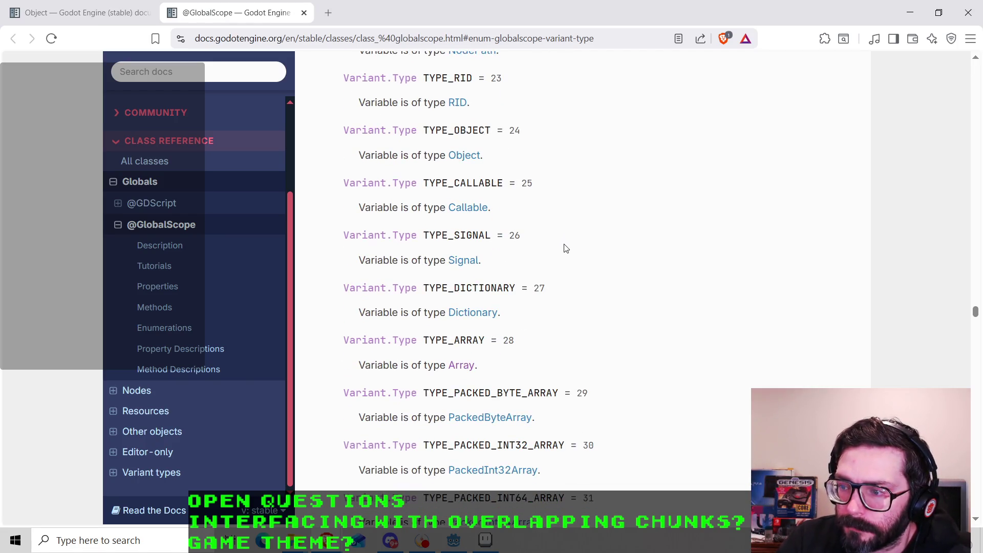
drag(454, 235, 485, 236)
click(485, 236)
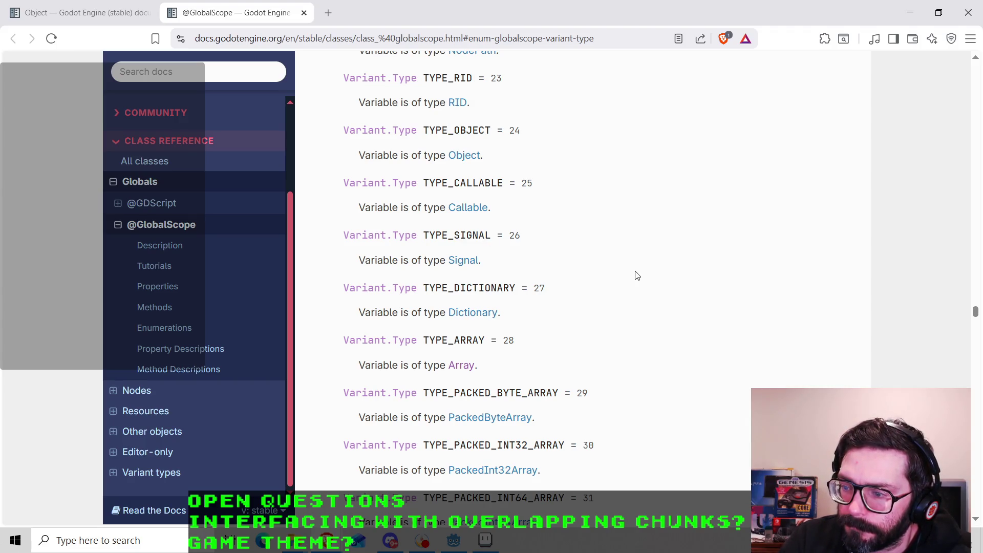
scroll(637, 276, down, 3)
scroll(637, 275, down, 2)
scroll(636, 276, down, 4)
scroll(636, 275, up, 10)
scroll(637, 276, up, 5)
click(909, 12)
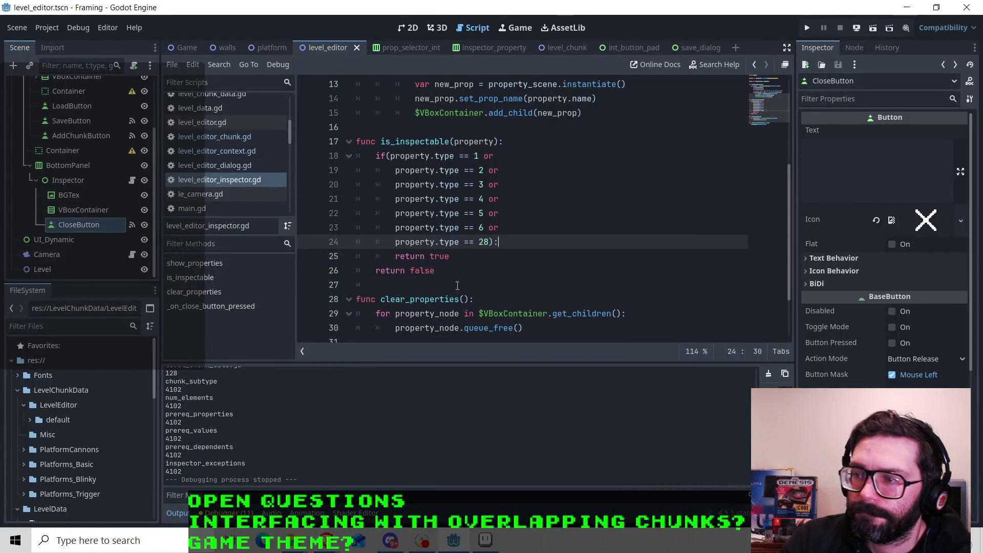
- Open platform_chunk.gd, review its obstacle_data, one_way and one_way_pct exports, then run the game
click(450, 270)
scroll(398, 396, up, 1)
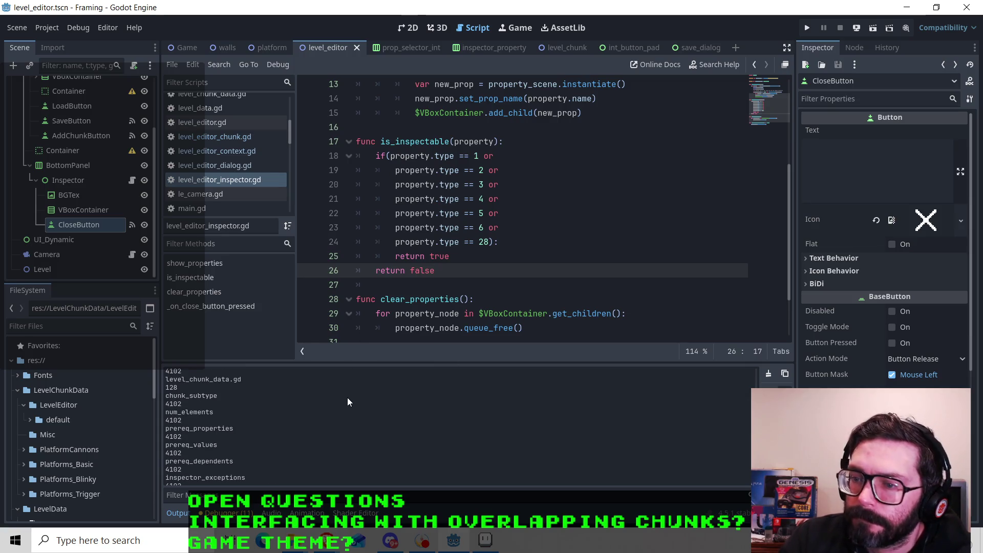
scroll(563, 230, up, 4)
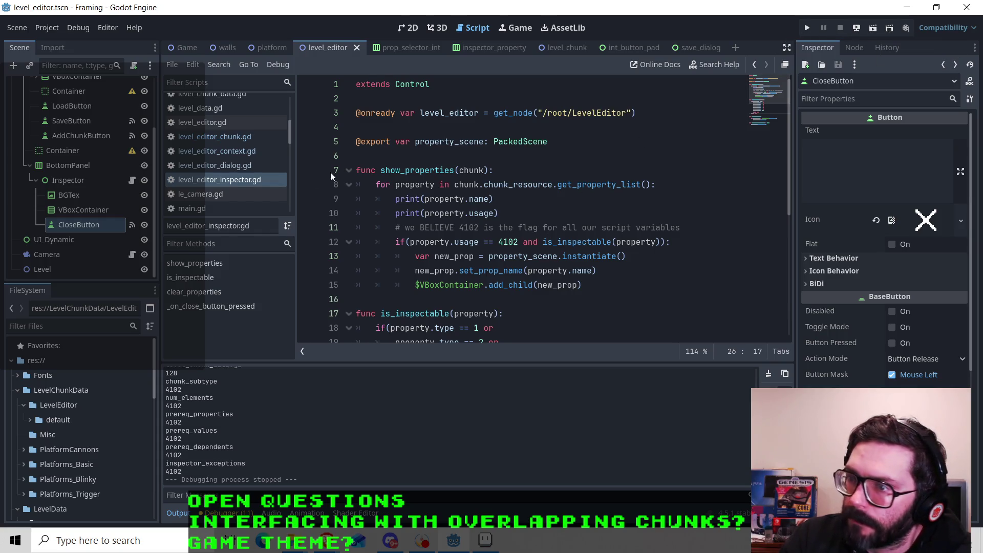
scroll(231, 163, down, 2)
scroll(232, 163, down, 3)
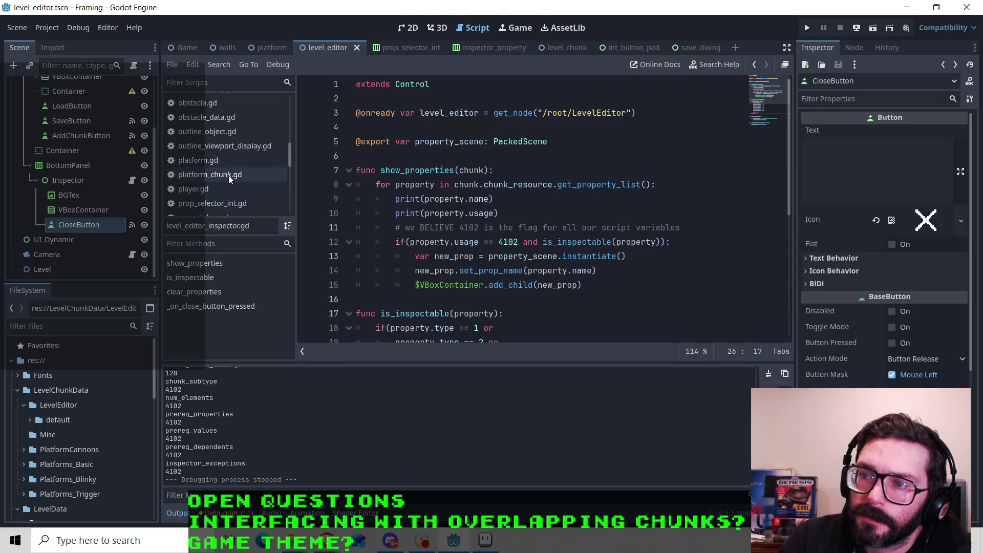
click(228, 175)
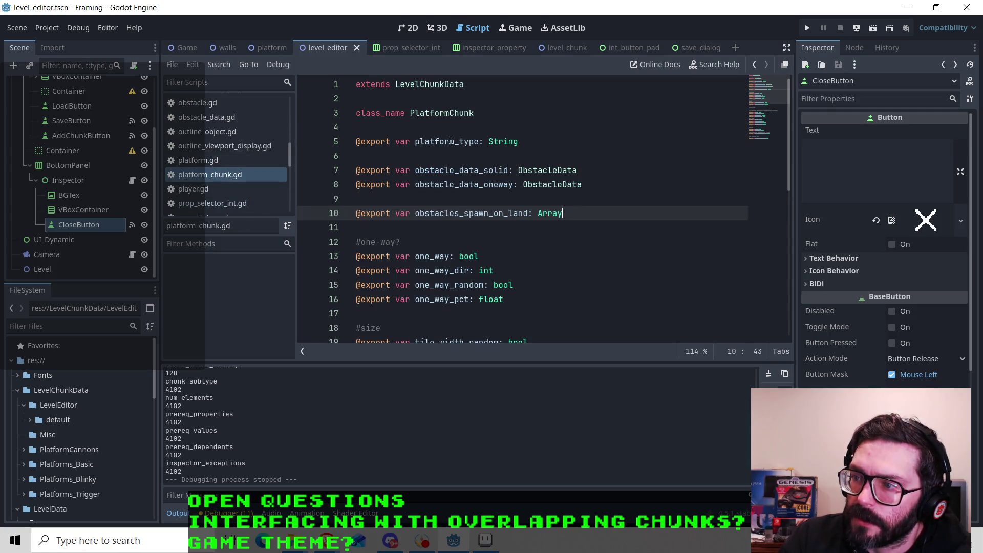
drag(419, 170, 489, 185)
drag(420, 256, 446, 271)
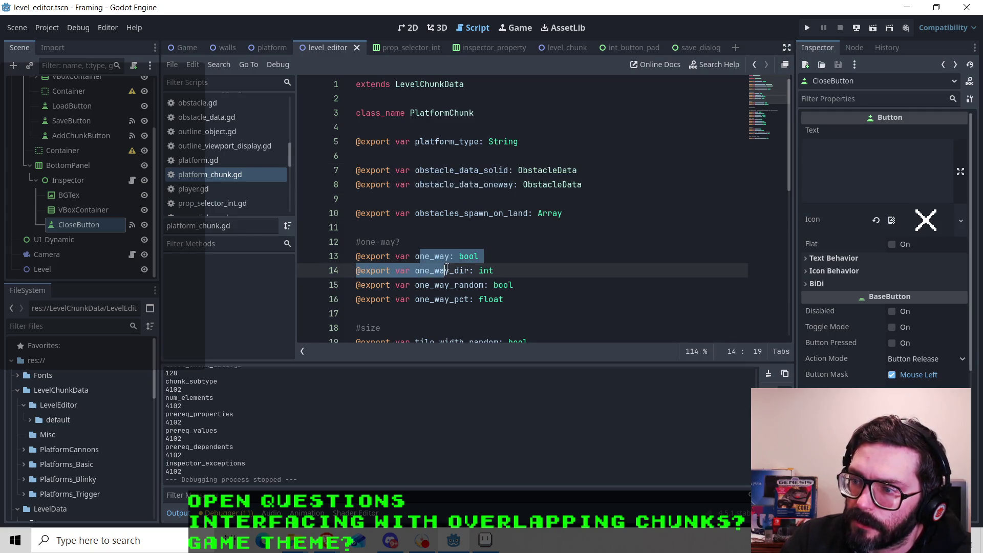
click(447, 271)
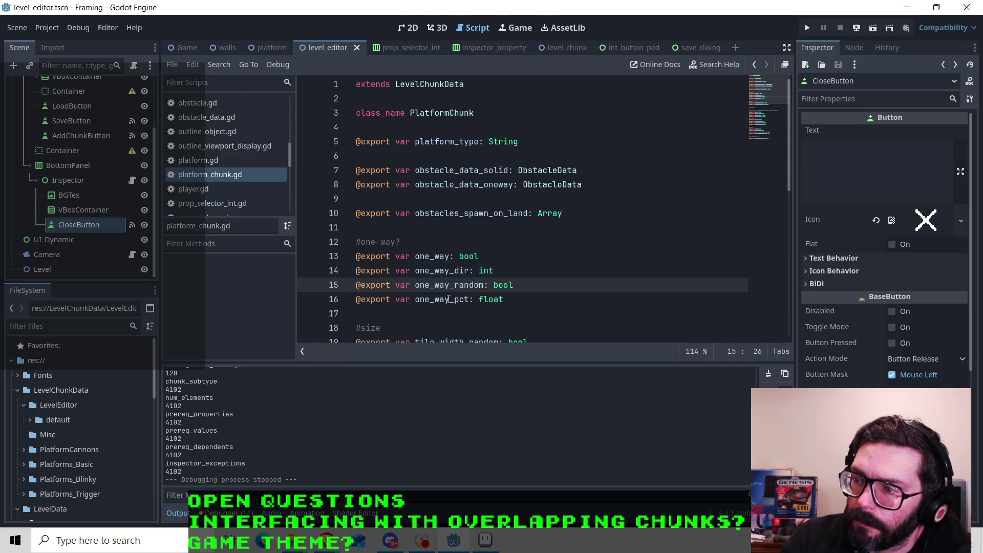
drag(420, 299, 464, 301)
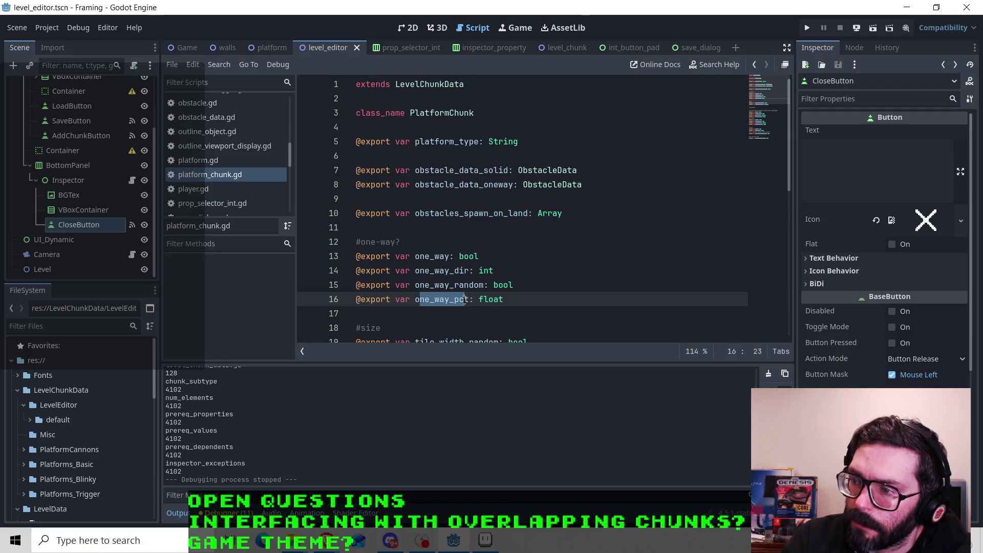
key(End)
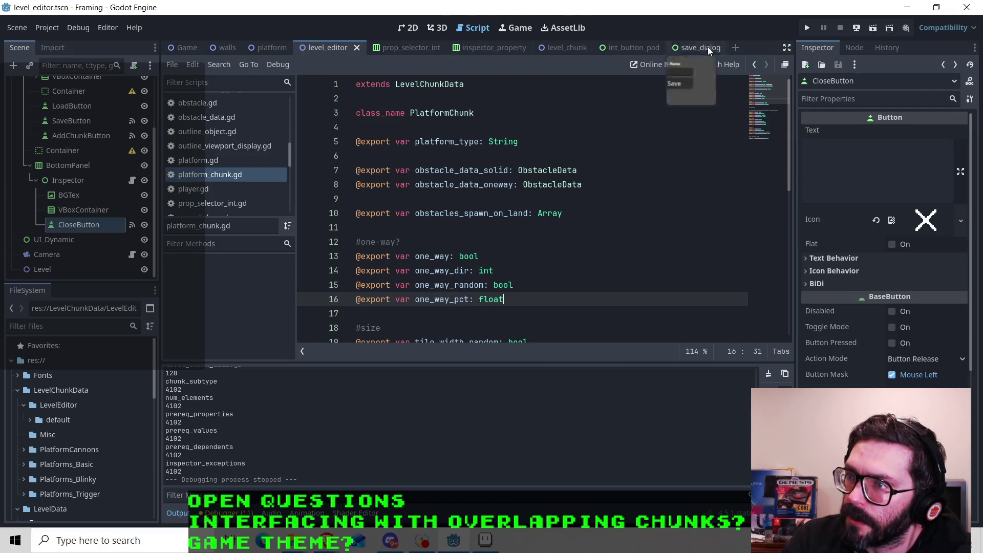
click(870, 31)
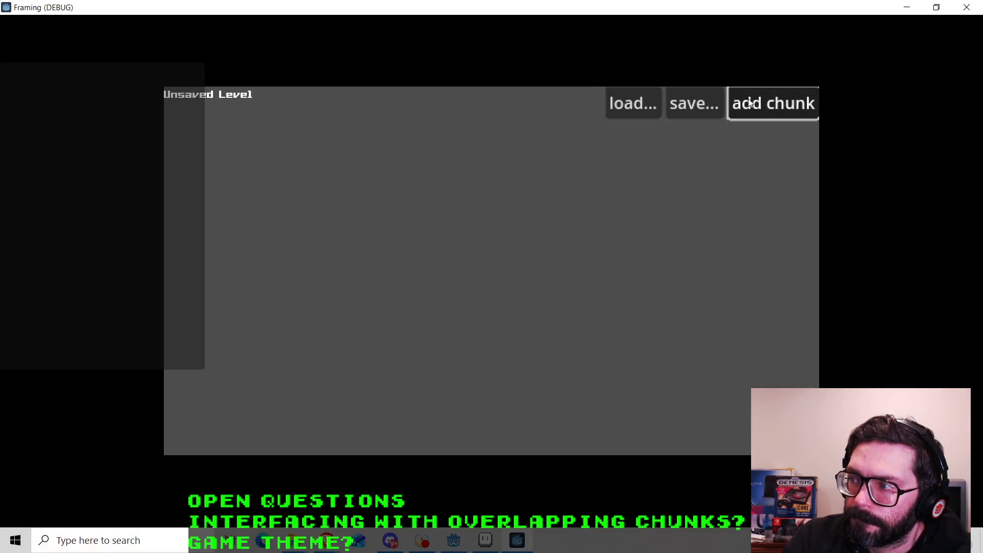
click(748, 102)
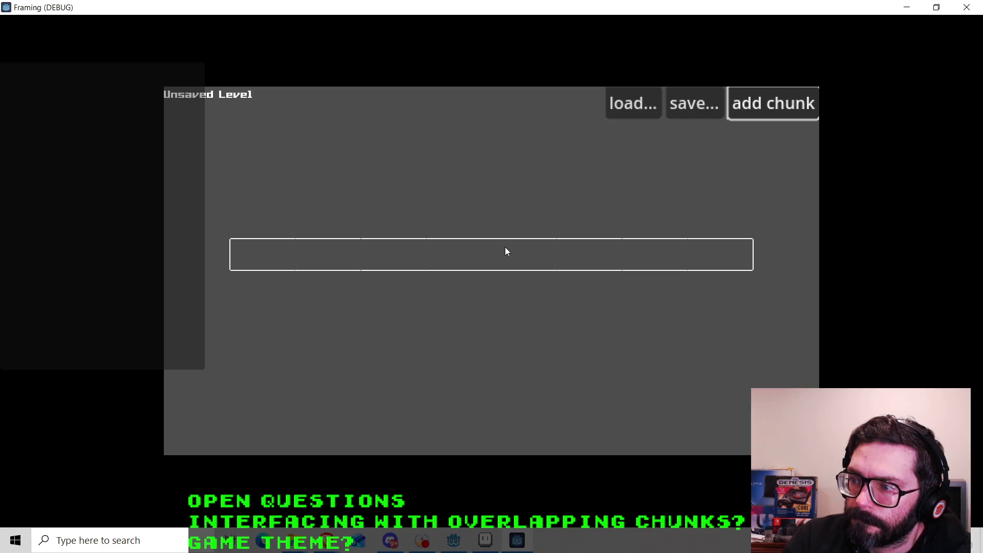
click(504, 249)
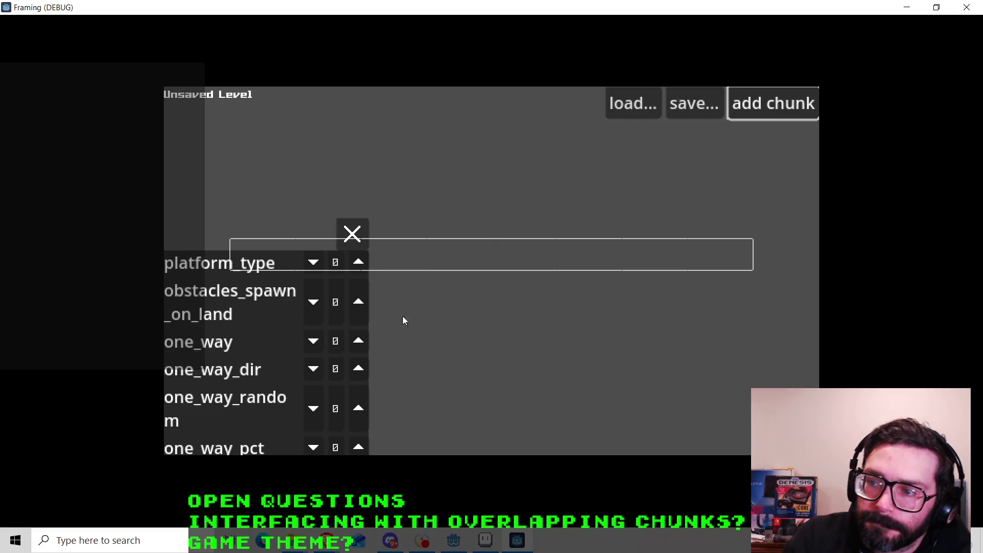
click(361, 369)
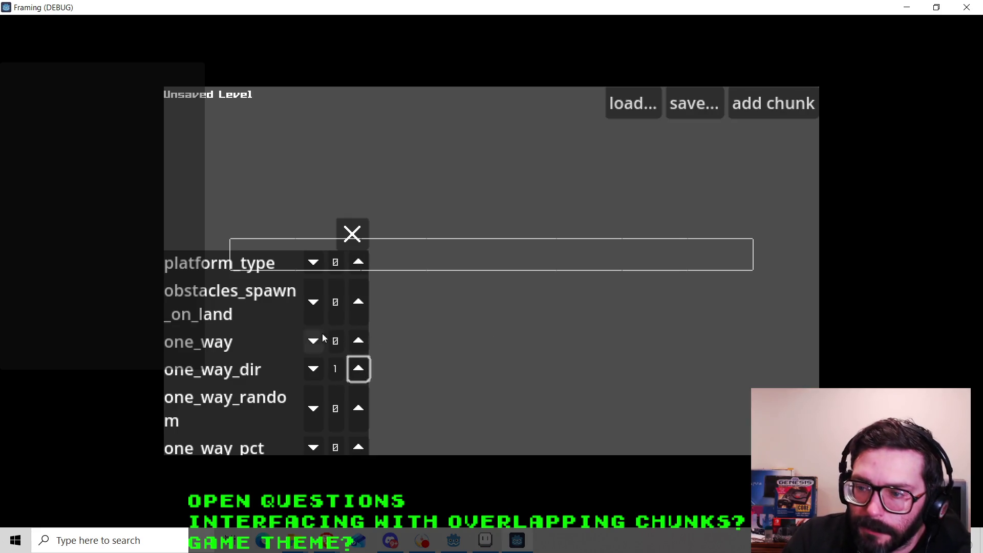
key(alt+F4)
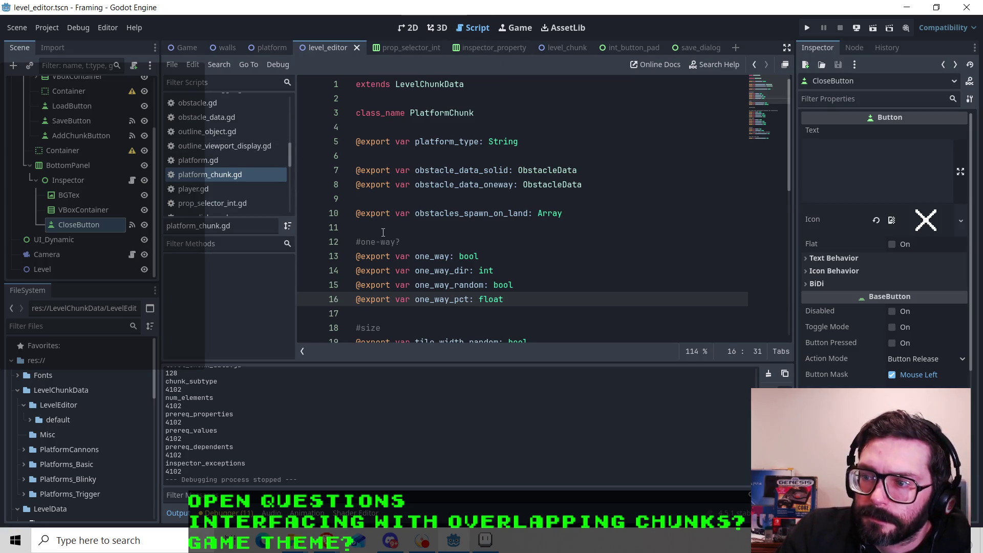
scroll(383, 233, down, 1)
click(416, 258)
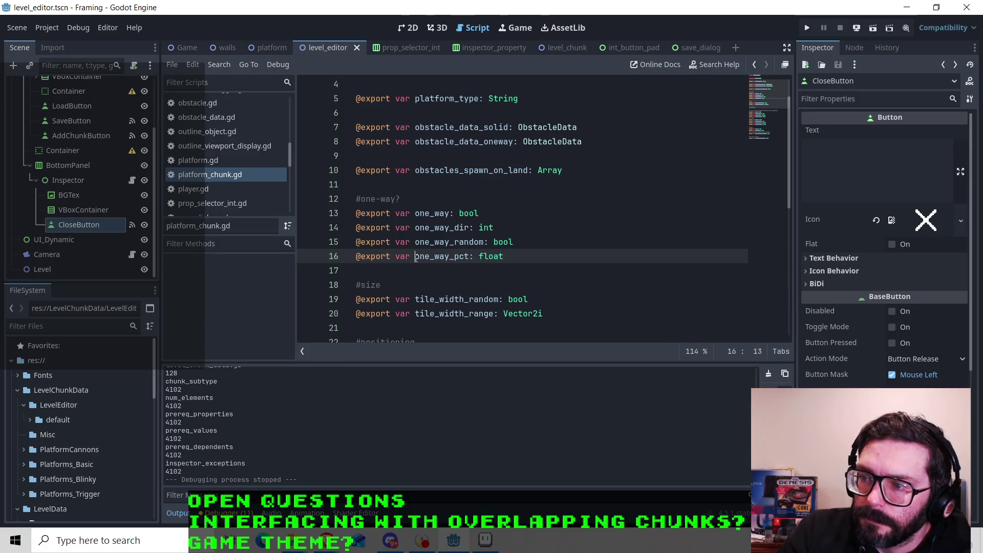
click(411, 256)
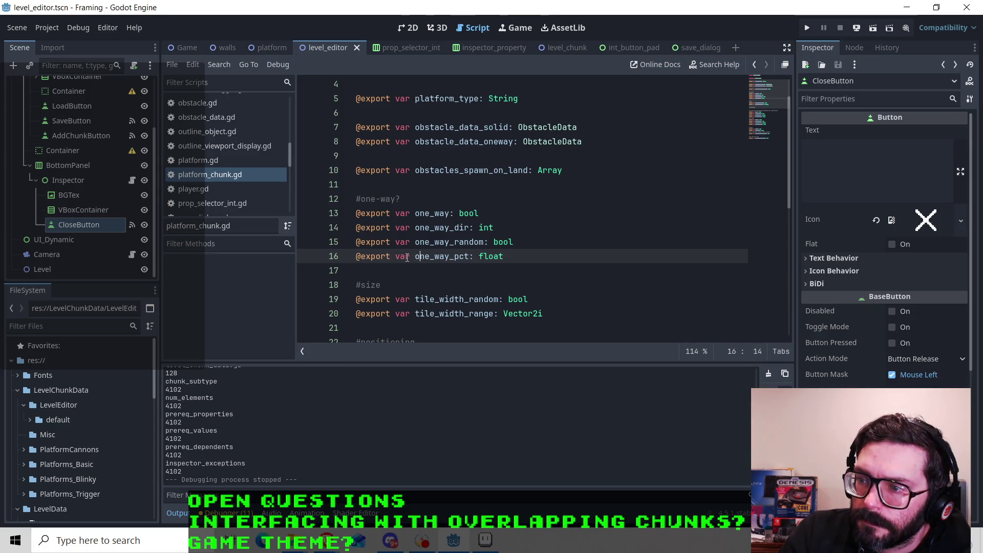
click(411, 256)
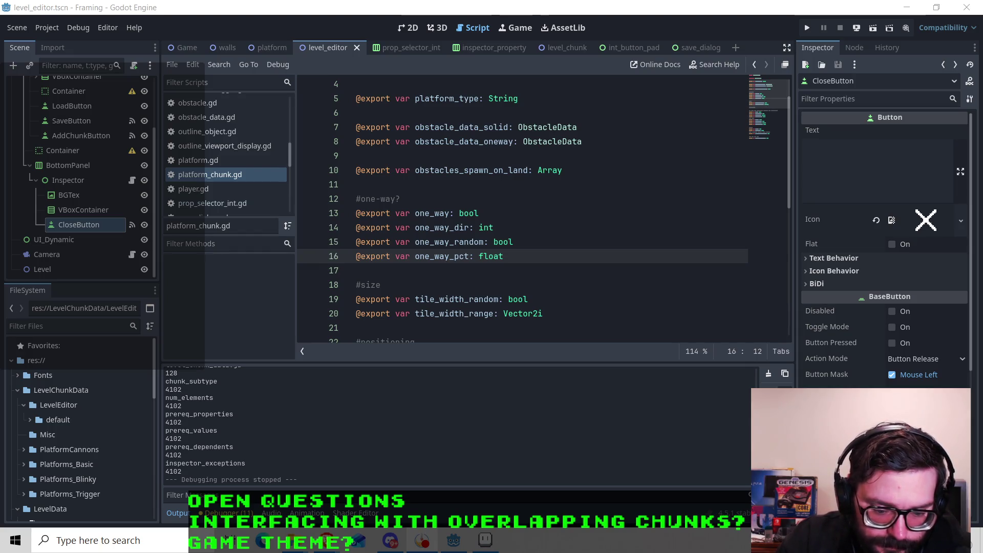
click(454, 284)
click(398, 266)
click(409, 285)
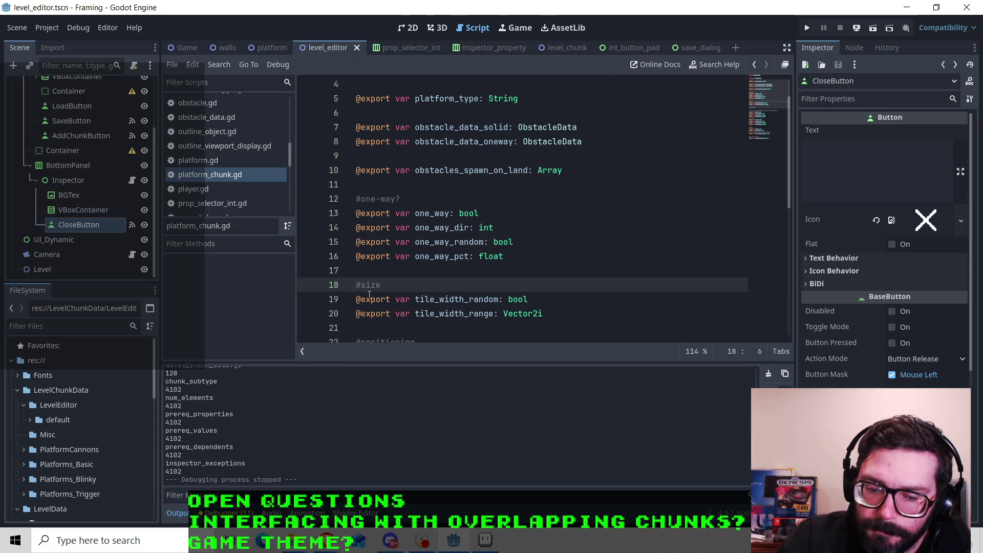
click(506, 260)
key(Down)
key(Down)
key(Up)
key(Up)
key(Up)
key(Up)
key(Up)
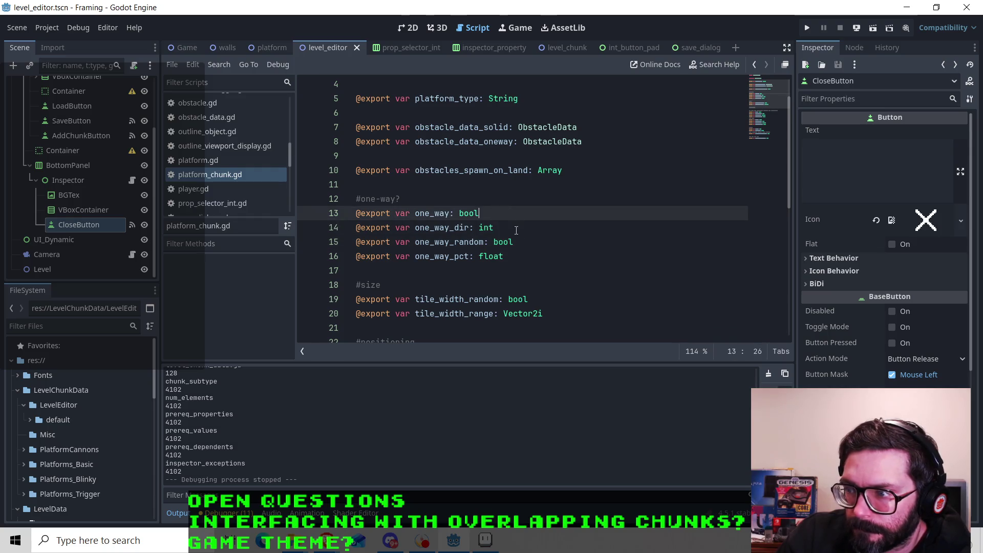
key(Down)
key(Down)
key(Down)
mouse_move(511, 244)
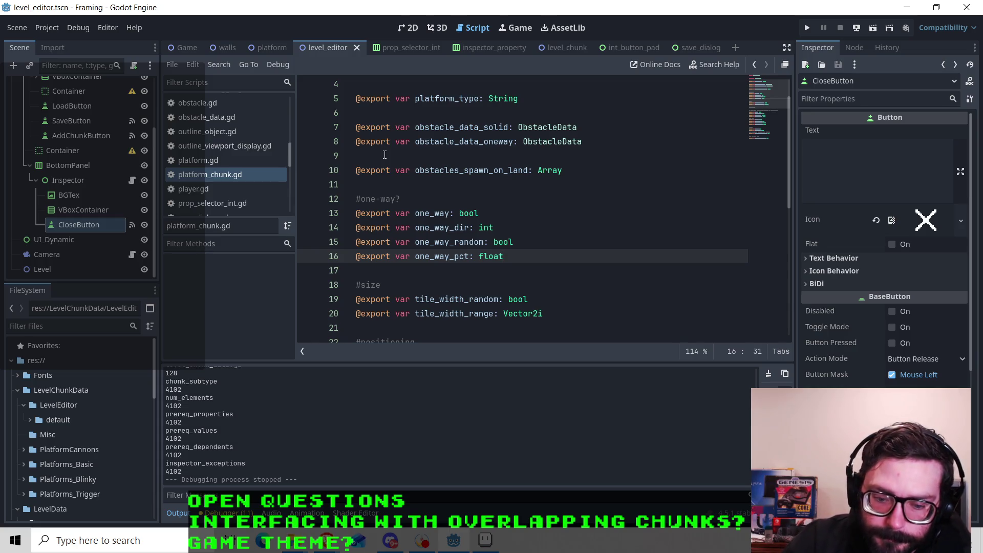
- Open prop_selector_int.gd and look over its set_value clamp and update_value call
click(217, 204)
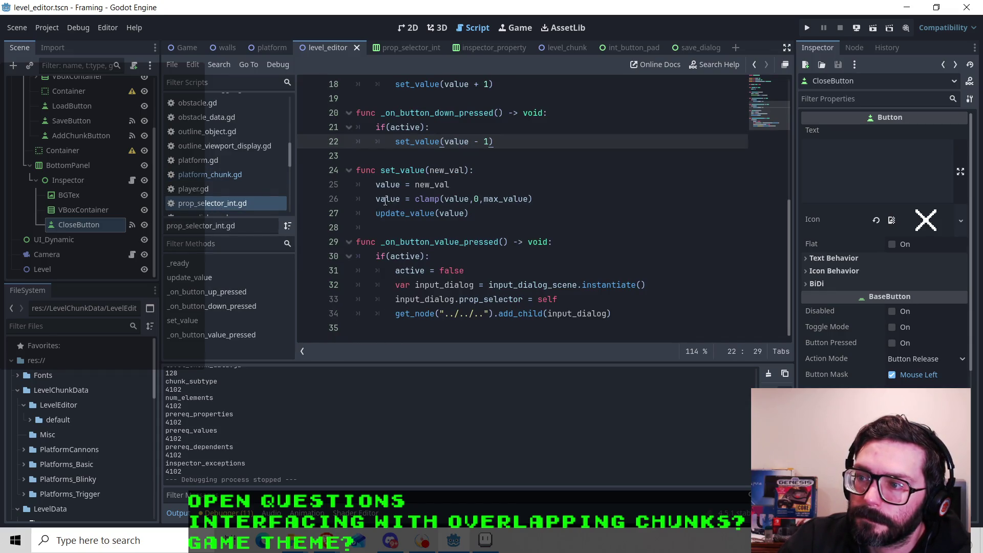
click(502, 213)
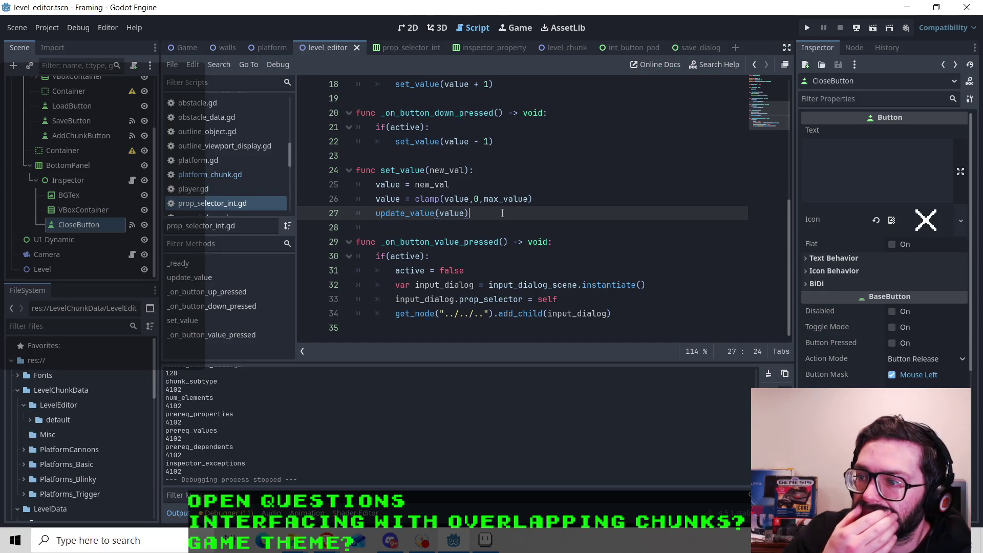
scroll(502, 213, up, 5)
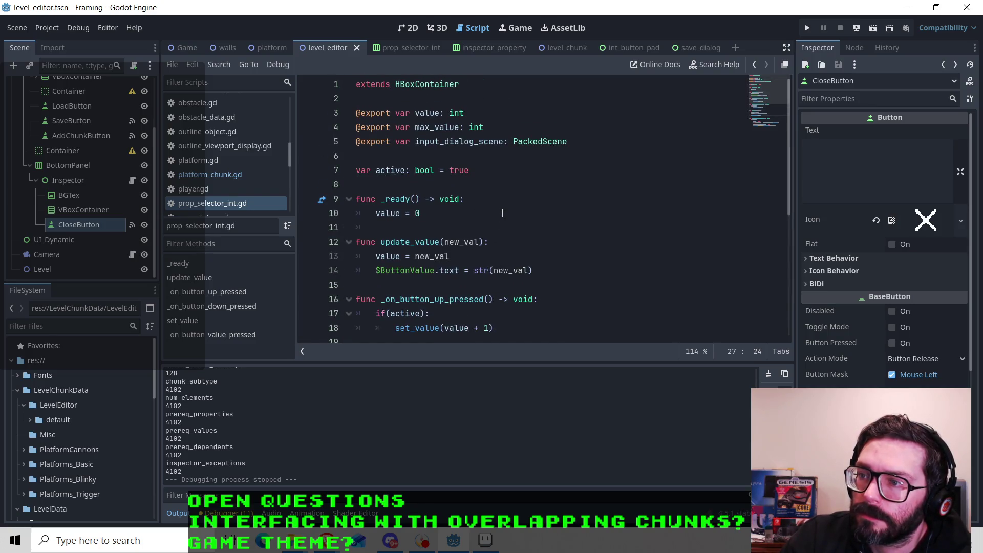
scroll(379, 254, down, 3)
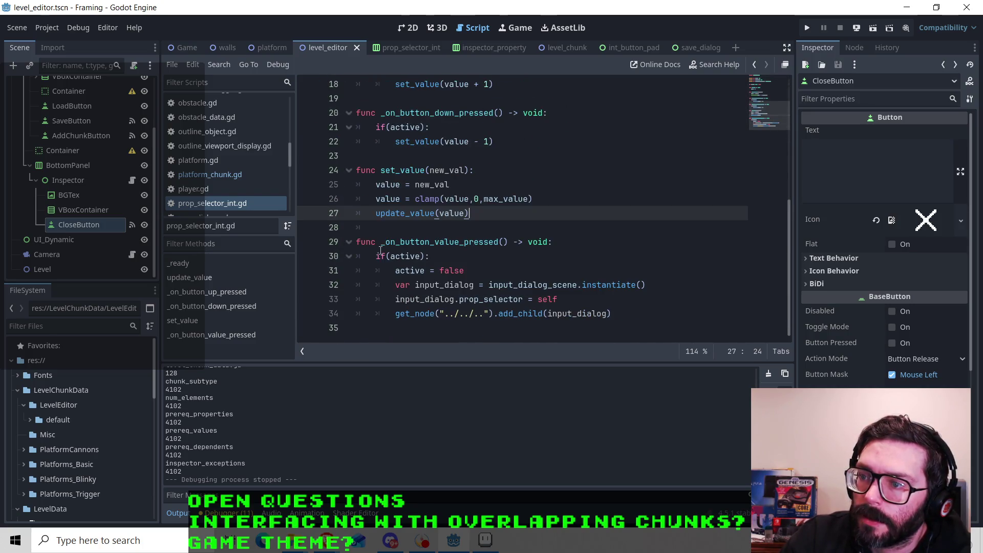
click(398, 30)
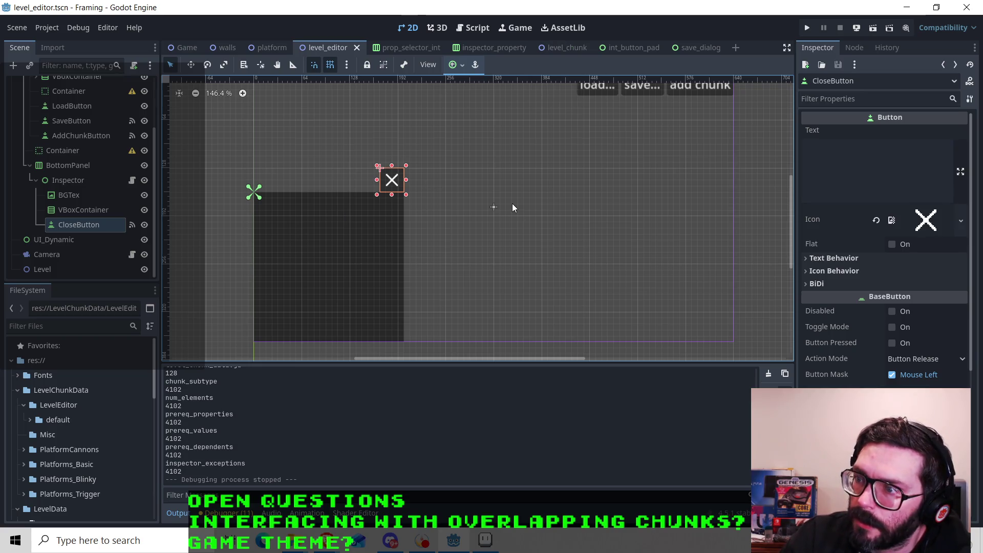
click(474, 29)
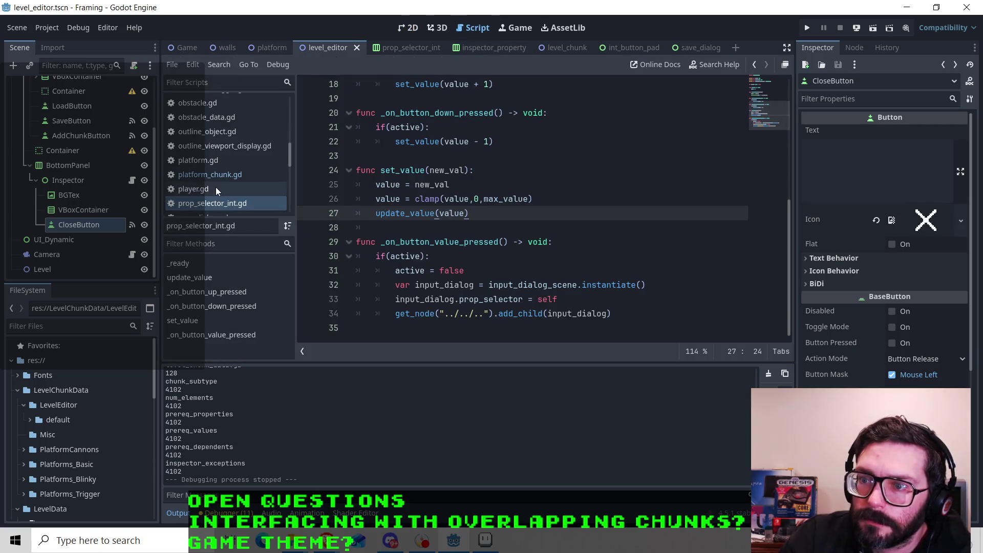
scroll(216, 186, down, 1)
mouse_move(393, 198)
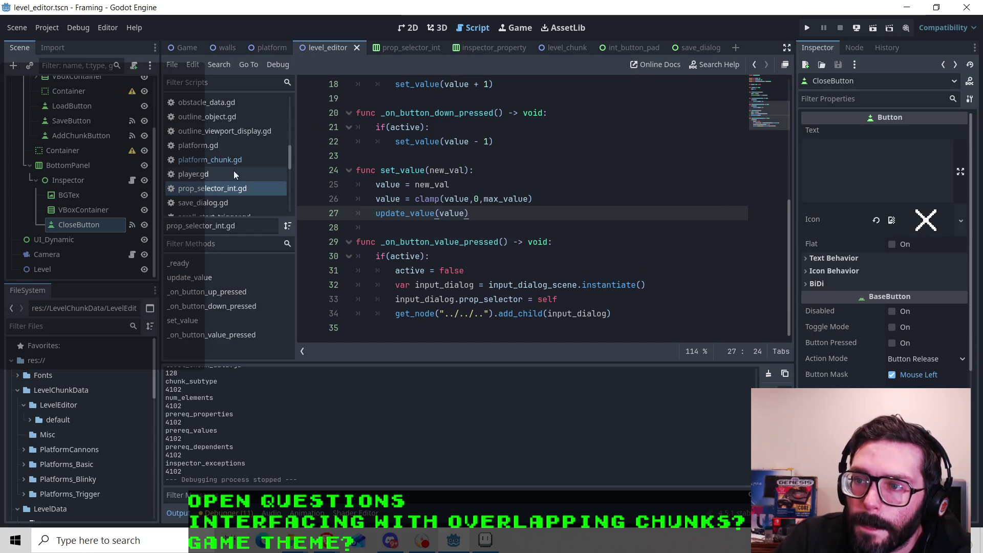
click(498, 176)
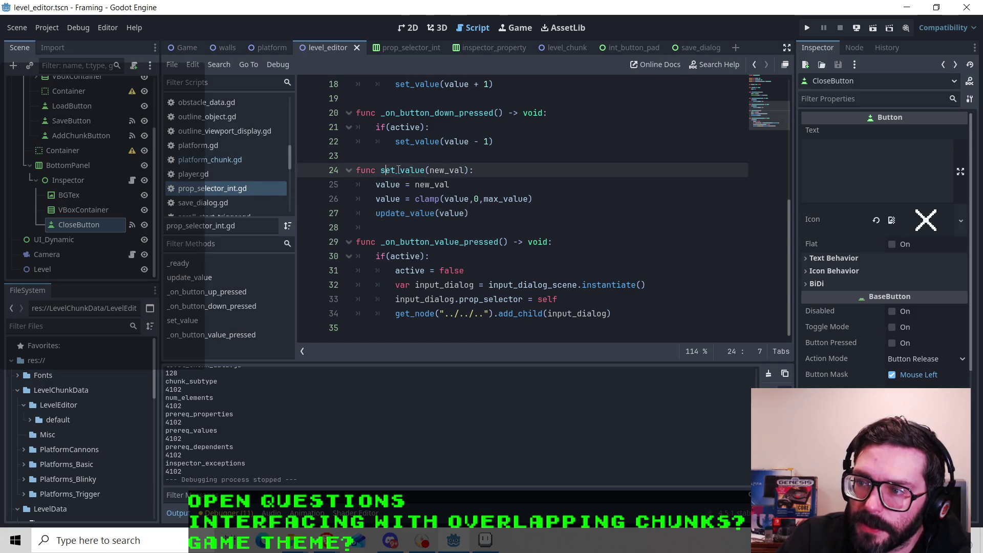
- Declare 'var owner_resource' on line 7 of prop_selector_int.gd, below the exports, and save
scroll(491, 176, up, 6)
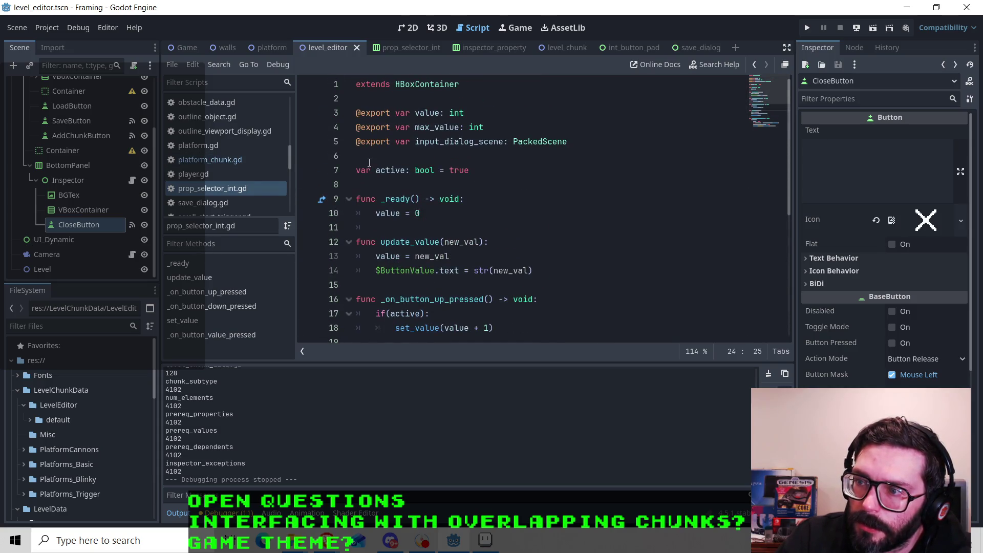
click(404, 155)
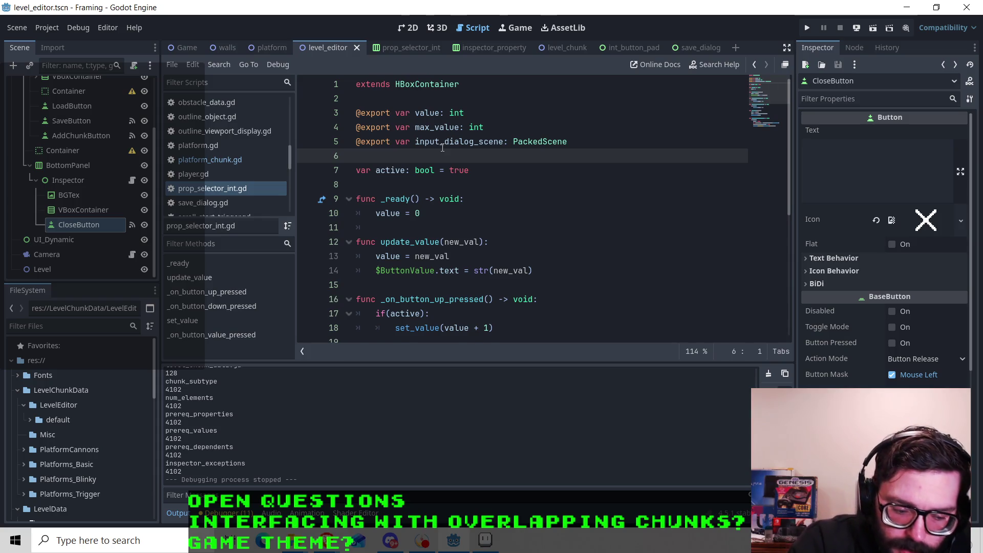
key(Return)
text(var )
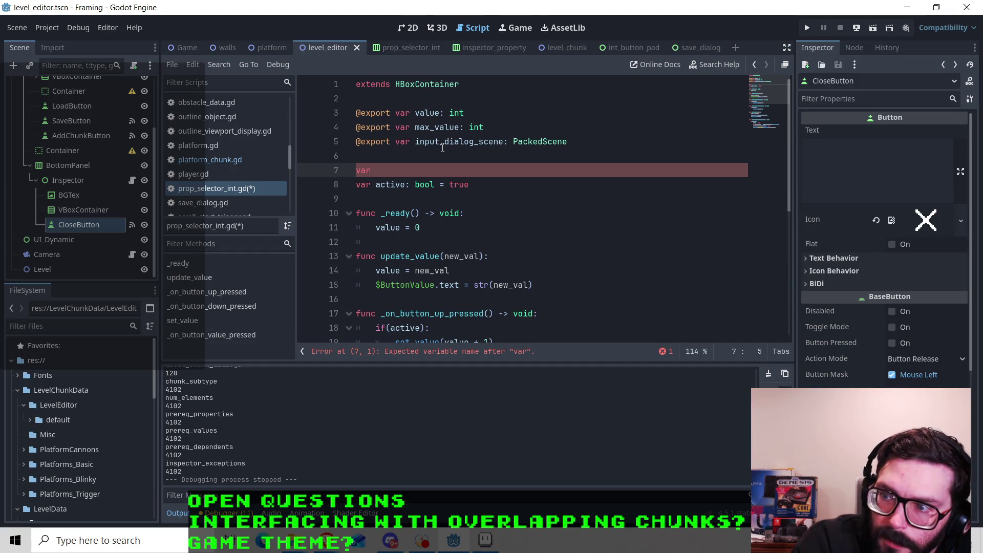
text(resource)
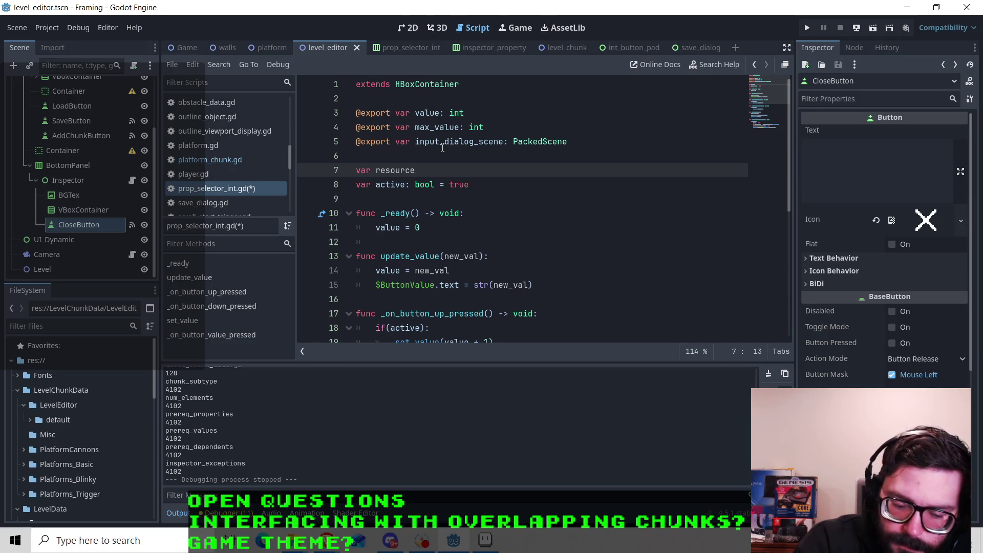
key(Left)
key(Left)
key(Left)
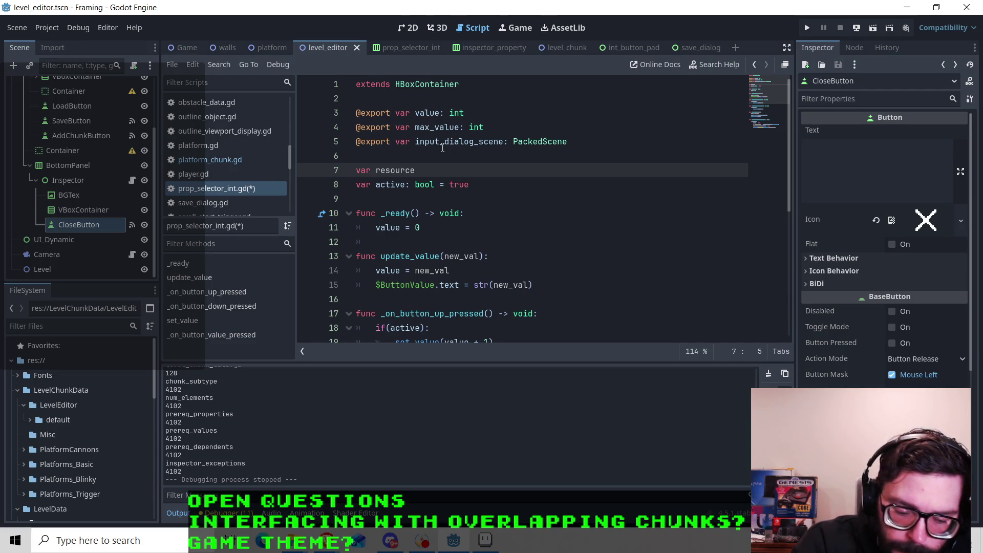
text(own)
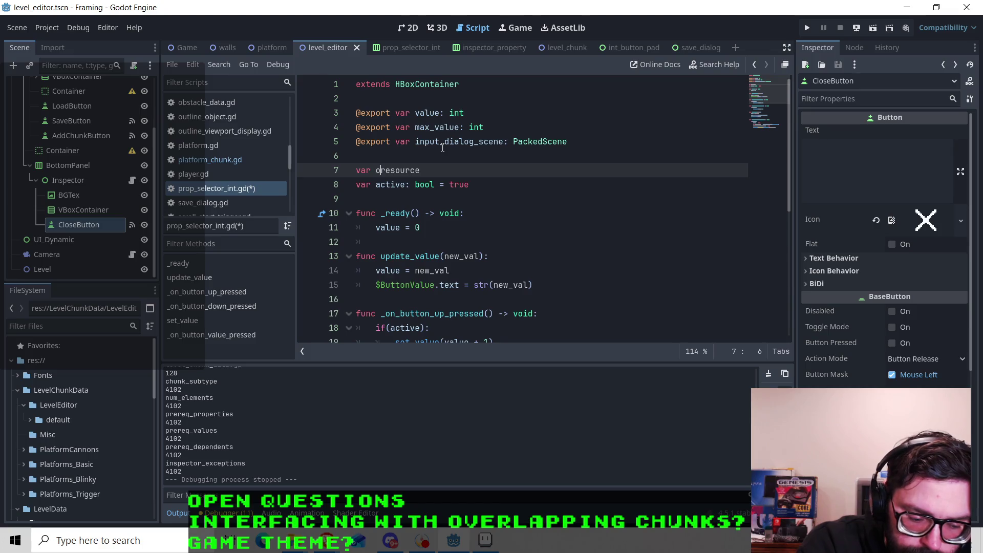
text(er_)
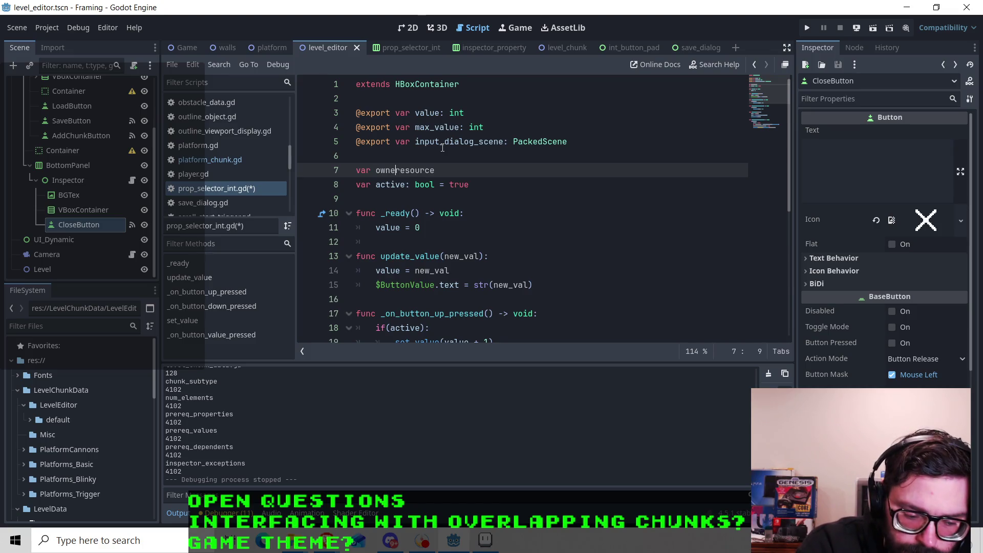
click(461, 167)
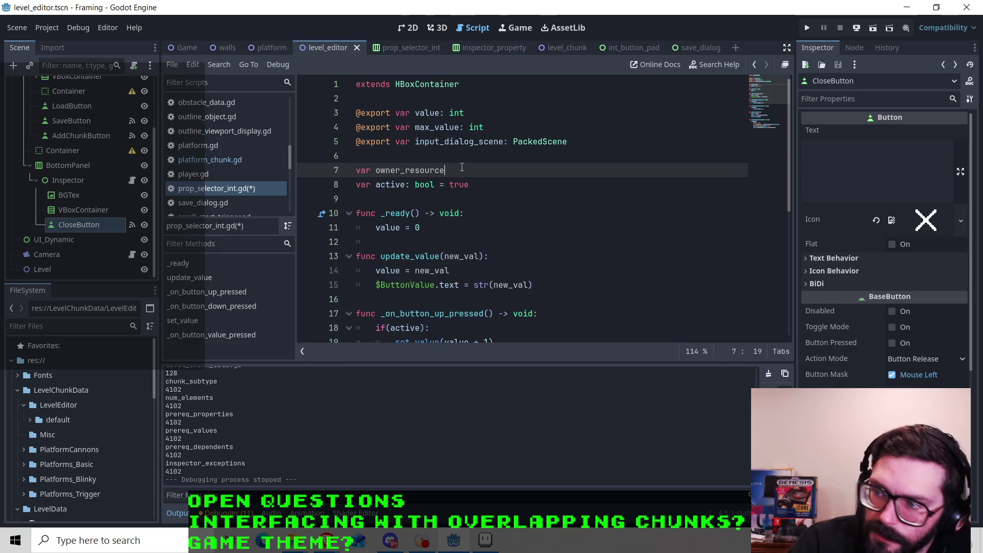
key(Return)
key(ctrl+s)
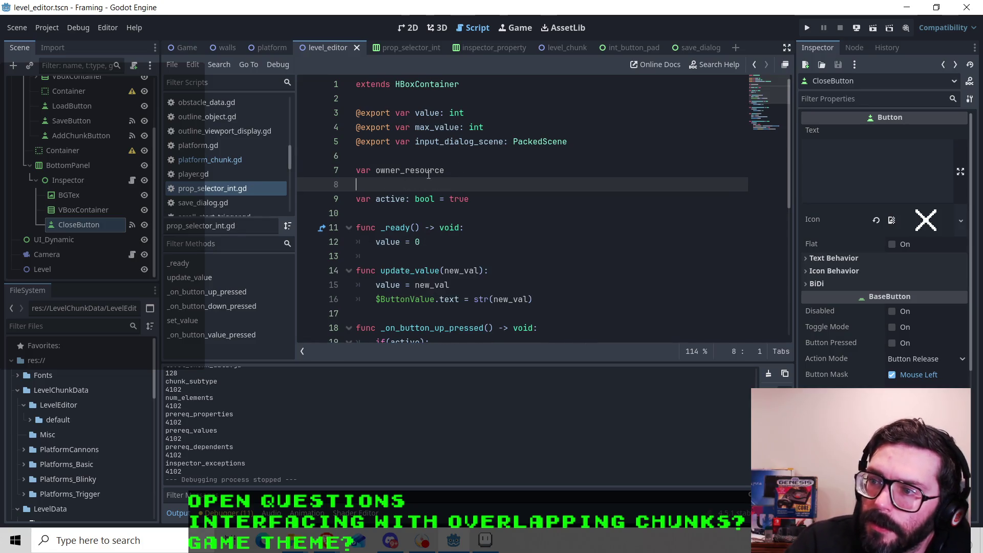
click(465, 171)
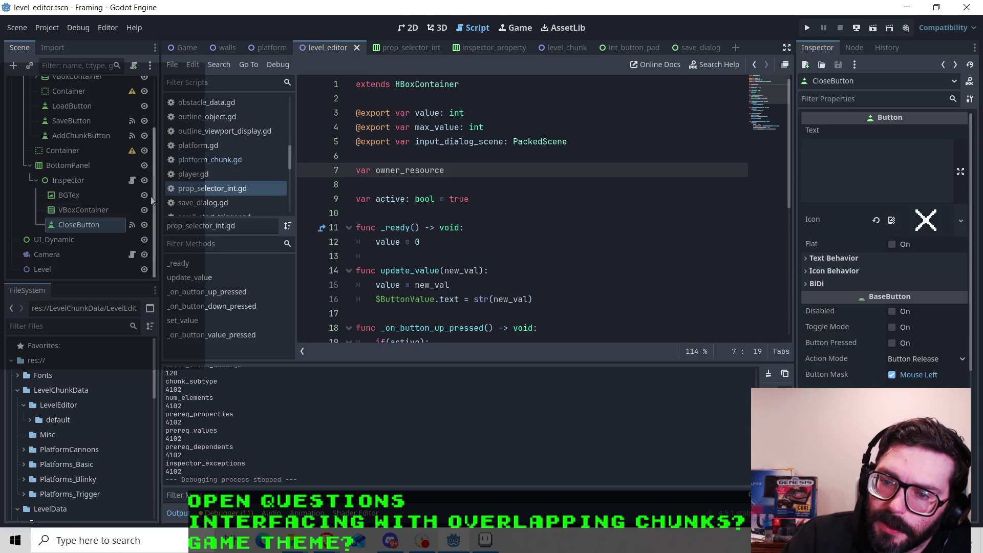
- Delete chunk0.tres from the LevelEditor default folder
click(29, 420)
click(87, 435)
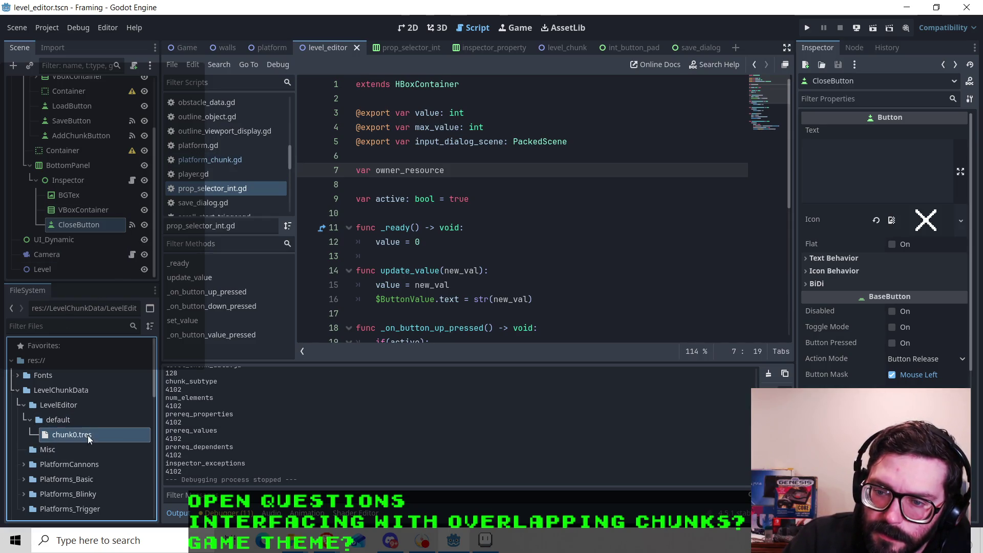
right_click(87, 435)
click(116, 454)
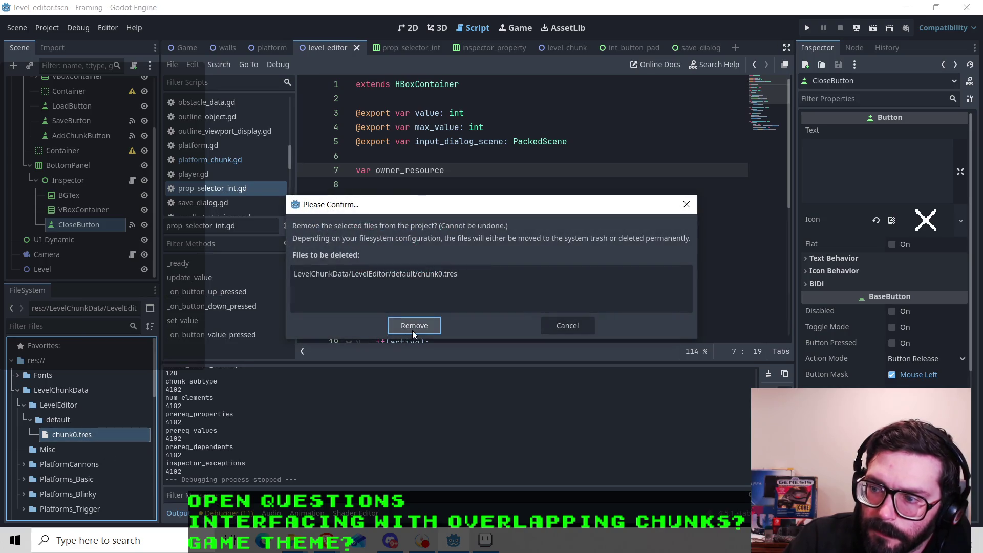
click(409, 328)
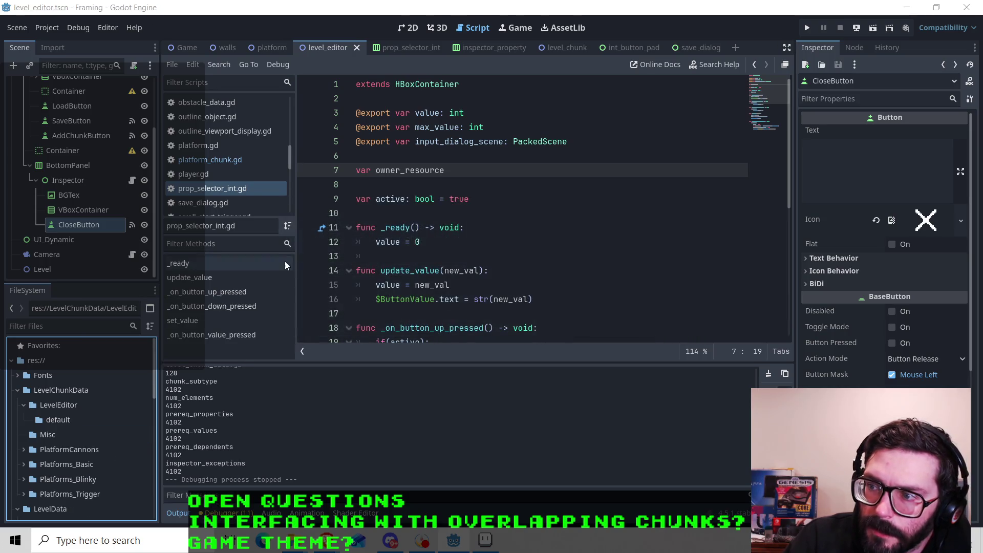
- Select the owner_resource declaration in prop_selector_int.gd
click(426, 170)
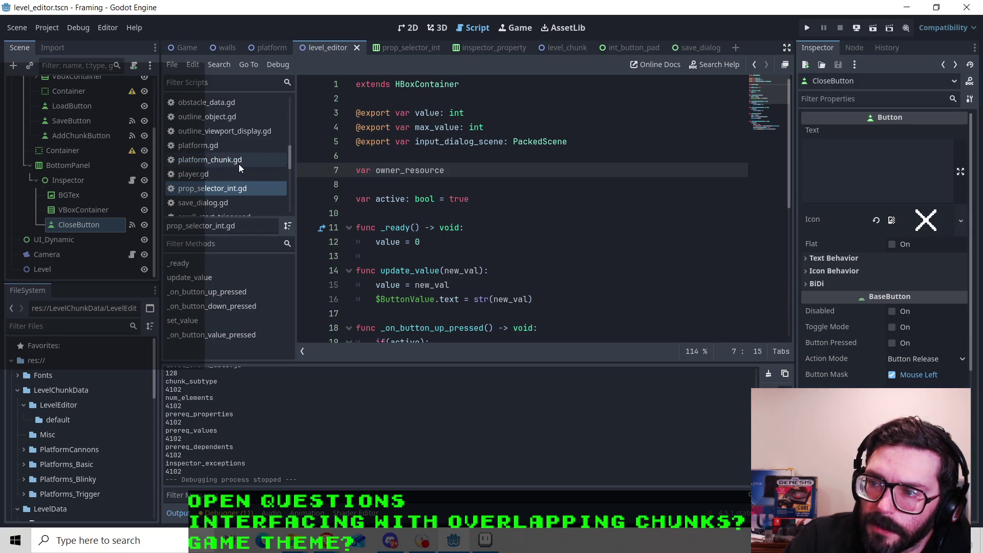
scroll(226, 164, up, 3)
scroll(215, 179, up, 3)
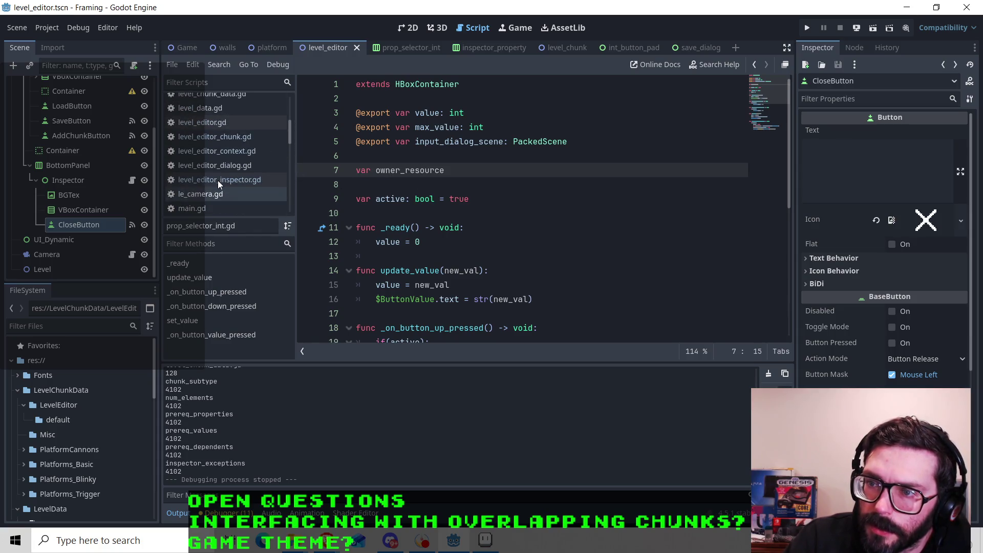
drag(377, 170, 450, 173)
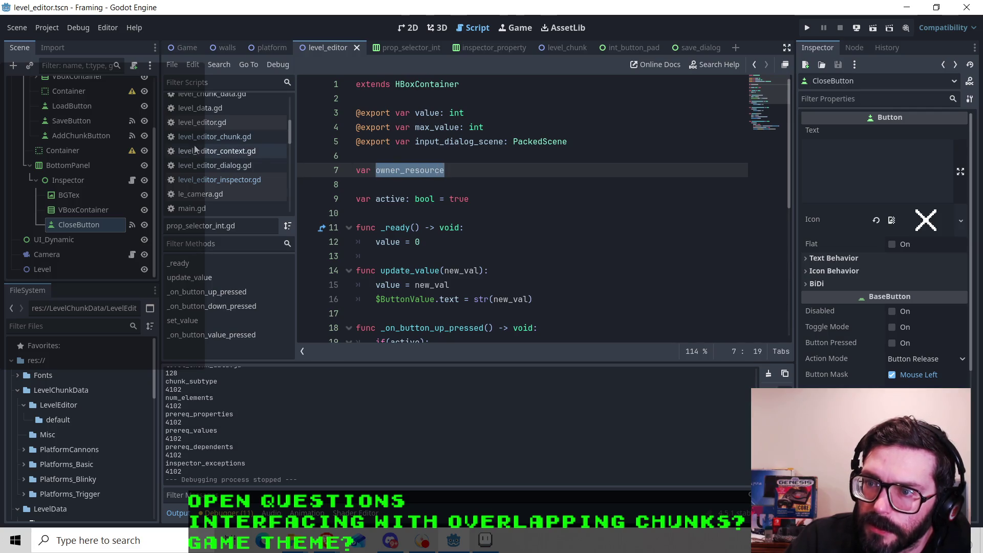
- Review show_properties in level_editor.gd, where new_prop is instantiated and added as a child
click(200, 124)
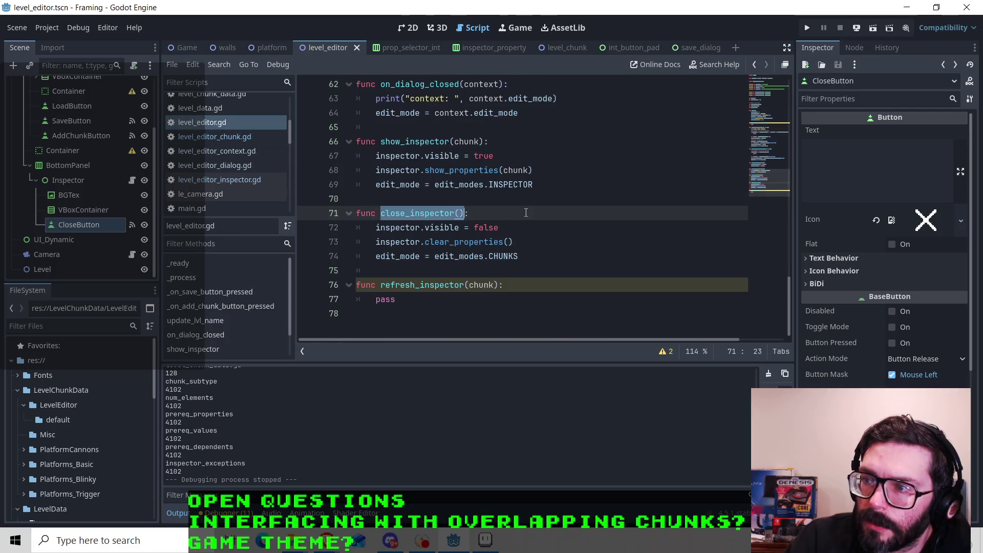
scroll(526, 213, up, 1)
ctrl+click(444, 216)
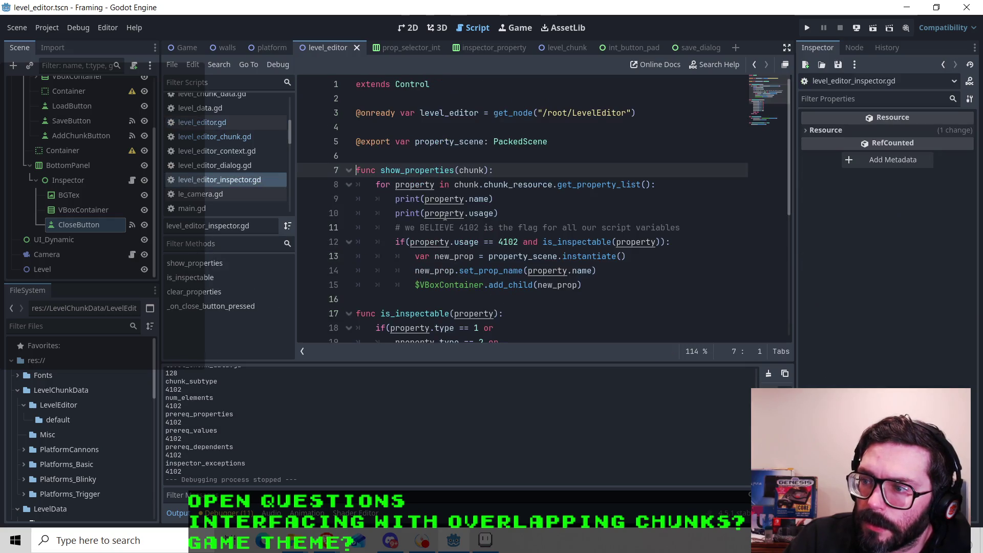
click(504, 171)
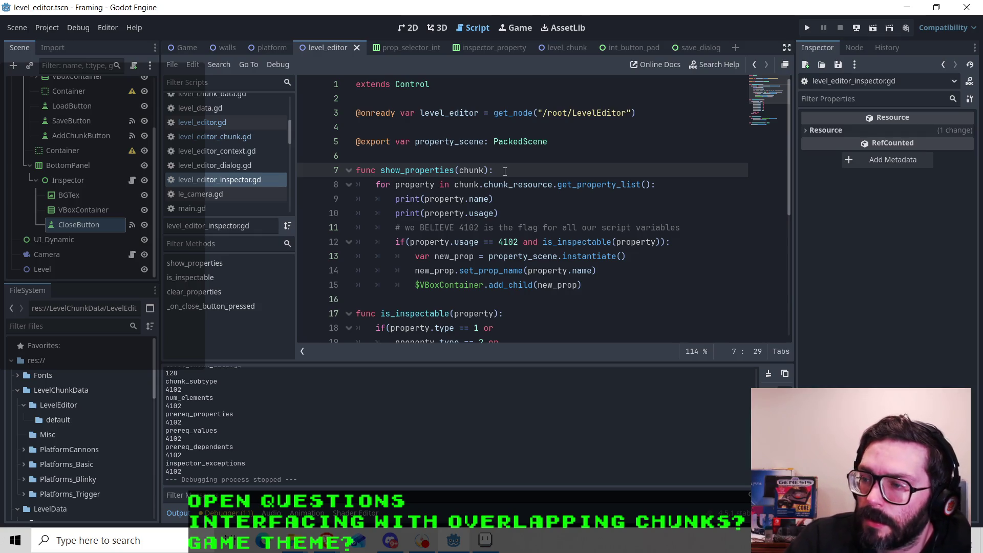
click(435, 270)
click(600, 285)
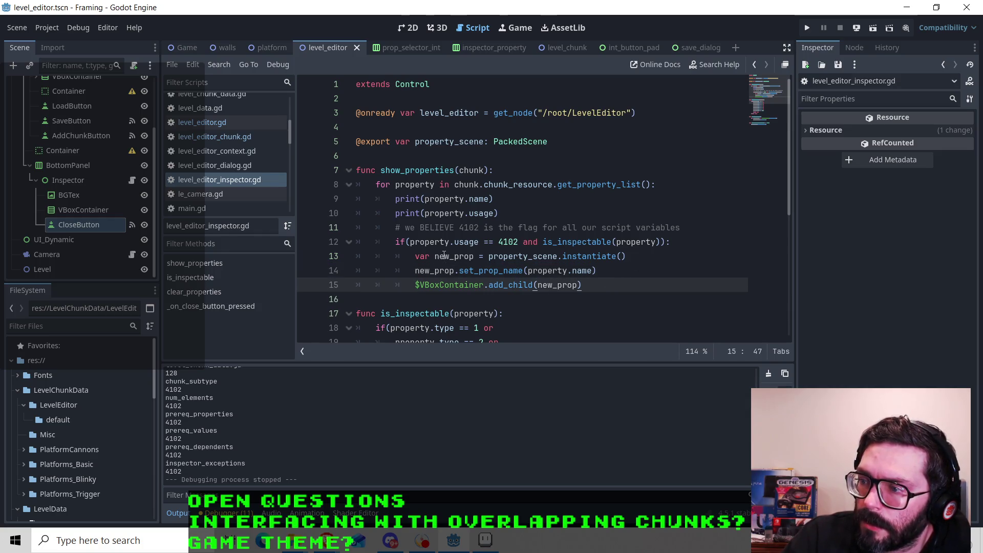
mouse_move(448, 272)
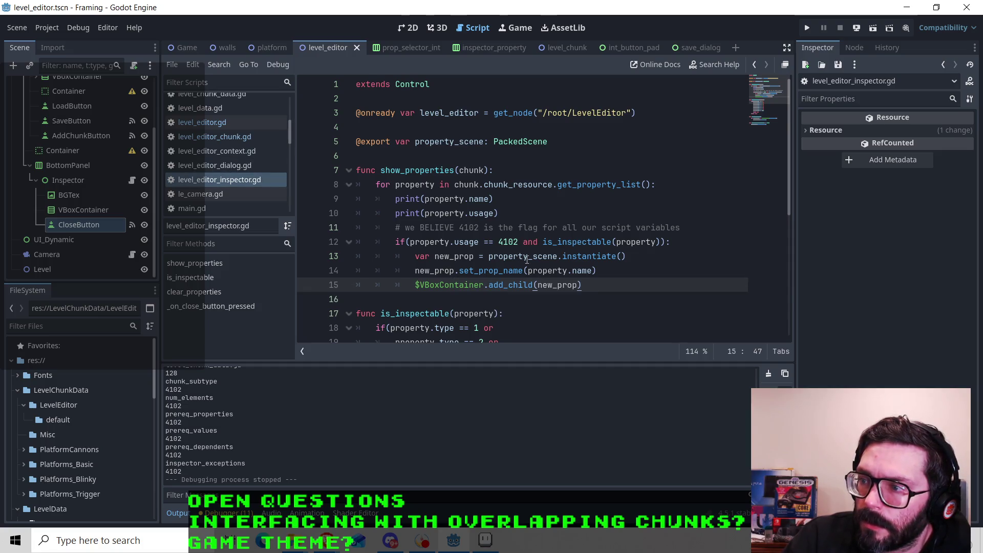
mouse_move(527, 260)
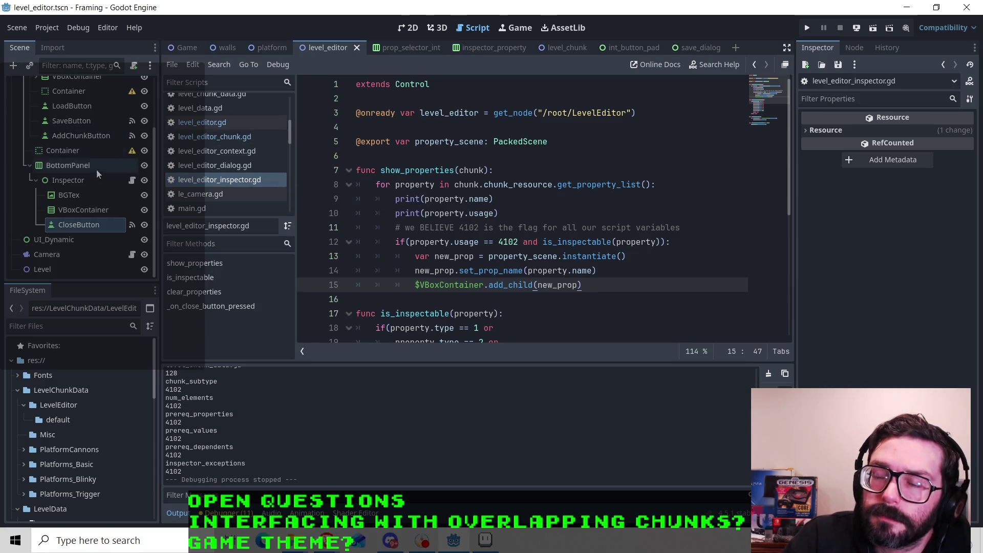
scroll(81, 165, up, 3)
scroll(81, 165, down, 3)
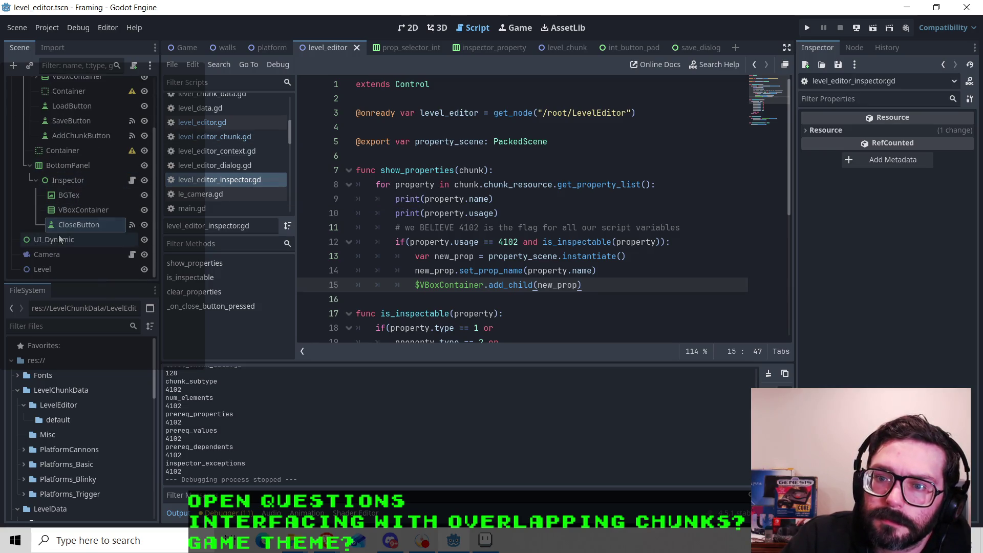
- Check the Inspector node's Property Scene, then open the inspector_property scene
click(72, 250)
click(81, 205)
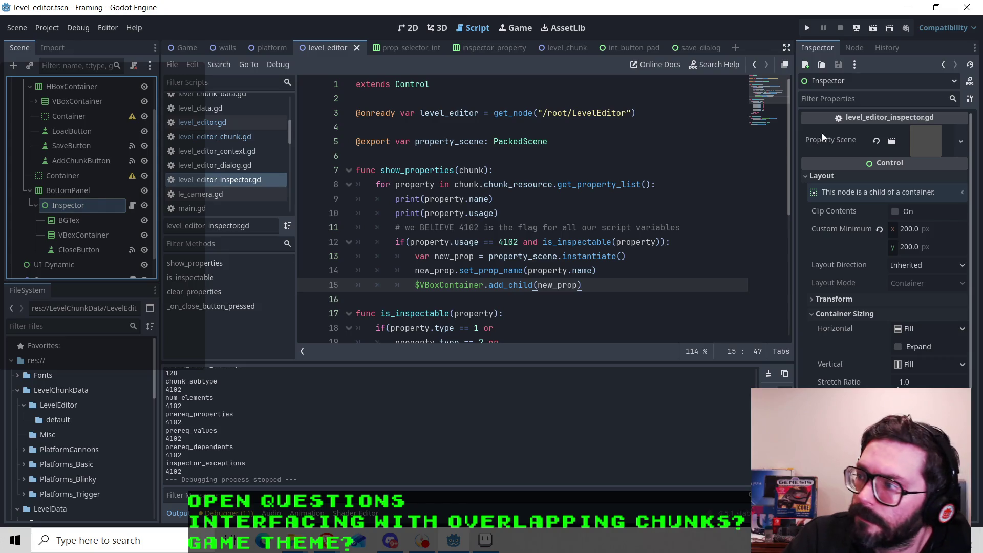
mouse_move(929, 140)
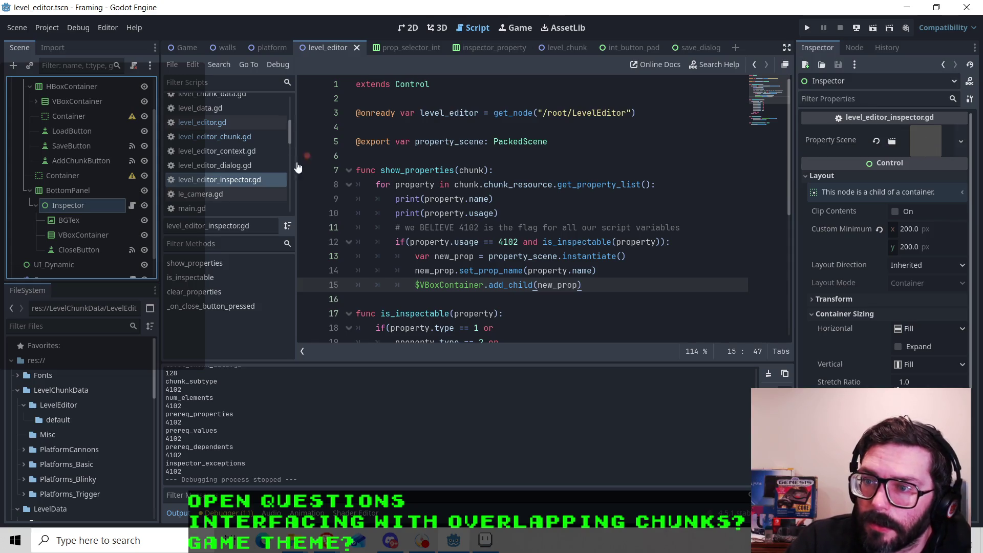
scroll(239, 168, down, 3)
scroll(239, 168, down, 3)
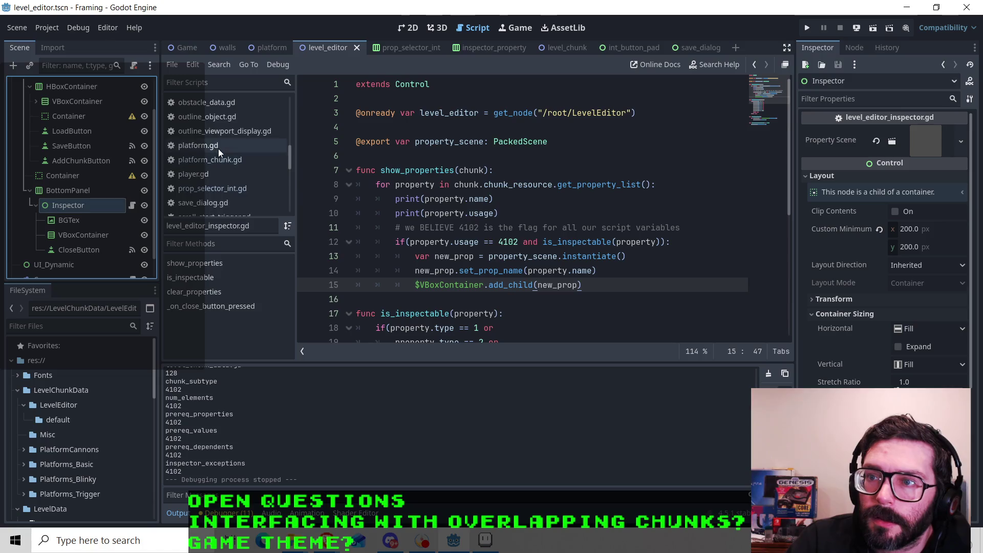
scroll(220, 168, up, 3)
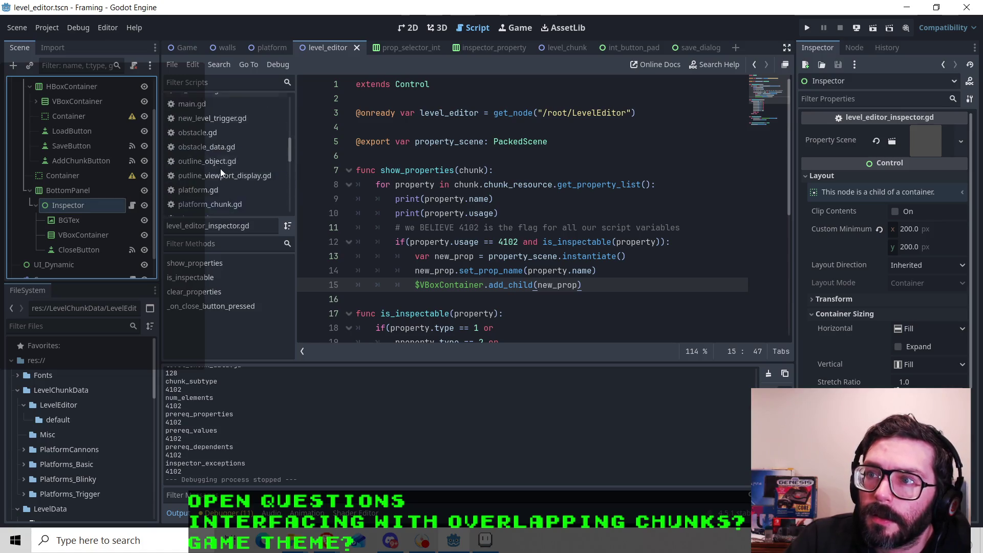
scroll(220, 167, up, 2)
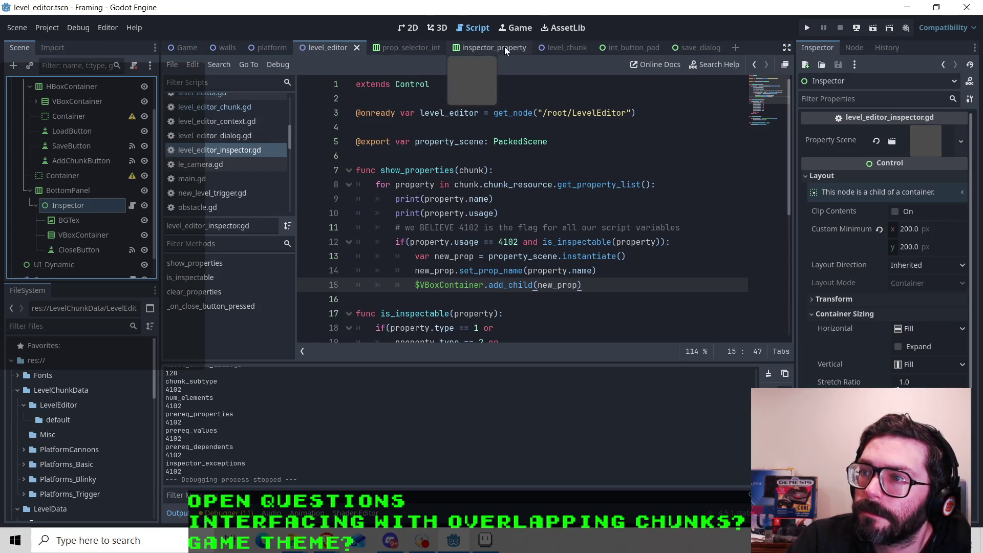
click(504, 47)
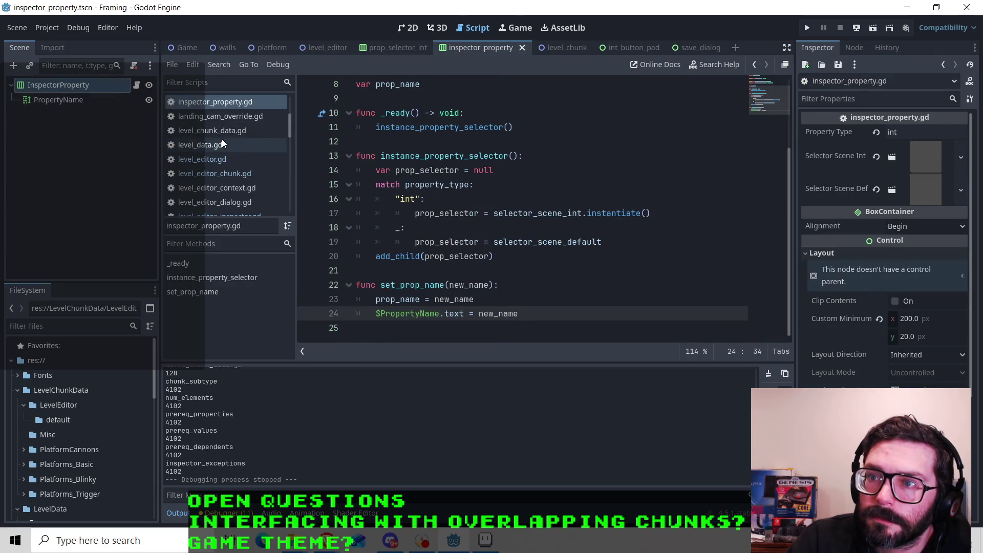
- Find prop_selector_int.gd in the script list and open it
scroll(457, 184, up, 3)
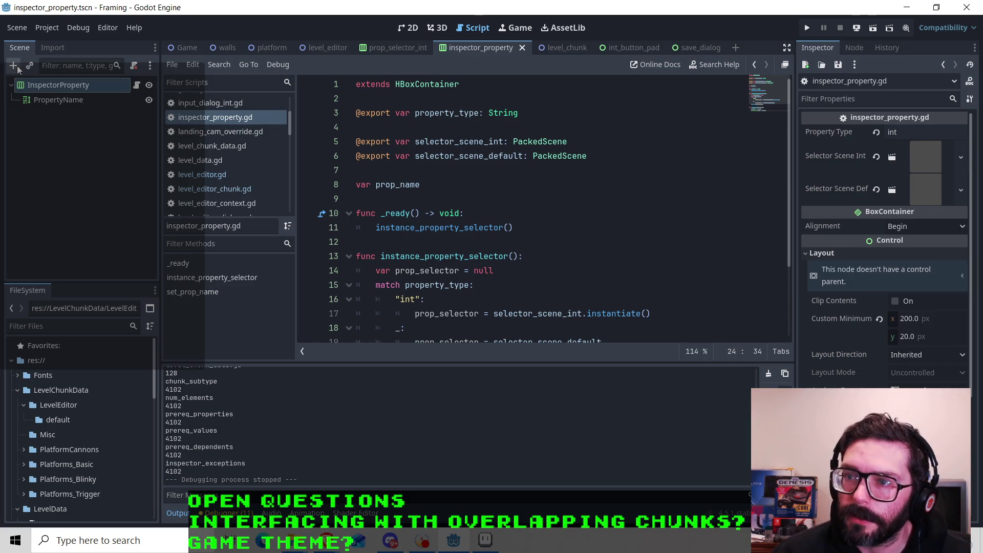
scroll(177, 117, down, 5)
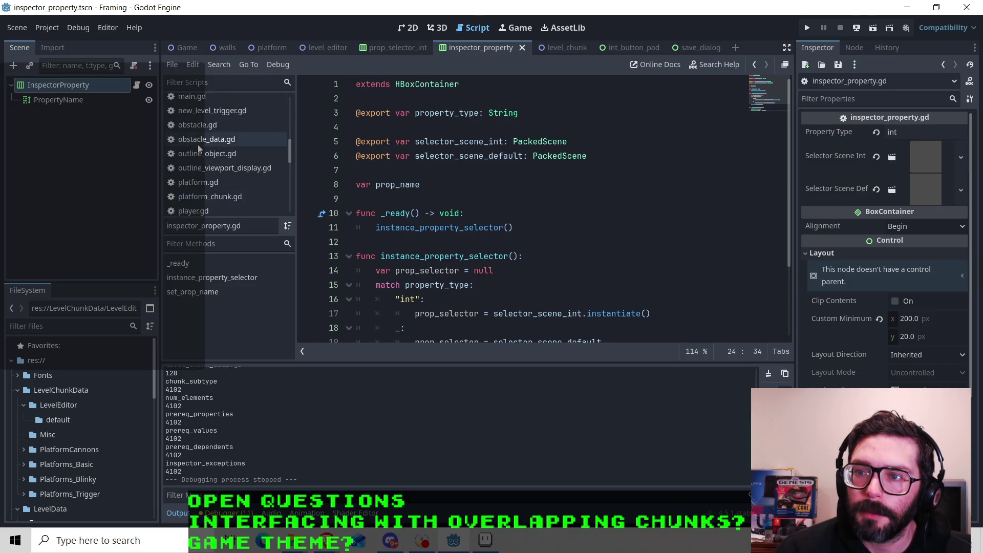
scroll(210, 177, down, 1)
click(222, 198)
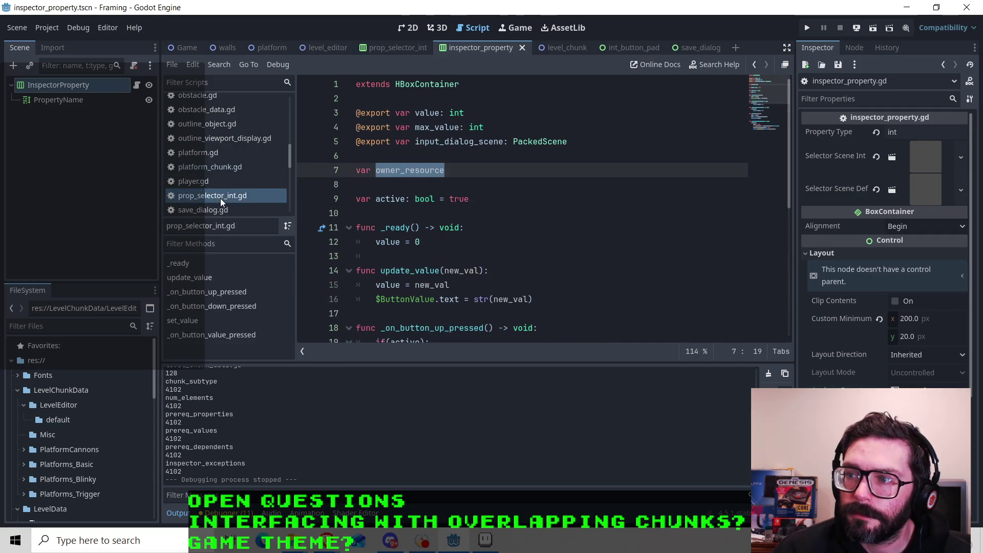
- Cut the owner_resource declaration from line 7 and delete the leftover blank line
click(369, 165)
drag(446, 174, 355, 172)
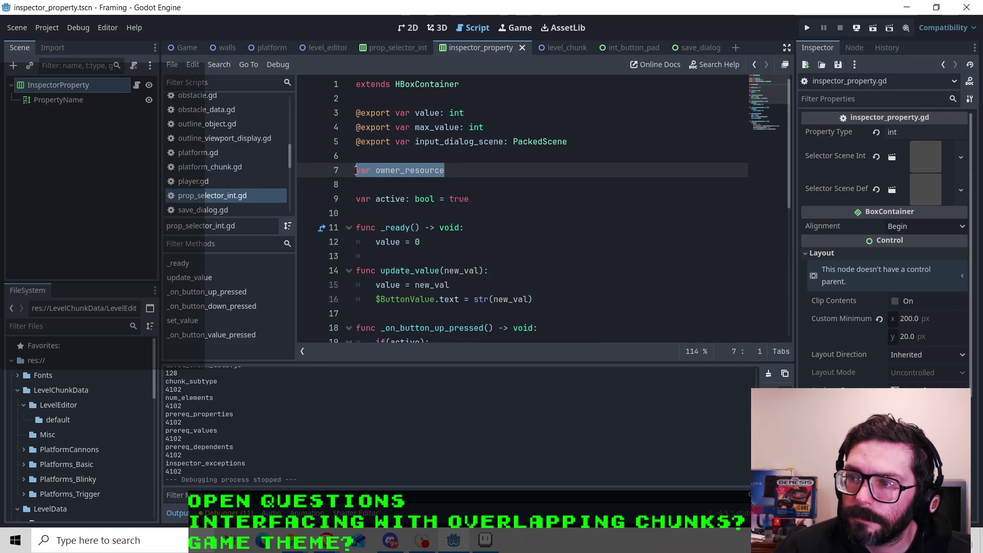
right_click(399, 175)
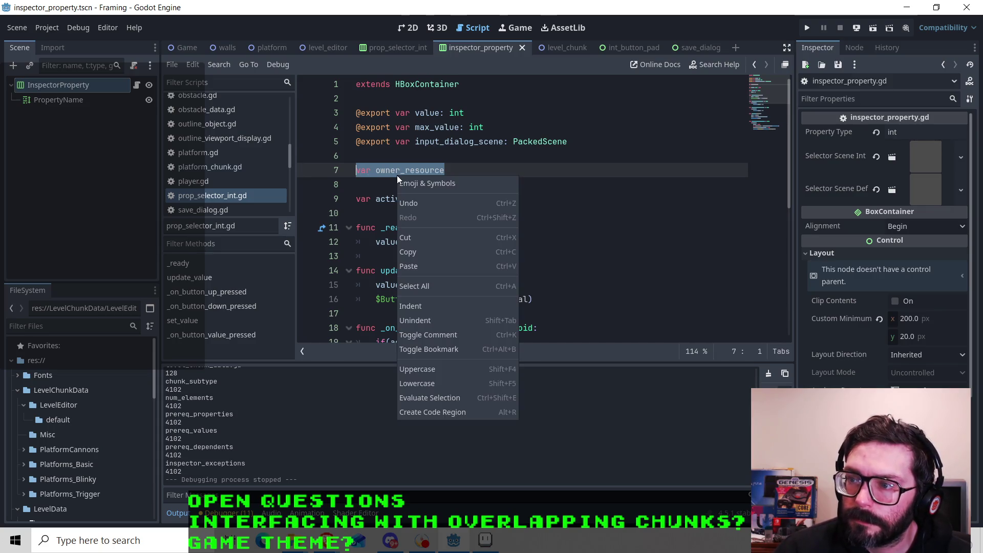
click(414, 239)
key(BackSpace)
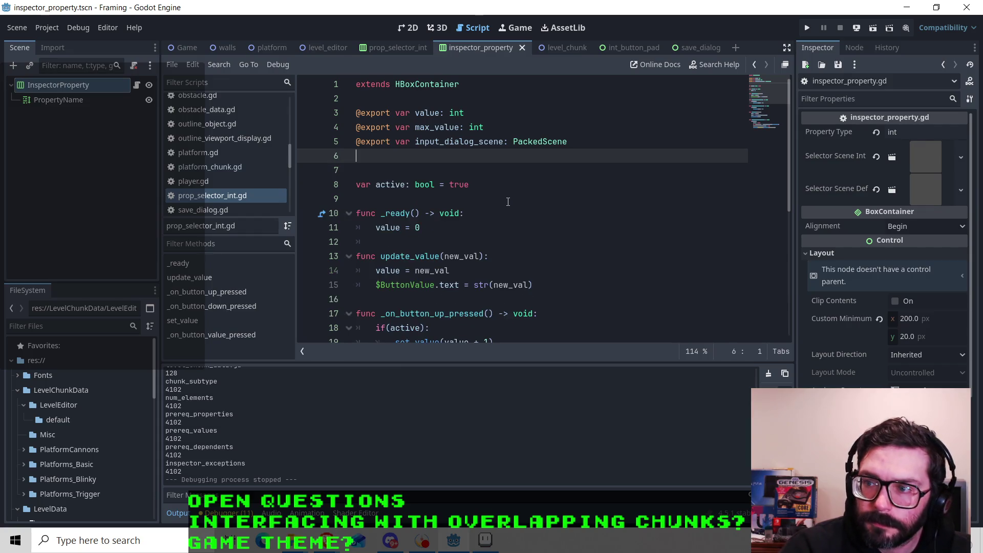
- Review the set_value function around lines 26–28 and save prop_selector_int.gd
scroll(507, 201, down, 3)
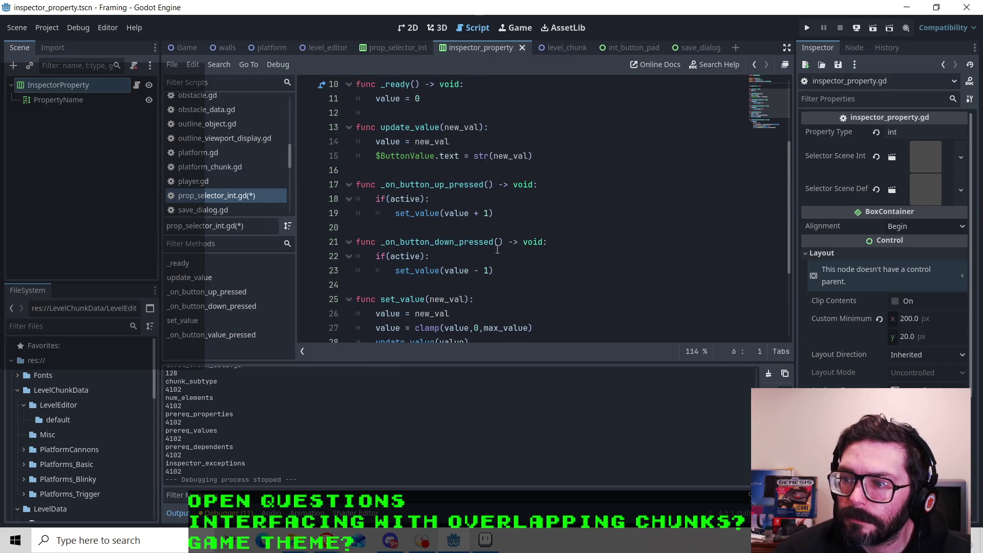
scroll(470, 240, down, 2)
click(481, 254)
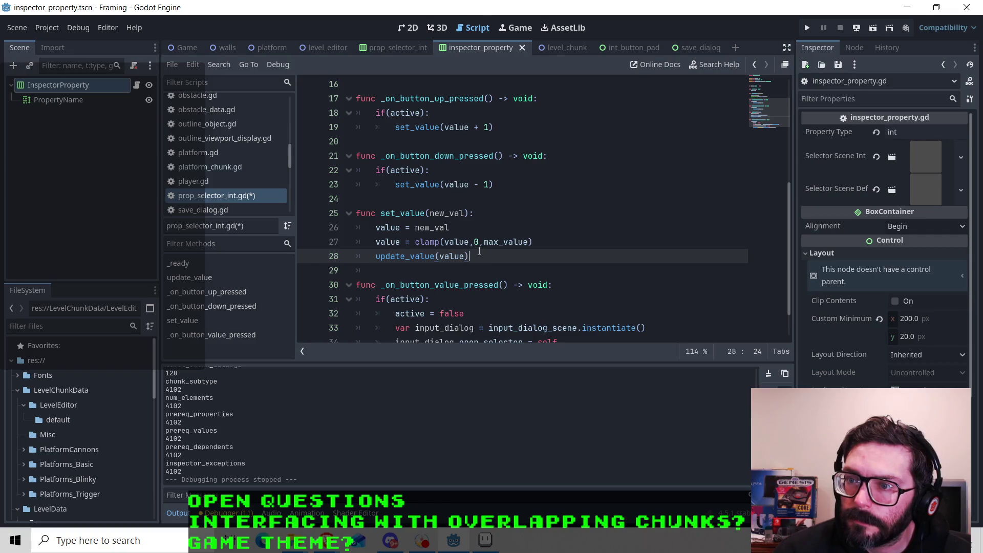
click(539, 227)
click(539, 213)
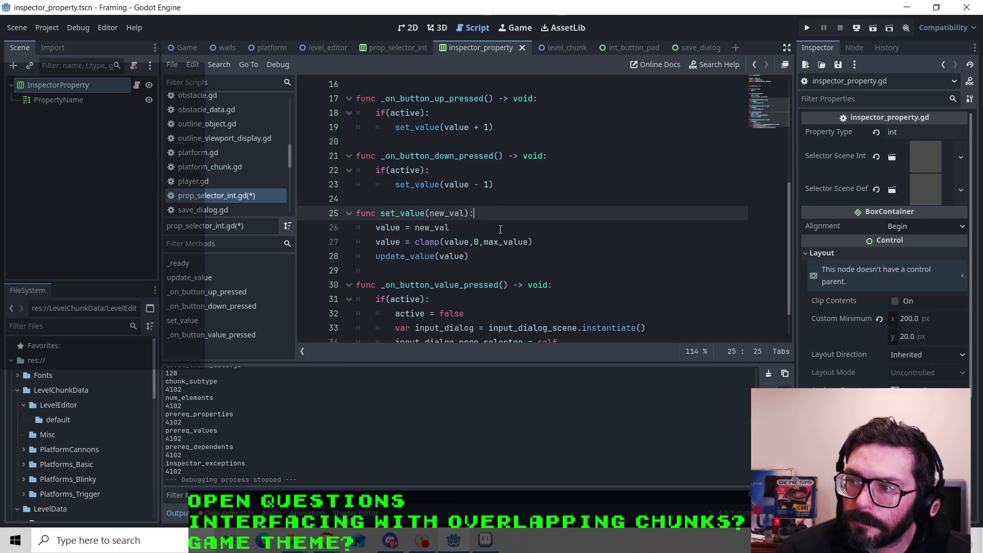
click(546, 241)
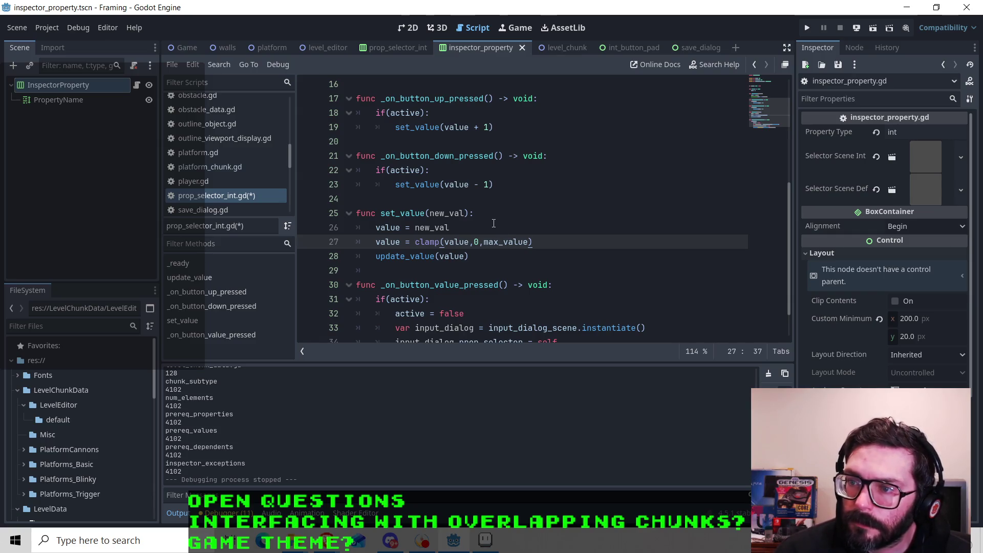
click(474, 230)
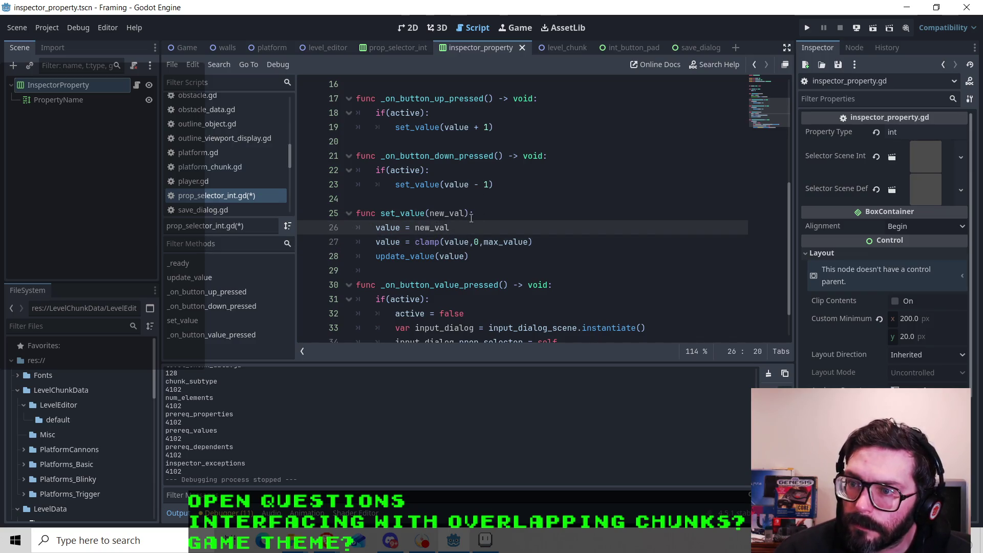
key(ctrl+s)
- Open inspector_property.gd from the script list
scroll(225, 170, up, 5)
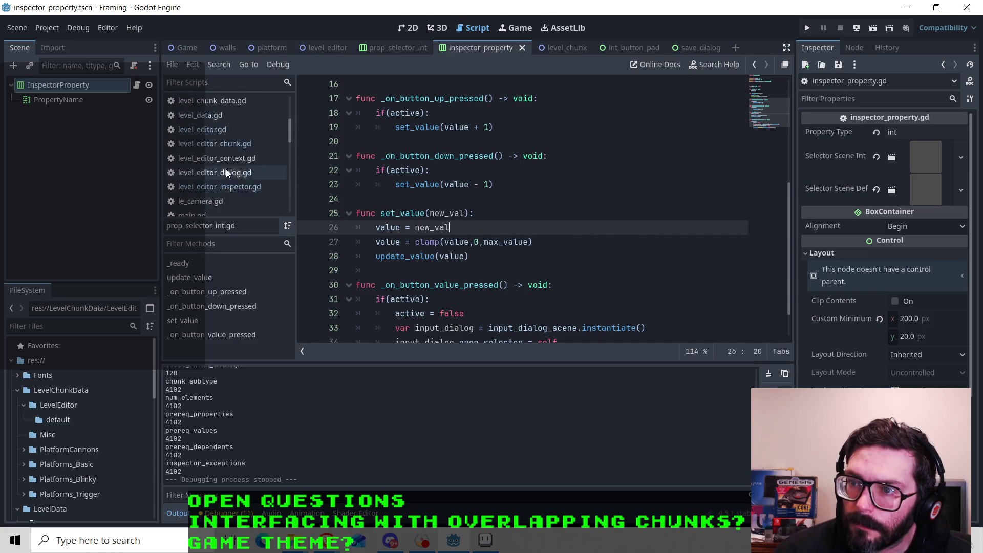
scroll(225, 141, up, 2)
click(223, 119)
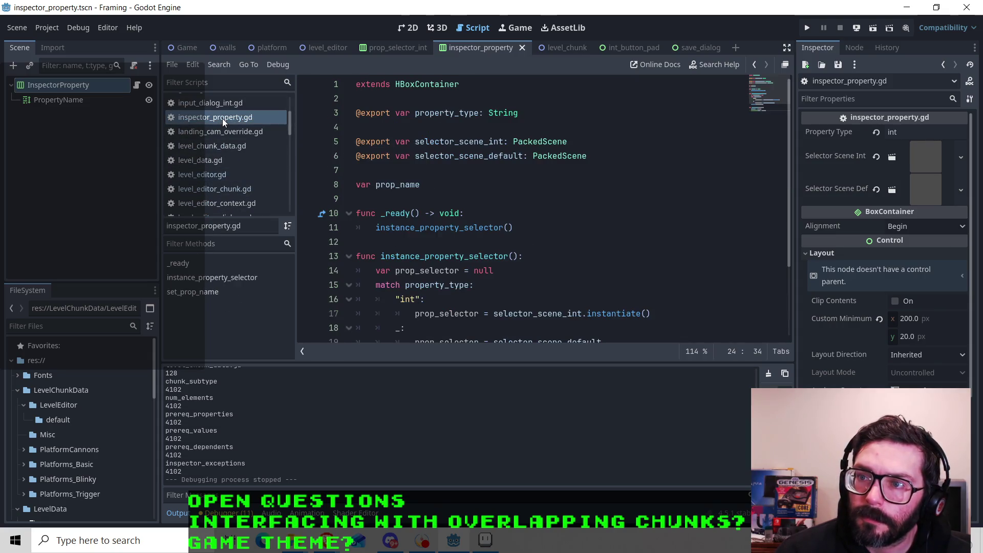
- Review the selector-scene exports and prop_name declaration at the top of inspector_property.gd
click(433, 181)
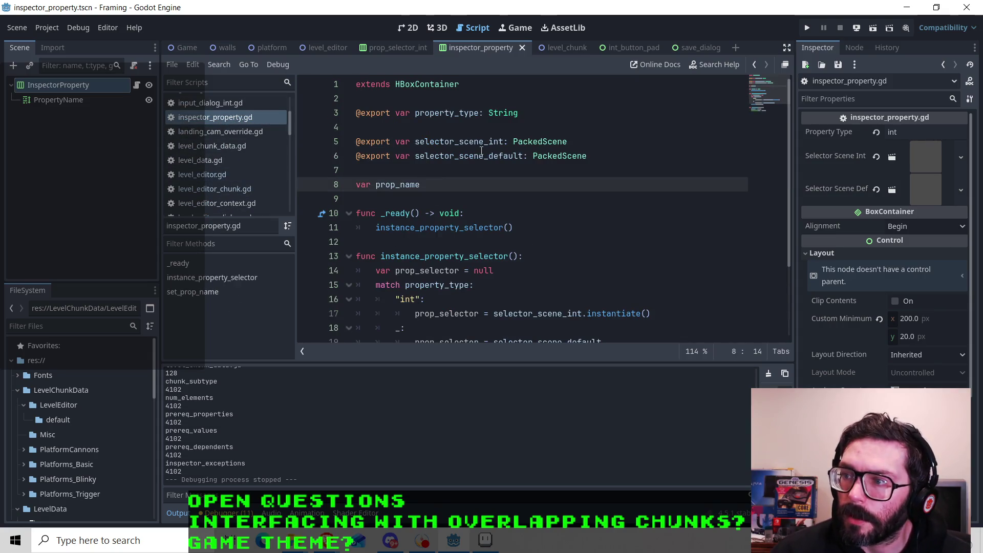
click(481, 143)
click(484, 156)
click(432, 185)
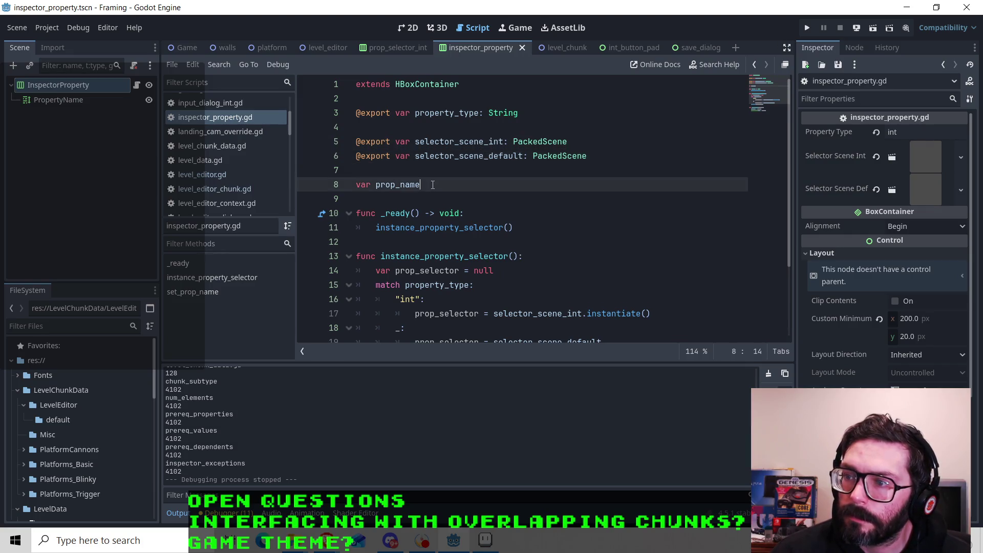
click(537, 226)
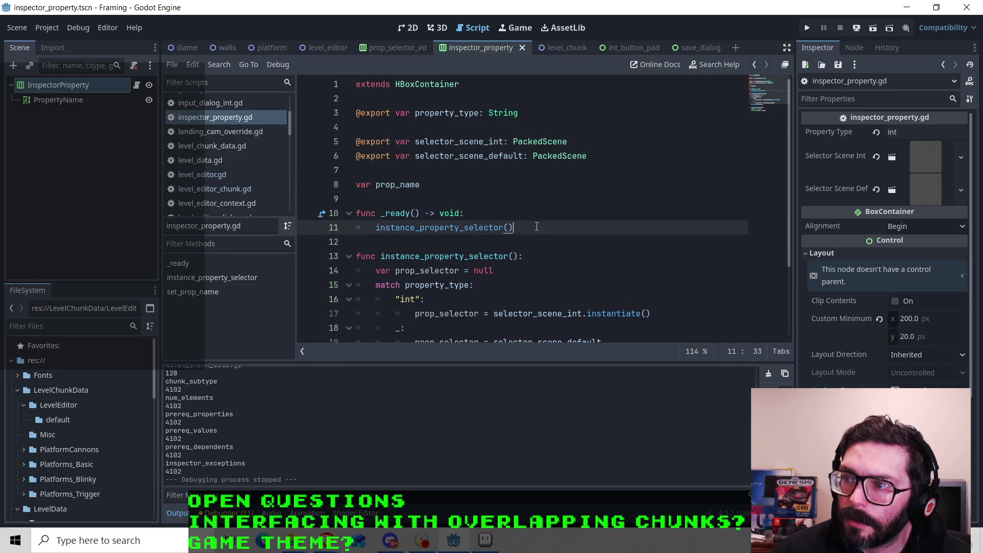
- Review instance_property_selector's int branch and add_child line, then return to blank line 7
scroll(537, 226, down, 1)
click(474, 185)
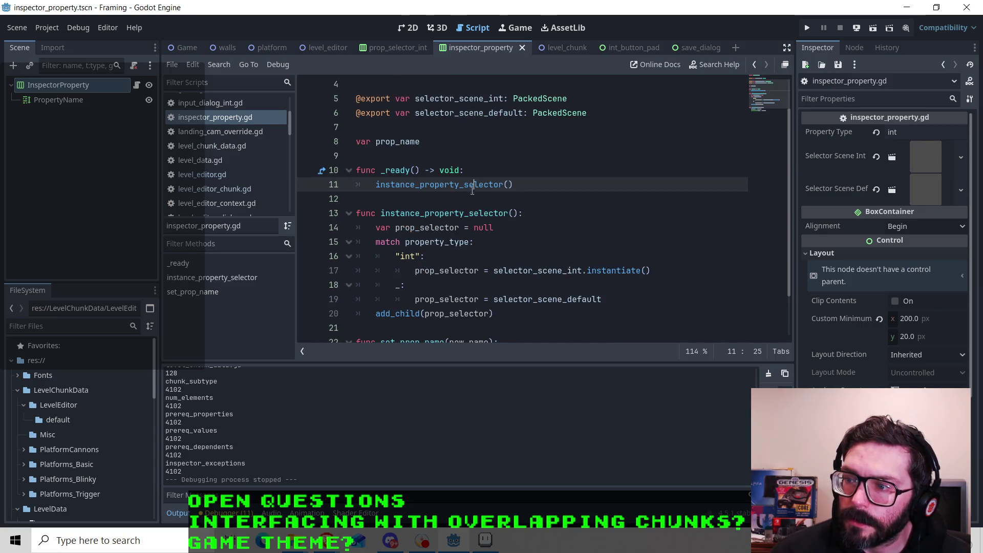
click(491, 241)
drag(495, 270, 565, 271)
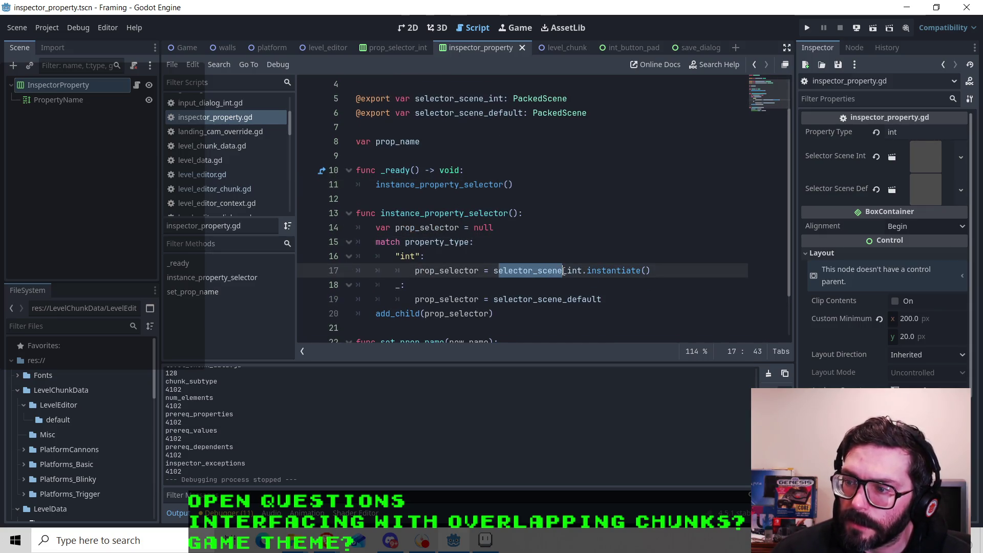
drag(499, 313, 399, 323)
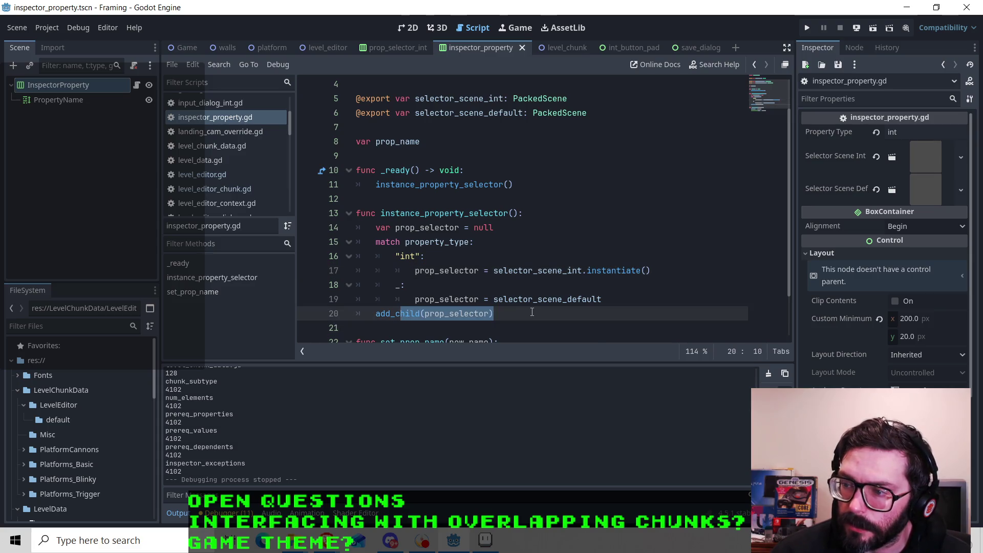
click(532, 311)
scroll(512, 312, up, 1)
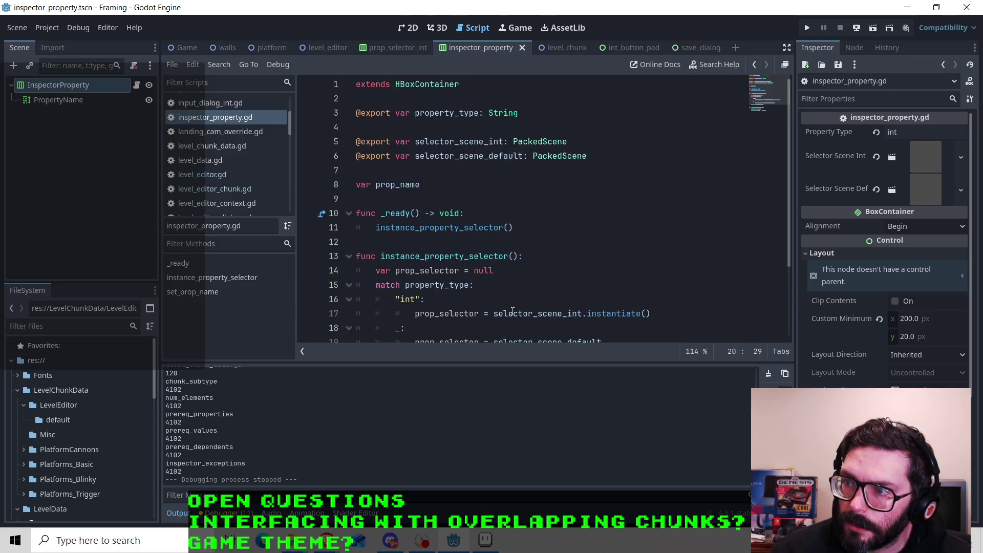
scroll(513, 312, down, 2)
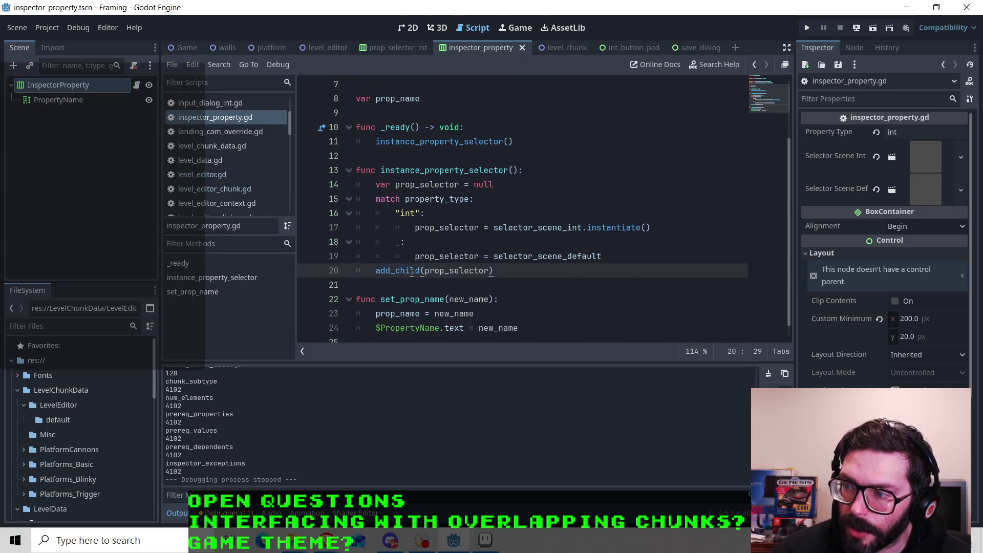
click(454, 275)
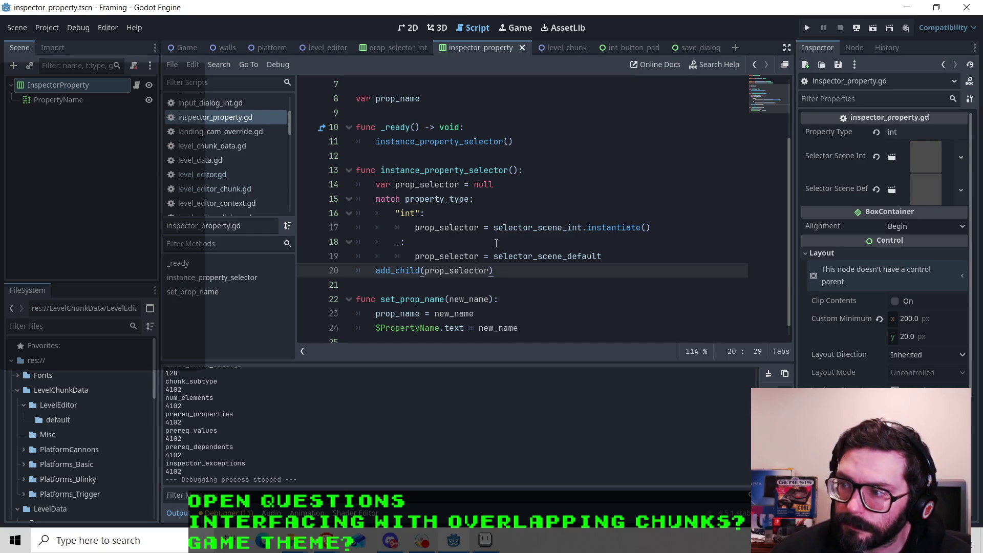
scroll(496, 243, up, 2)
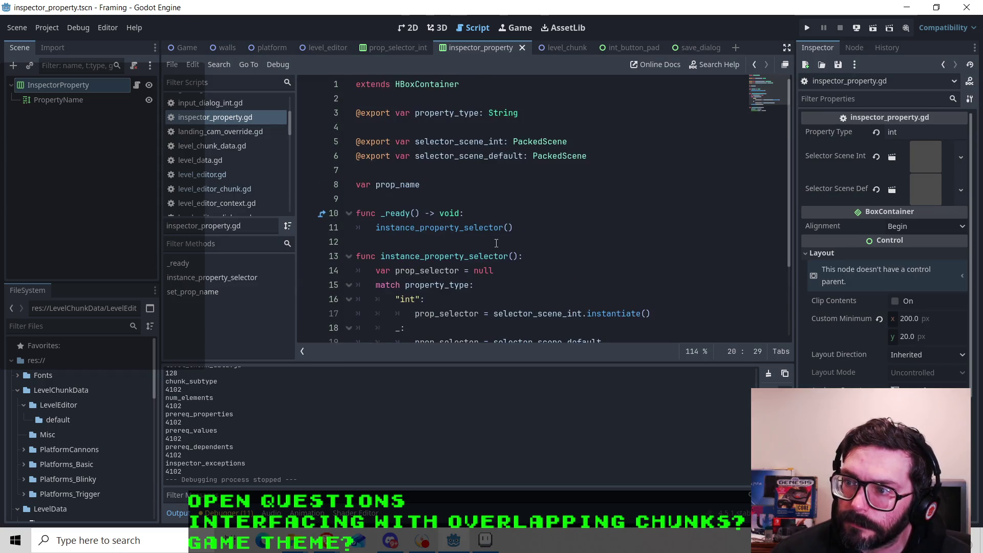
click(422, 174)
- Add 'var owner_resource' on line 8 of inspector_property.gd and save
key(Return)
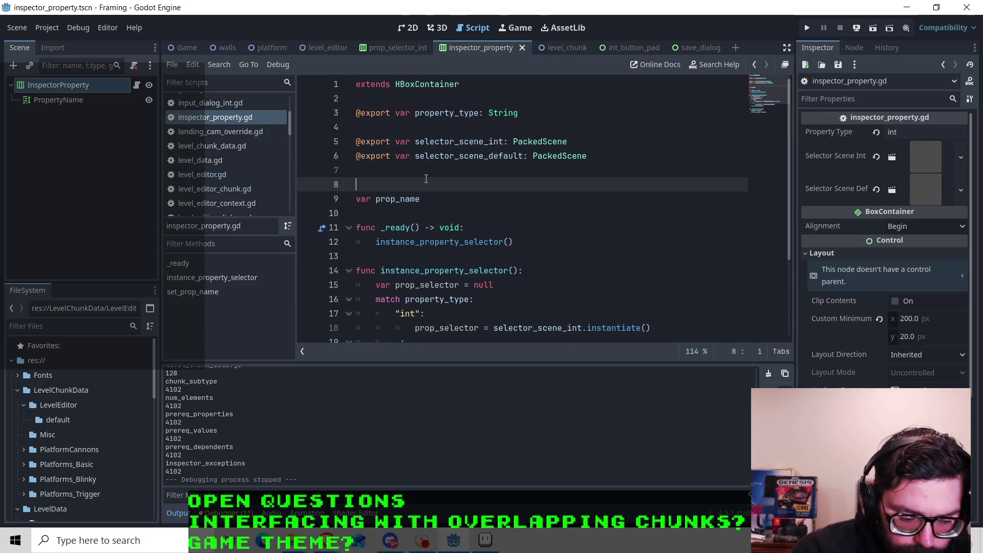
text(var owner_resource)
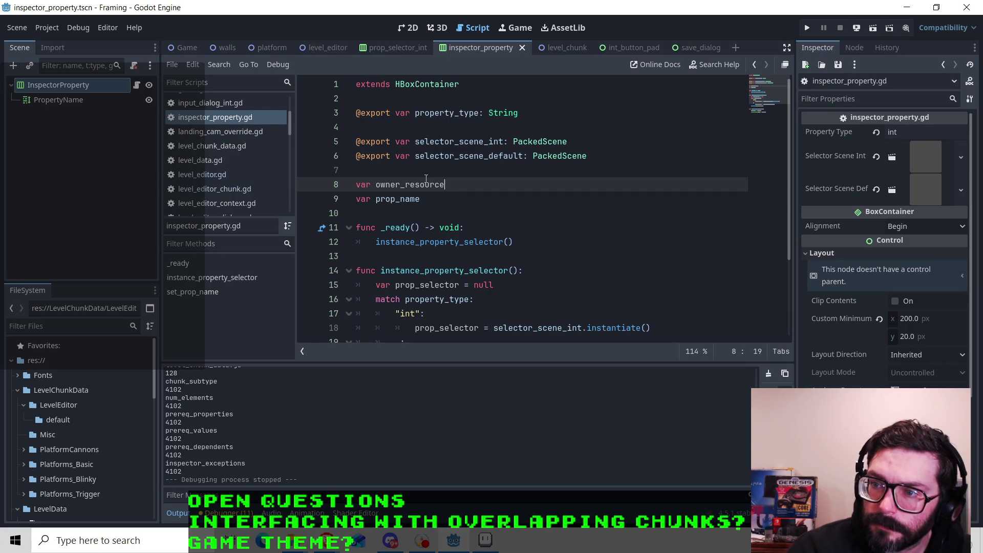
key(ctrl+s)
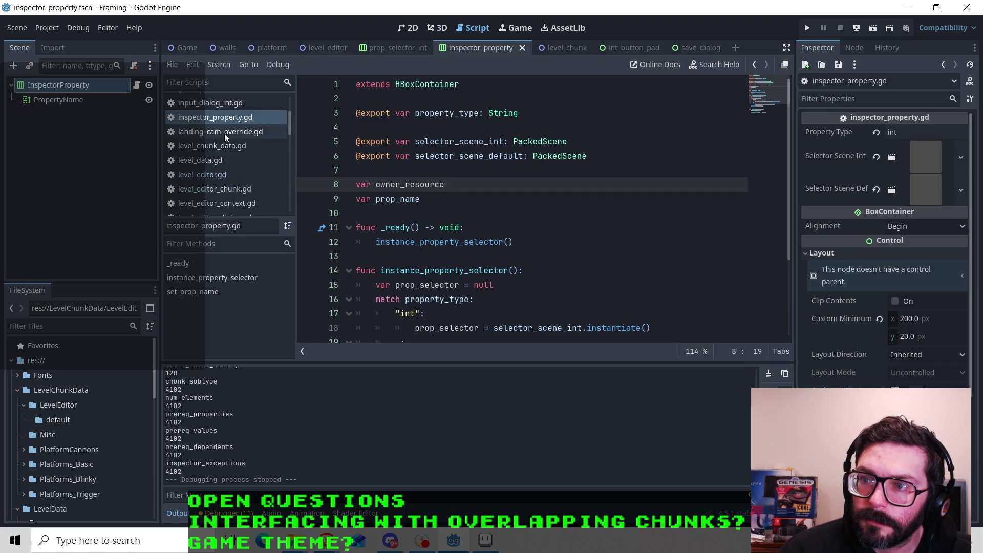
- Add 'var owner_resource' on empty line 7 of prop_selector_int.gd
scroll(227, 164, down, 5)
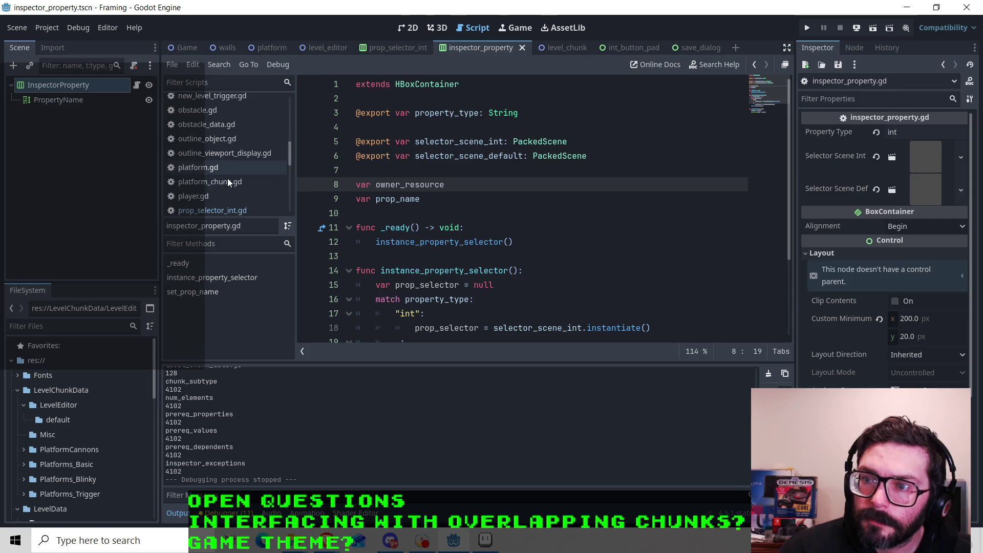
click(228, 189)
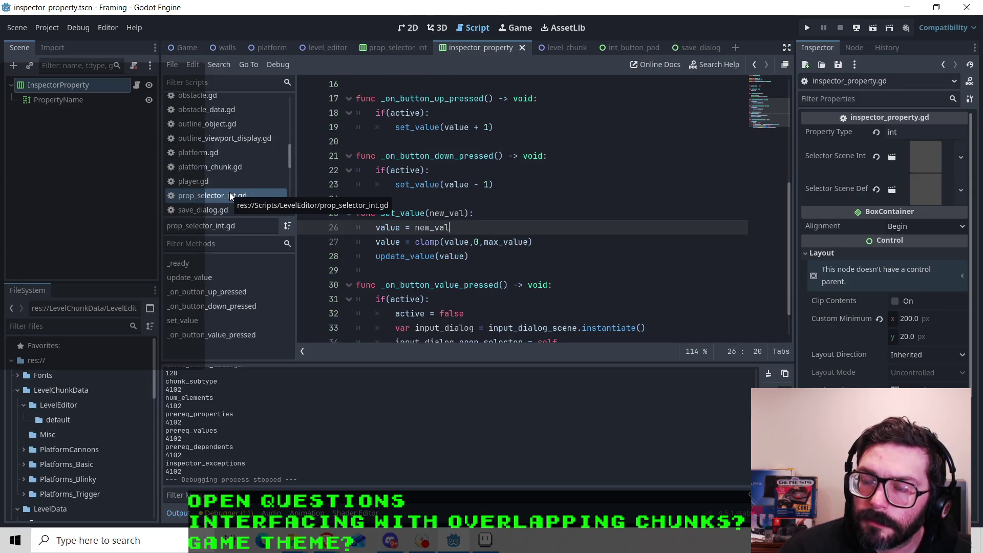
scroll(416, 92, up, 5)
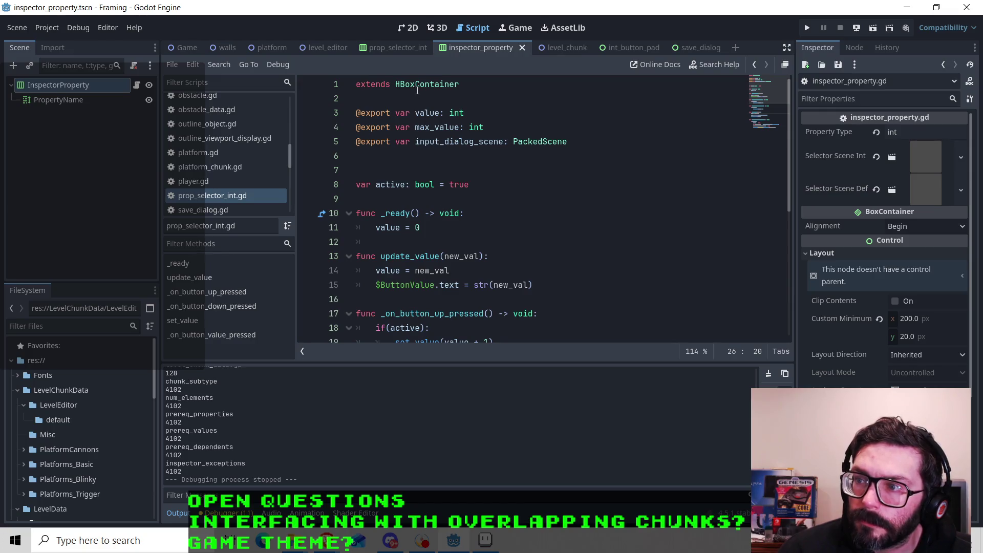
click(395, 176)
text(var owner_resource)
- Glance at level_editor_inspector.gd, then switch back to inspector_property.gd
scroll(394, 176, down, 2)
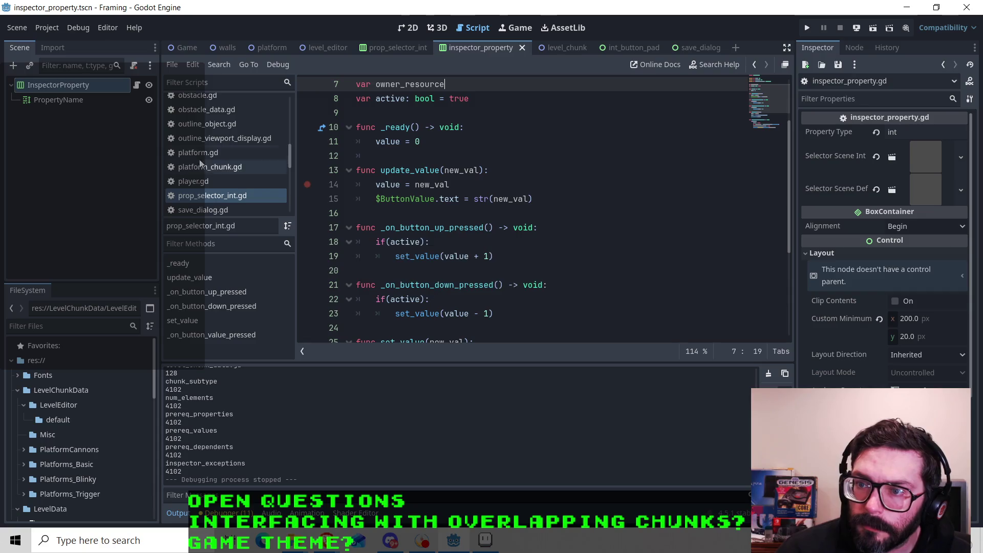
scroll(203, 165, up, 4)
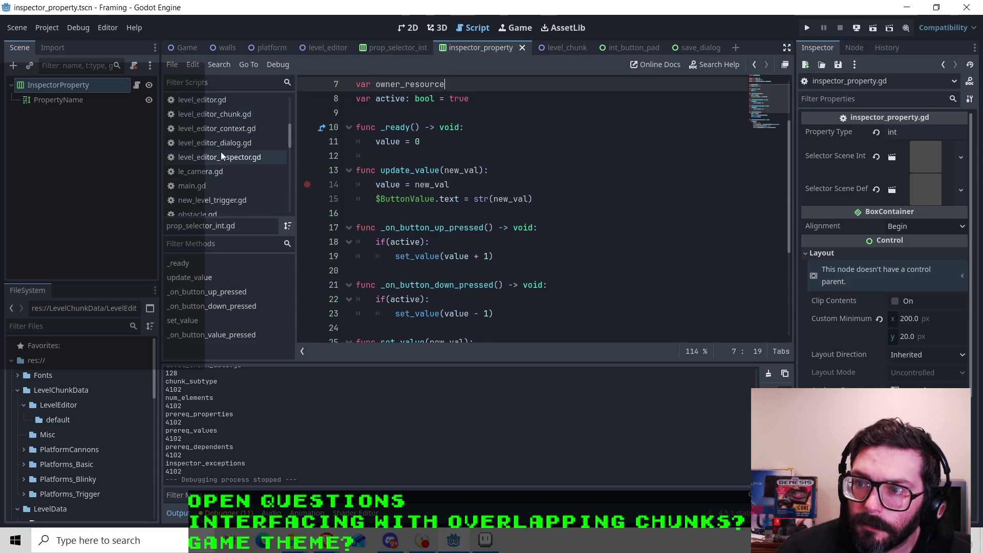
click(221, 156)
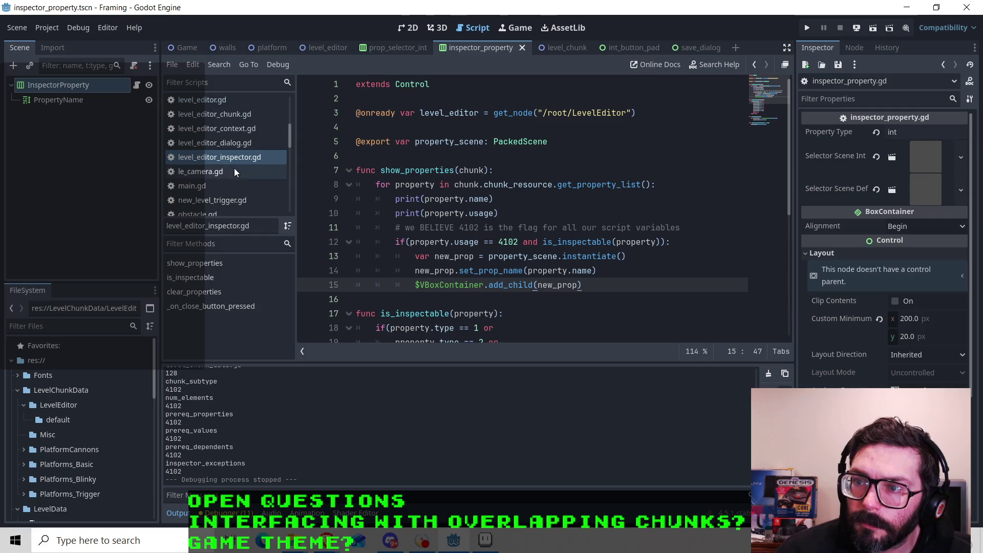
scroll(225, 159, up, 3)
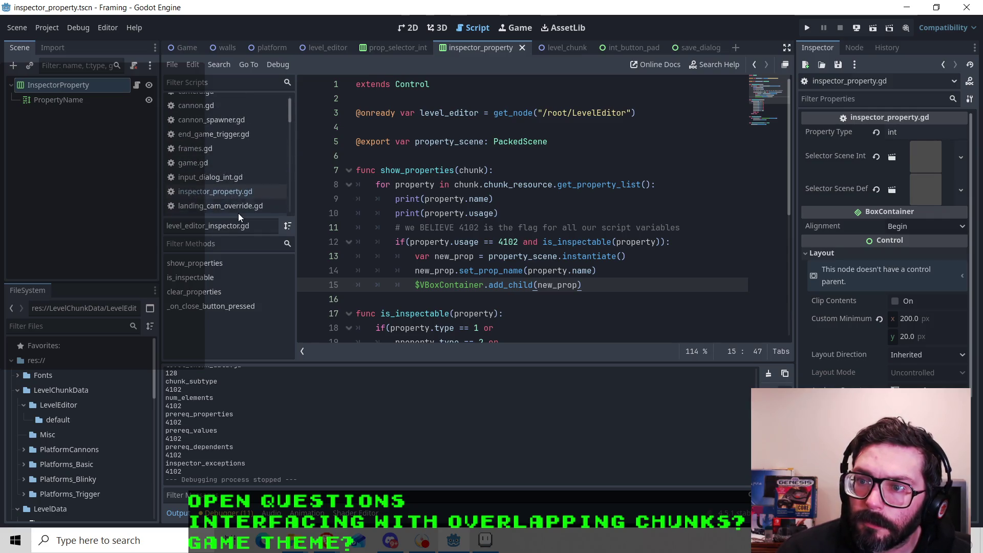
click(215, 193)
scroll(485, 225, down, 3)
scroll(413, 187, up, 2)
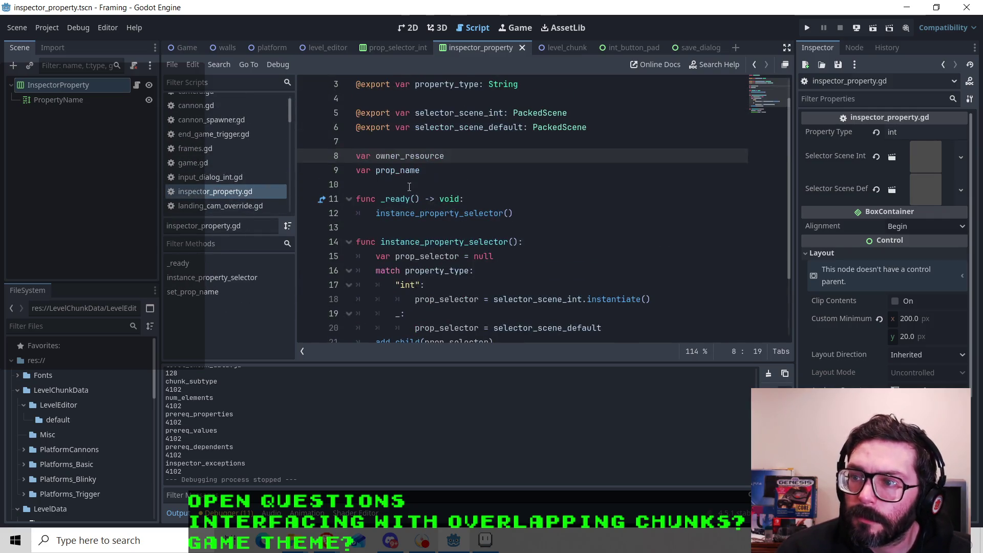
- Add line 21 'prop_selector.owner_resource = owner_resource' before add_child and save inspector_property.gd
scroll(395, 216, down, 2)
click(633, 245)
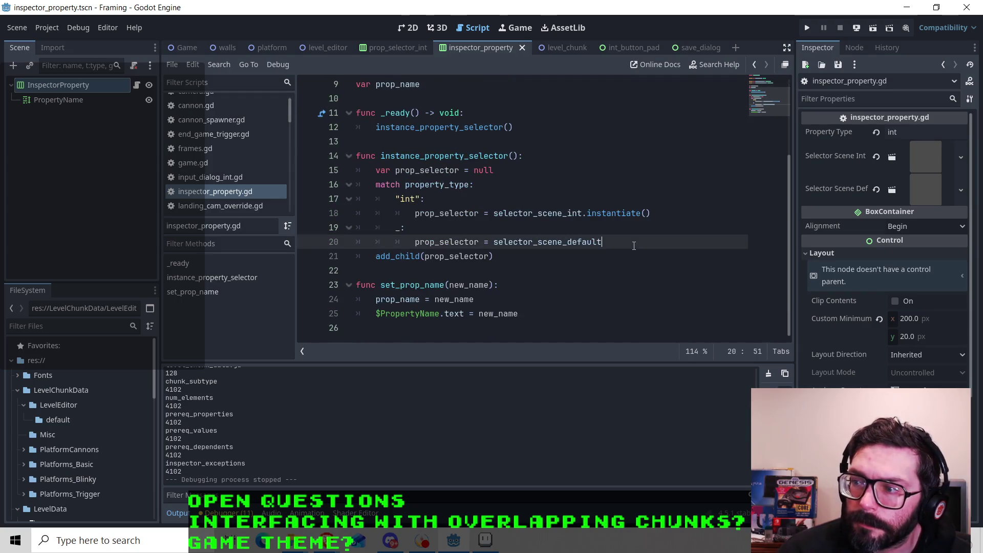
key(Return)
key(BackSpace)
key(BackSpace)
text(var owner_resource)
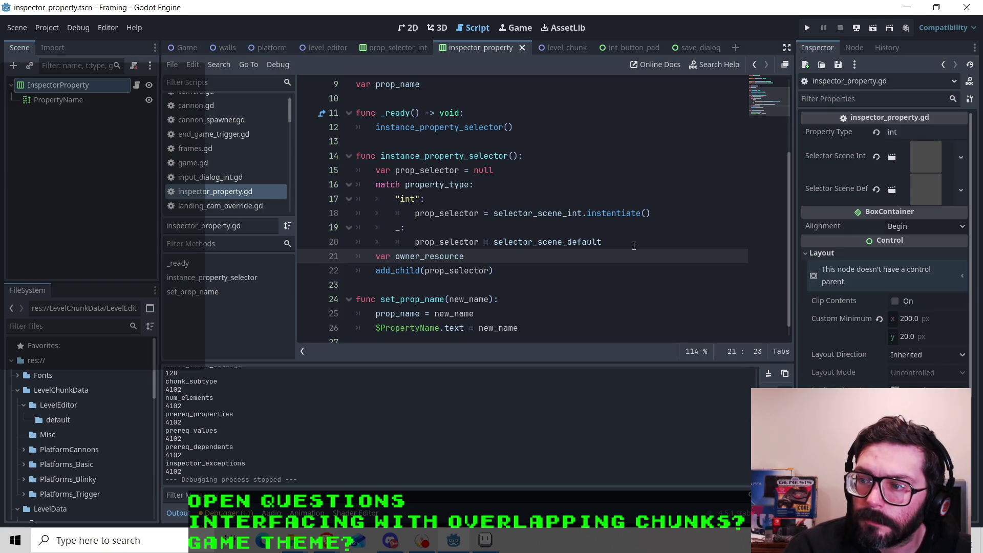
key(ctrl+Left)
key(Left)
key(BackSpace)
key(BackSpace)
key(BackSpace)
text(prop_s)
key(Tab)
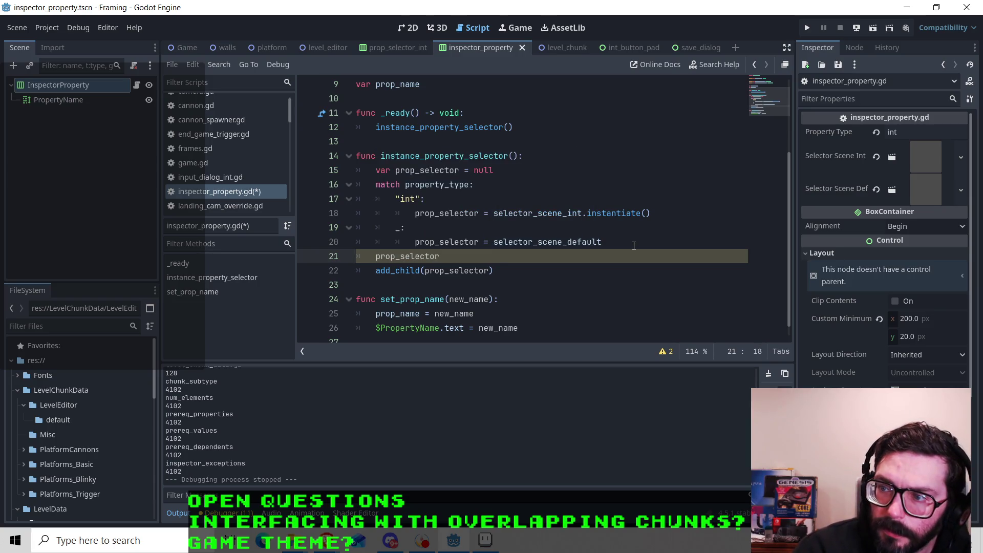
text(.owner)
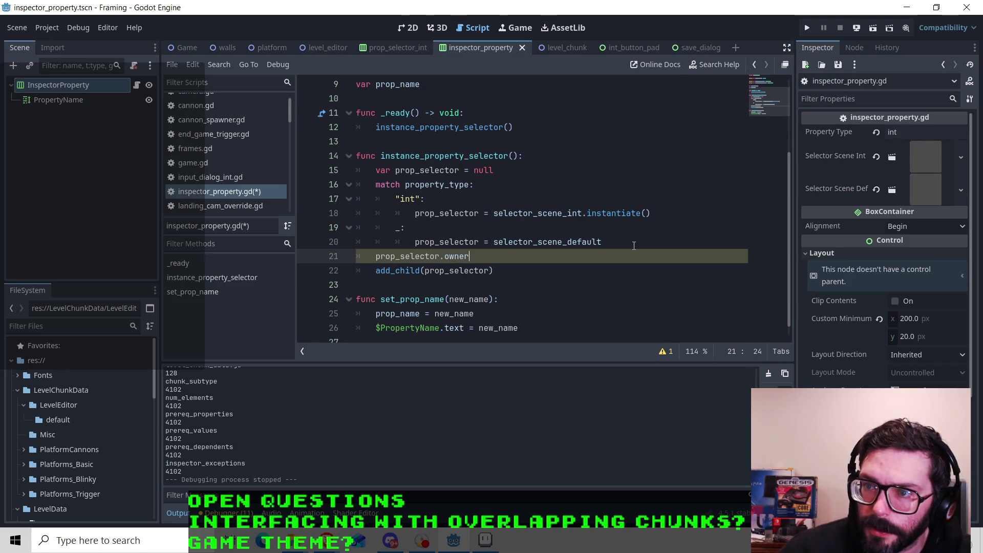
text(_resour)
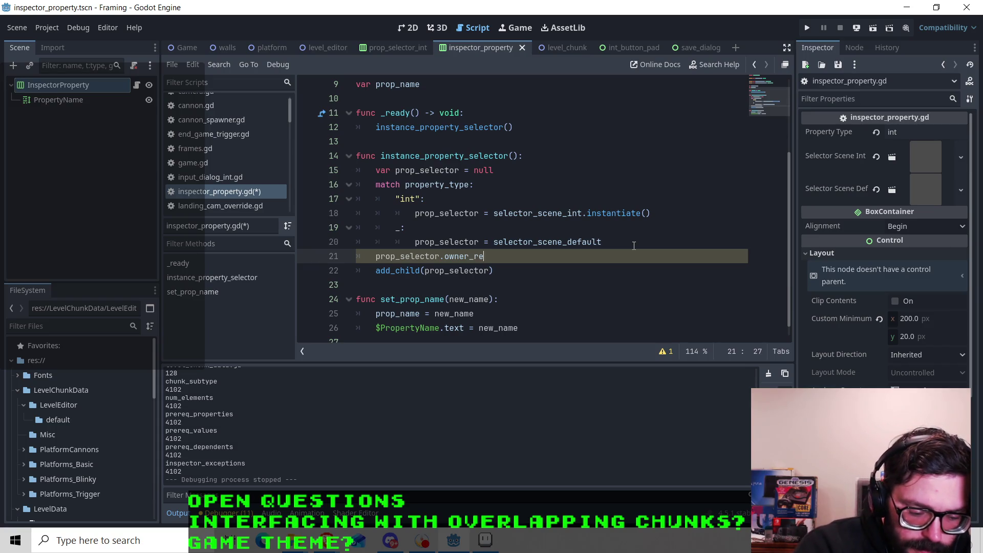
text(ce)
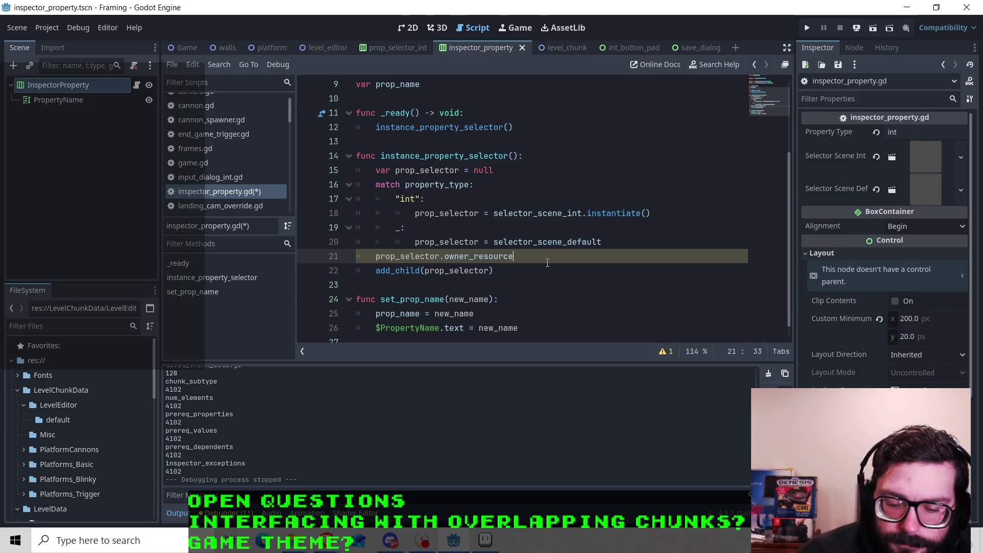
text(= owne)
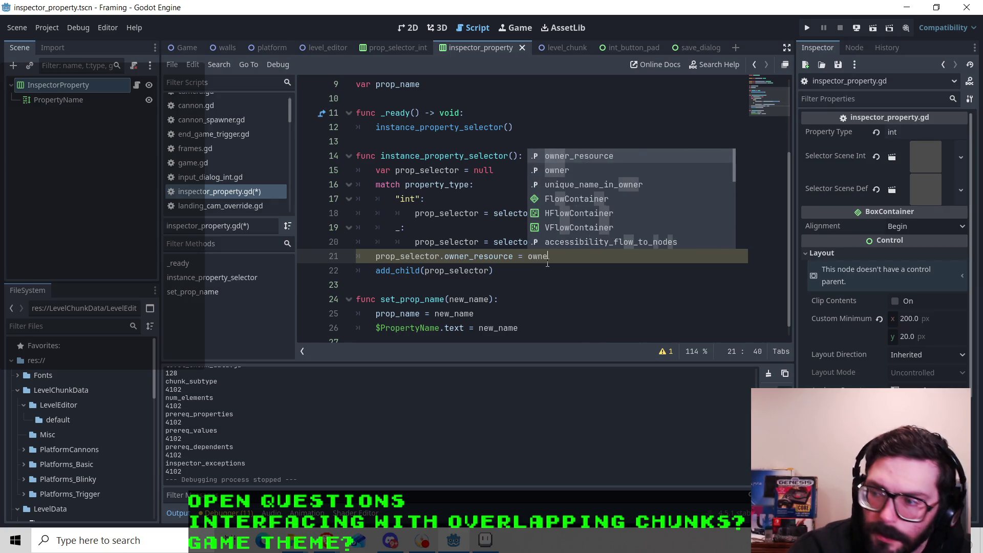
key(Return)
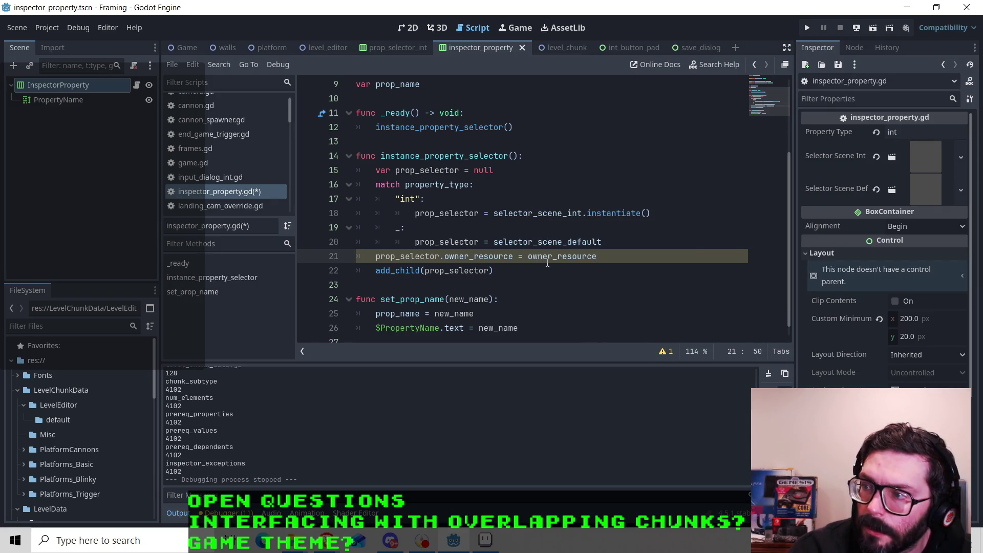
key(ctrl+s)
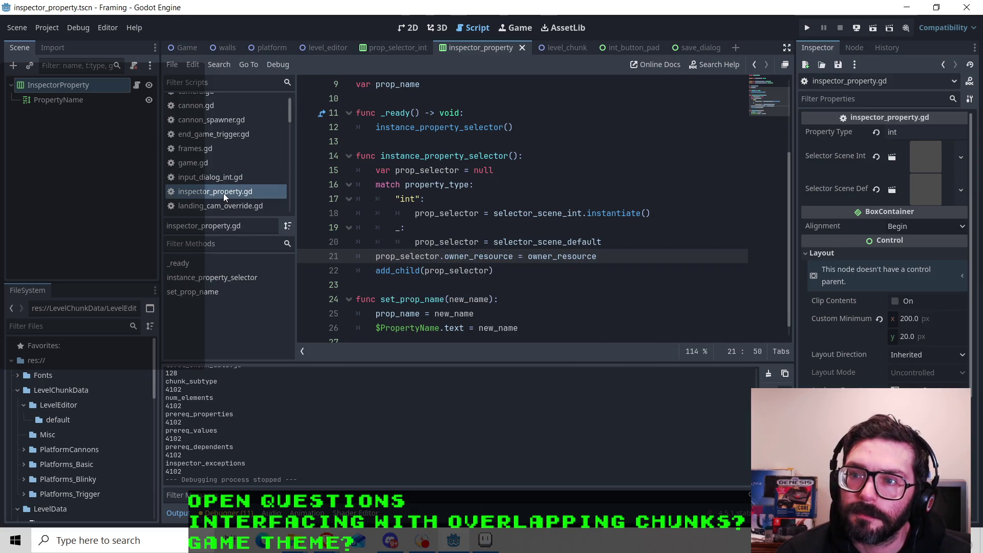
- Open level_editor.gd and inspect the show_properties call on line 68
scroll(333, 168, up, 3)
scroll(230, 164, down, 3)
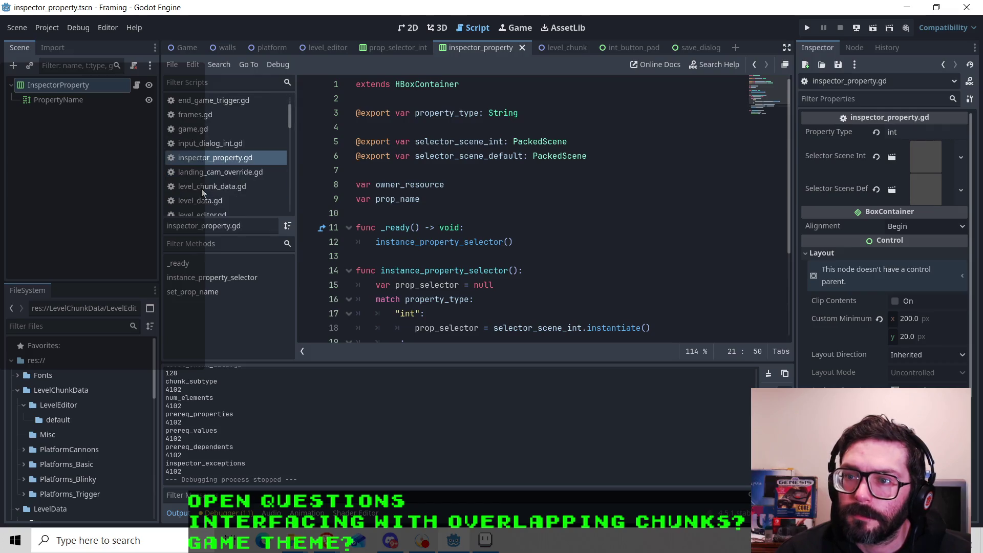
click(205, 184)
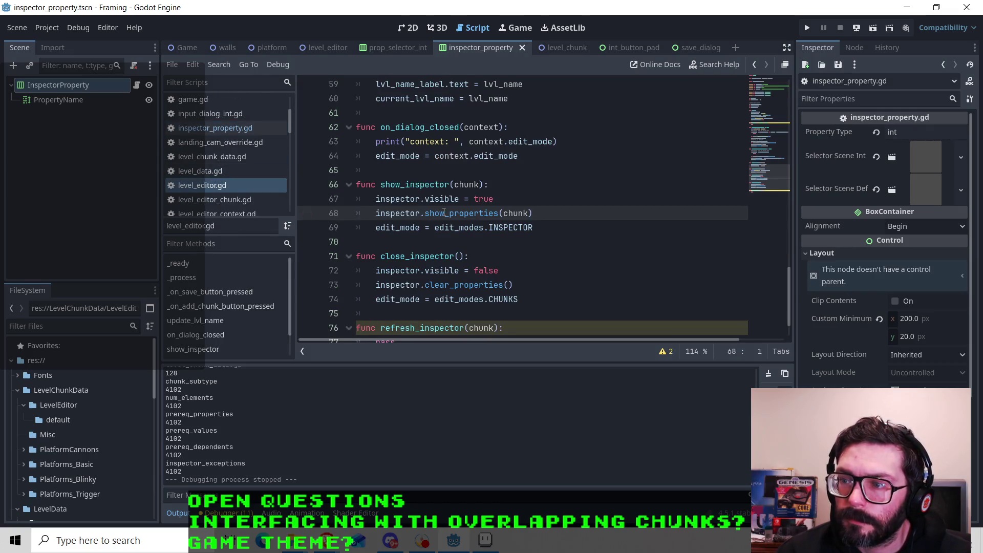
click(530, 213)
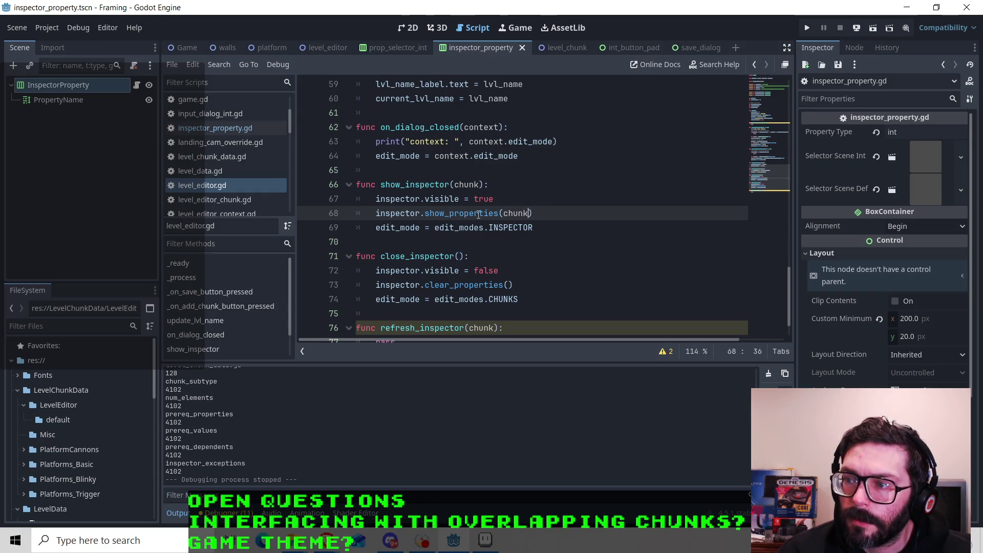
click(451, 213)
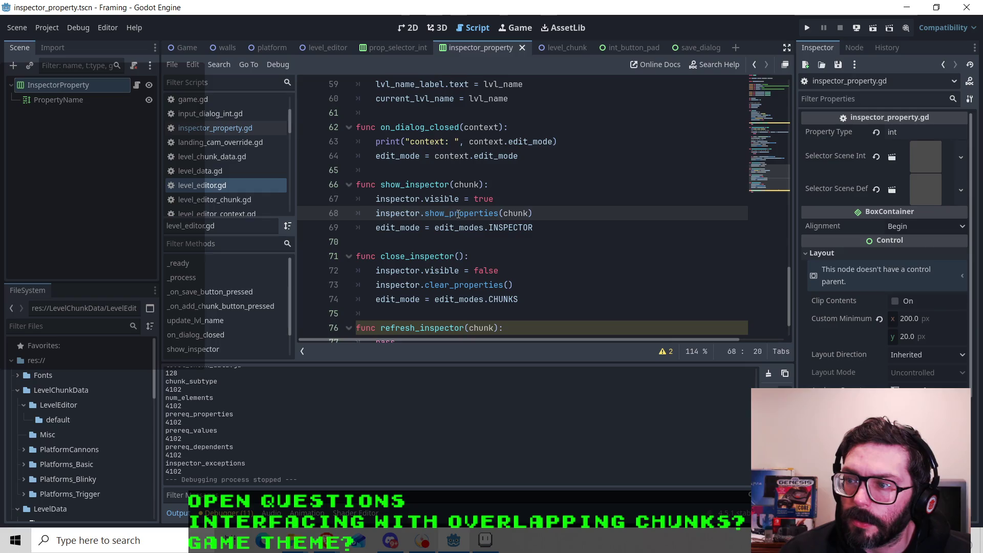
click(483, 214)
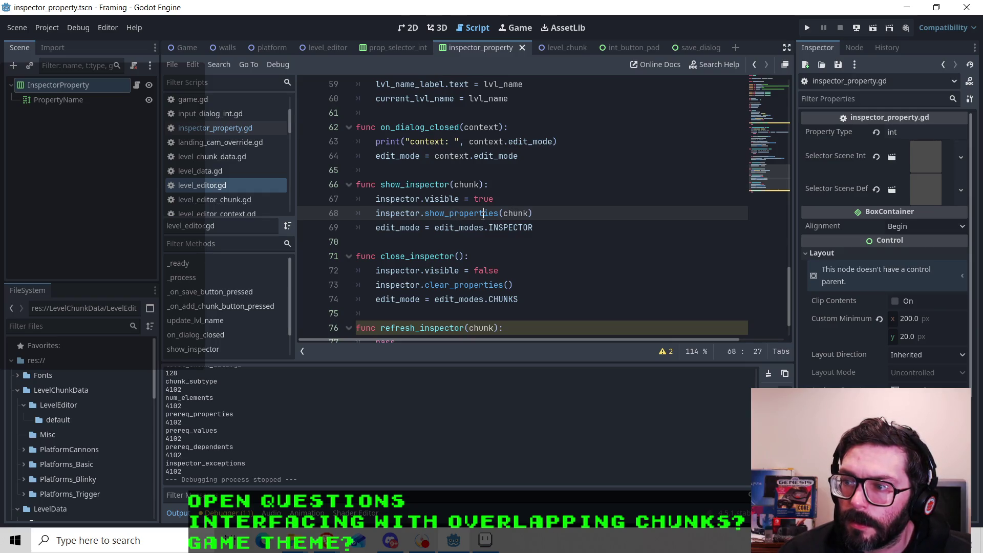
- Open level_editor_inspector.gd at its show_properties function definition
scroll(239, 168, down, 2)
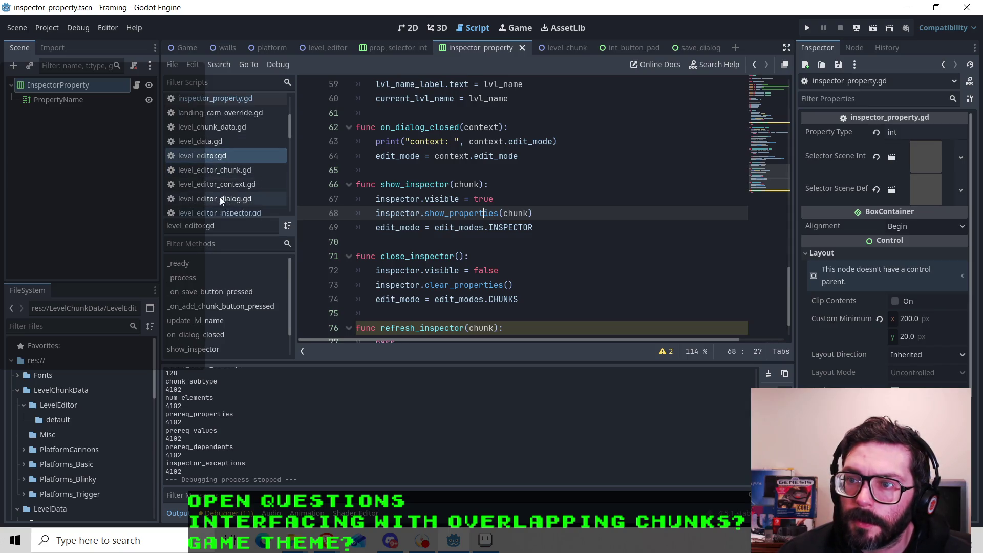
scroll(217, 191, down, 1)
click(223, 198)
click(476, 170)
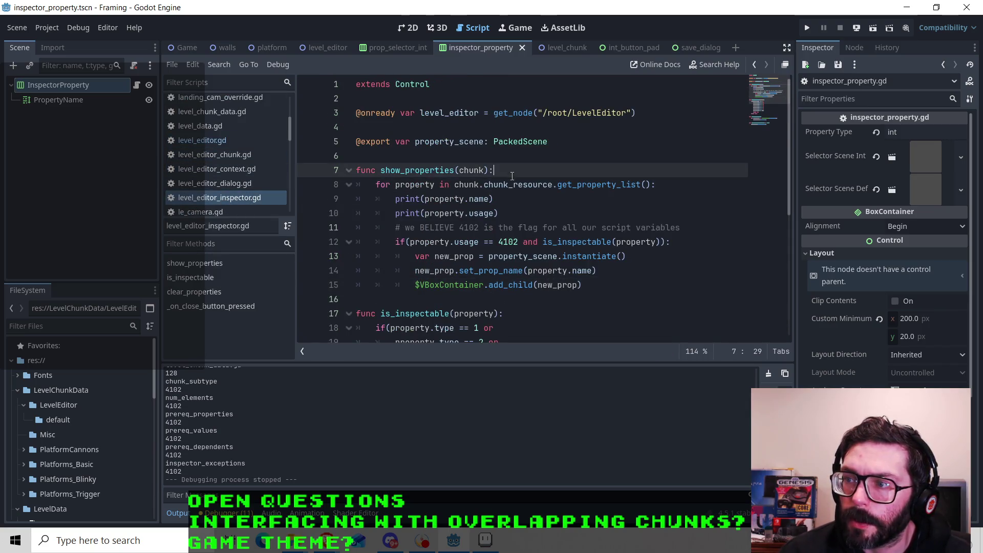
- Add line 15 'new_prop.owner_resource = chunk.chunk_resource' after set_prop_name and save
click(473, 281)
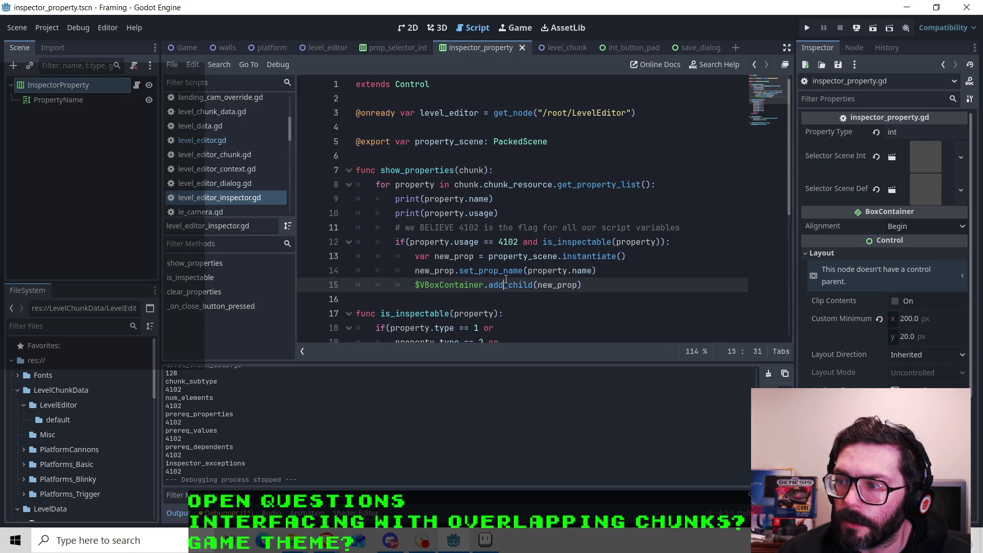
key(Up)
click(616, 270)
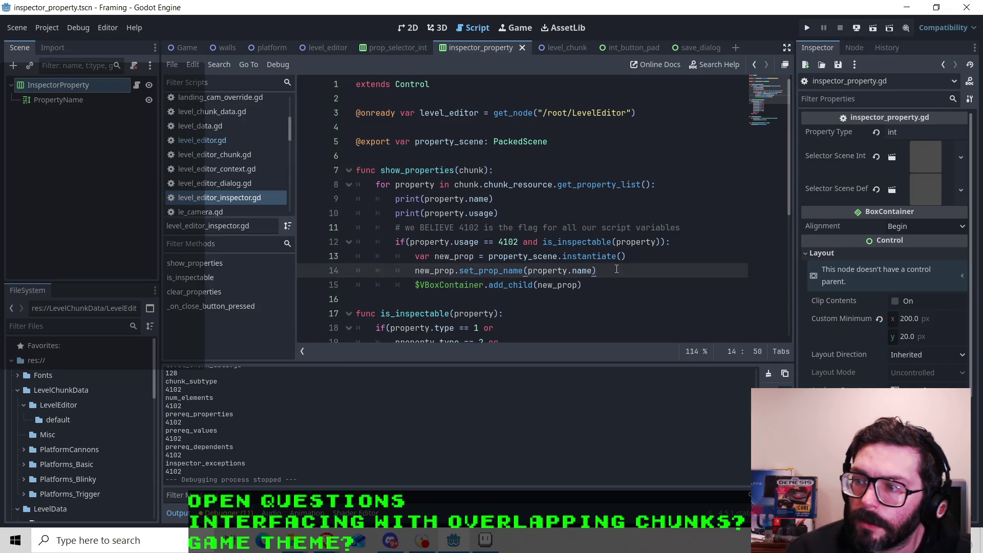
key(Return)
text(new)
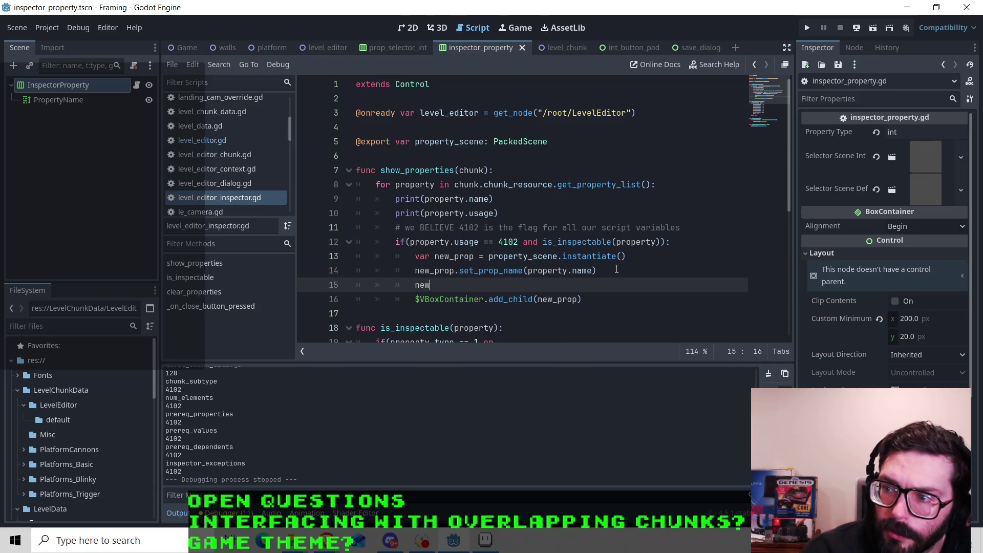
text(_prop.)
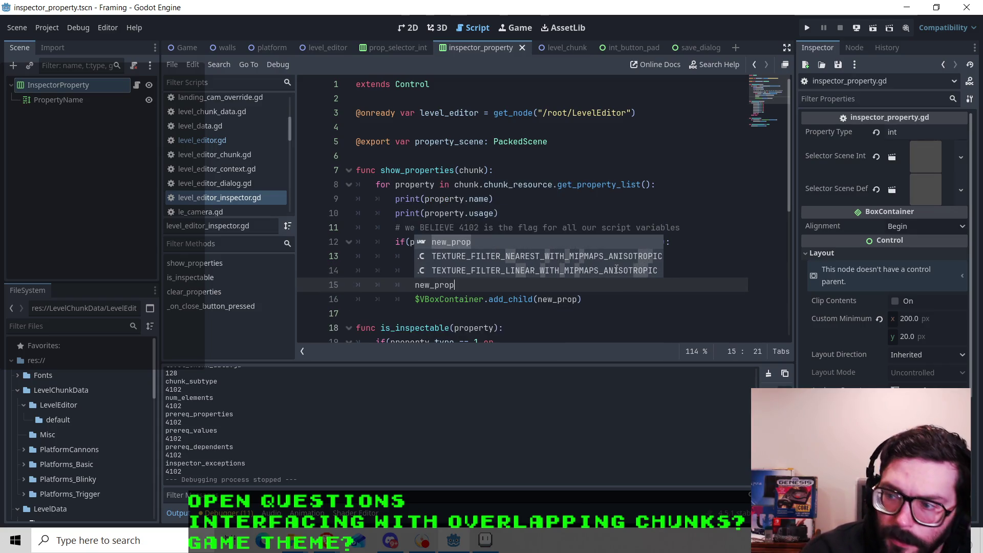
text(owner_resou)
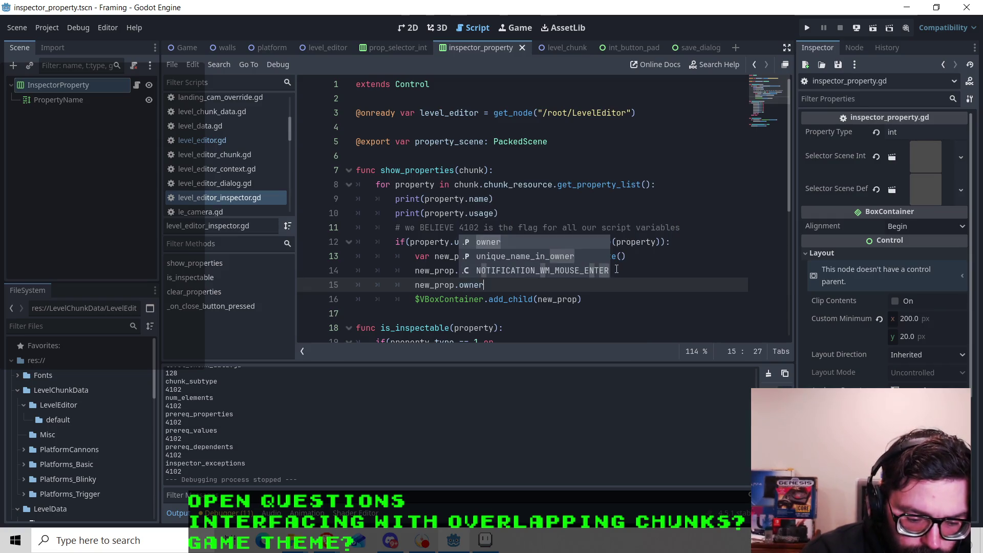
text(rce )
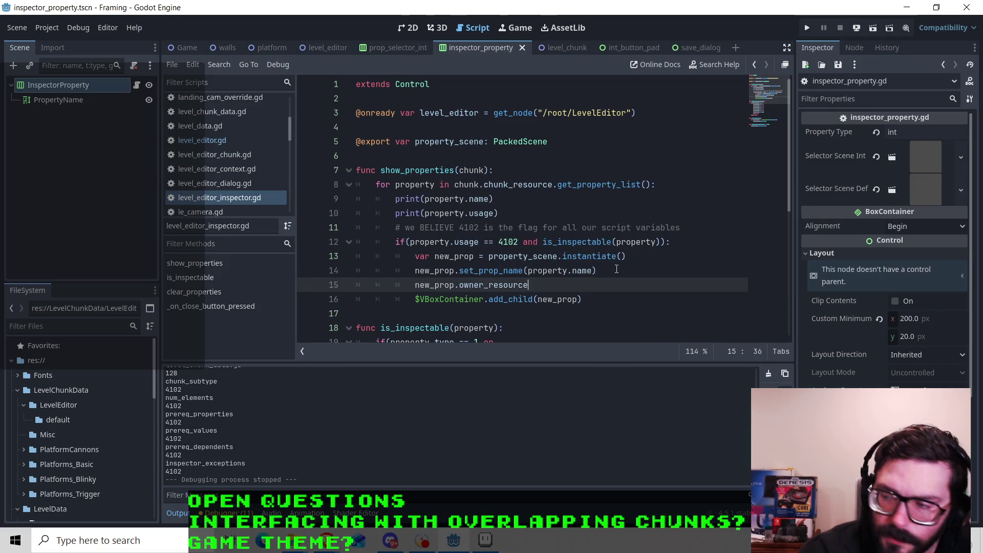
text(= ch)
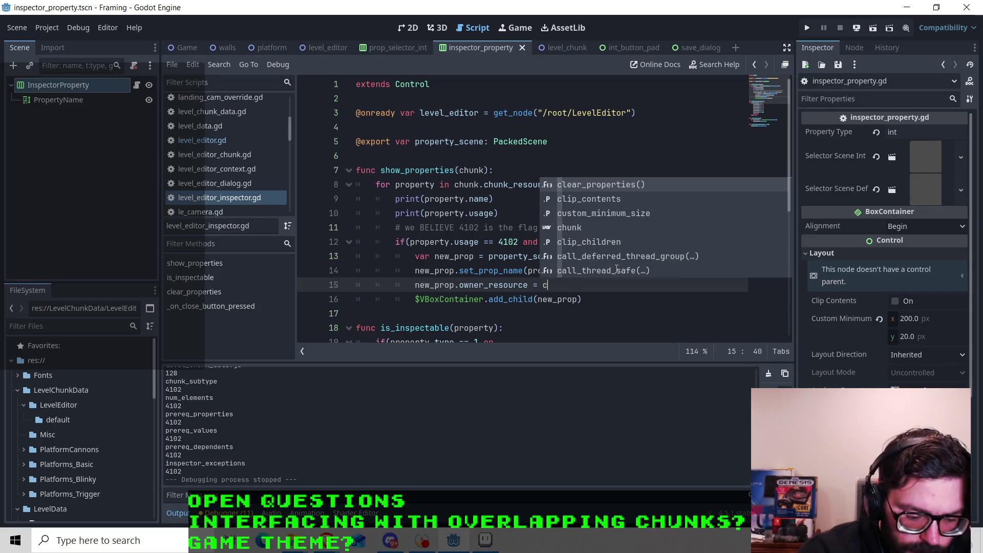
text(unk.)
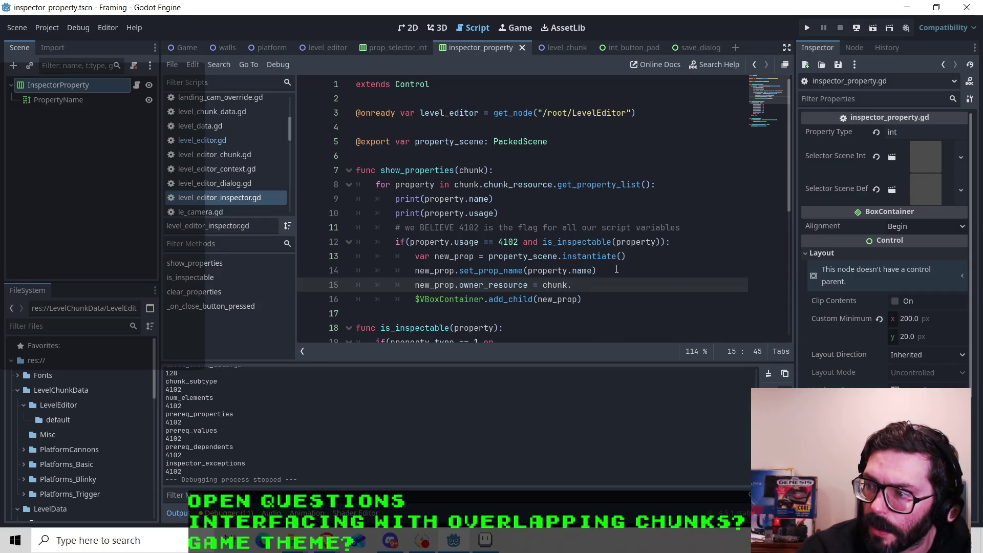
click(228, 154)
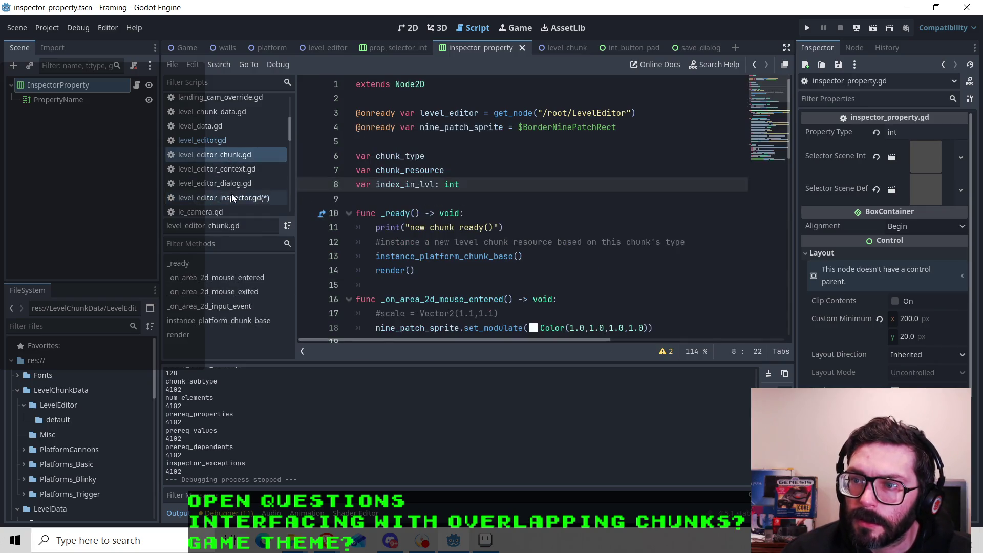
click(233, 198)
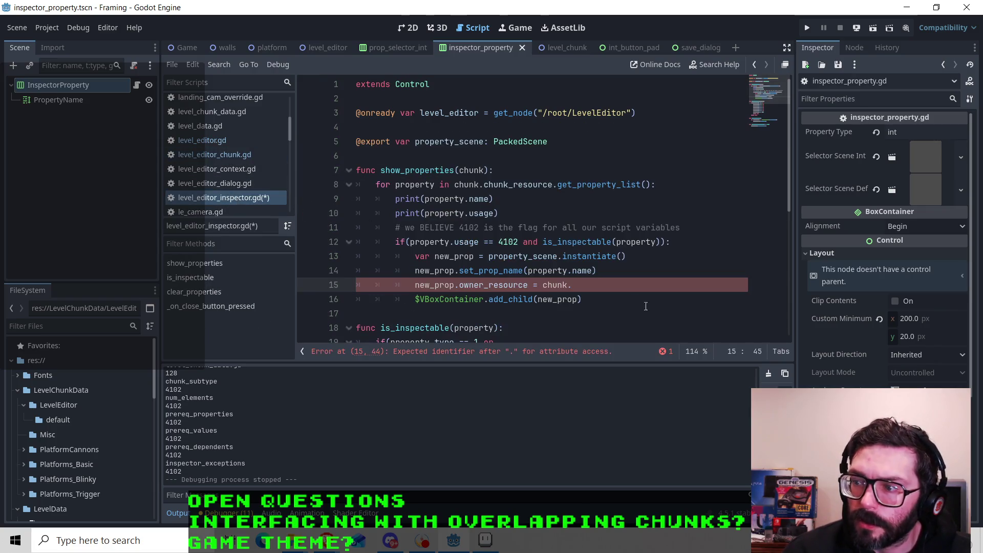
text(chunk)
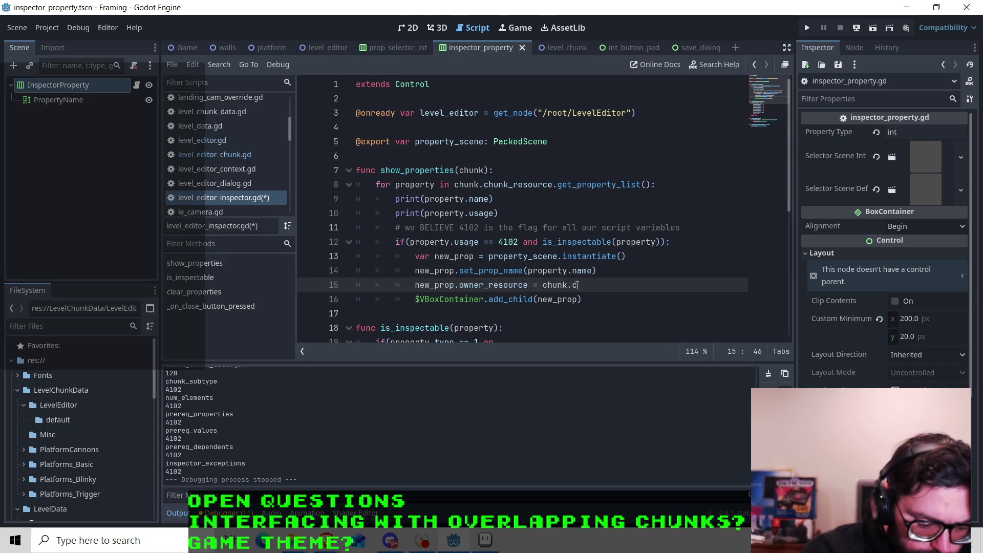
text(_resource)
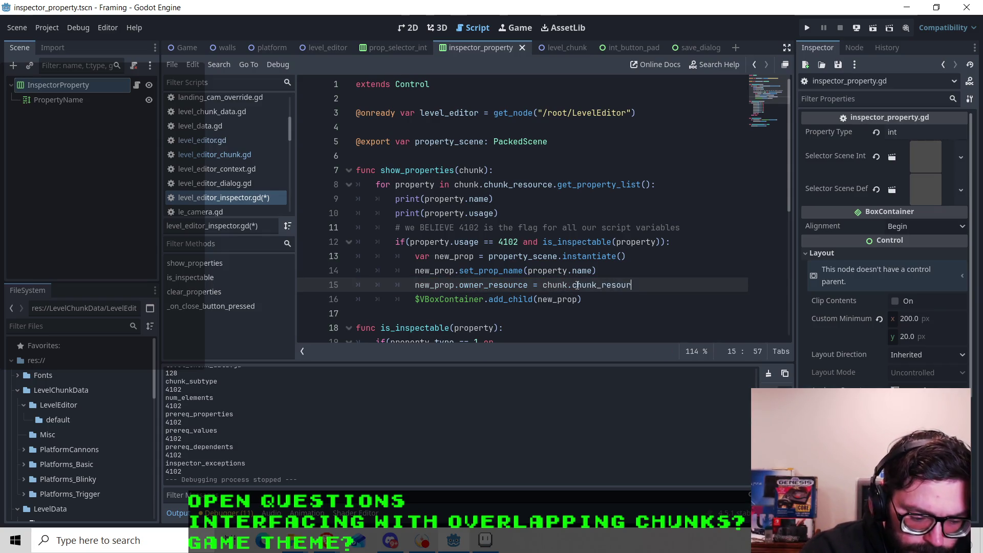
key(ctrl+s)
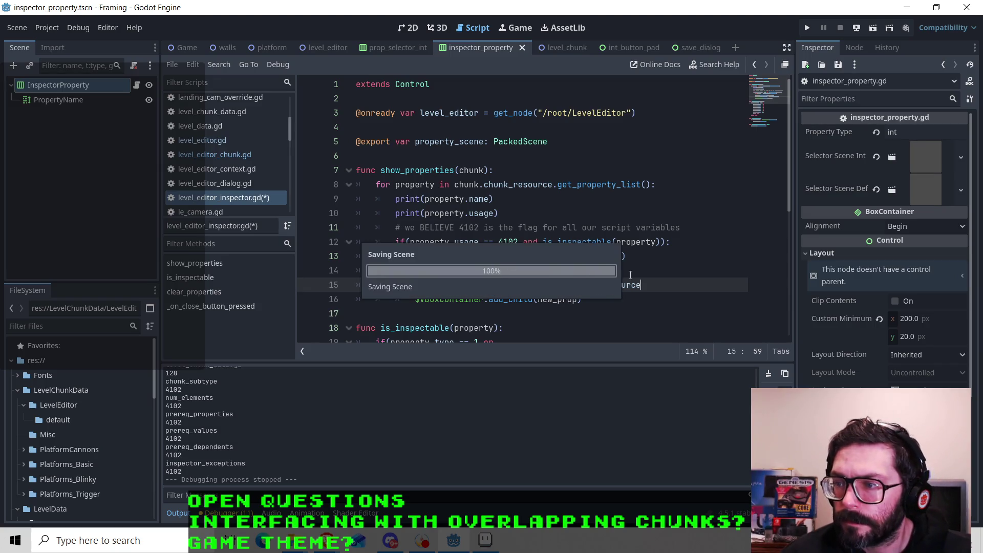
click(629, 276)
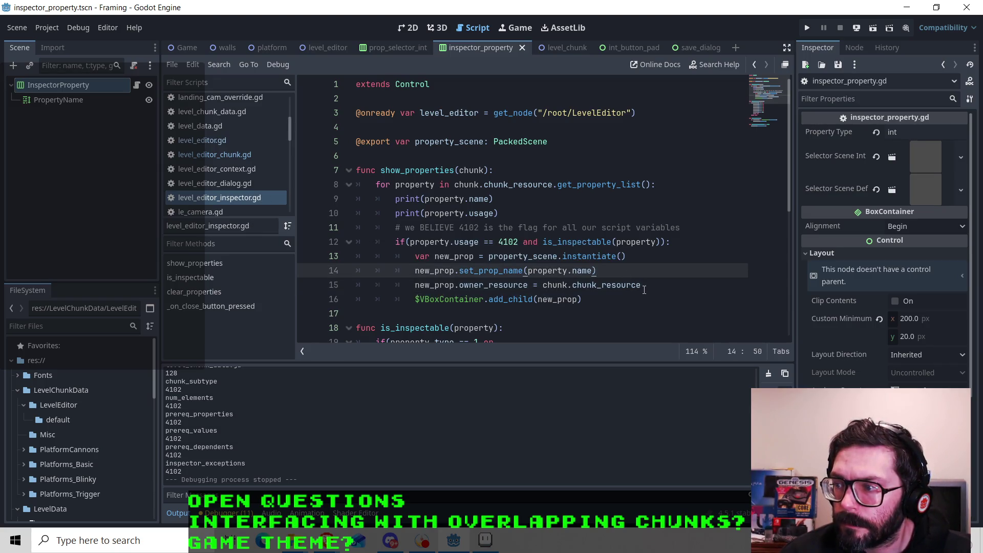
click(691, 284)
click(499, 284)
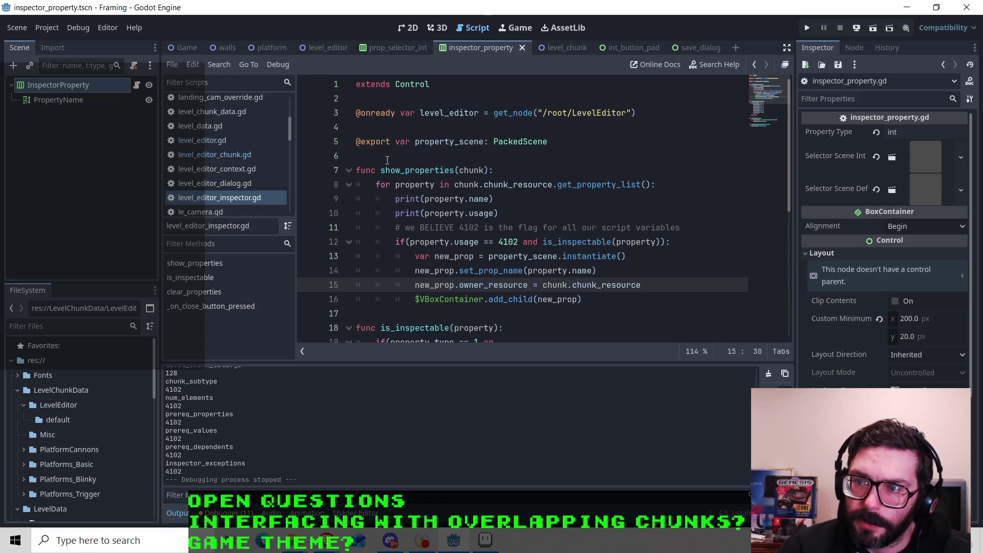
scroll(217, 184, down, 4)
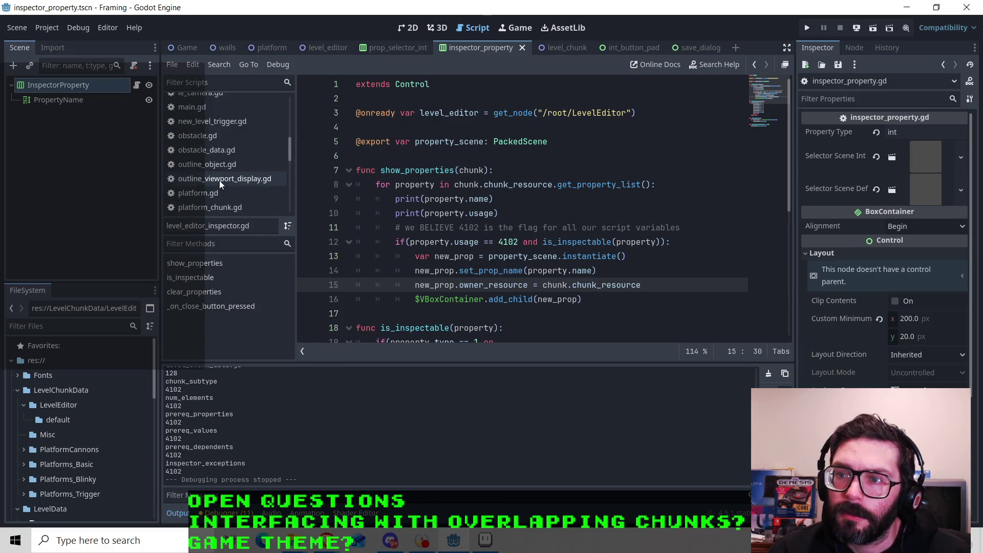
- Open prop_selector_int.gd and review its owner_resource declaration
click(219, 189)
scroll(220, 189, down, 2)
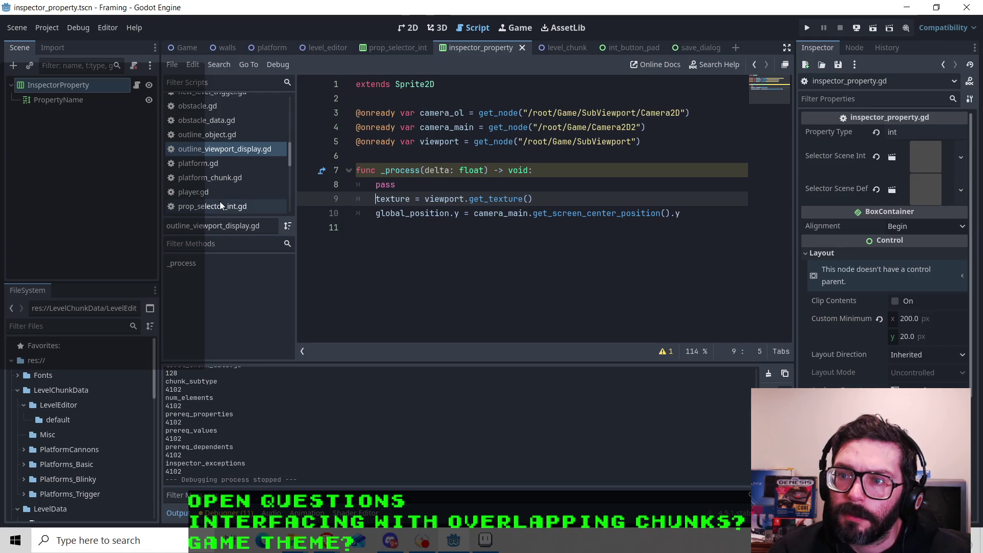
click(219, 202)
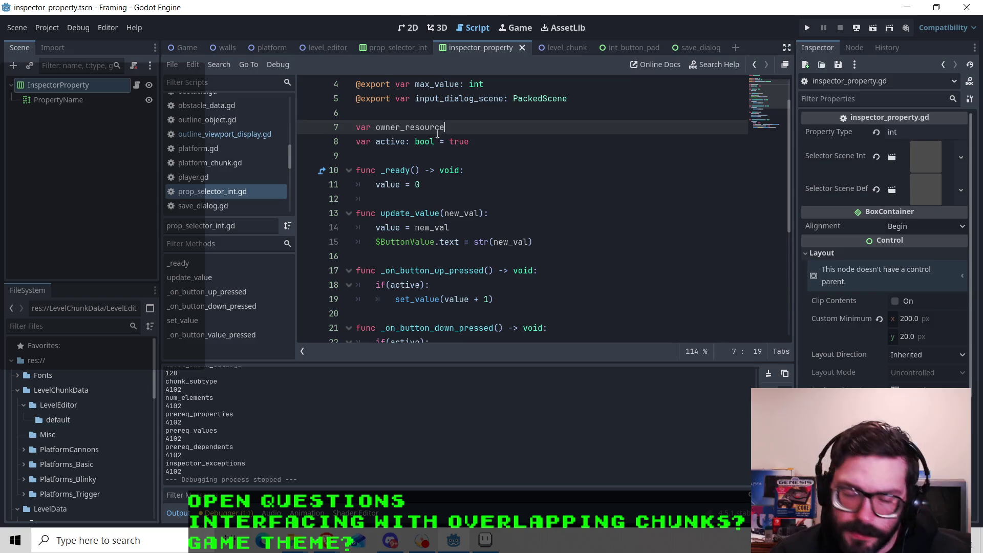
scroll(493, 176, up, 1)
click(415, 170)
scroll(472, 183, down, 5)
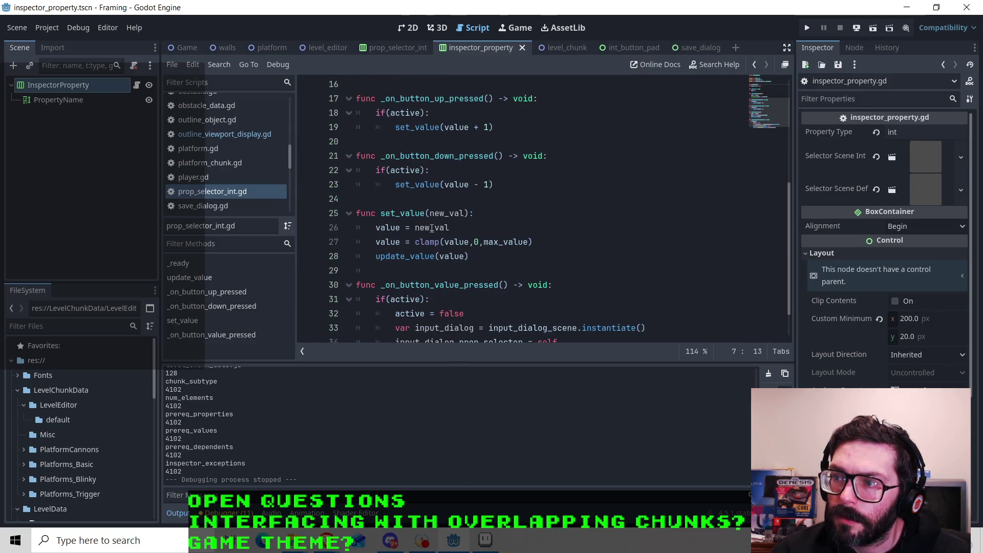
scroll(431, 227, up, 1)
scroll(425, 194, up, 3)
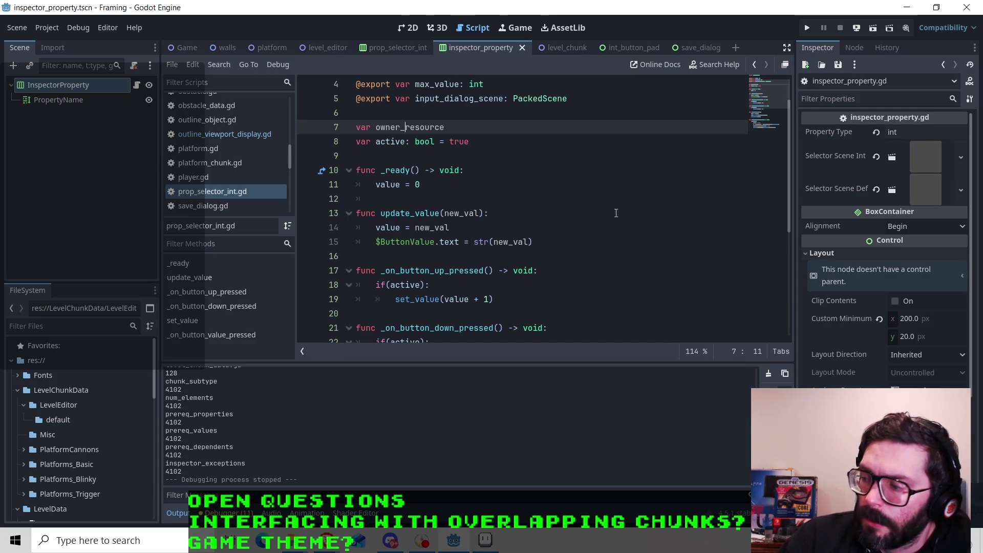
click(472, 154)
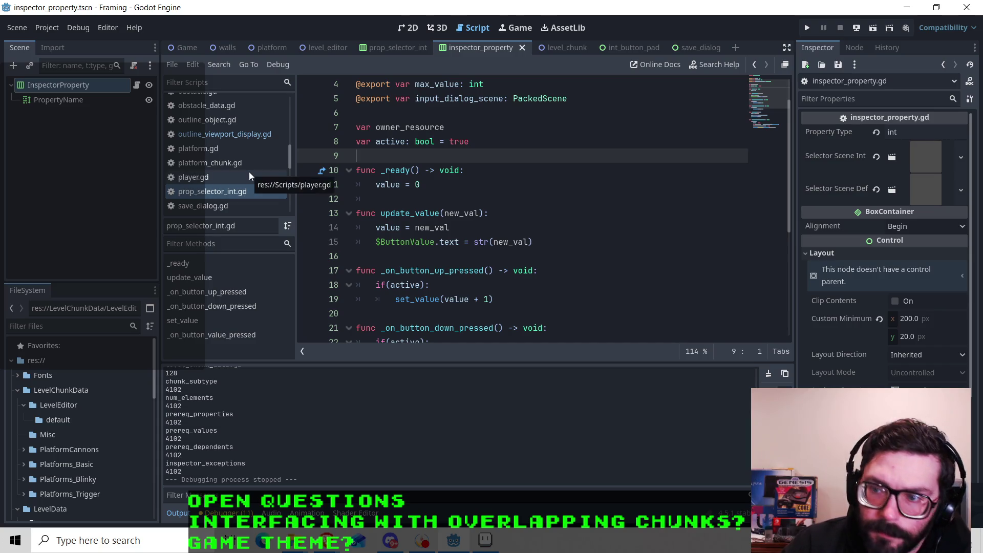
- Open level_editor.gd at show_inspector's show_properties call
scroll(221, 163, up, 3)
scroll(220, 159, up, 3)
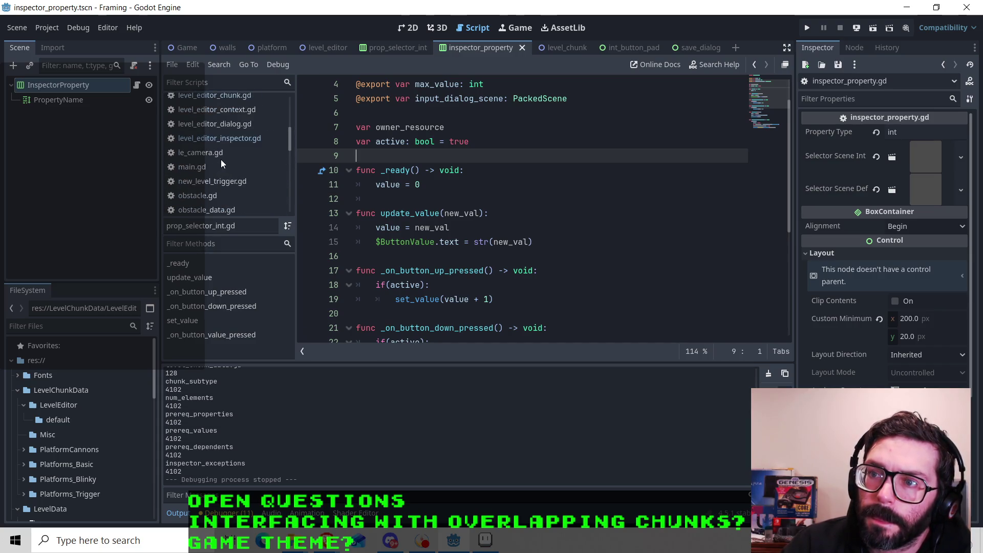
click(219, 127)
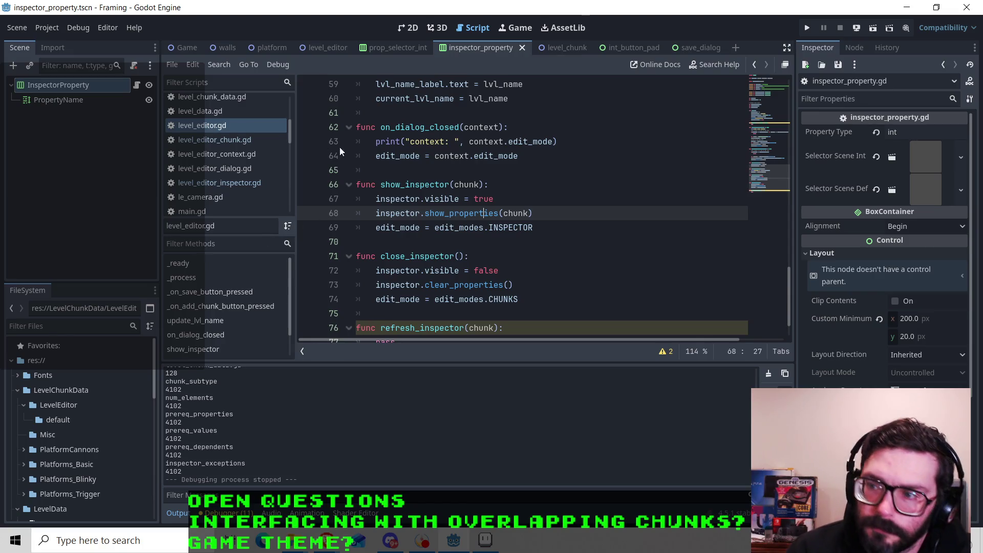
click(515, 199)
- Step through the show_inspector and close_inspector code in level_editor.gd
key(Down)
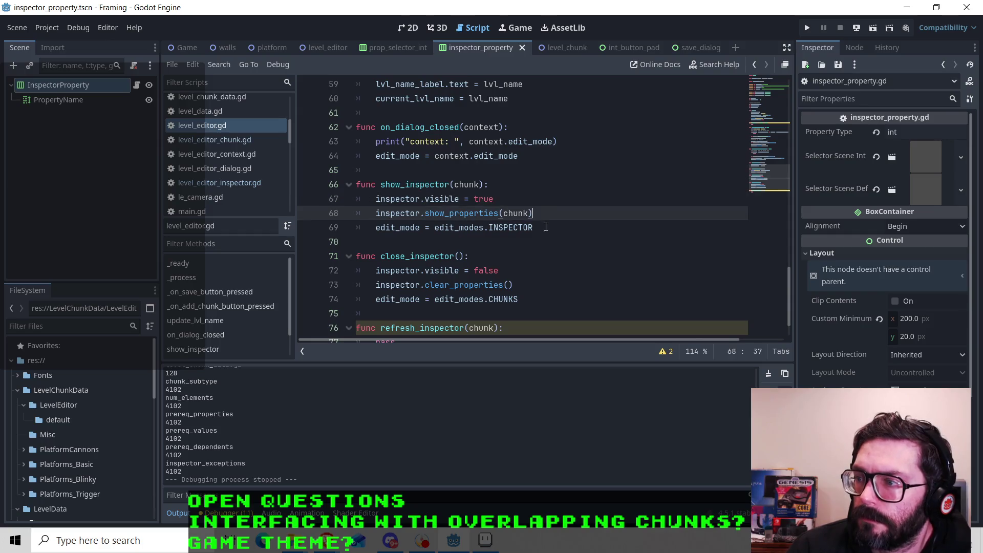
key(Down)
key(Down)
key(Down)
key(Down)
key(Left)
key(Left)
key(Left)
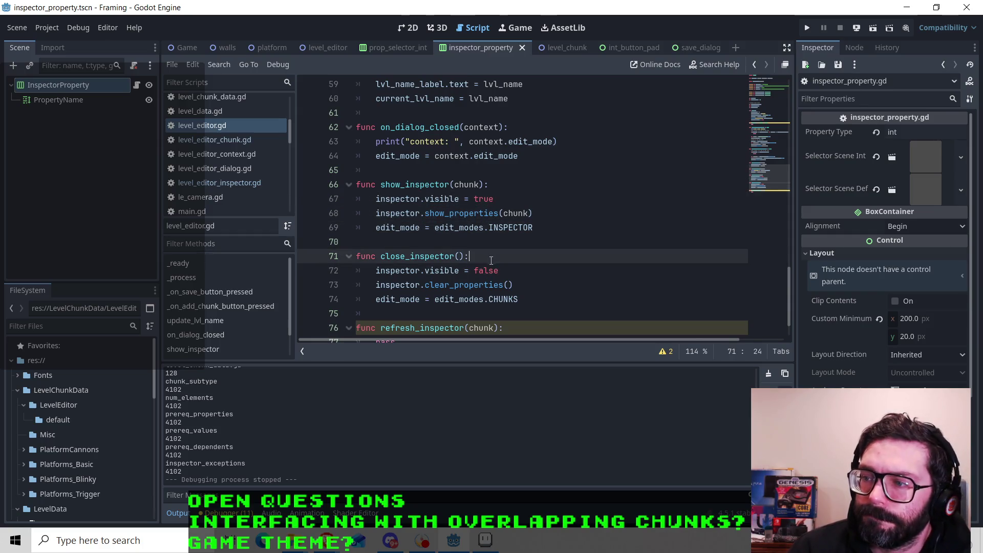
click(525, 284)
click(521, 294)
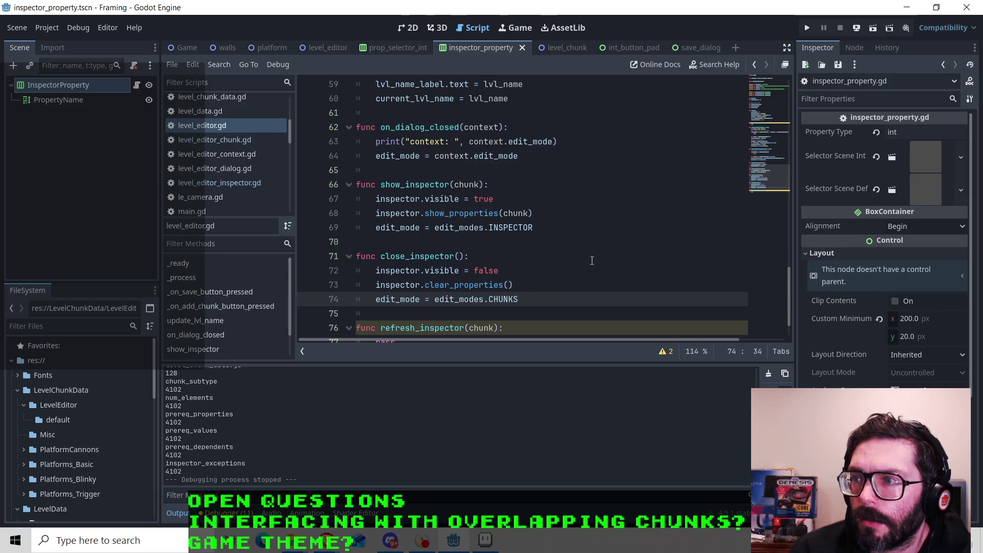
scroll(447, 205, down, 1)
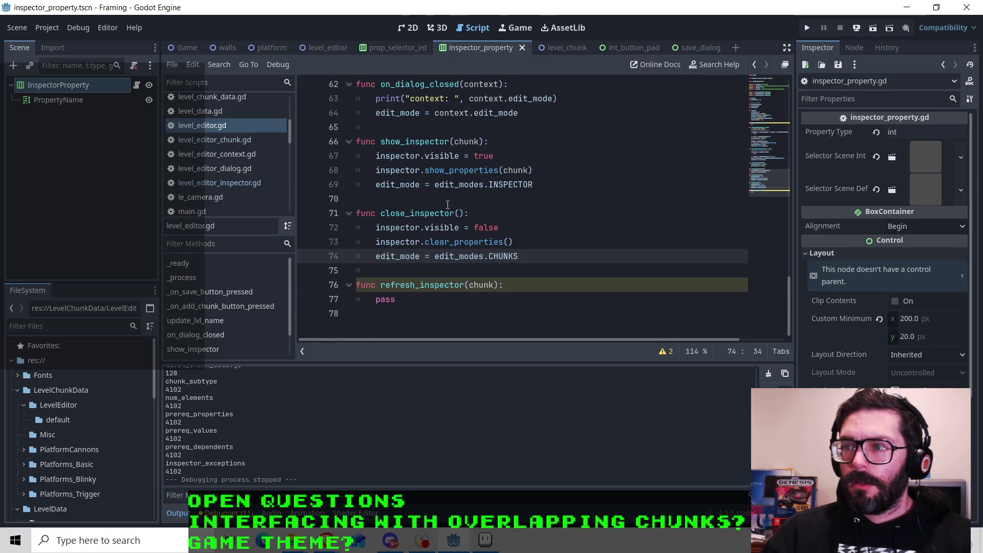
scroll(466, 229, up, 8)
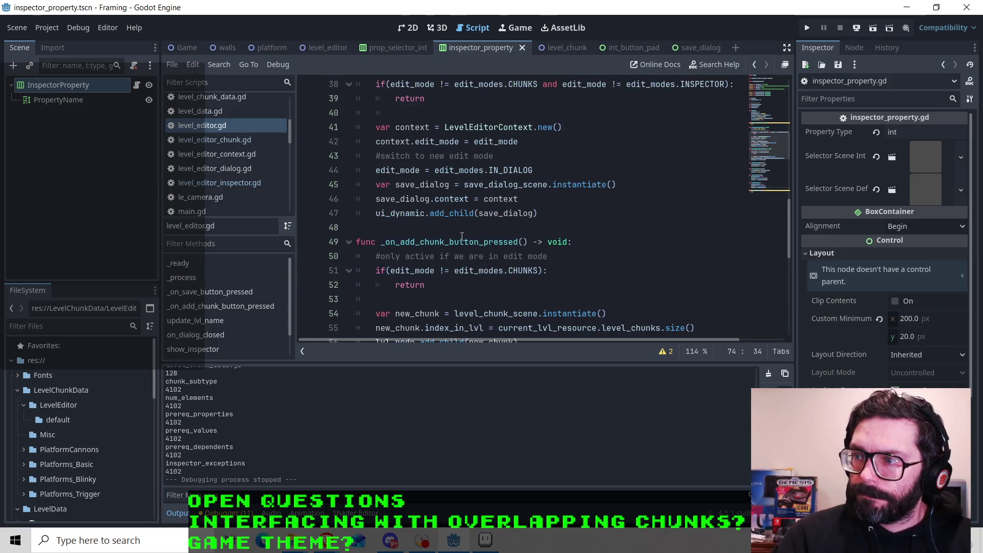
- Review _on_add_chunk_button_pressed and its level_chunk_scene reference, then open level_editor_chunk.gd
click(547, 272)
click(480, 282)
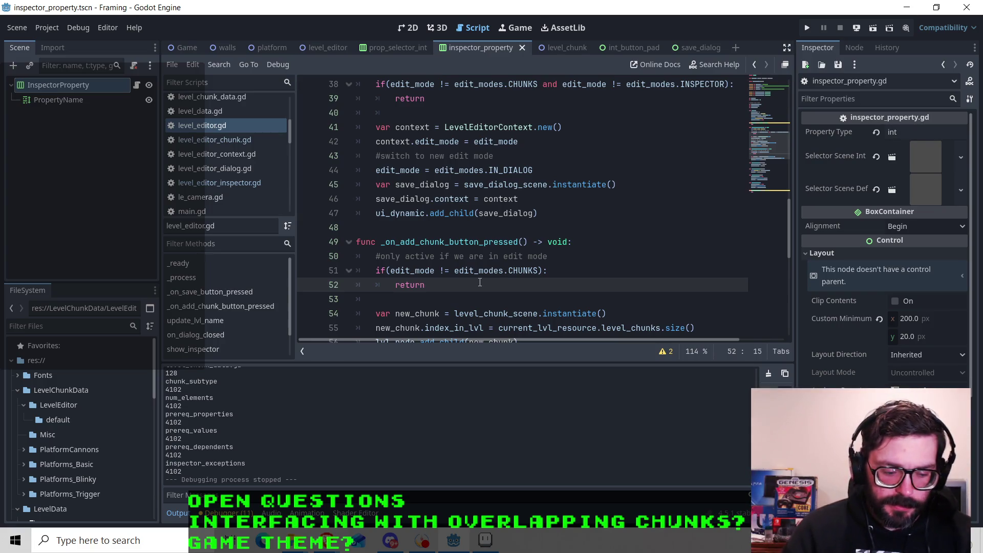
click(523, 158)
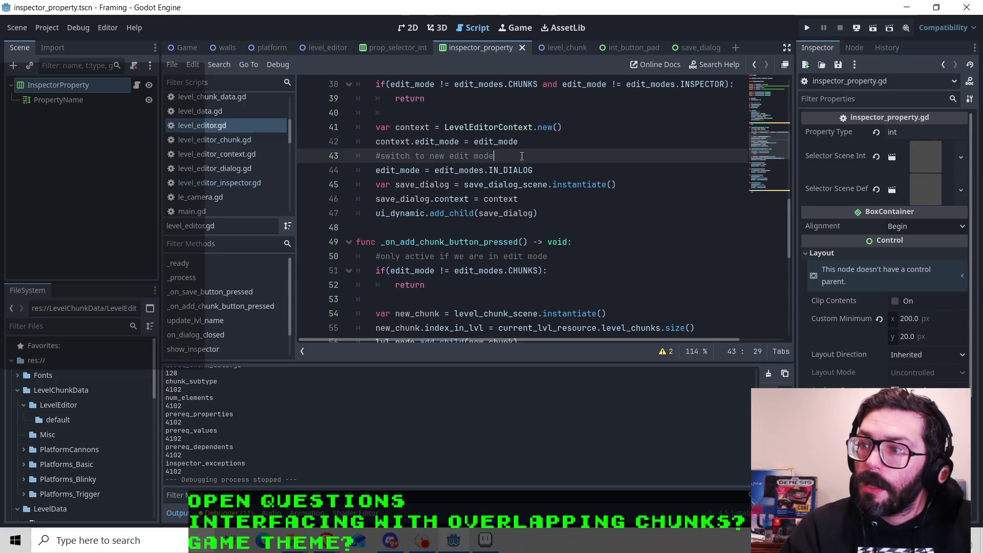
scroll(511, 147, up, 3)
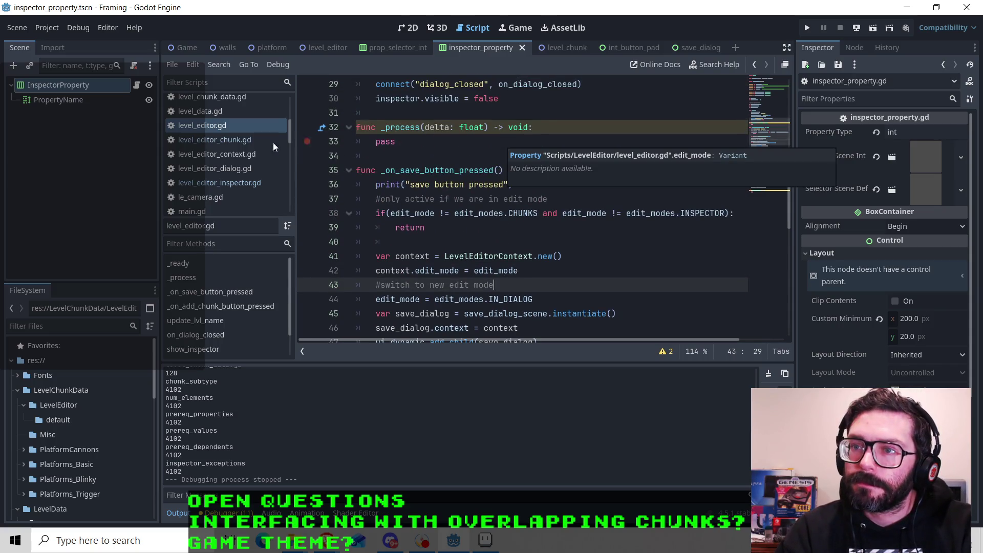
scroll(301, 161, up, 9)
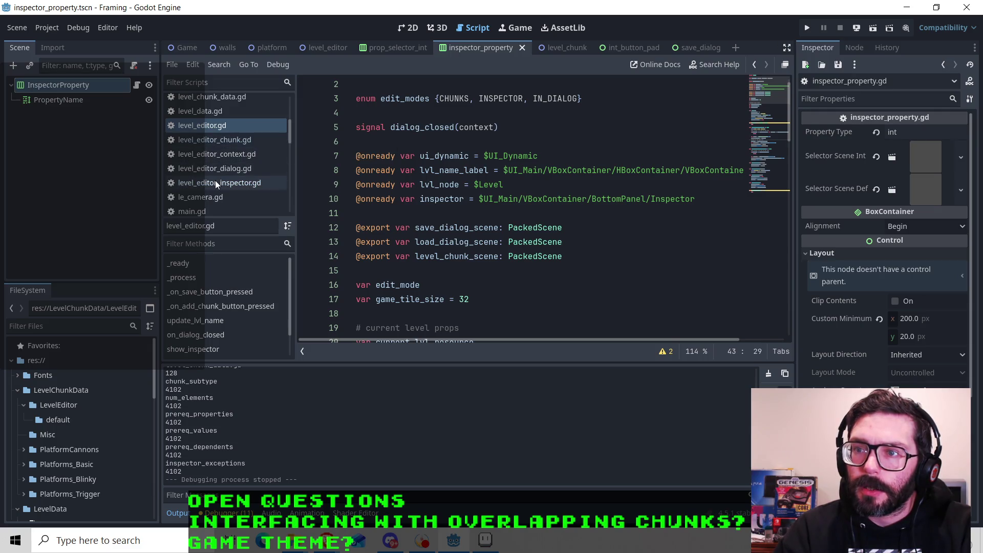
scroll(470, 212, down, 2)
scroll(470, 212, down, 15)
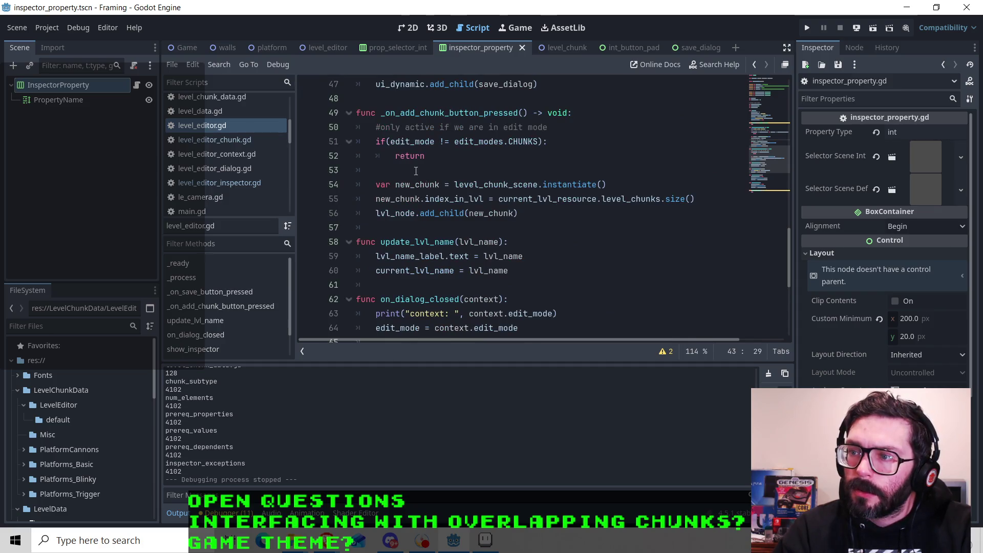
click(465, 169)
click(534, 213)
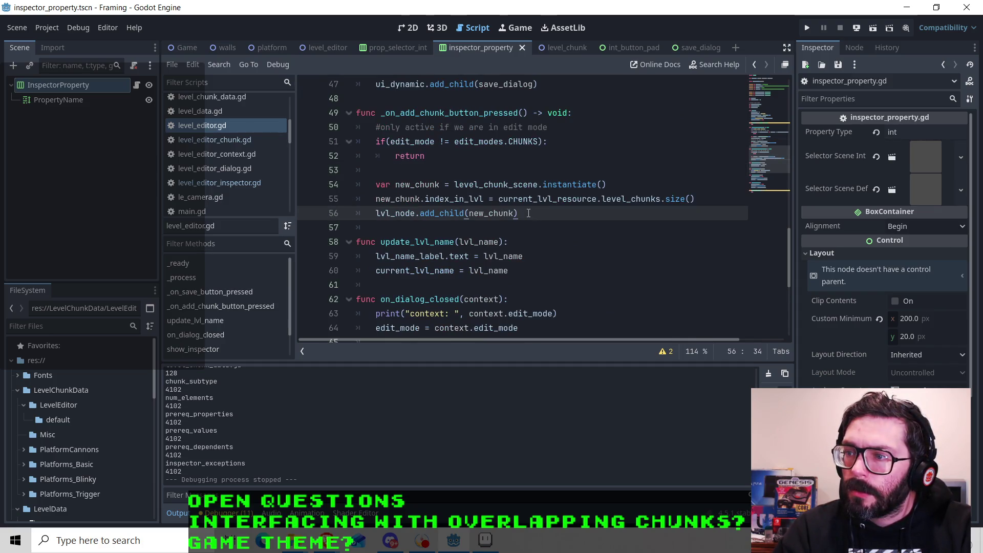
click(510, 184)
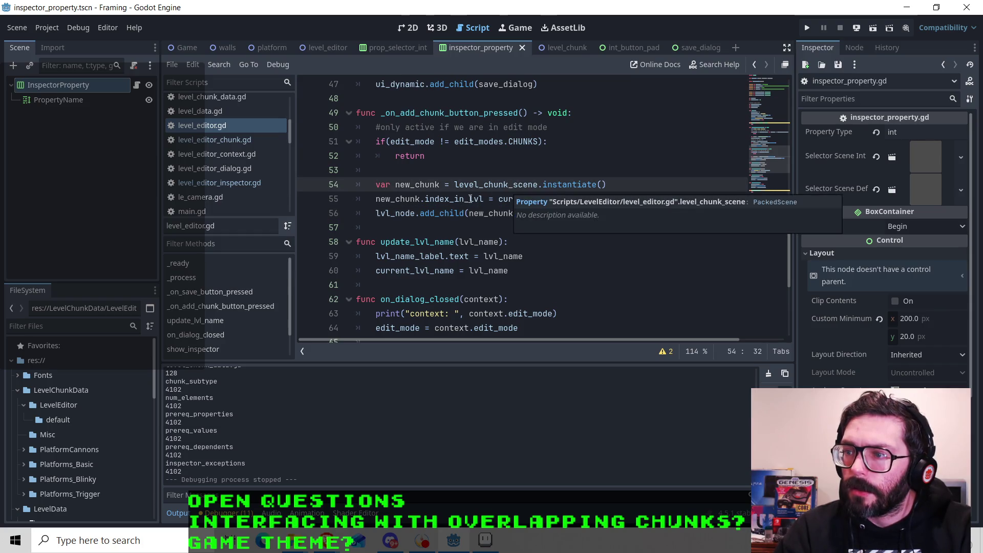
click(211, 140)
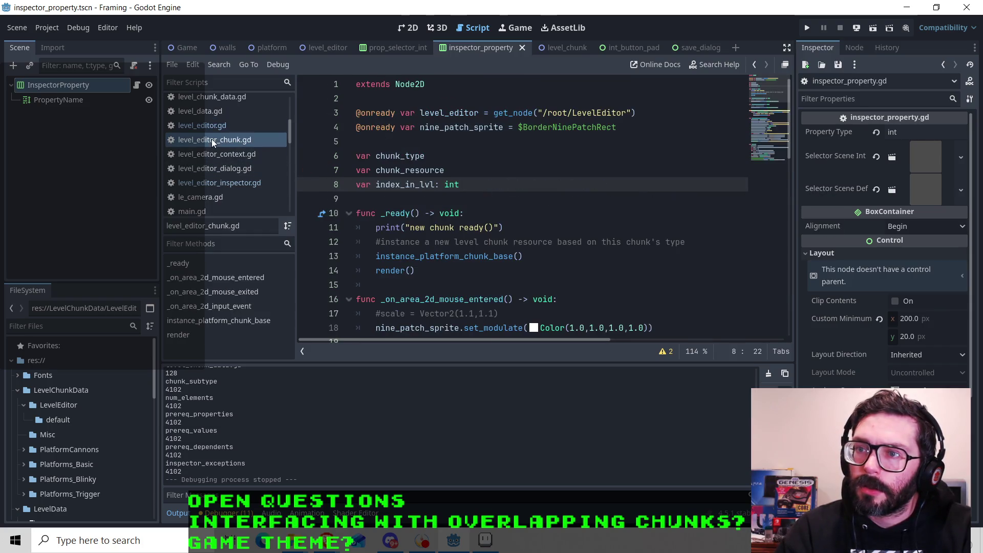
- Copy line 44, the ResourceSaver.save call in instance_platform_chunk_base, via the right-click Copy option
scroll(443, 184, down, 2)
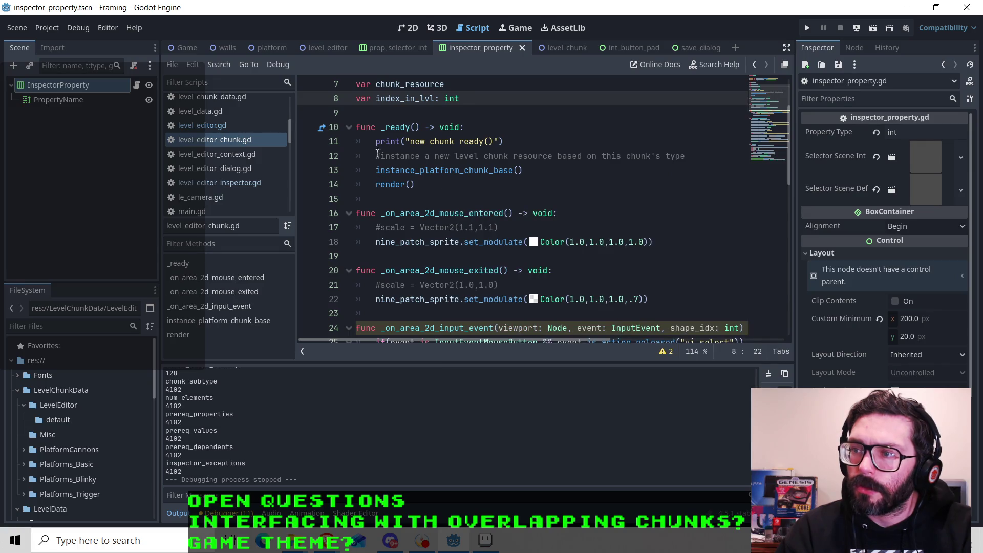
ctrl+click(421, 172)
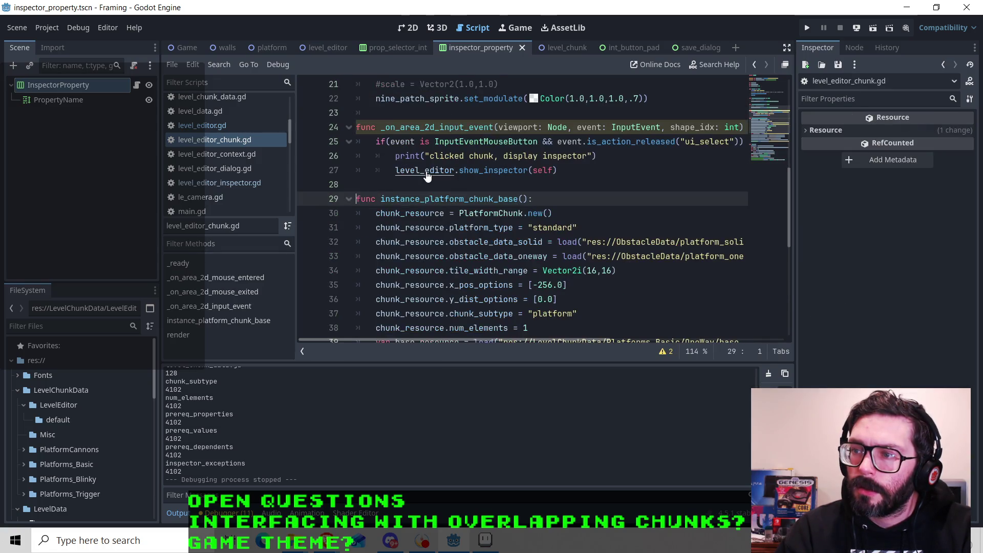
click(377, 228)
scroll(446, 167, down, 3)
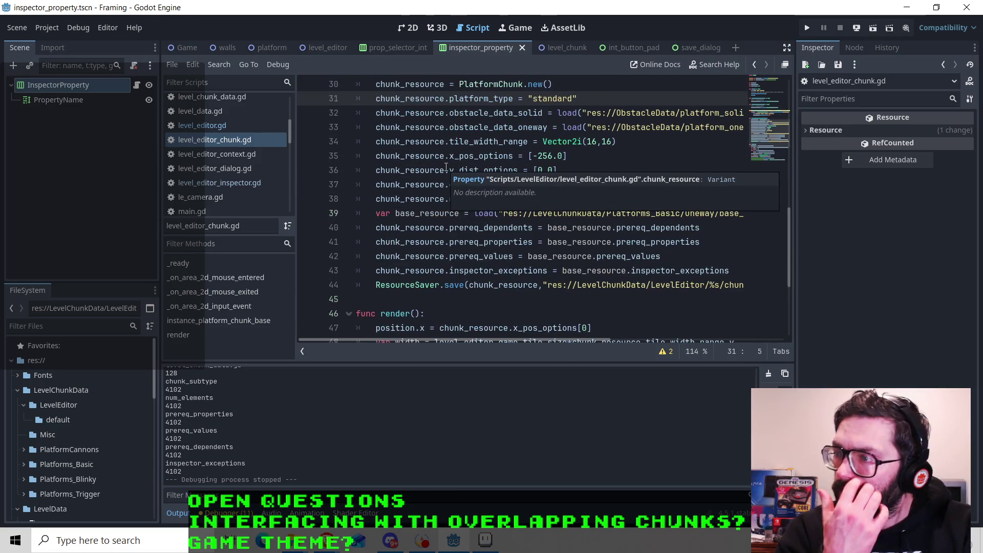
click(488, 284)
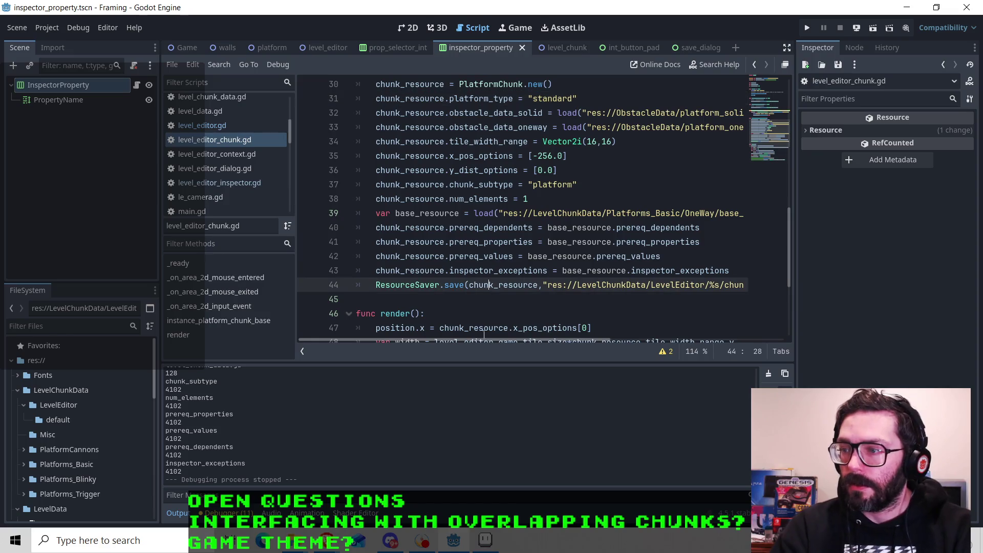
mouse_move(486, 337)
mouse_down()
mouse_move(591, 339)
mouse_move(473, 335)
mouse_up()
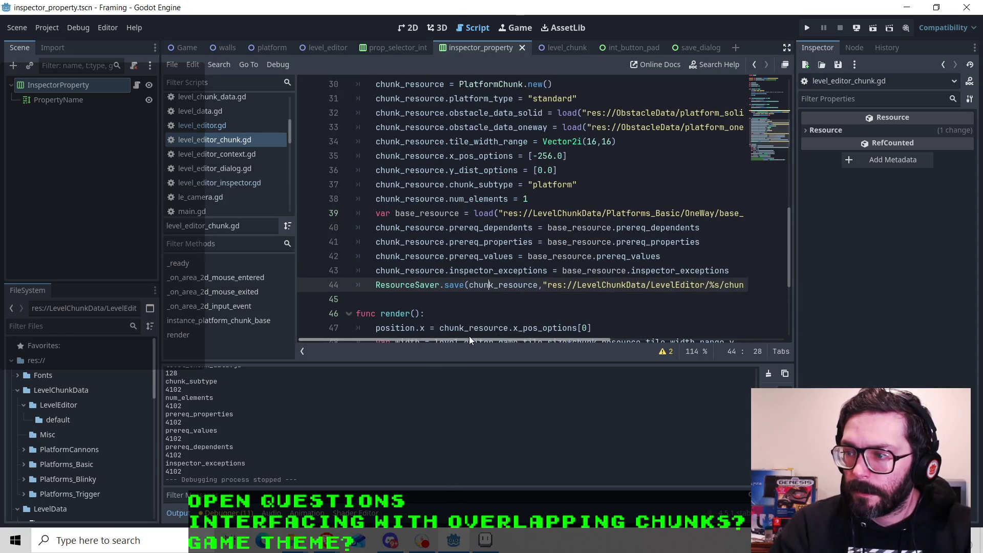
triple_click(370, 286)
key(ctrl+c)
right_click(374, 286)
click(387, 345)
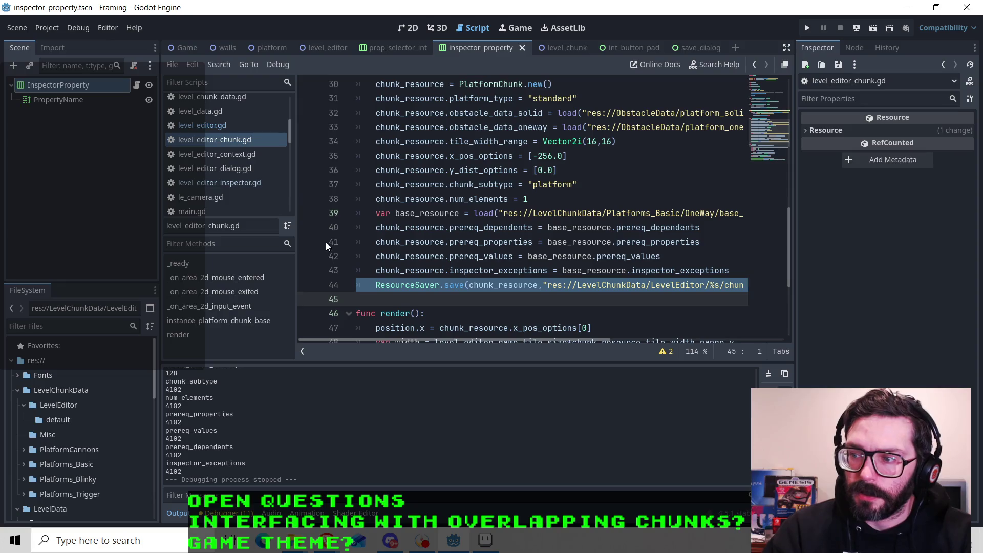
- Paste the ResourceSaver.save line below update_value(value) in set_value of prop_selector_int.gd
click(210, 181)
scroll(210, 178, down, 5)
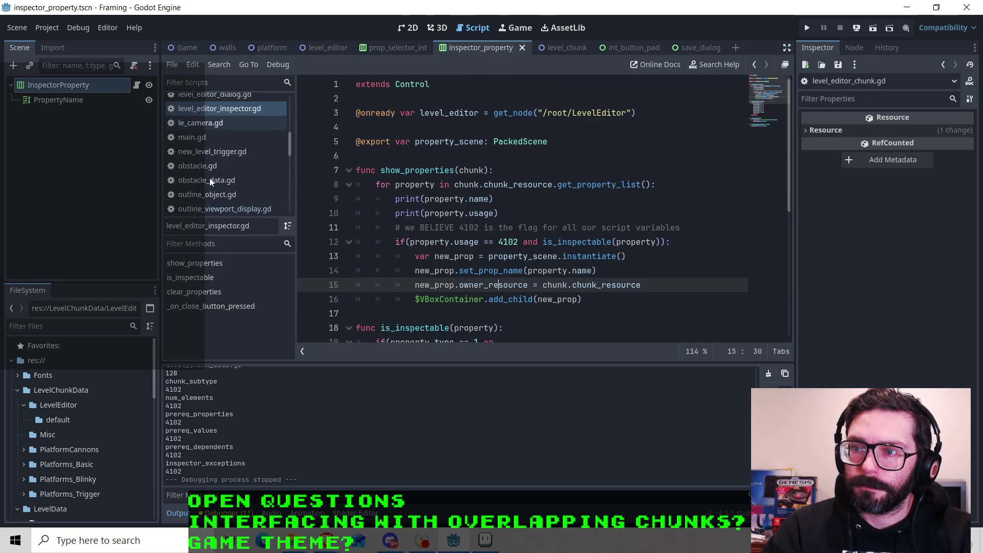
scroll(217, 153, down, 2)
click(216, 176)
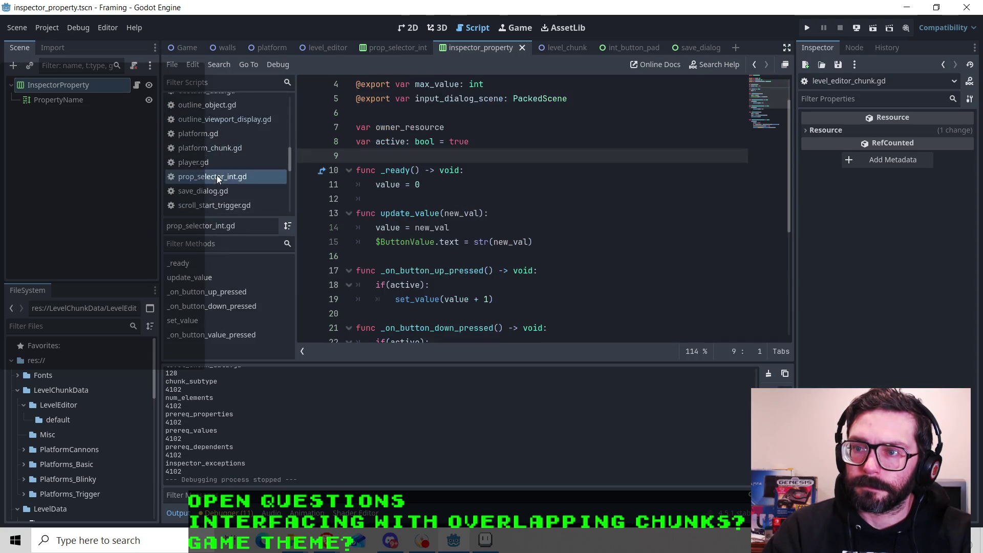
scroll(426, 210, down, 4)
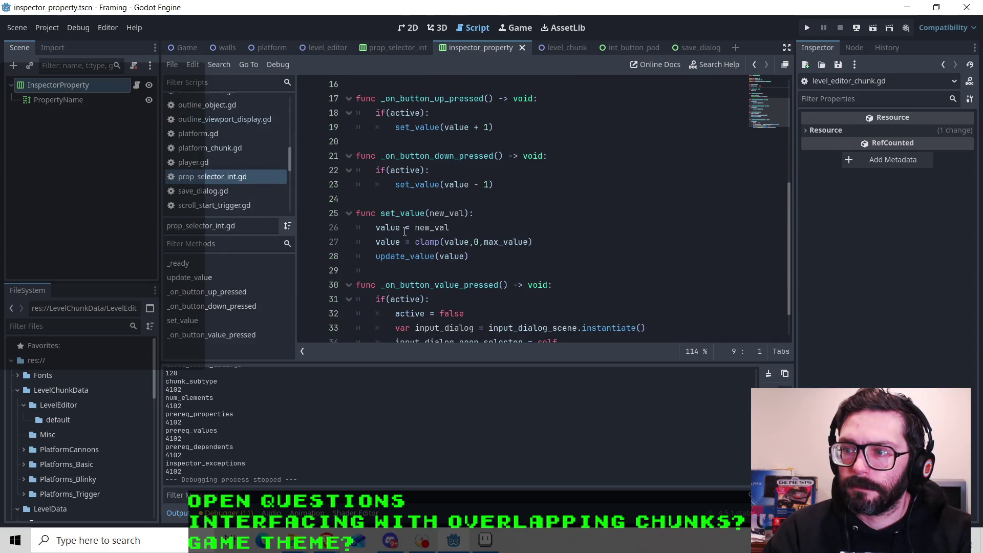
scroll(435, 225, down, 1)
click(515, 213)
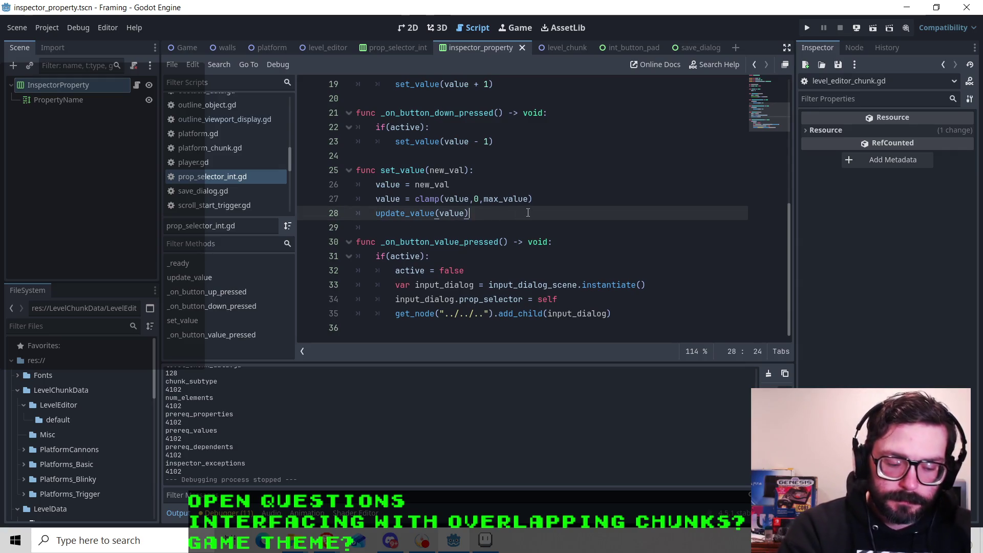
key(Return)
key(ctrl+v)
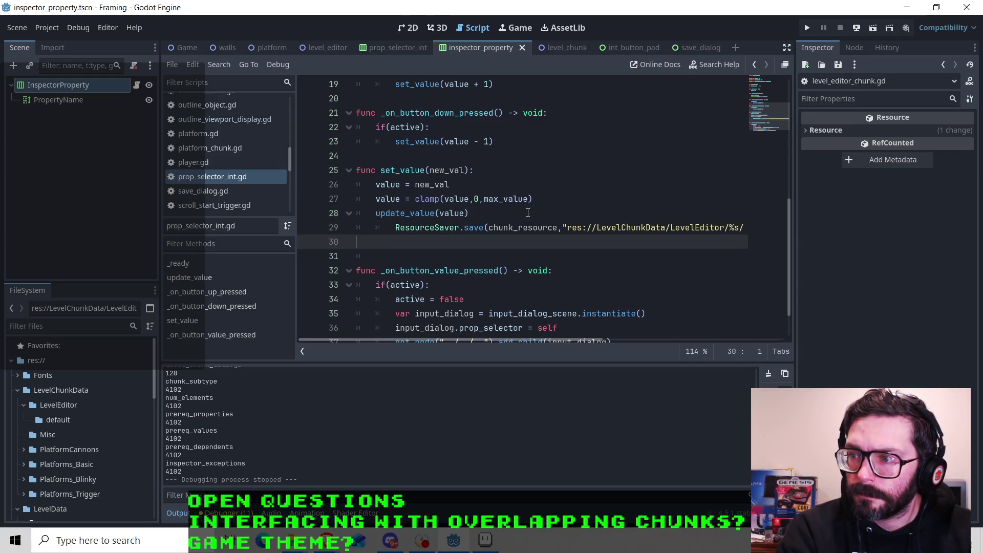
key(Up)
key(Delete)
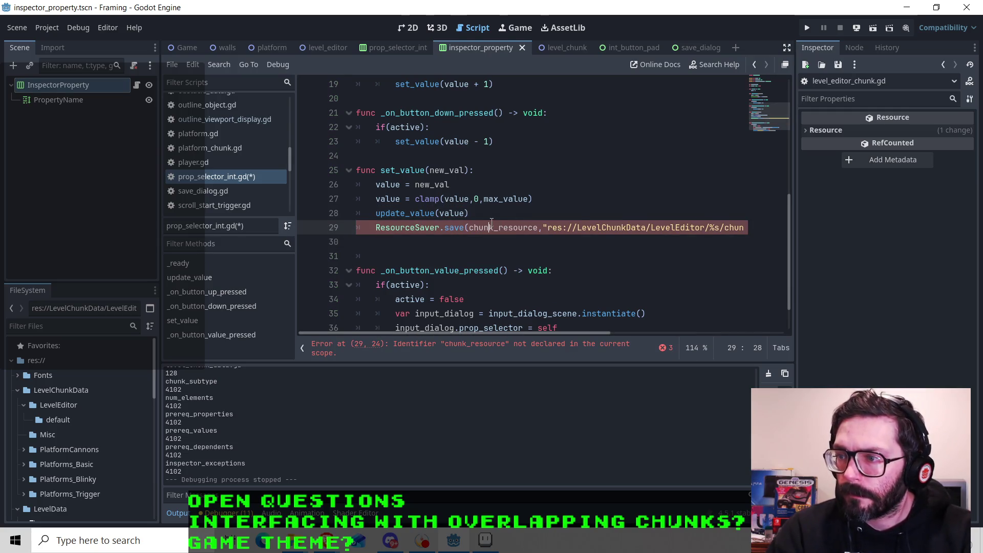
- Add an unfinished owner_resource. line and change chunk_resource to owner_resource in the save call
click(490, 212)
key(Return)
text(owne)
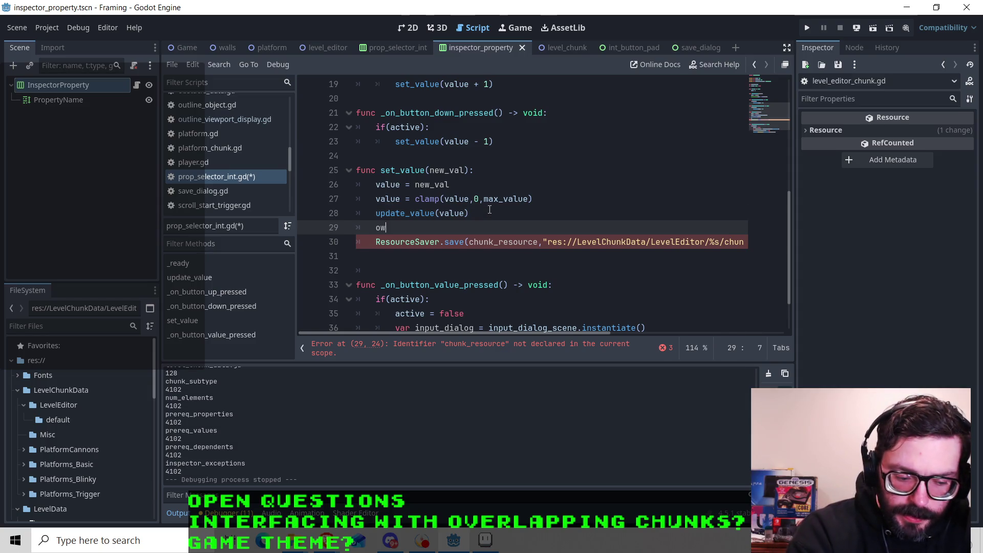
text(r_resource)
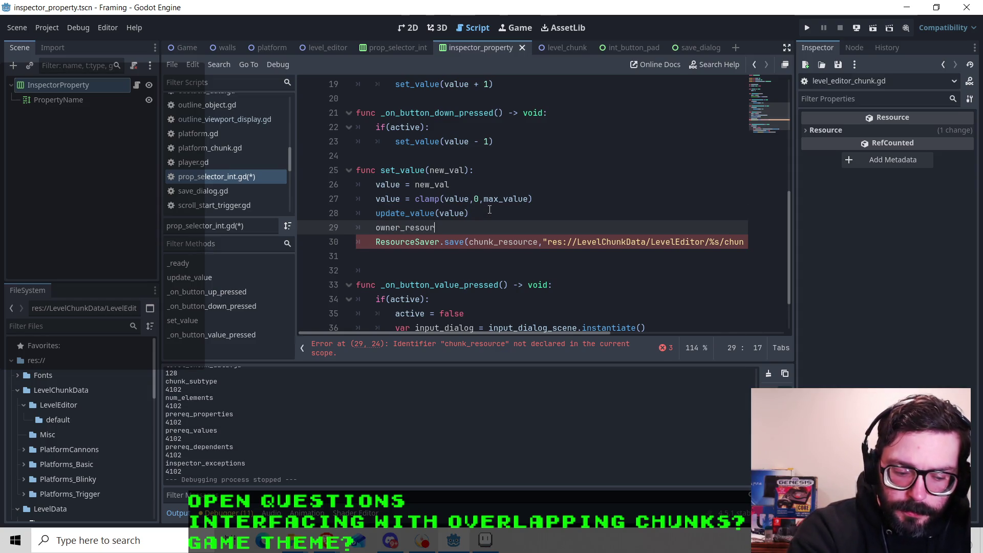
text(.)
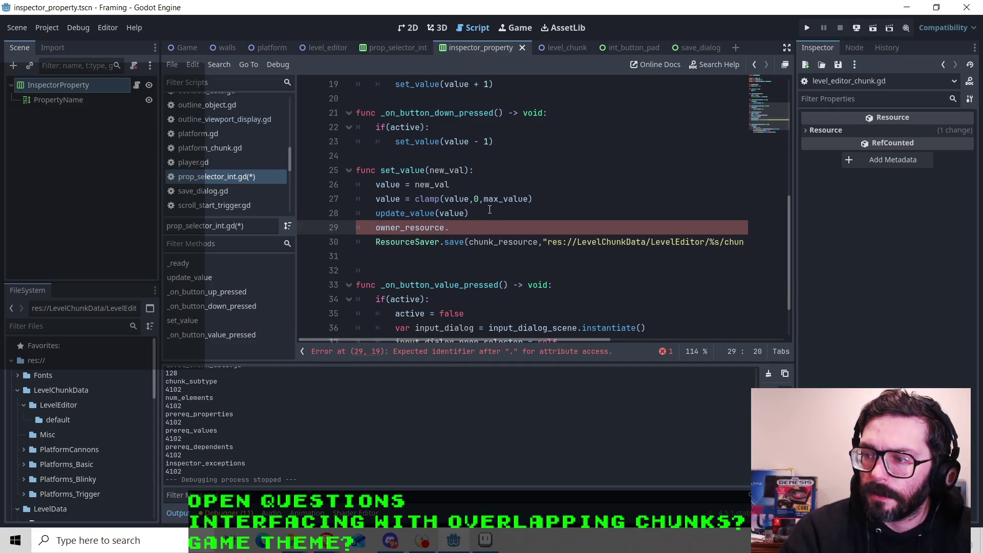
drag(494, 242, 470, 245)
text(owner)
click(529, 245)
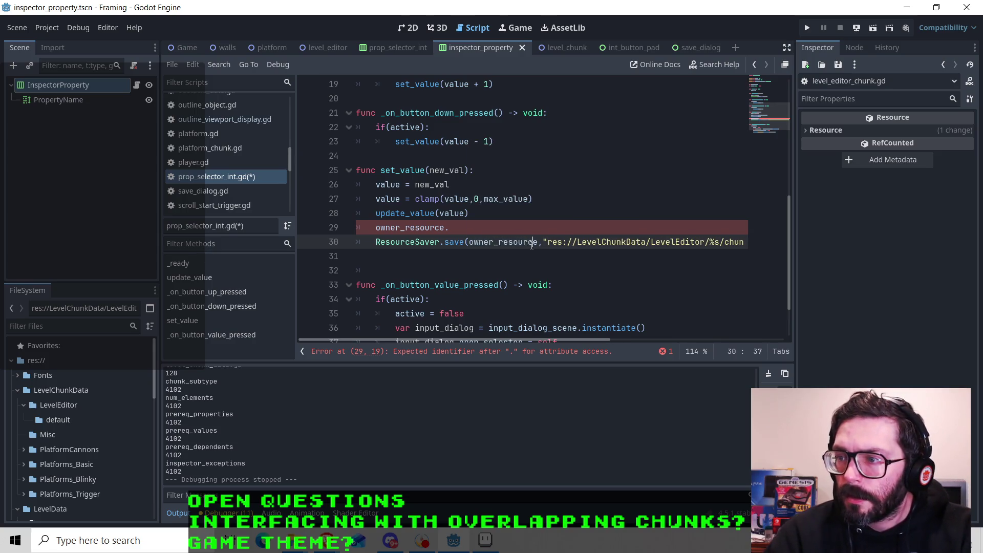
mouse_move(530, 339)
mouse_down()
mouse_move(543, 340)
mouse_move(511, 342)
mouse_move(726, 334)
mouse_up()
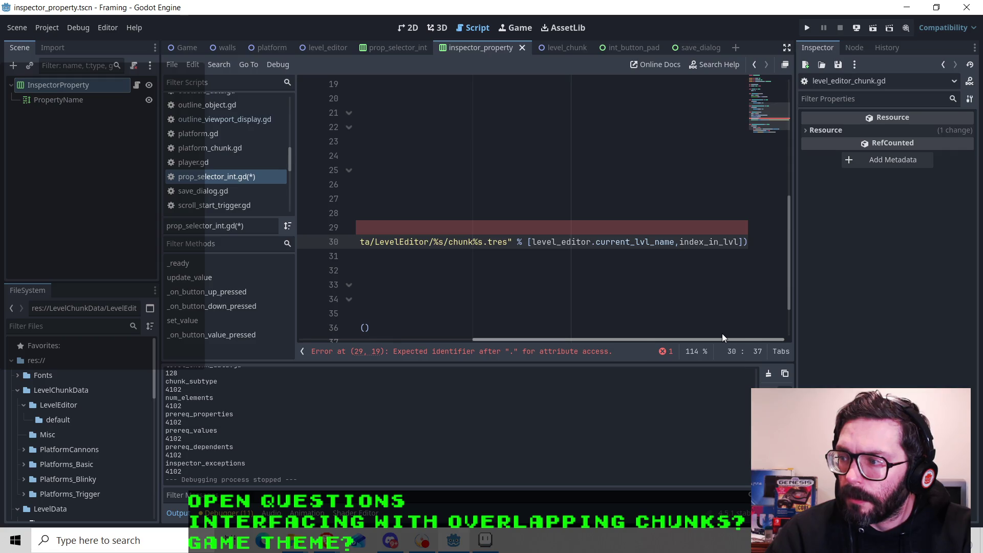
mouse_move(721, 333)
mouse_down()
mouse_move(562, 339)
mouse_move(738, 339)
mouse_up()
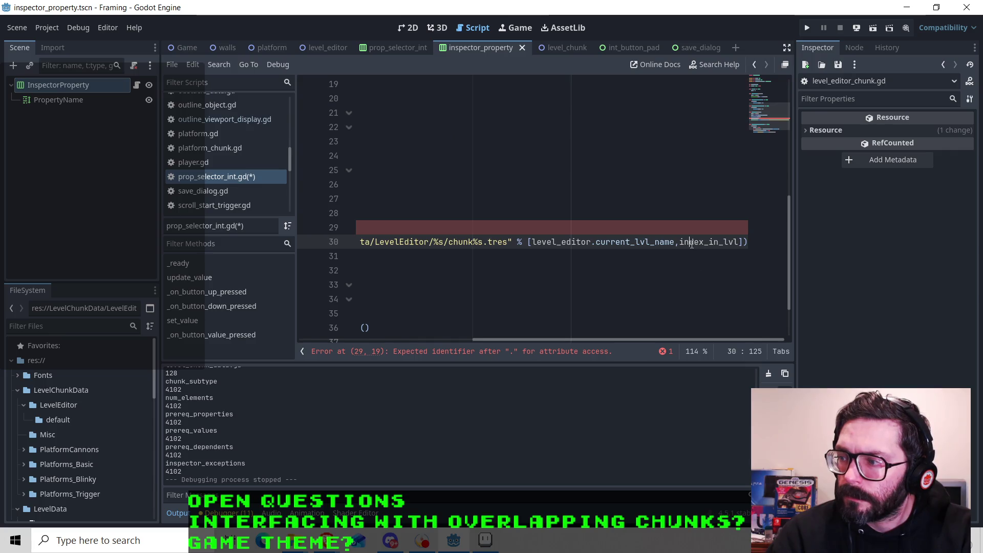
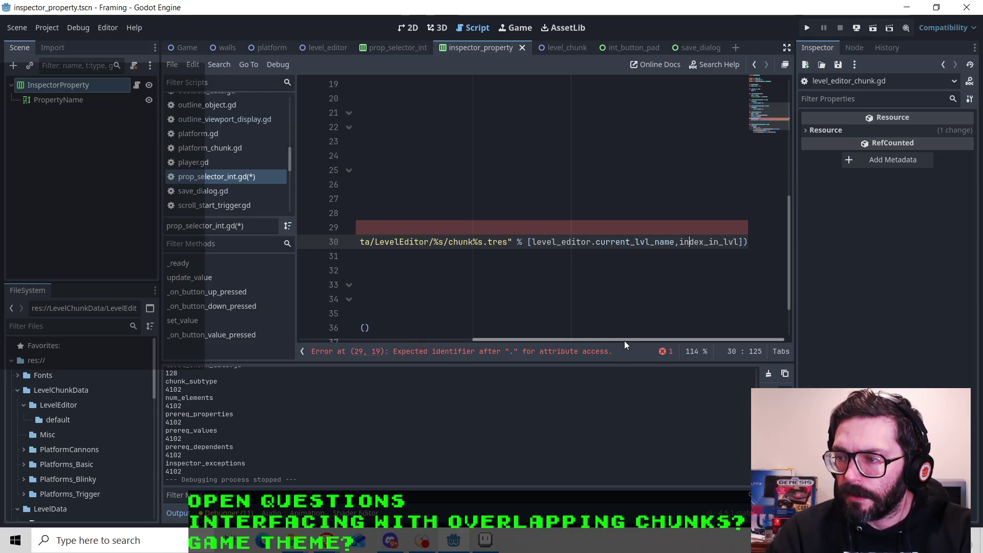
- Inspect the erroring line 29 in the current script
drag(625, 340, 424, 335)
click(464, 227)
scroll(463, 227, up, 5)
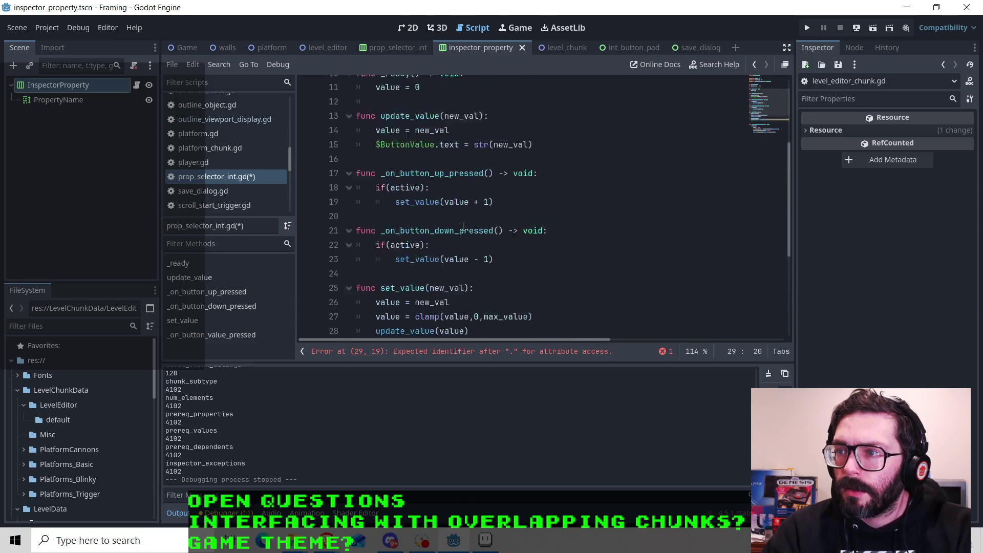
scroll(463, 227, up, 1)
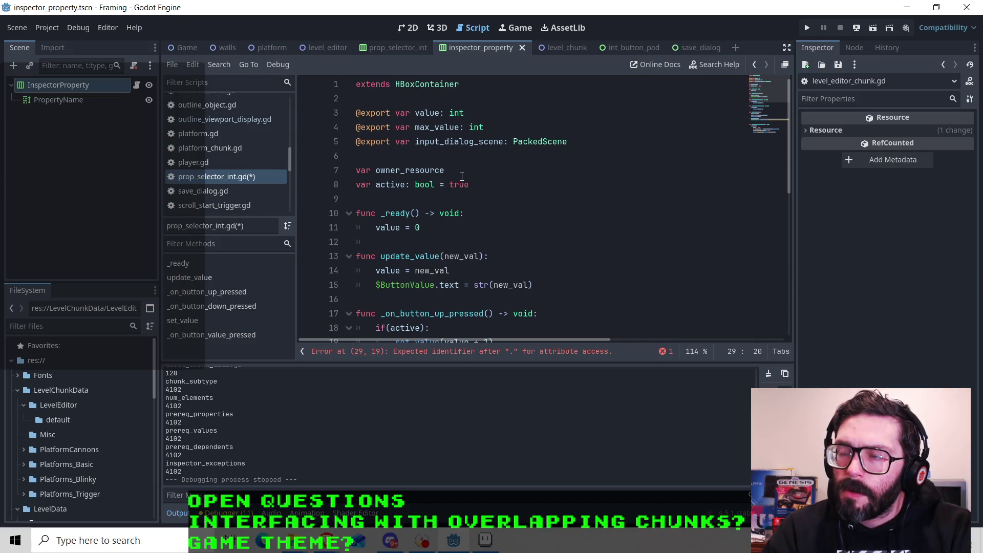
scroll(433, 161, down, 6)
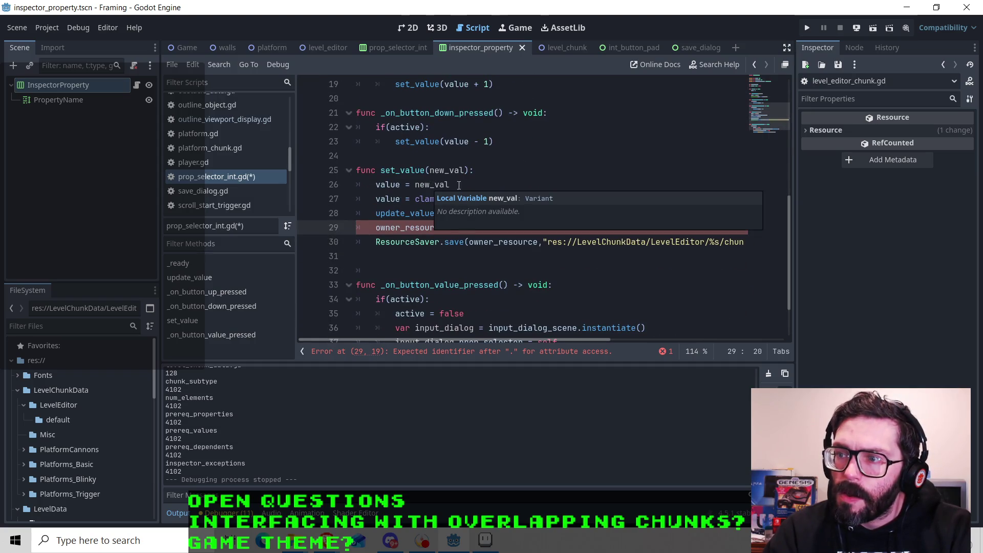
scroll(412, 164, up, 6)
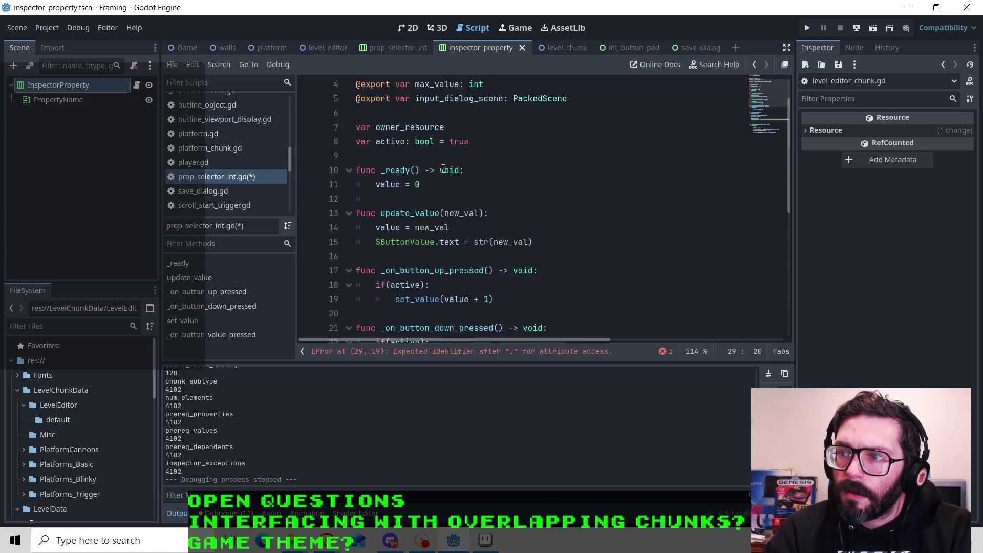
scroll(211, 159, up, 3)
scroll(226, 163, up, 3)
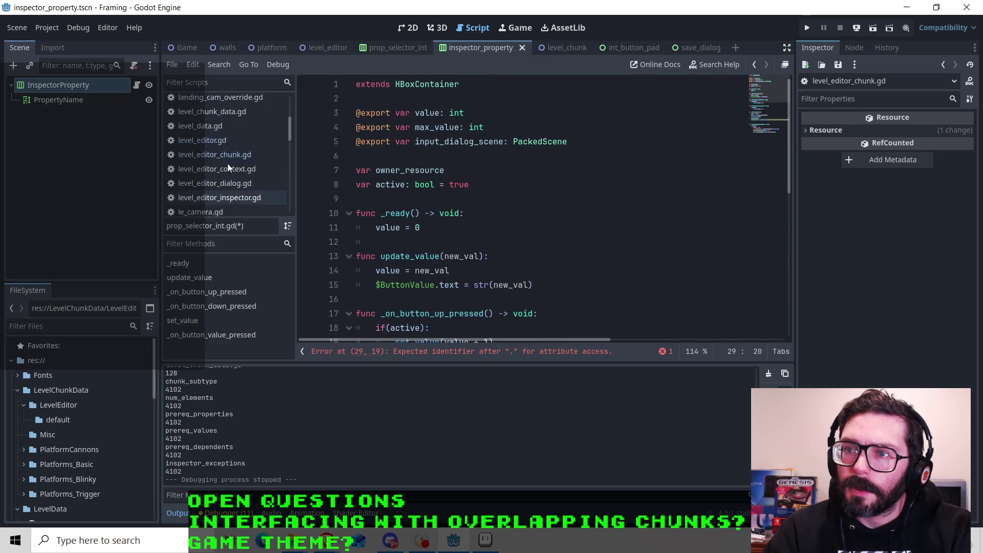
- Review inspector_property.gd, starting from its prop_name declaration
click(241, 147)
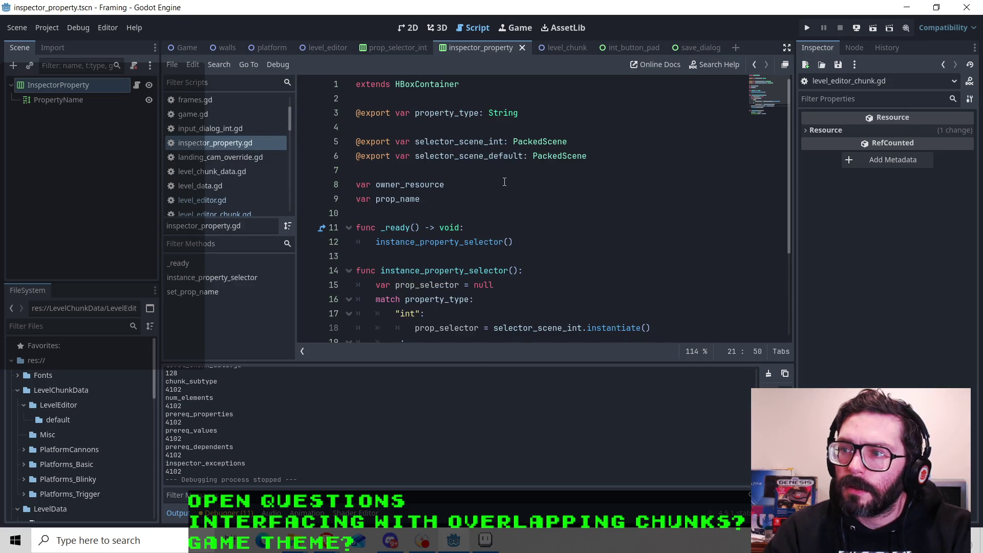
click(414, 204)
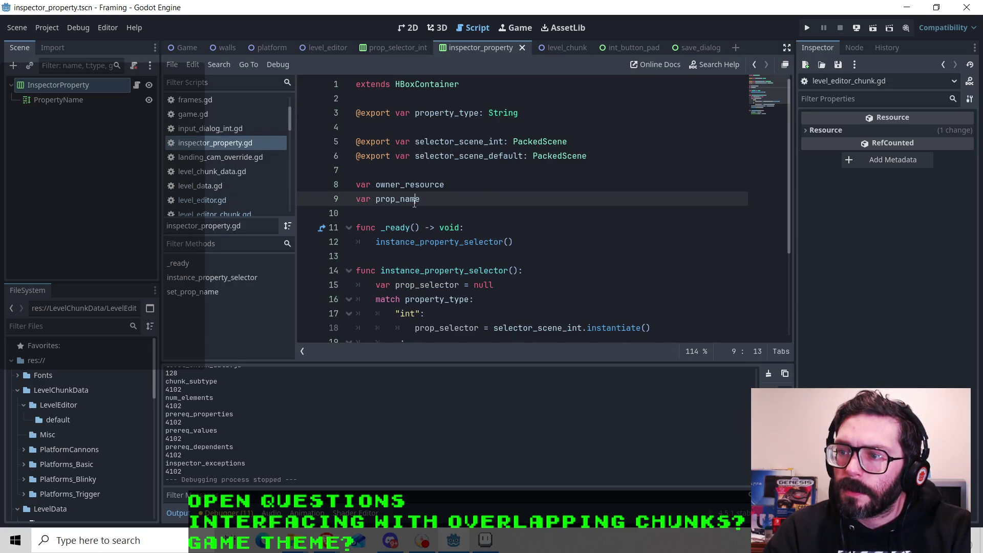
scroll(481, 193, down, 3)
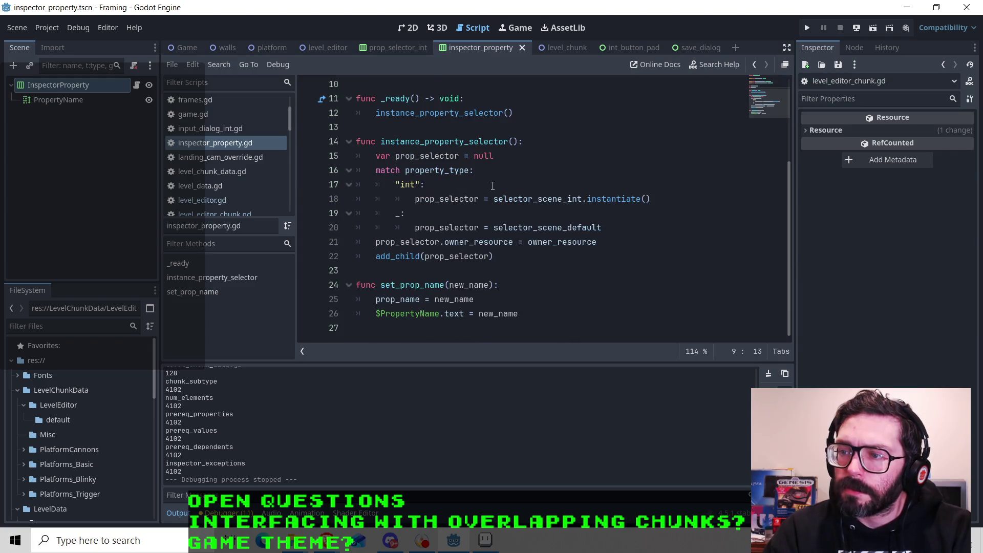
mouse_move(396, 302)
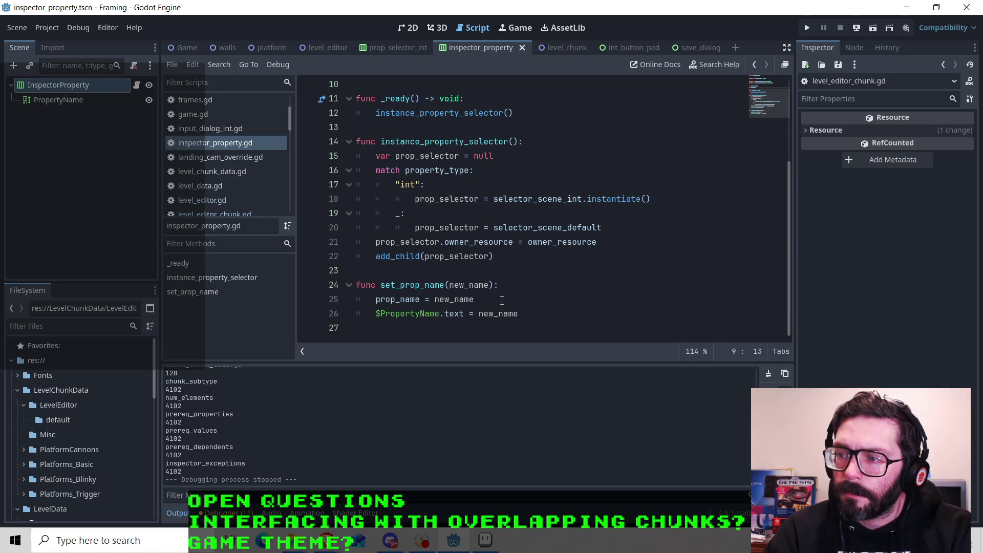
scroll(429, 290, up, 1)
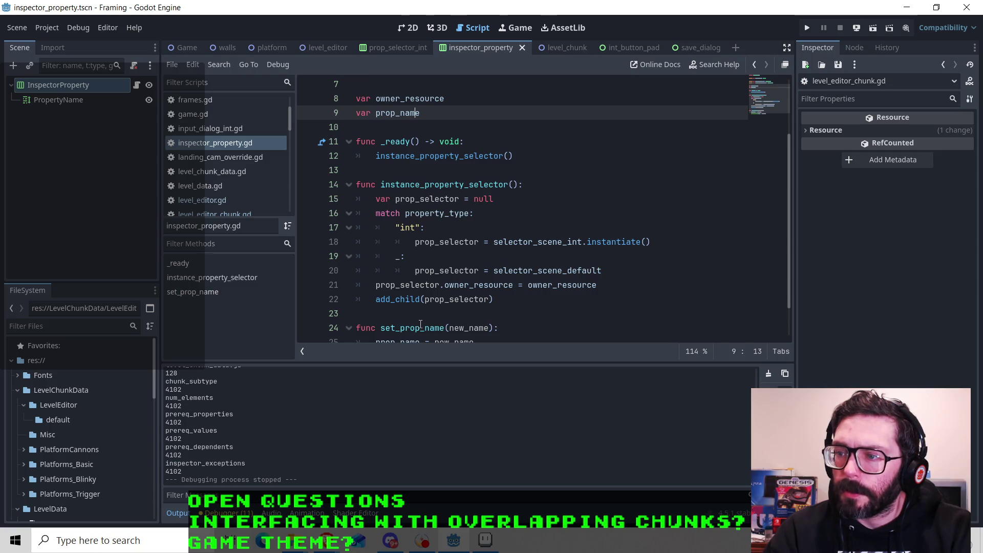
scroll(420, 327, up, 1)
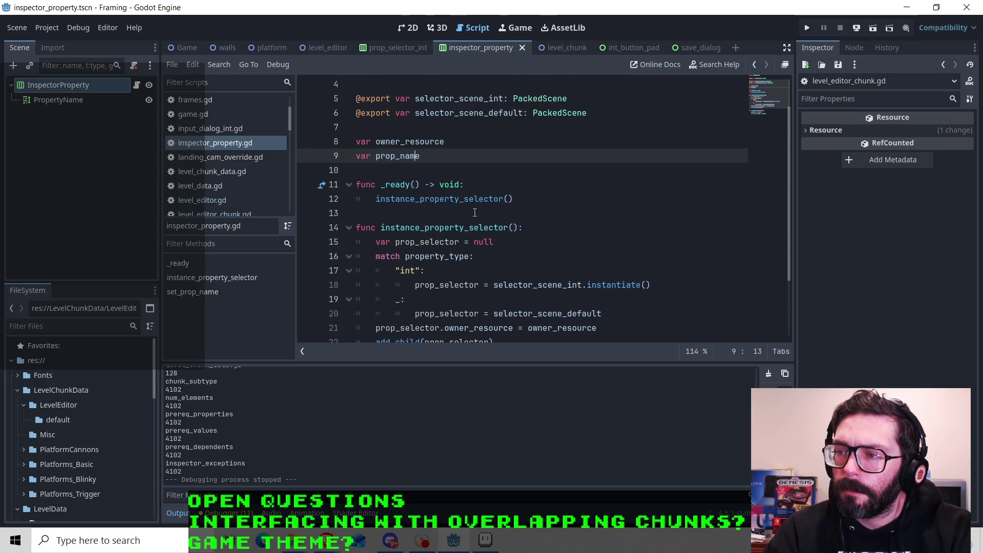
scroll(475, 208, down, 1)
scroll(475, 207, up, 2)
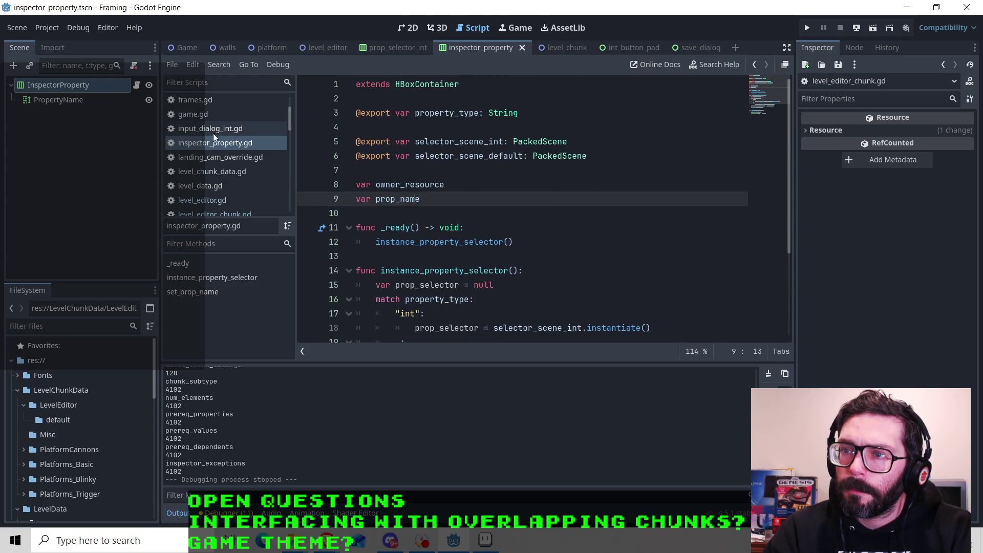
scroll(248, 198, down, 1)
scroll(248, 198, down, 1)
- Browse level_editor.gd, then level_editor_chunk.gd around its line 29 function header
click(224, 155)
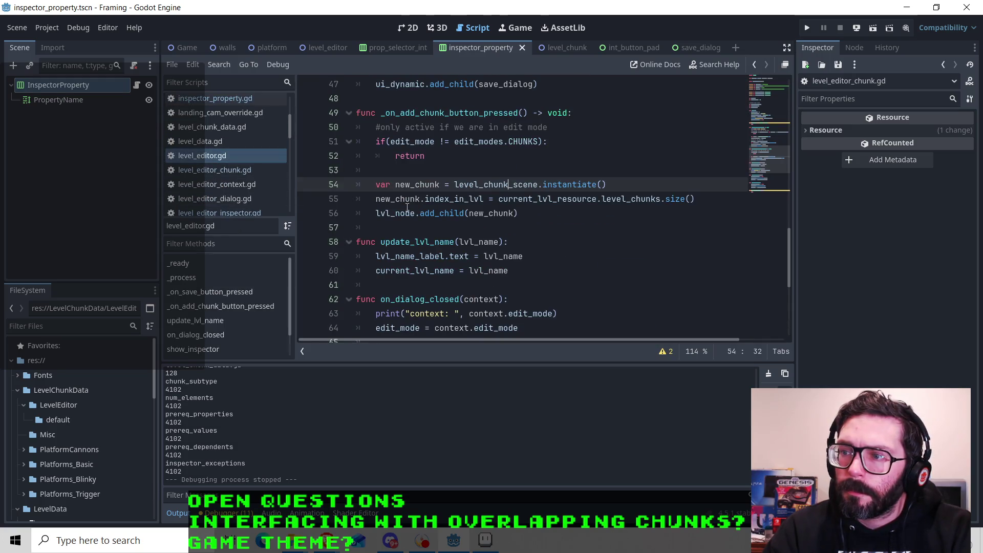
scroll(499, 183, down, 5)
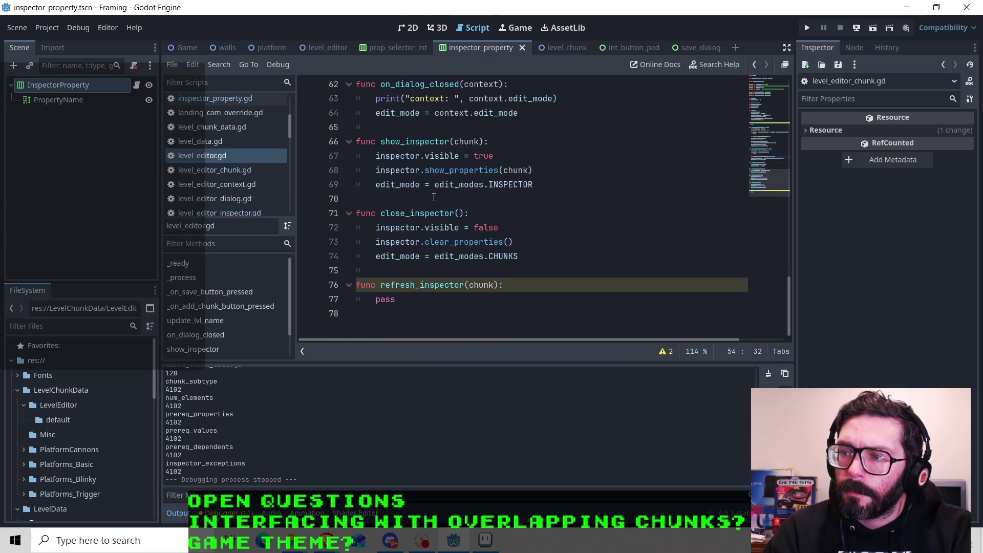
scroll(434, 197, up, 9)
scroll(443, 237, down, 2)
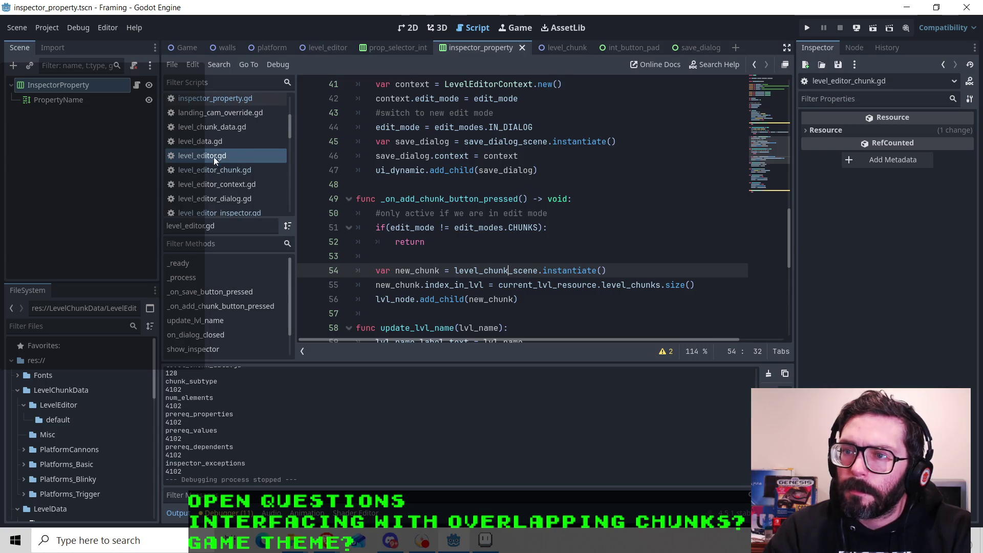
click(217, 170)
scroll(485, 218, up, 3)
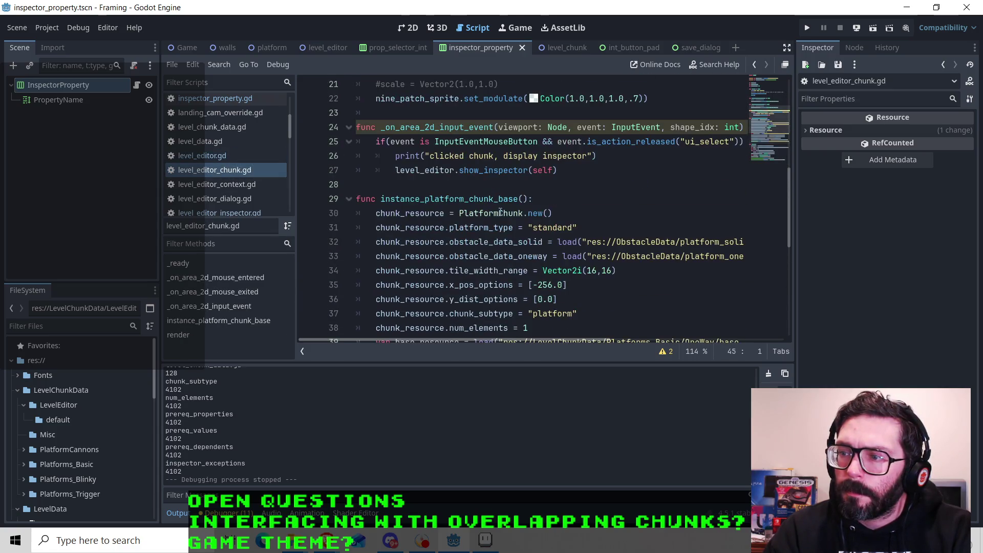
click(584, 215)
click(569, 200)
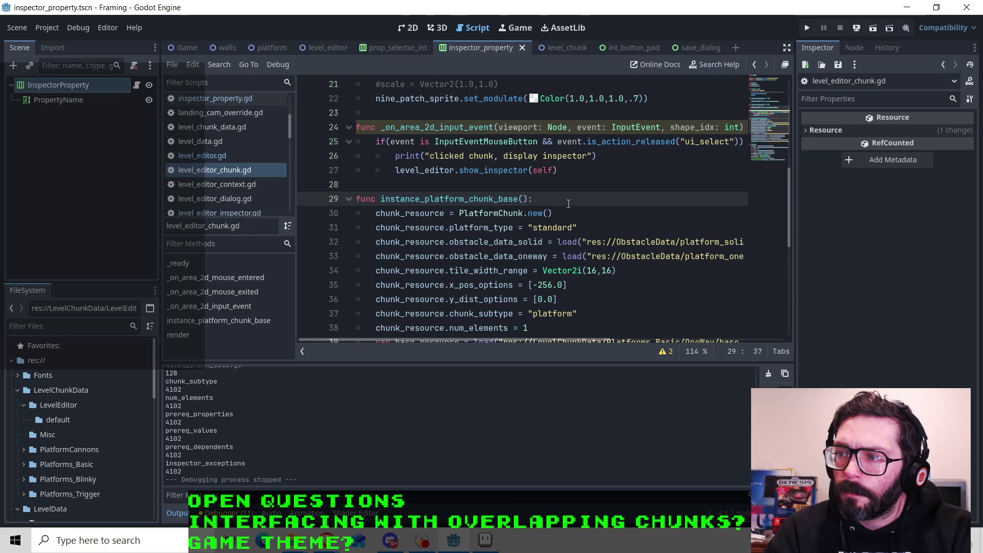
scroll(580, 212, up, 7)
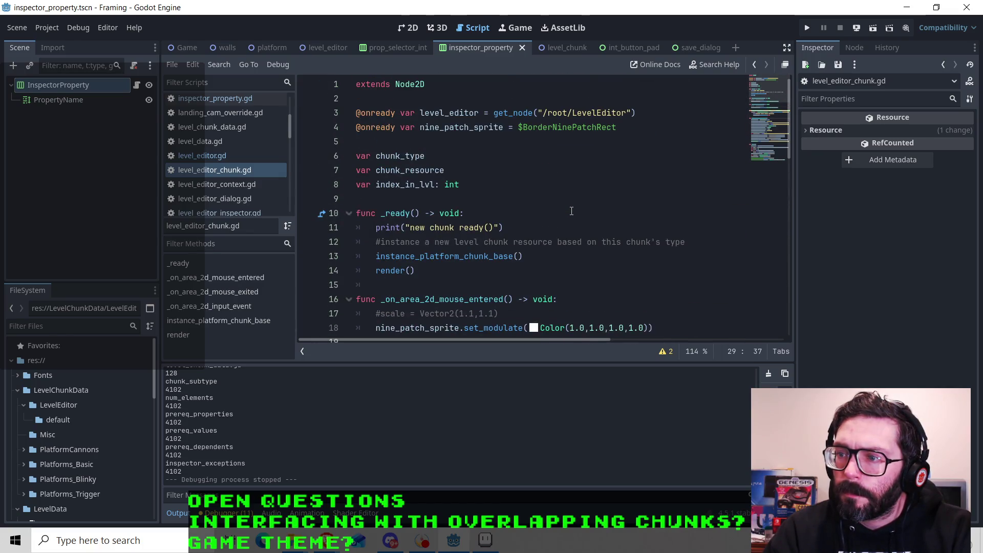
scroll(571, 211, down, 9)
scroll(571, 211, up, 4)
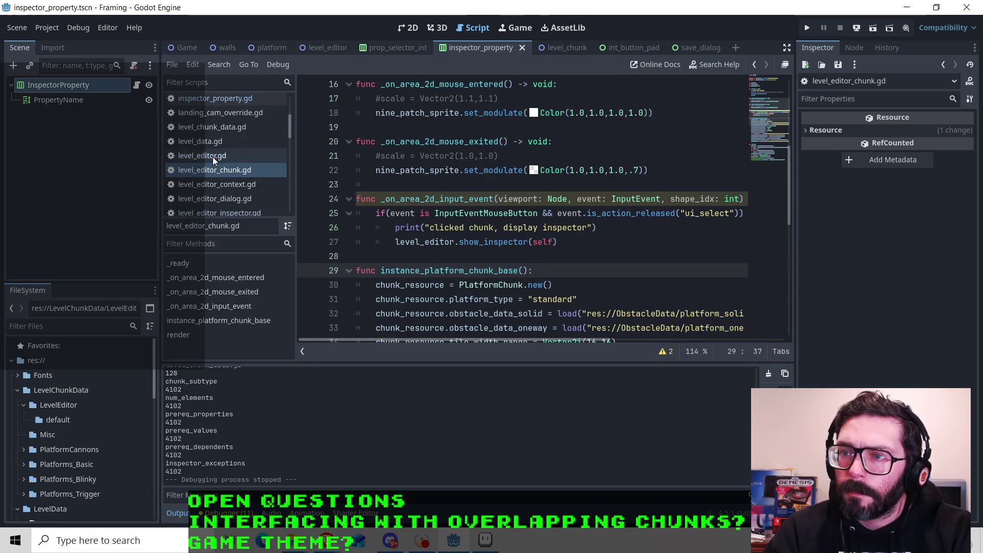
- Return to level_editor.gd and view its show_inspector and close_inspector functions
click(213, 157)
scroll(522, 205, down, 5)
scroll(227, 162, down, 1)
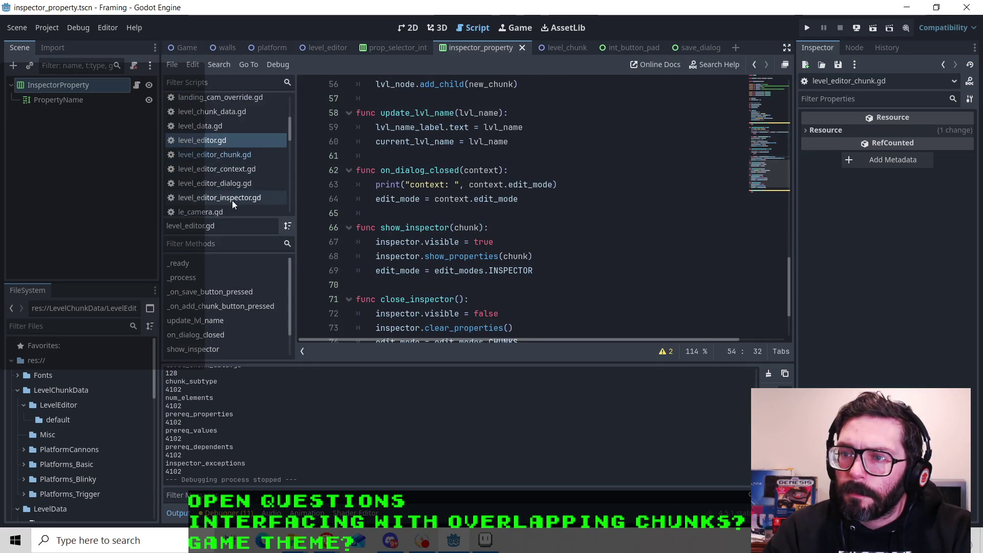
- Look through the level_editor_inspector.gd script
click(232, 200)
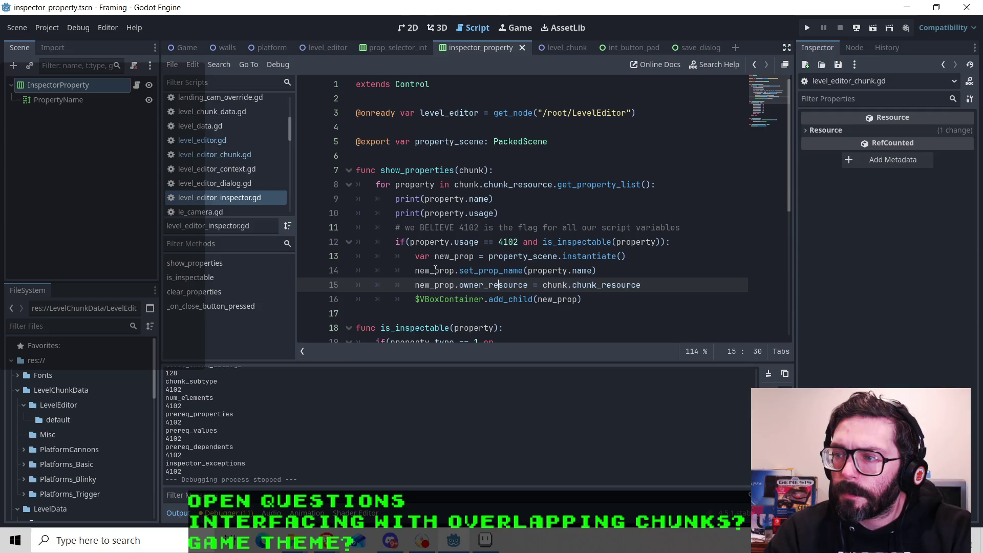
mouse_move(432, 270)
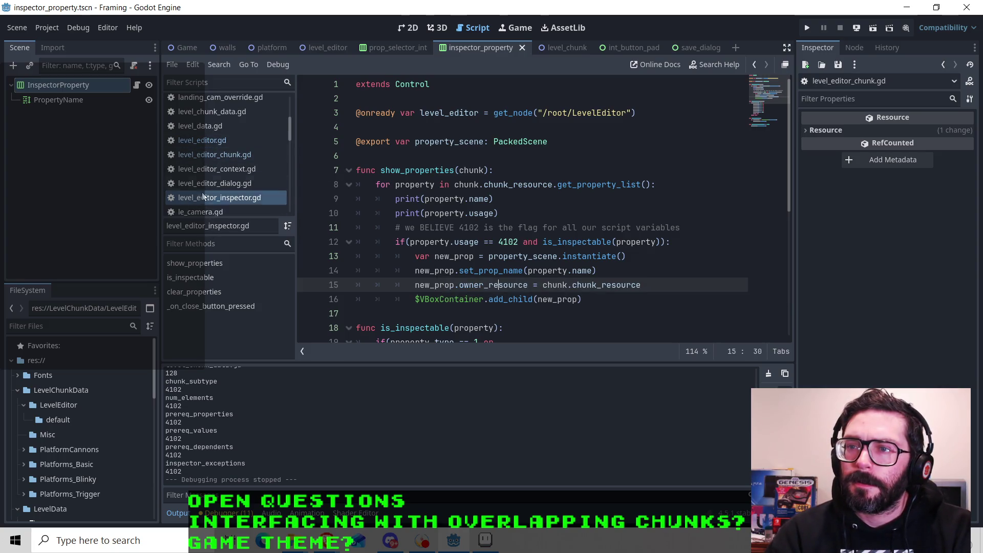
scroll(214, 131, up, 3)
scroll(214, 132, down, 5)
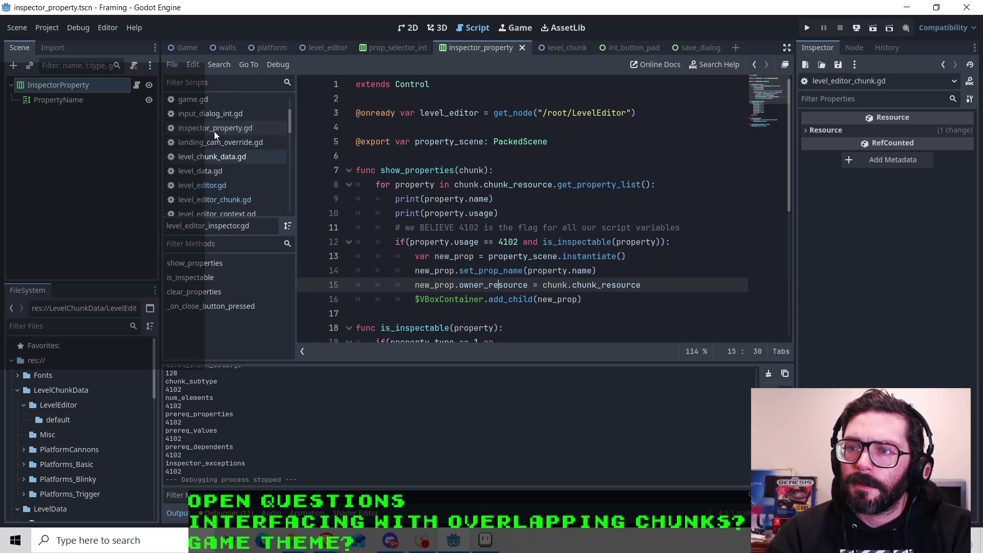
scroll(211, 157, down, 8)
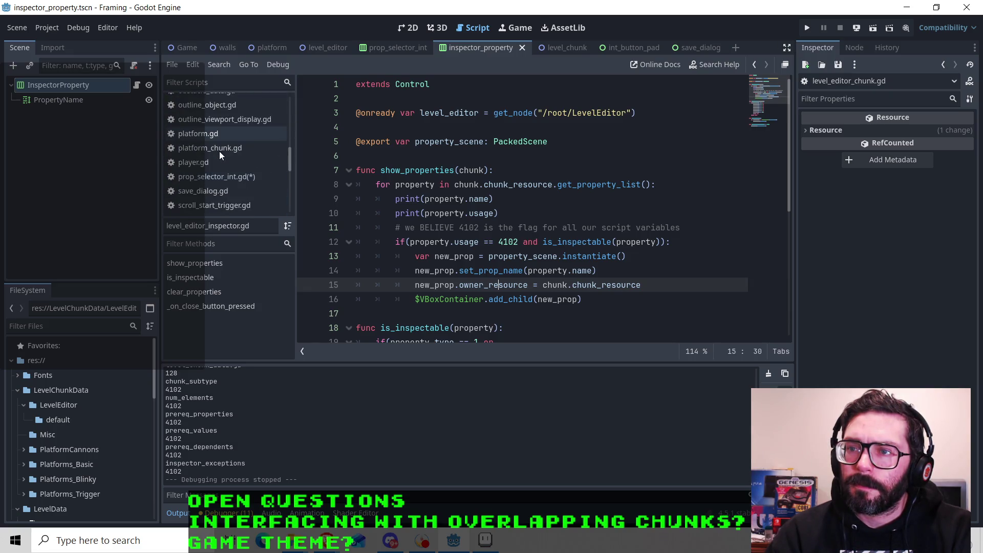
scroll(216, 183, up, 10)
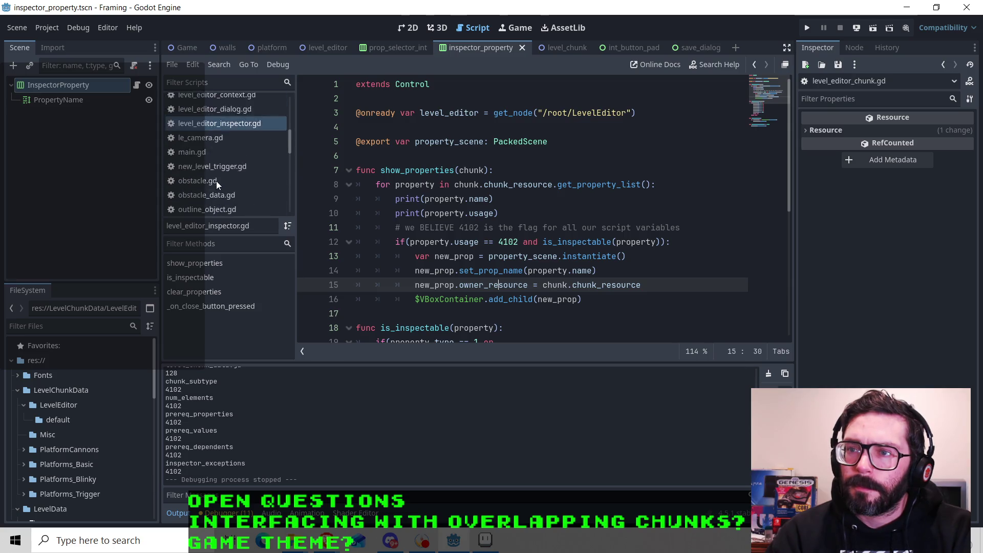
scroll(216, 180, up, 3)
- Recheck the code in inspector_property.gd
click(219, 169)
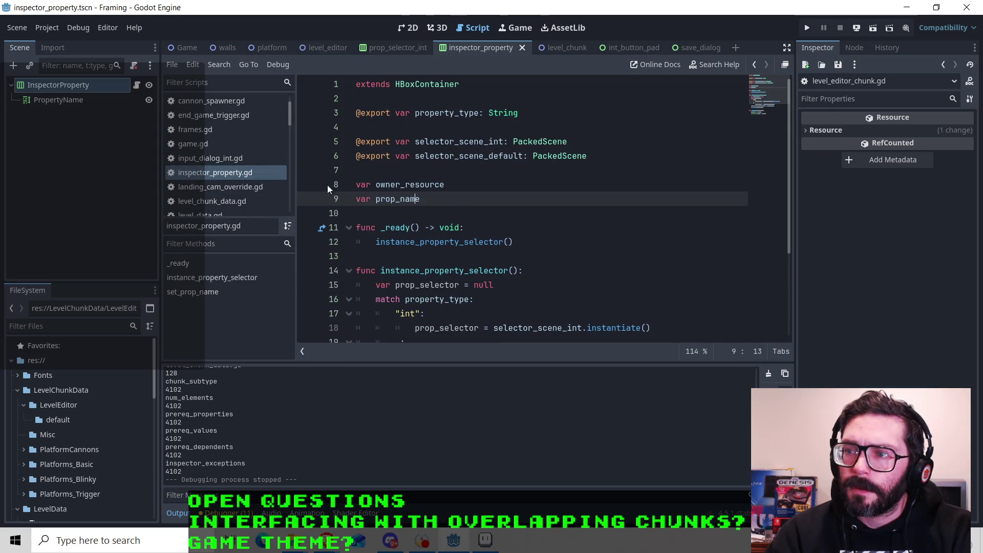
scroll(457, 210, down, 2)
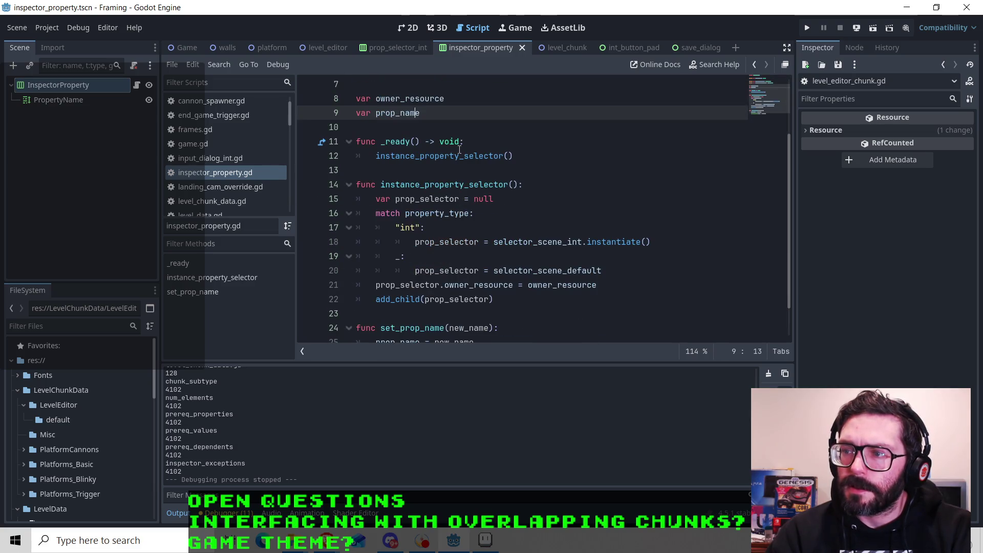
scroll(207, 155, down, 5)
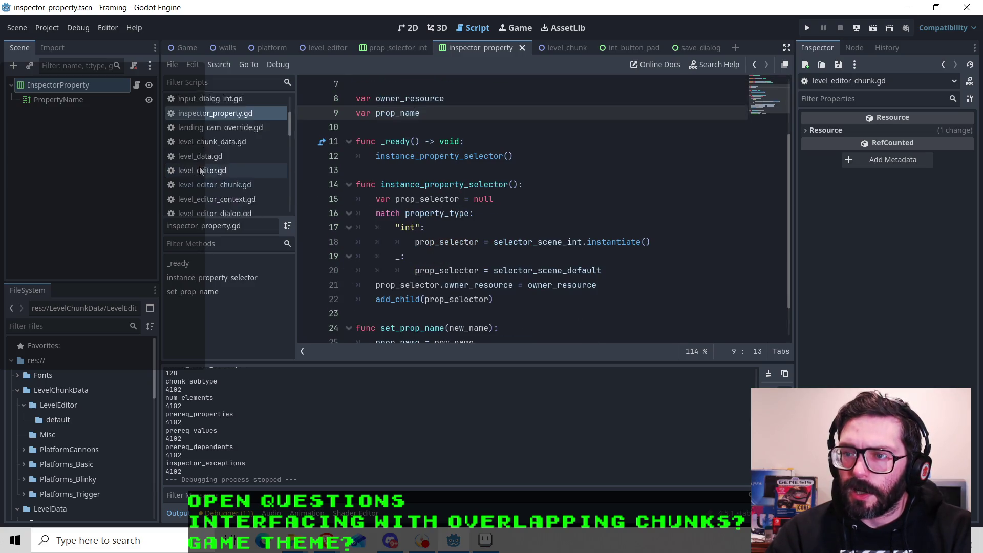
- Revisit level_editor_inspector.gd, then bring up set_value in prop_selector_int.gd
click(207, 154)
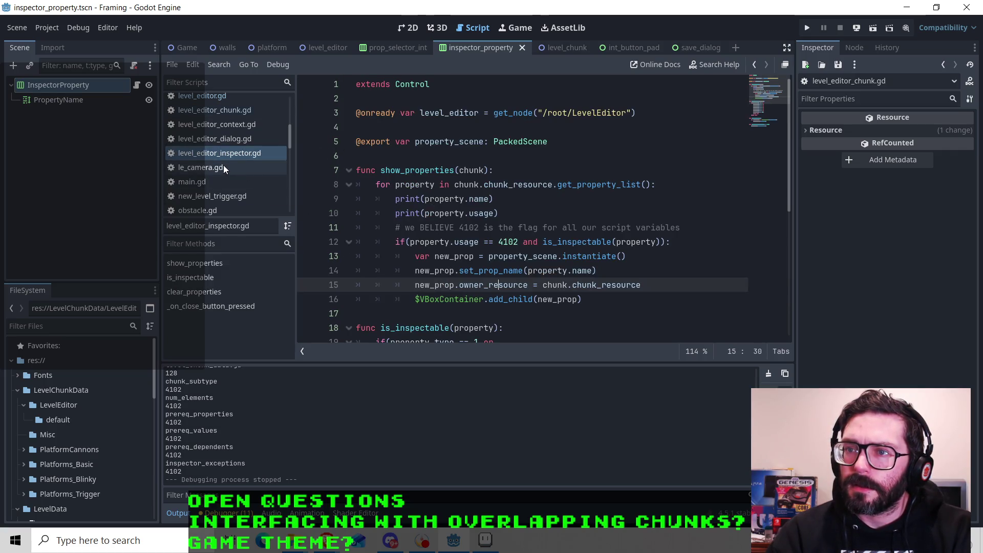
scroll(231, 184, up, 3)
scroll(231, 190, down, 4)
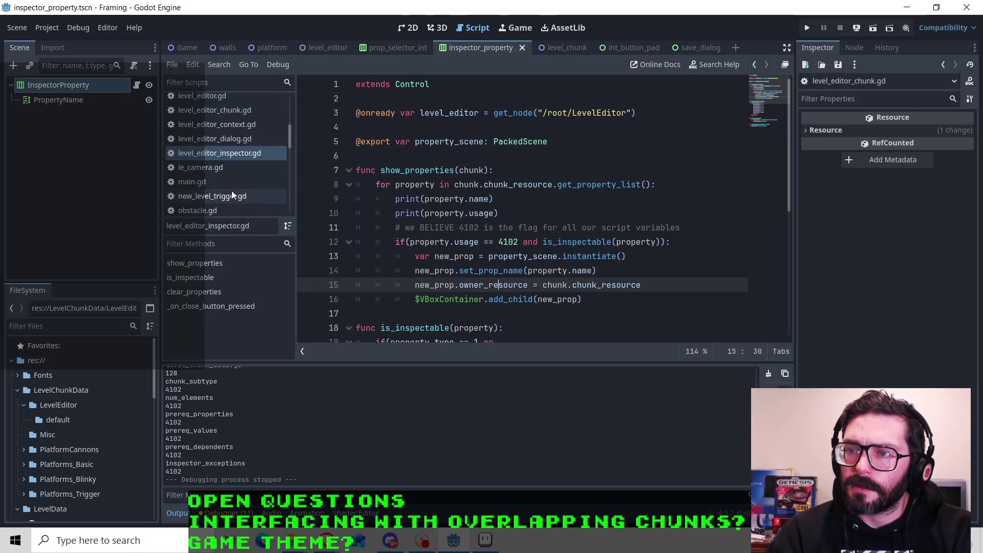
scroll(224, 184, down, 5)
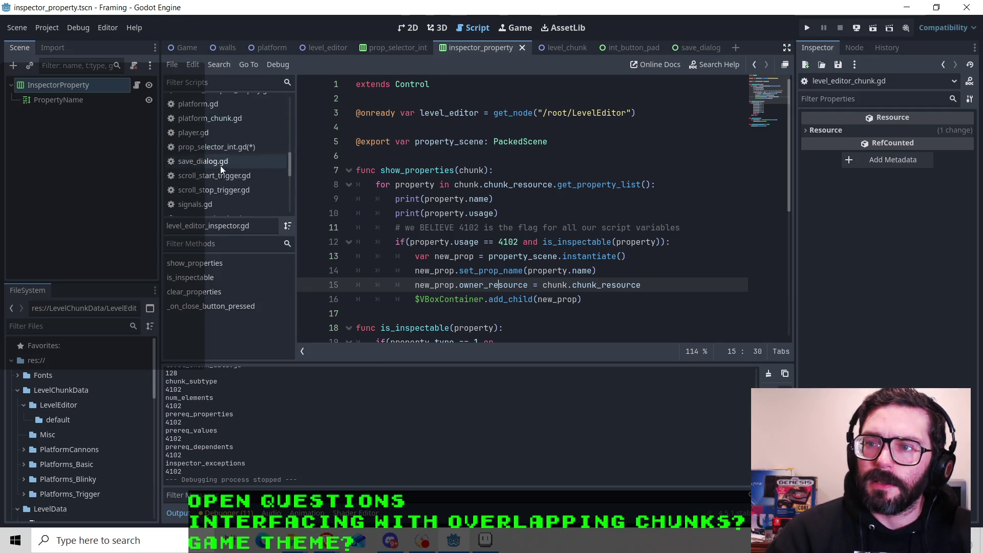
click(238, 147)
scroll(460, 267, down, 5)
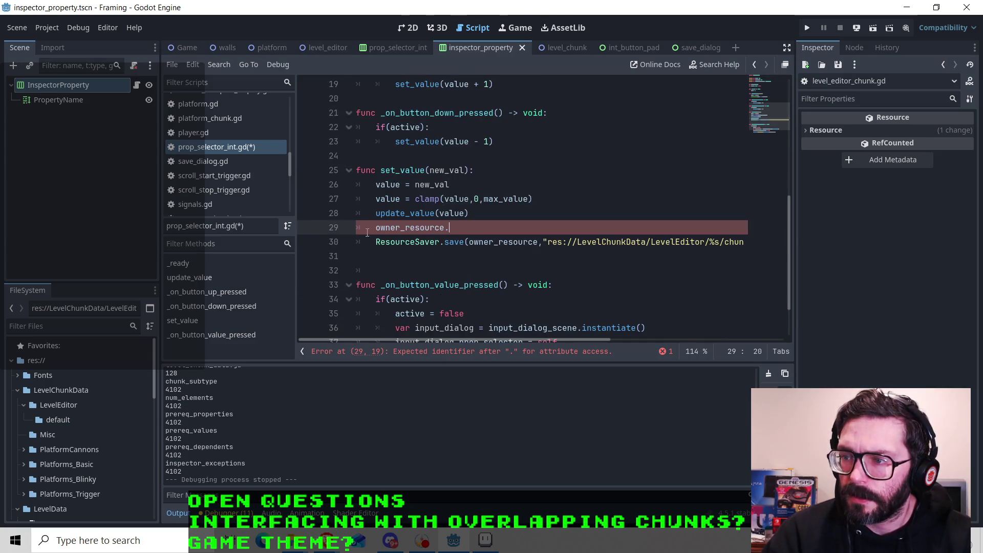
- Add a get_parent.set_prop(value) line after the update_value call
click(480, 215)
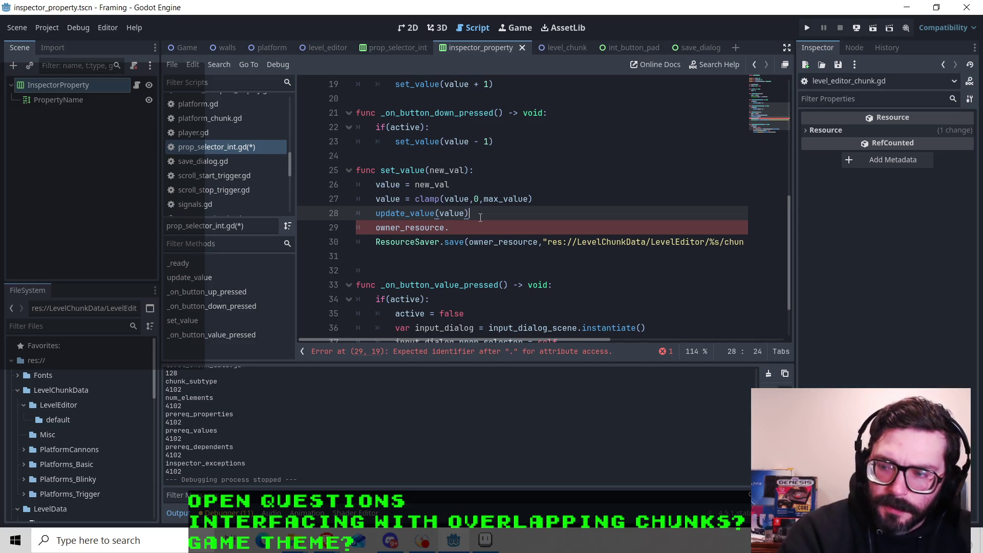
key(Return)
text(get_parent)
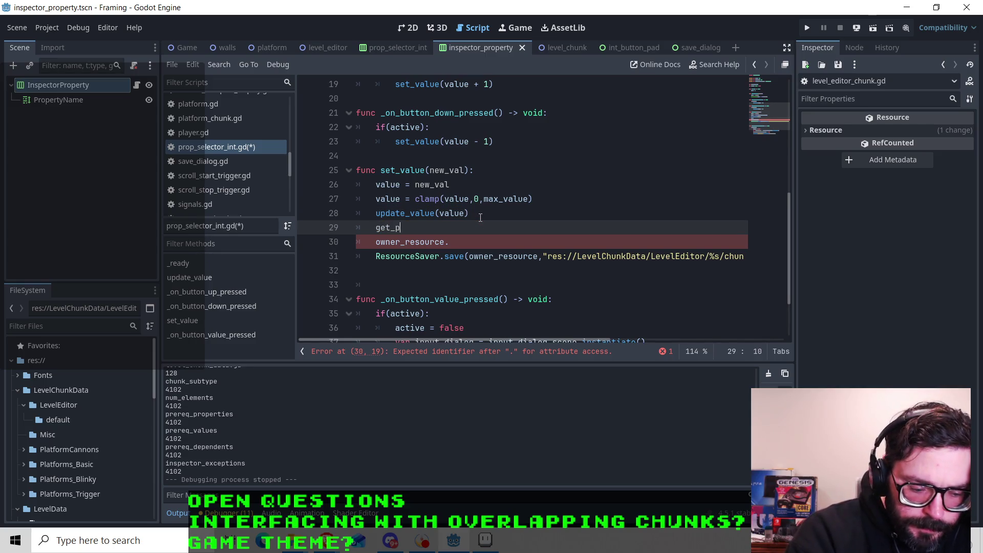
text(.set_pr)
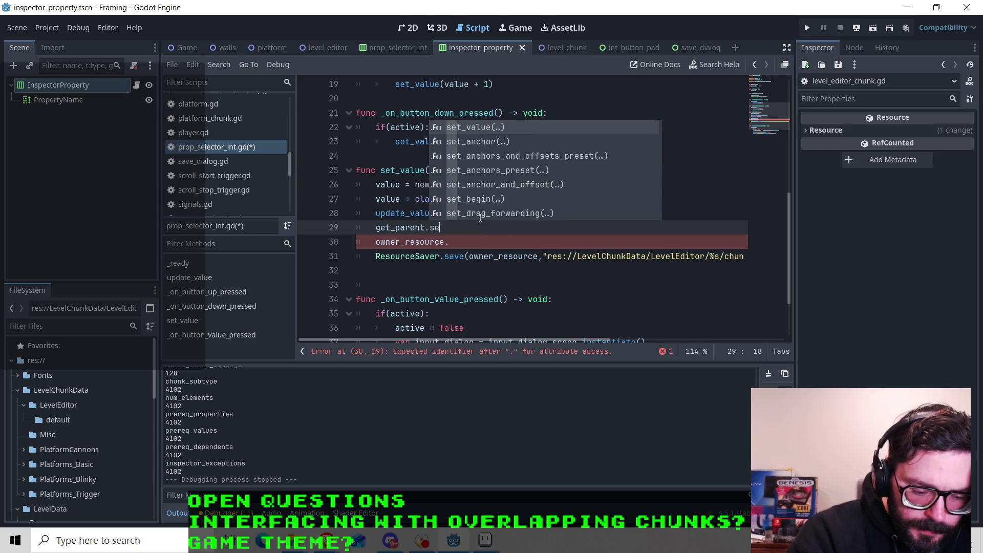
text(op(v)
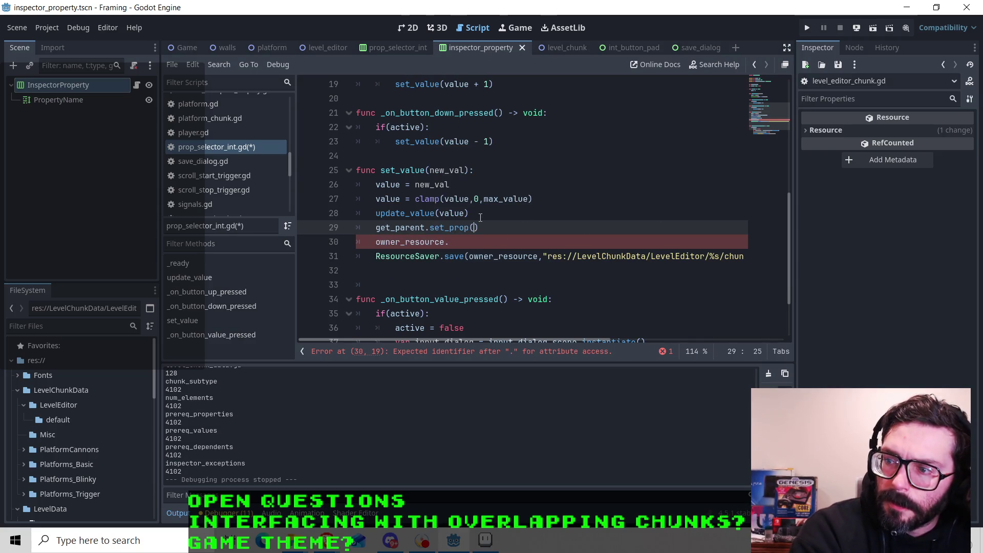
text(alue)
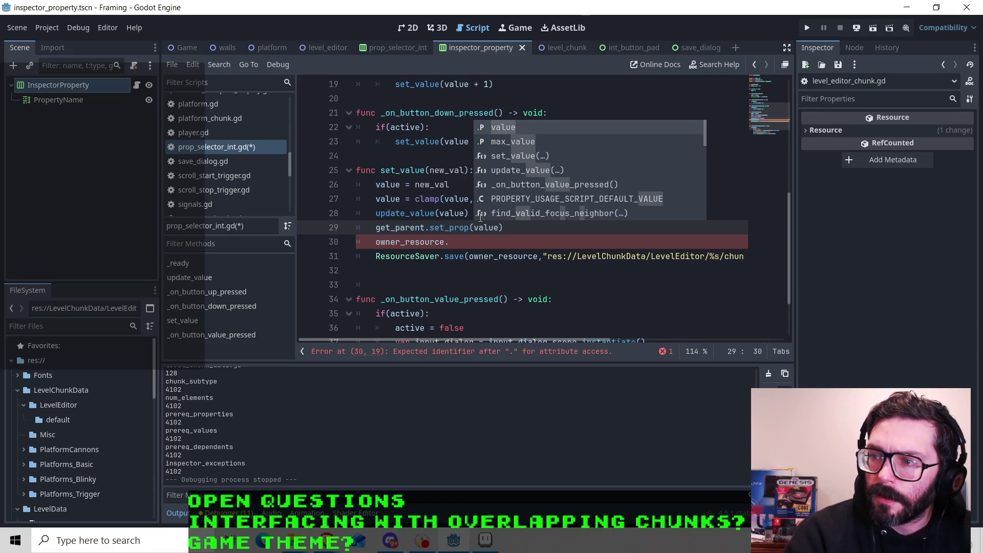
key(Escape)
- Delete the unfinished owner_resource line and correct the call to get_parent().set_prop(value)
click(466, 244)
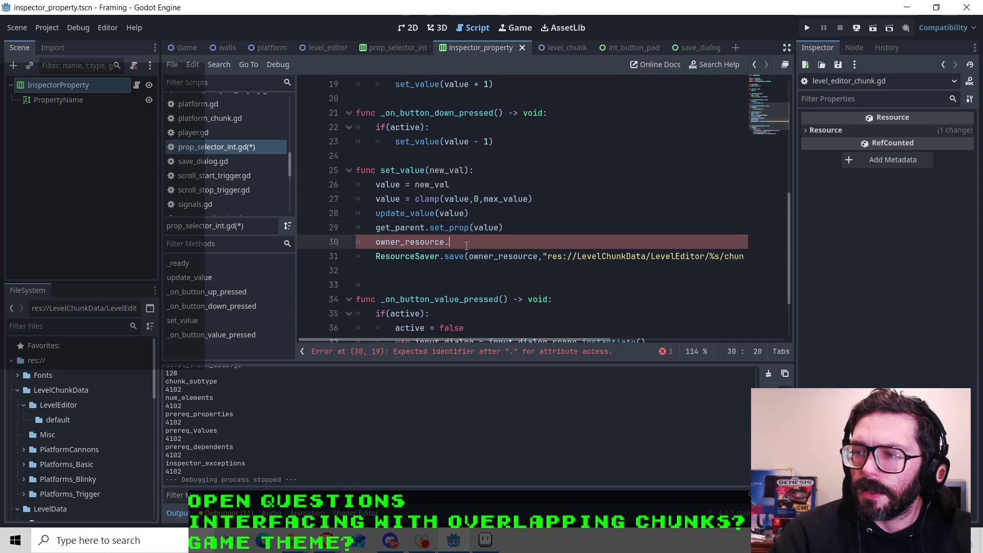
drag(450, 241, 378, 246)
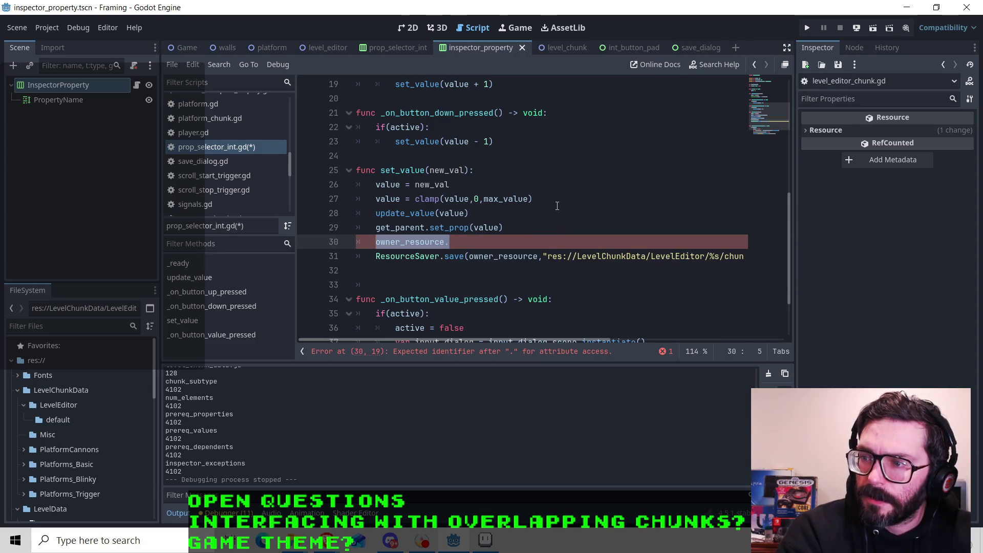
key(BackSpace)
key(BackSpace)
key(BackSpace)
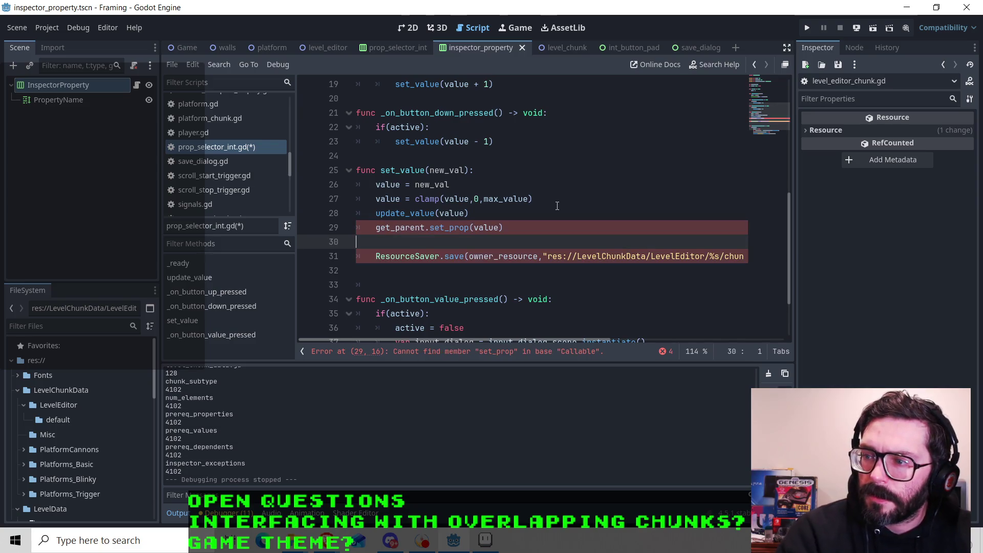
click(425, 230)
text(()
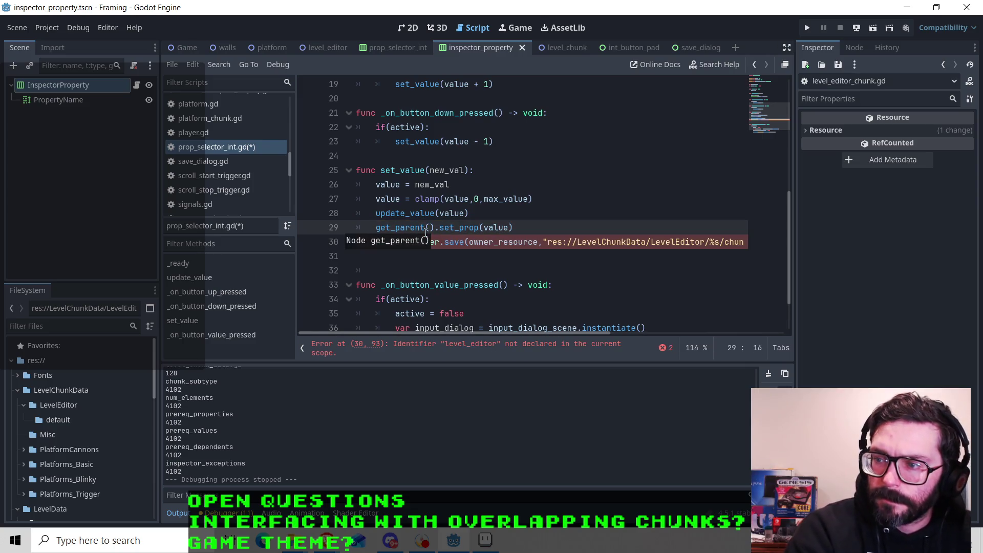
- Cut the ResourceSaver save line out of set_value
click(458, 244)
triple_click(459, 244)
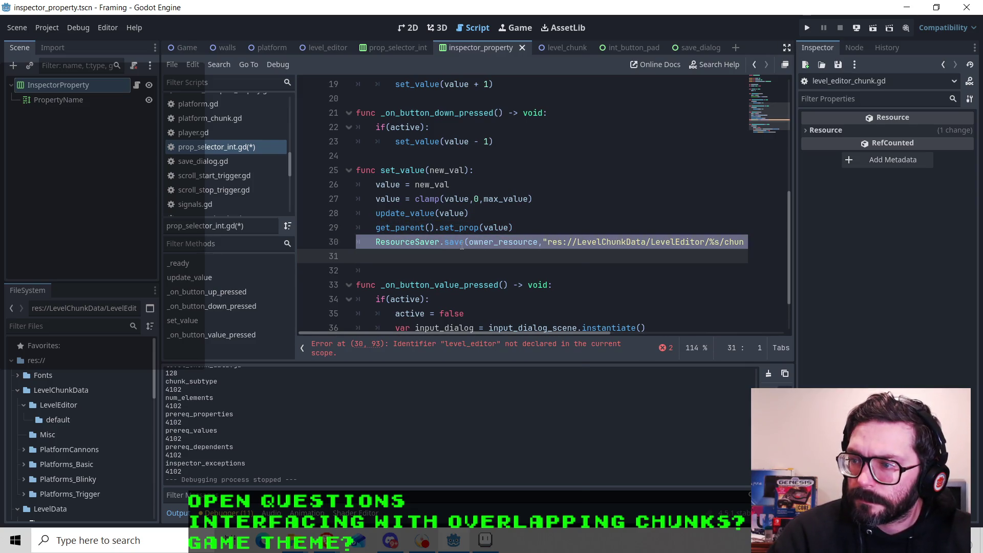
right_click(462, 246)
click(477, 323)
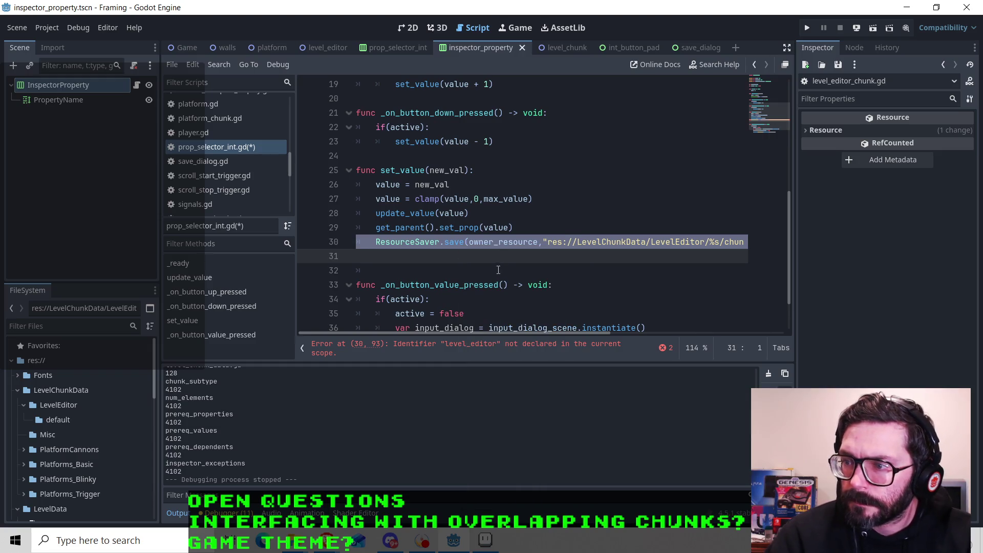
right_click(442, 242)
click(476, 306)
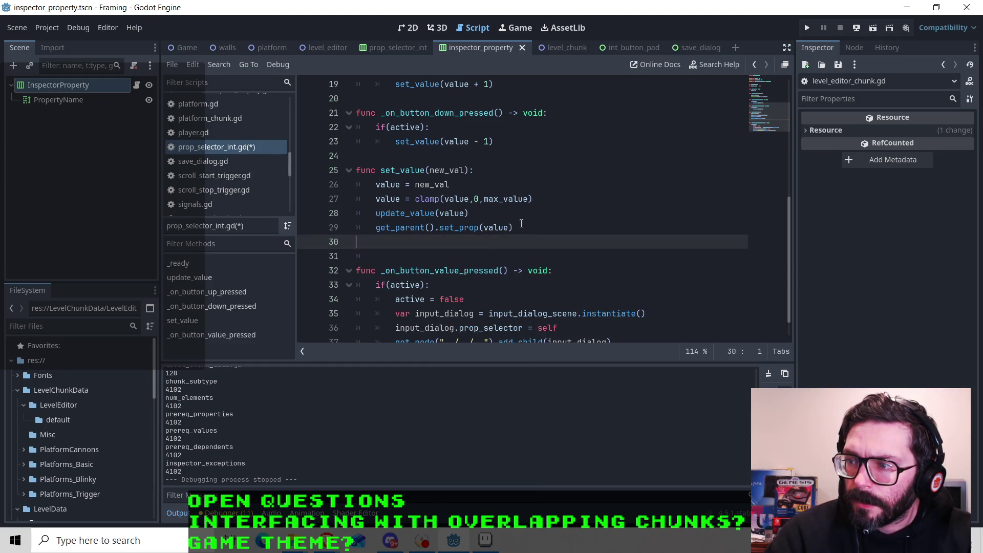
- Open inspector_property.gd at the end of set_prop_name
scroll(540, 253, up, 1)
scroll(236, 180, up, 5)
scroll(240, 164, up, 3)
click(239, 128)
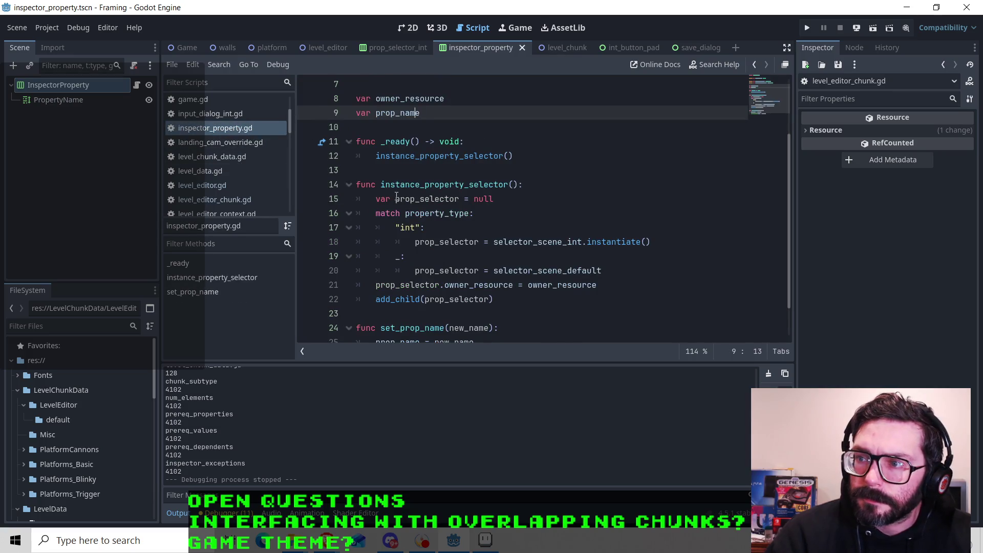
scroll(397, 196, down, 1)
click(548, 311)
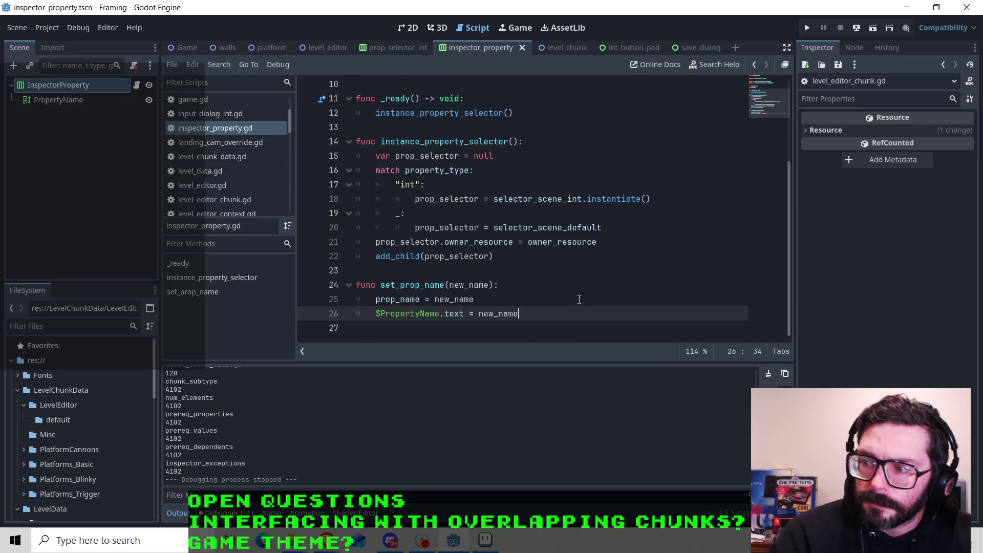
- Add a set_prop() function below set_prop_name holding the pasted ResourceSaver.save line
key(Return)
key(Return)
key(BackSpace)
text(func se)
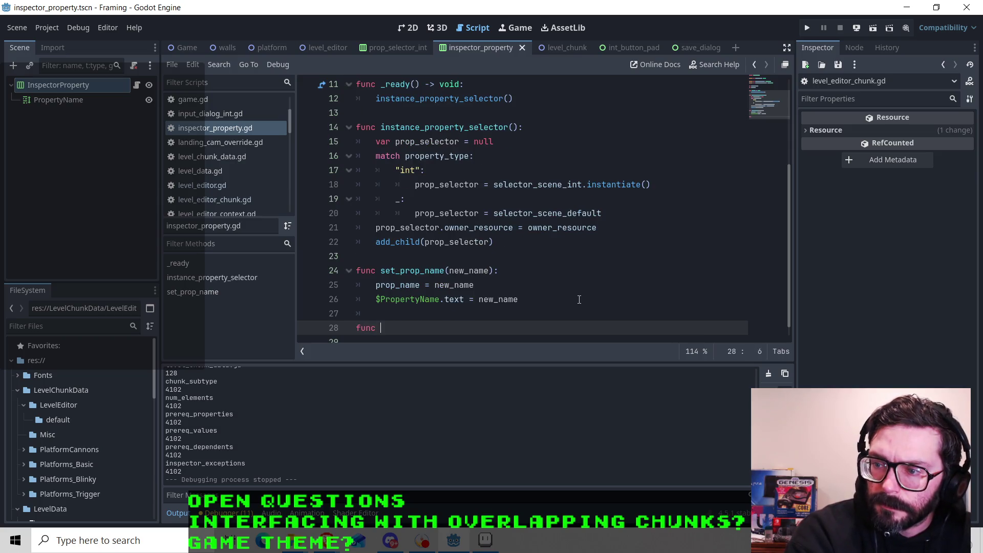
text(t_prop)
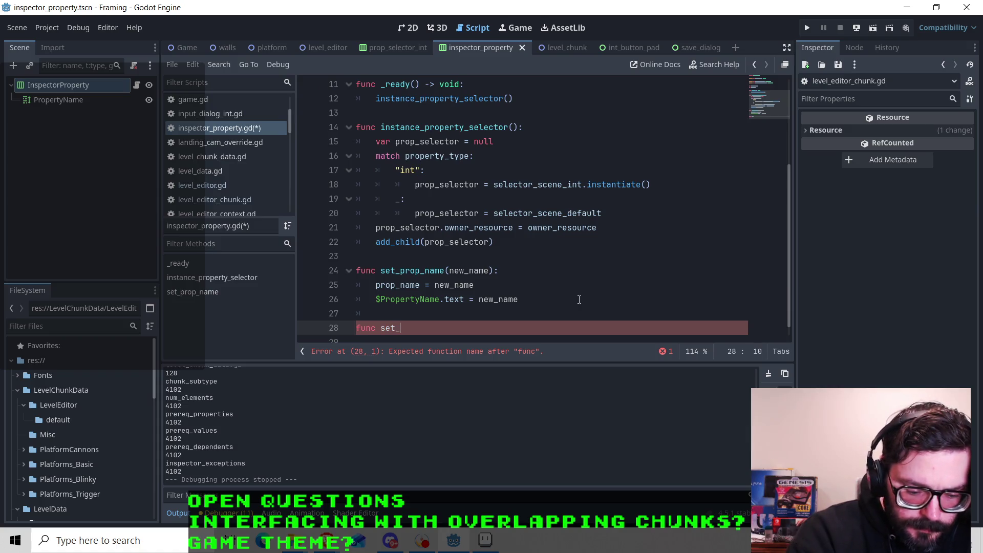
text(())
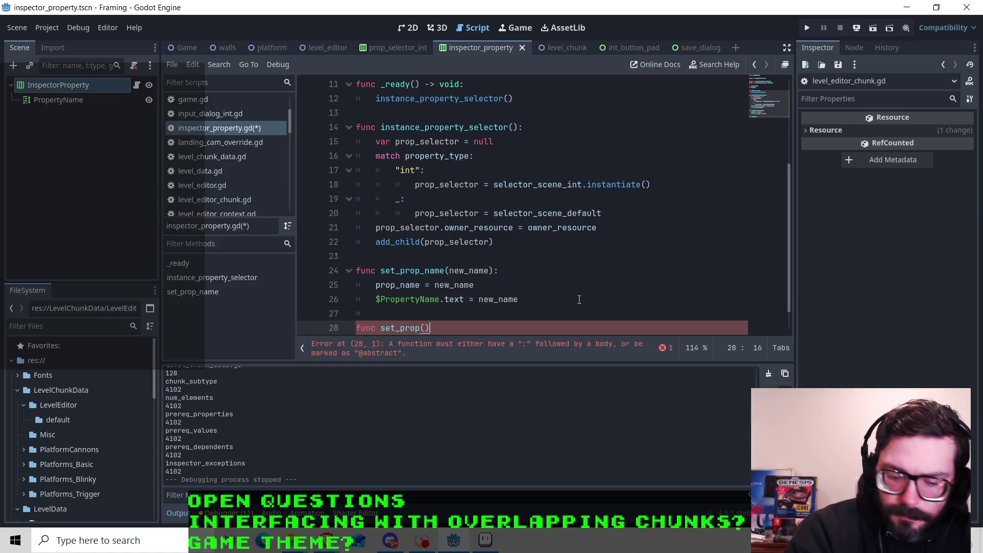
key(Return)
key(ctrl+v)
key(Up)
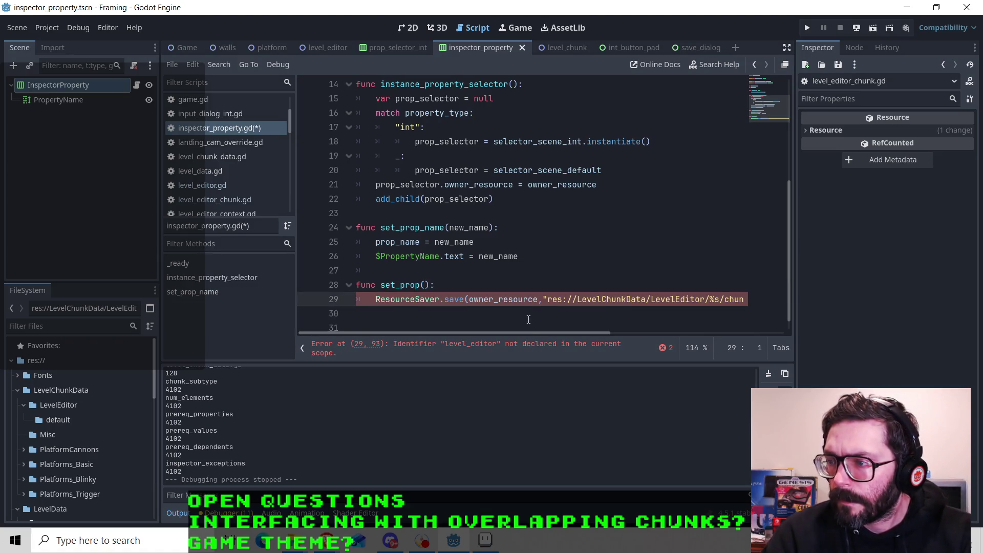
scroll(488, 266, up, 5)
scroll(484, 262, down, 5)
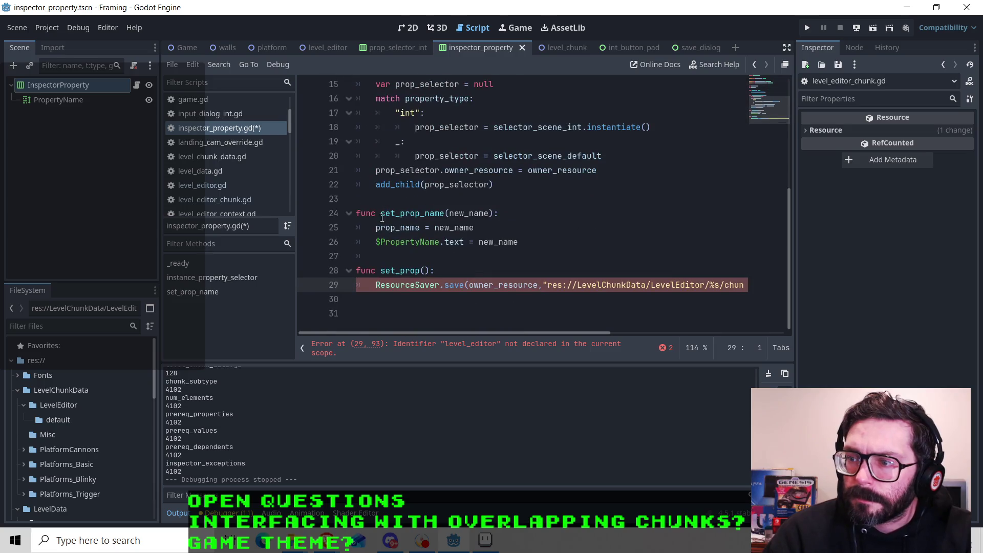
- Delete the owner_resource assignment on line 21 and save inspector_property.gd
click(451, 171)
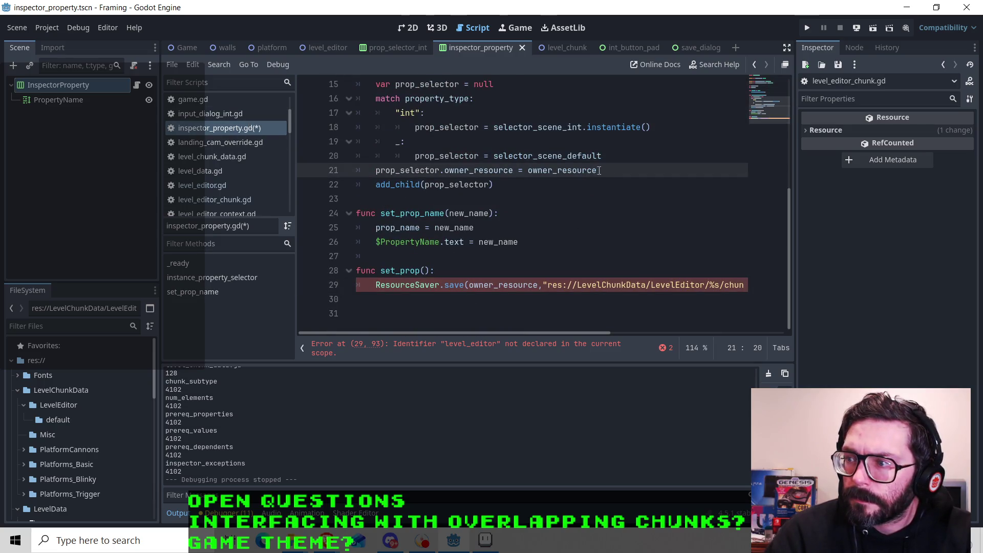
drag(605, 173, 375, 170)
key(BackSpace)
key(BackSpace)
key(BackSpace)
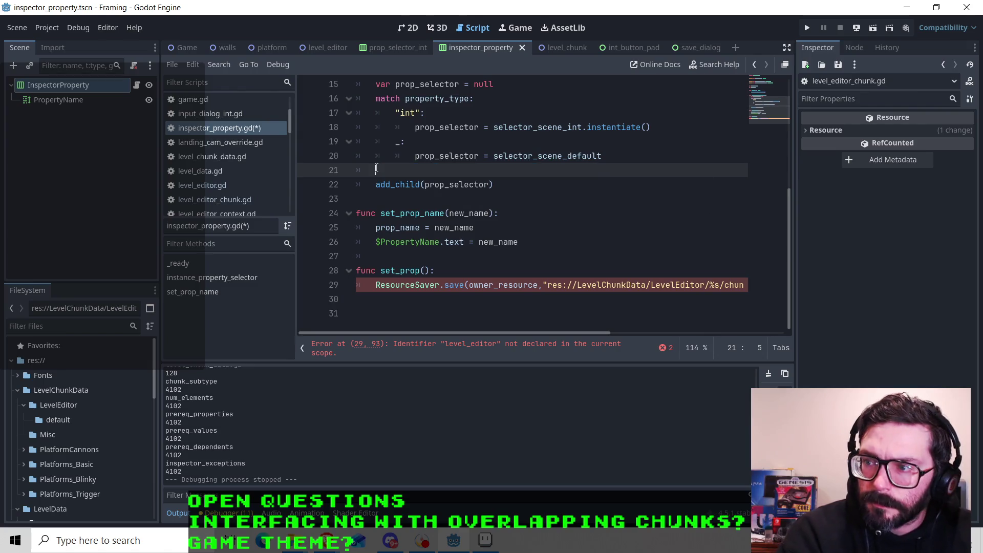
key(ctrl+s)
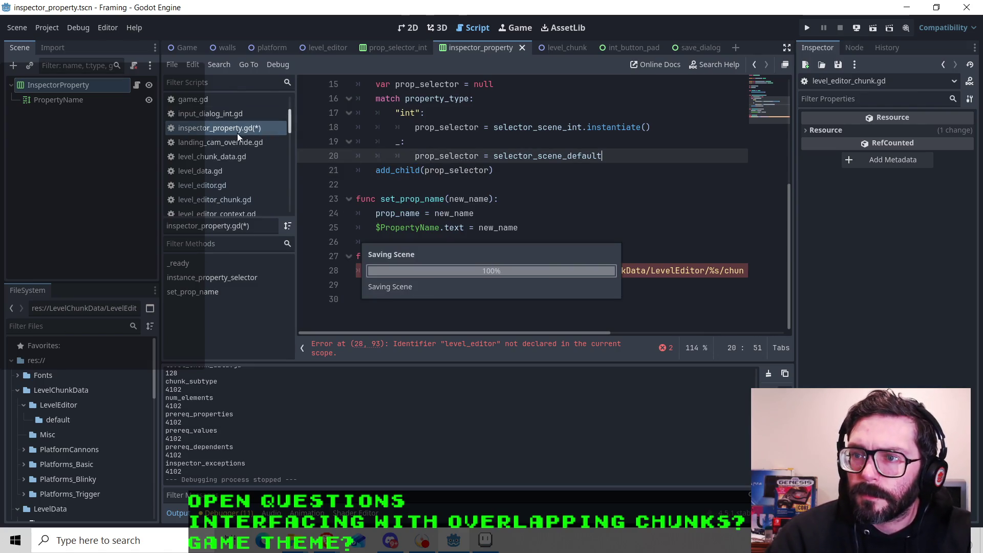
scroll(223, 194, down, 4)
scroll(228, 174, down, 5)
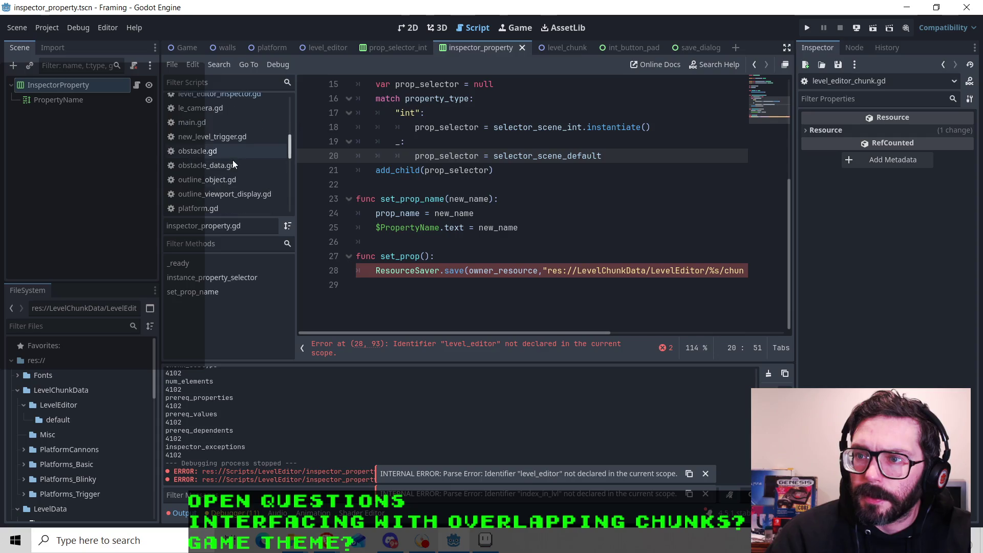
- Remove the var owner_resource declaration from prop_selector_int.gd, save it, and return to inspector_property.gd
click(225, 161)
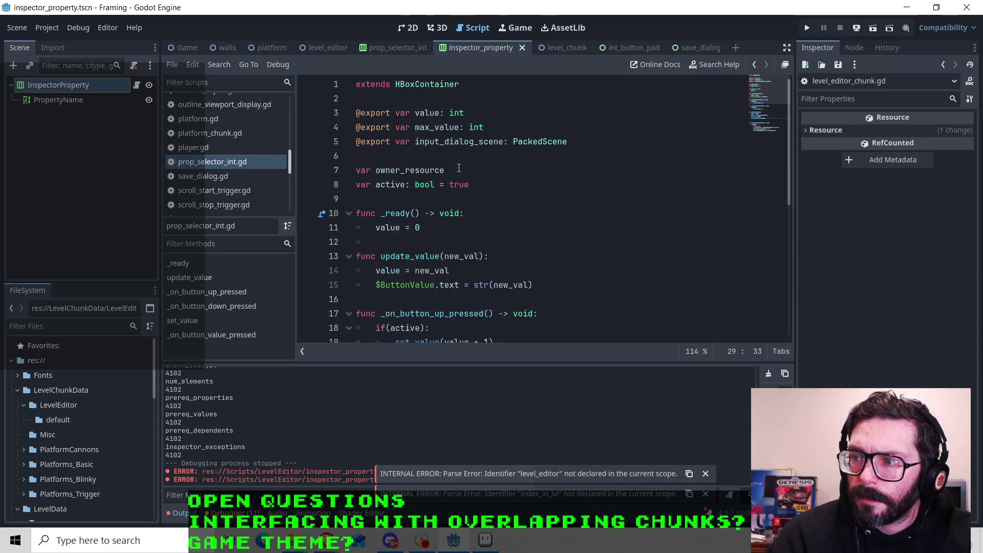
drag(459, 168, 349, 169)
key(BackSpace)
key(BackSpace)
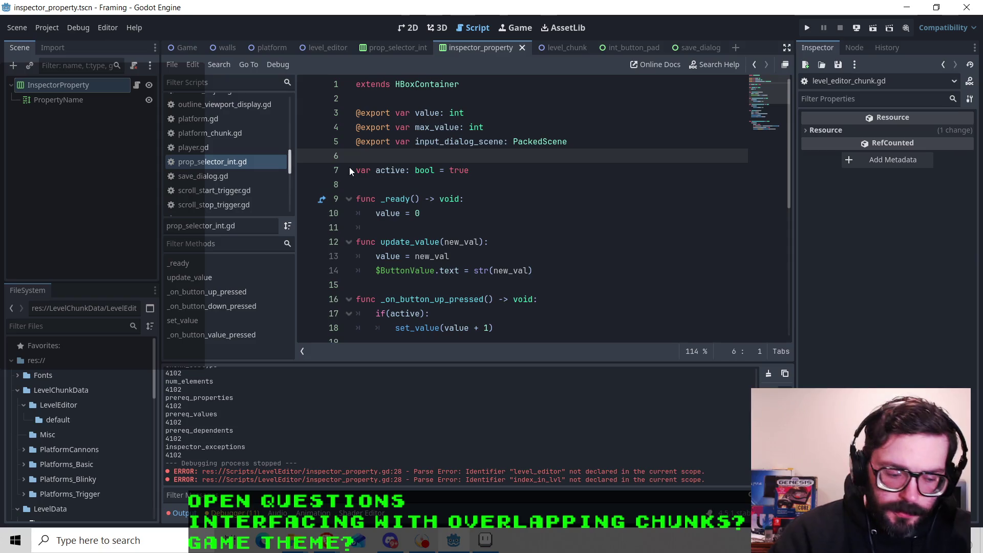
scroll(459, 203, down, 6)
click(400, 199)
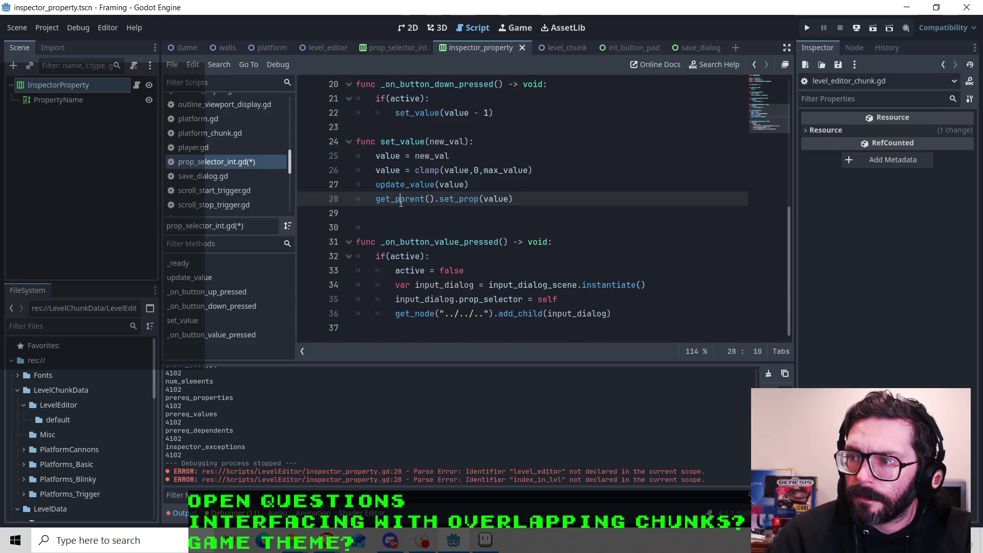
scroll(463, 219, up, 1)
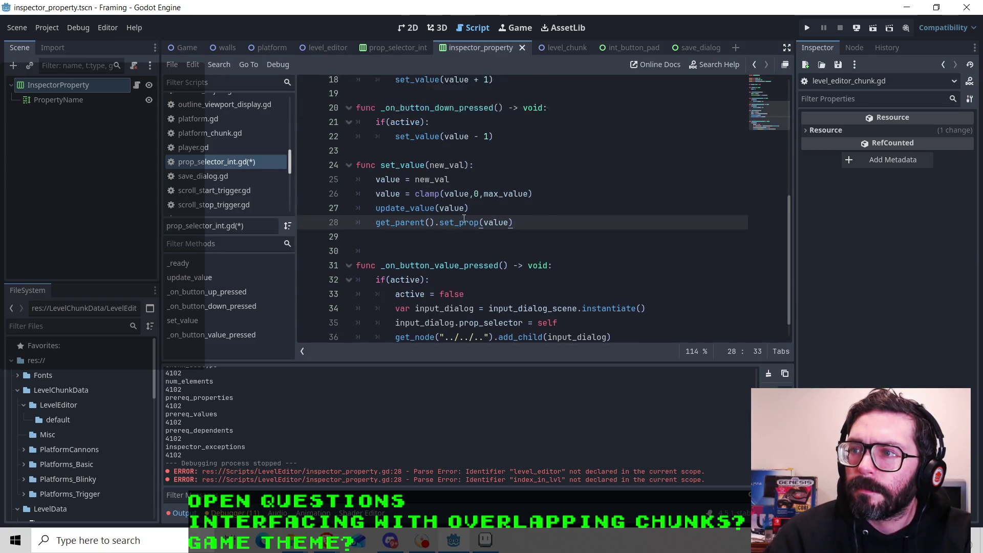
key(ctrl+s)
scroll(240, 172, up, 5)
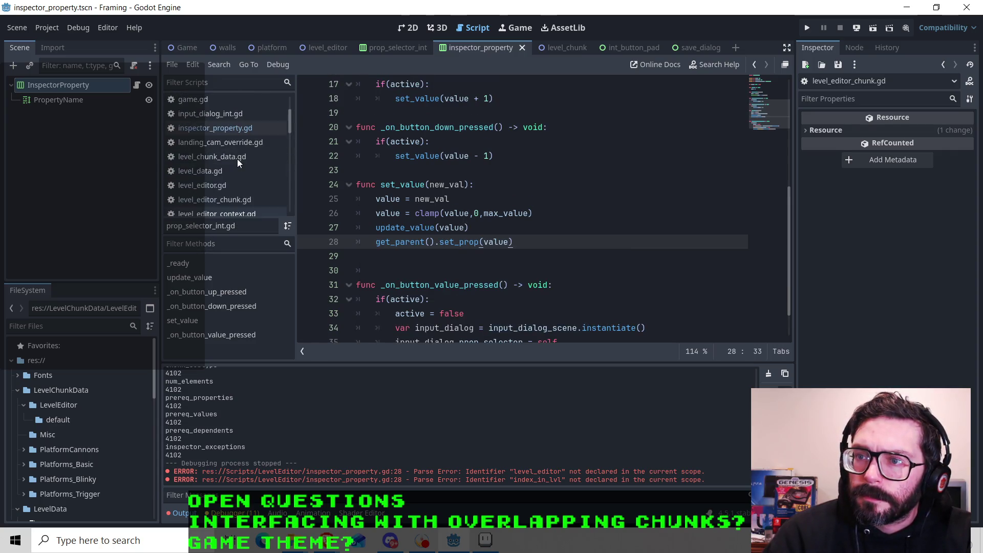
click(230, 127)
- Give set_prop() a new_value parameter
click(454, 285)
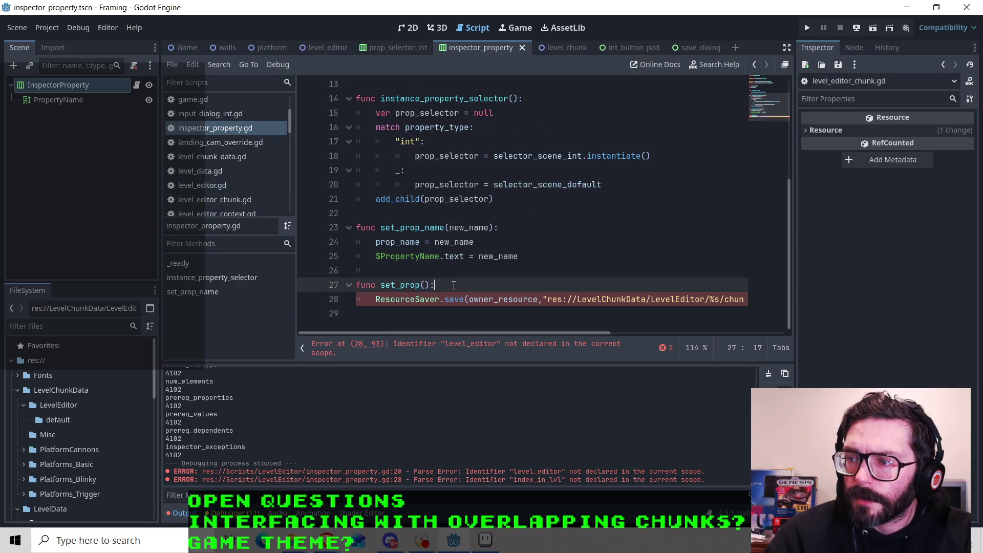
text(new_value)
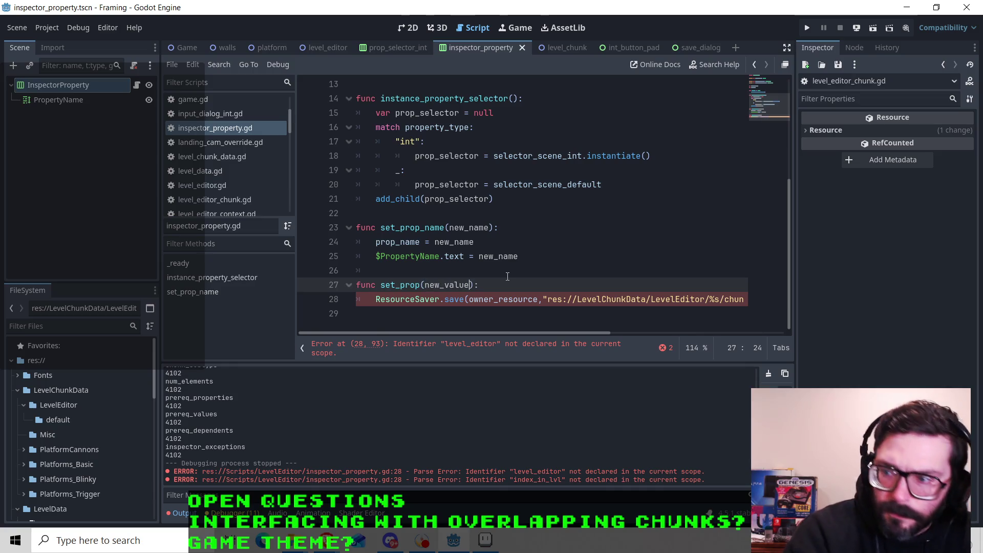
click(507, 276)
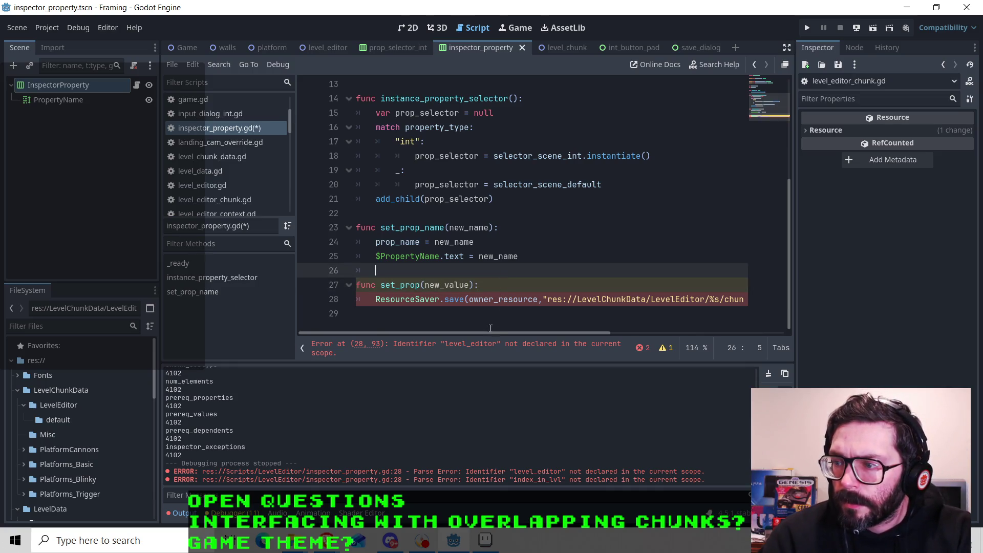
click(482, 285)
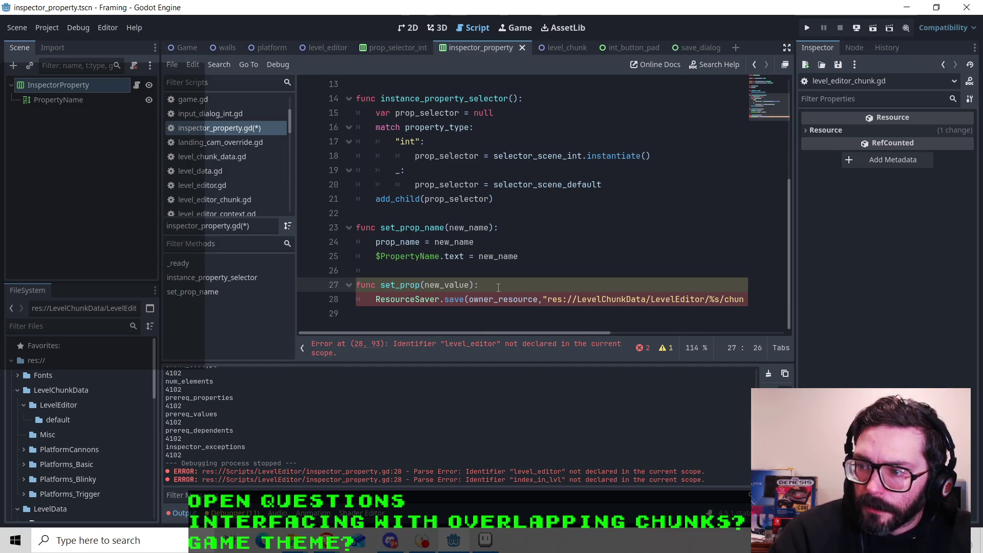
- Insert owner_resource.set(prop_name,new_value) as set_prop's first line and save
key(Return)
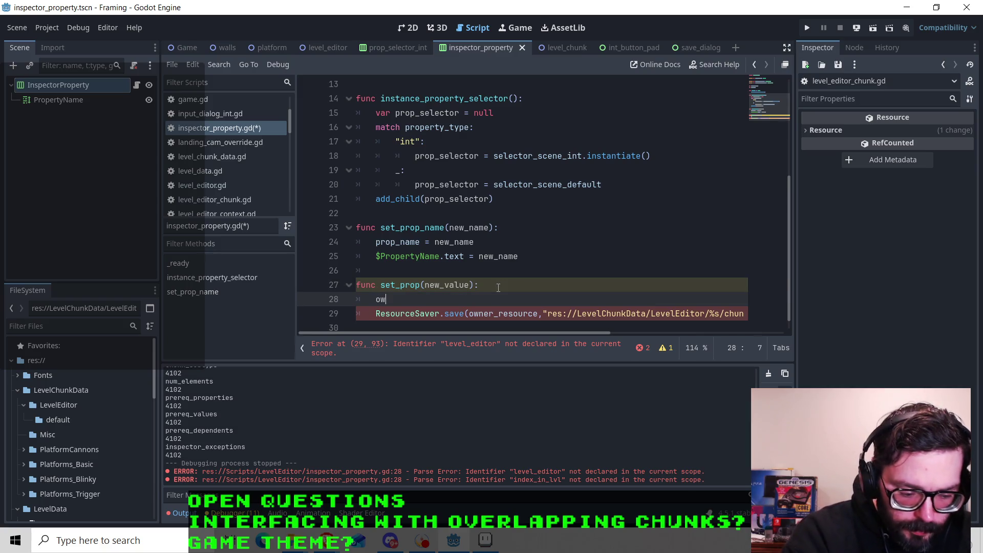
text(_resource)
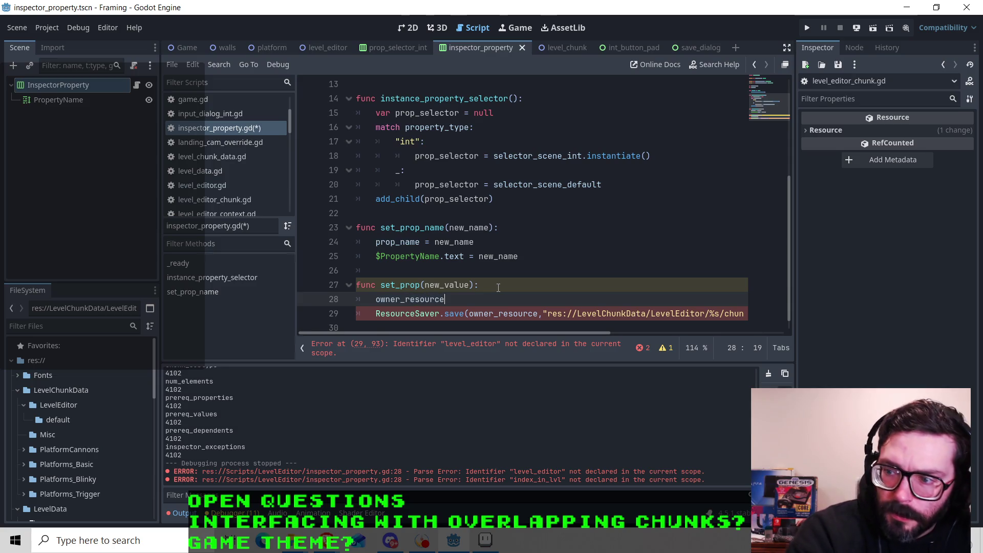
text(.get(p)
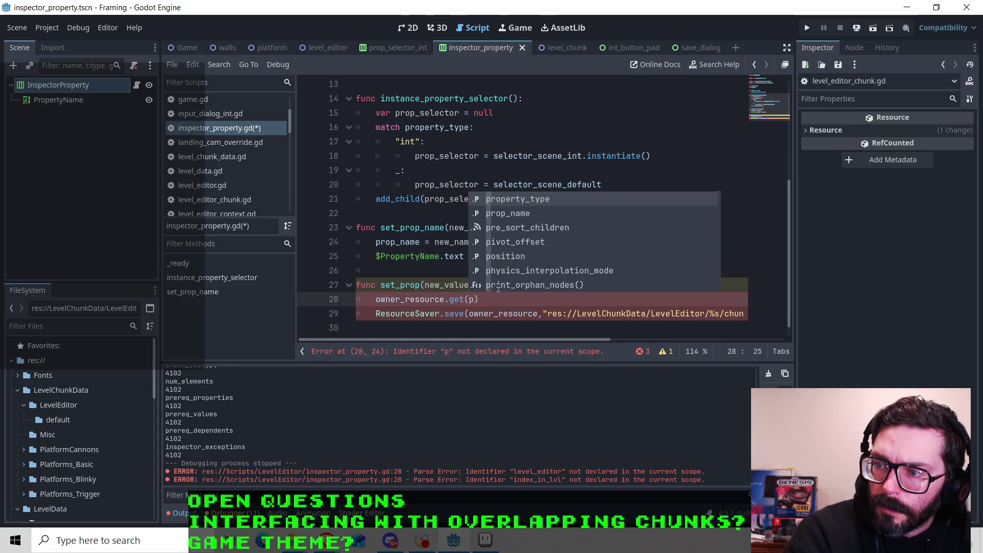
key(Down)
key(Return)
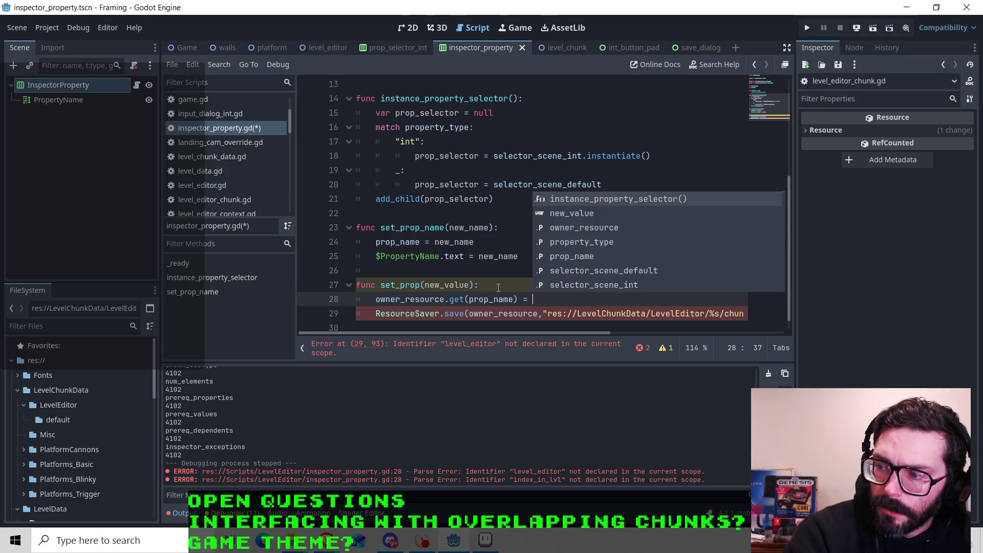
text(new_)
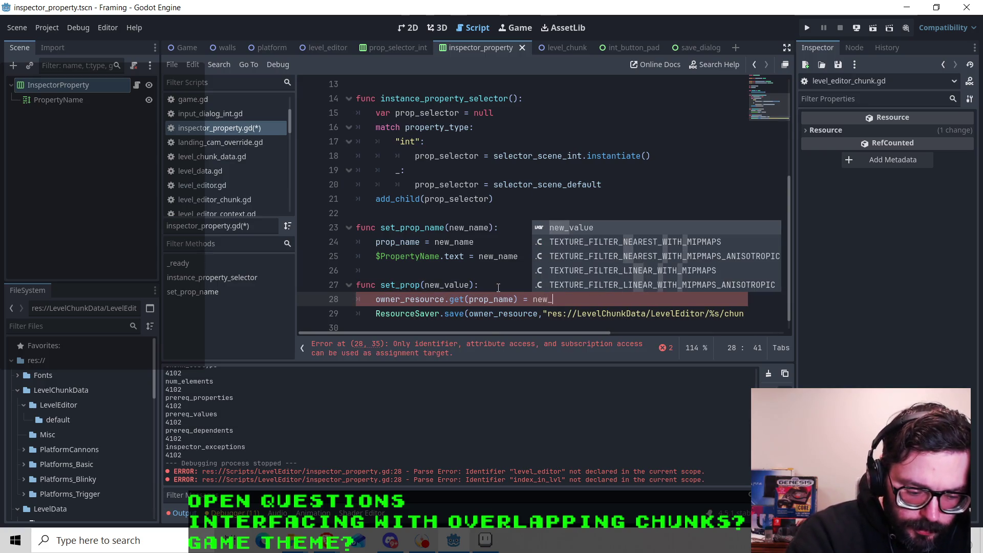
key(Return)
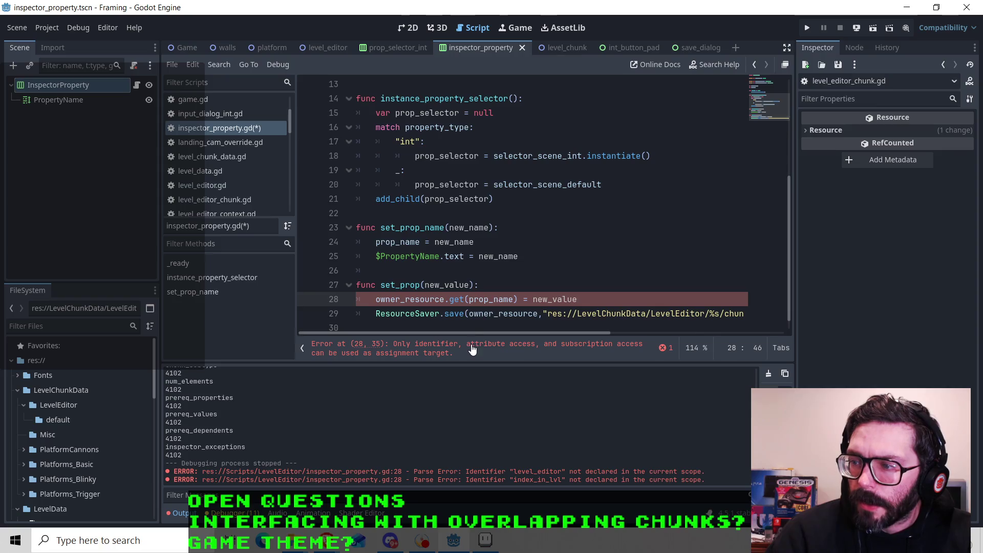
text(s)
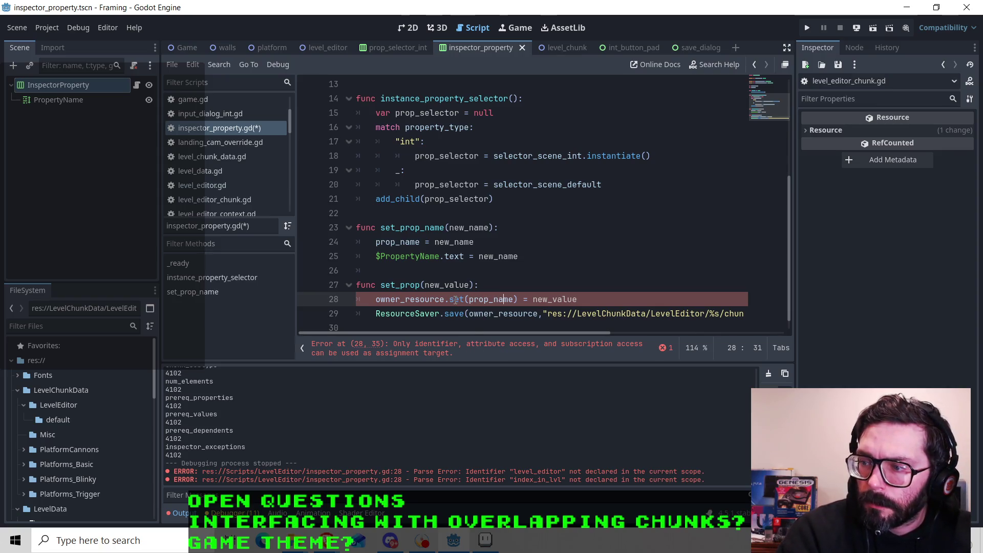
key(BackSpace)
key(BackSpace)
key(BackSpace)
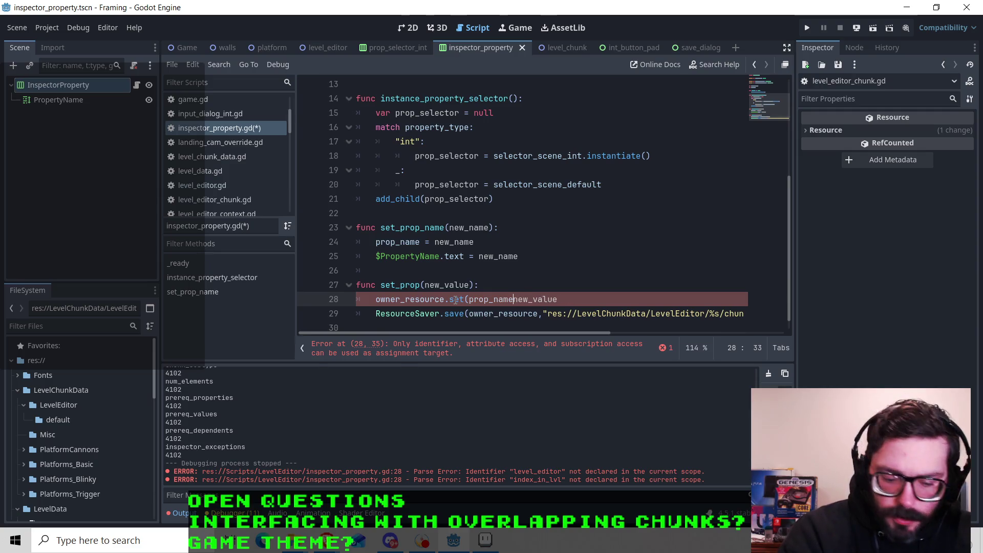
text(,)
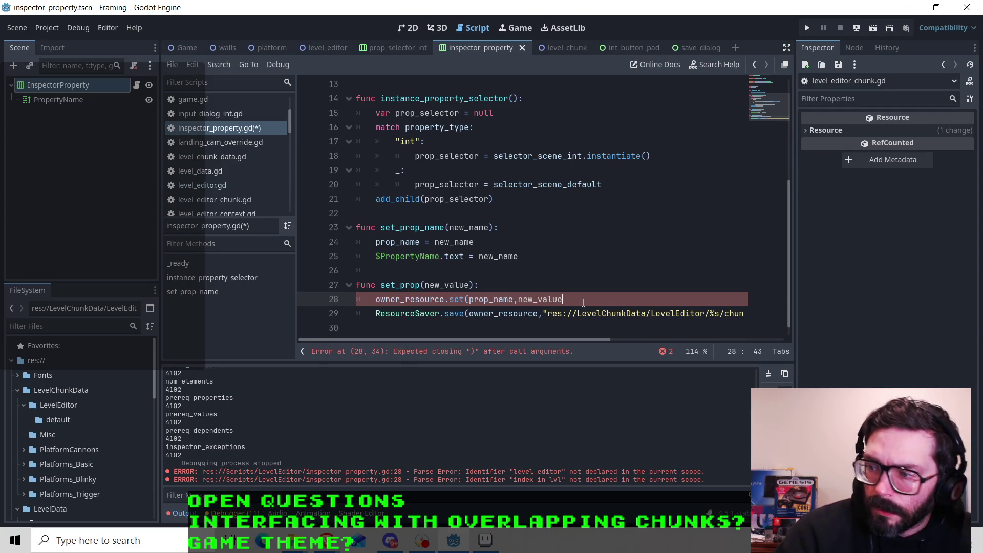
text())
key(ctrl+s)
click(510, 315)
- Inspect the level_editor reference in the ResourceSaver save path
mouse_move(515, 331)
mouse_down()
mouse_move(682, 335)
mouse_move(721, 324)
mouse_up()
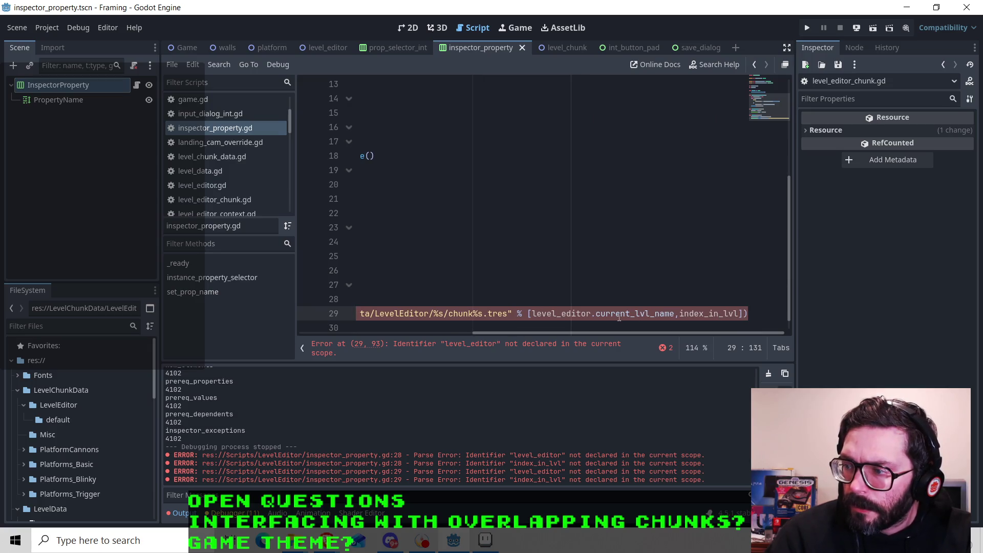
click(561, 313)
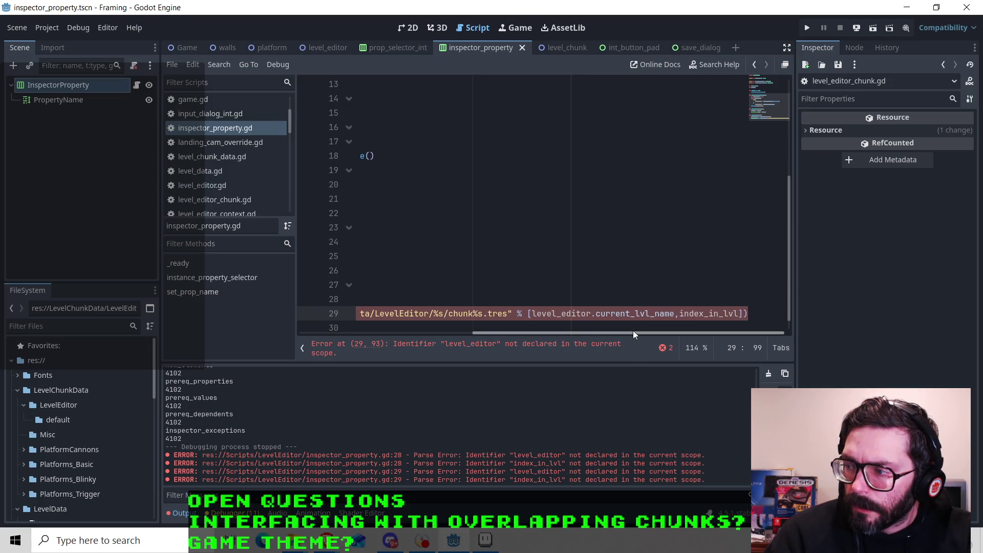
drag(635, 333, 430, 327)
scroll(457, 283, up, 4)
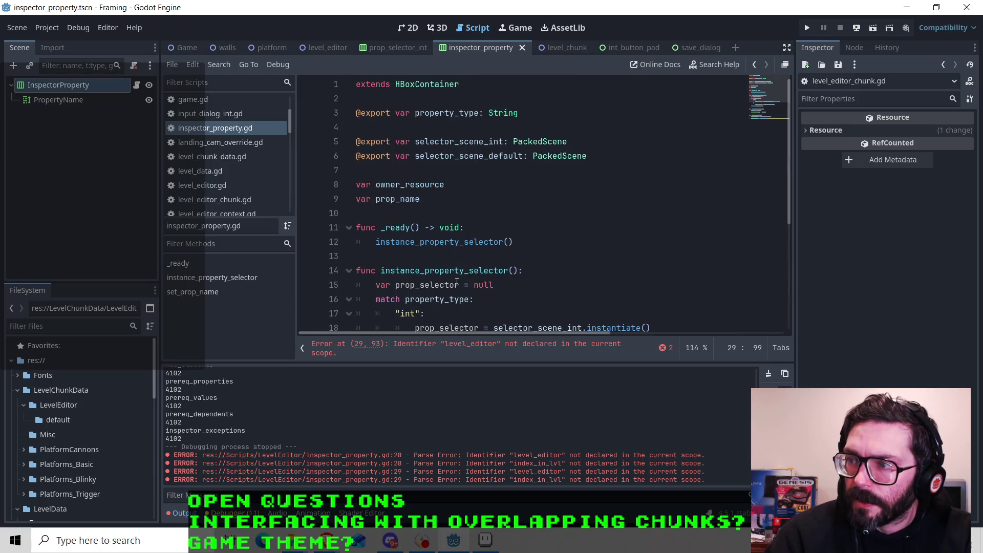
- Declare var chunk_index above var prop_name
click(435, 204)
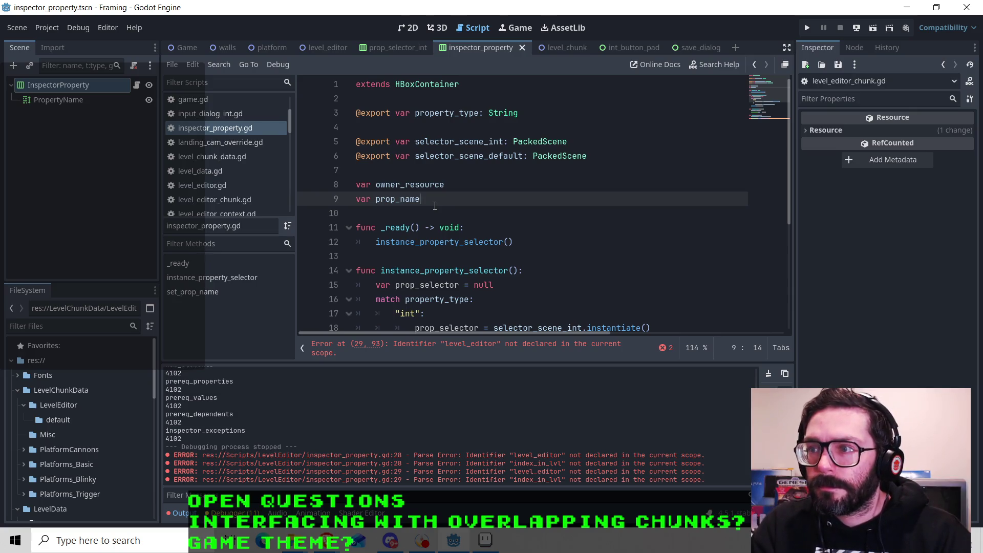
scroll(495, 226, down, 3)
scroll(494, 225, up, 3)
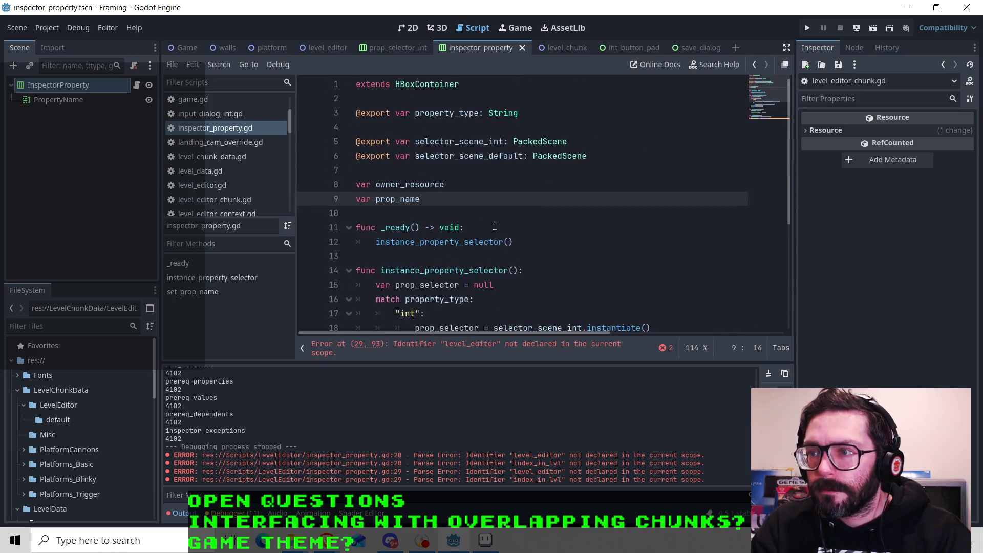
key(ctrl+shift+Return)
text(var chunk_index)
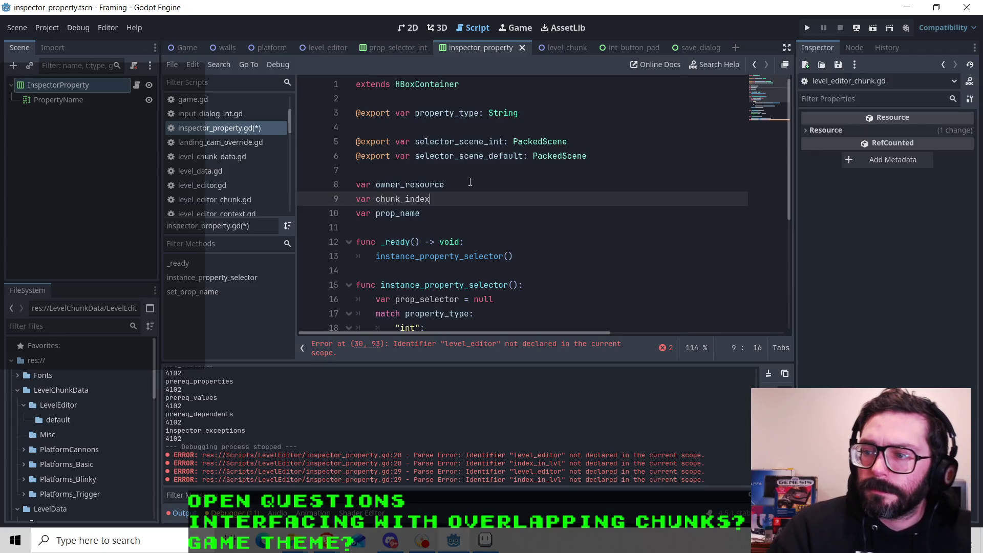
scroll(386, 199, down, 3)
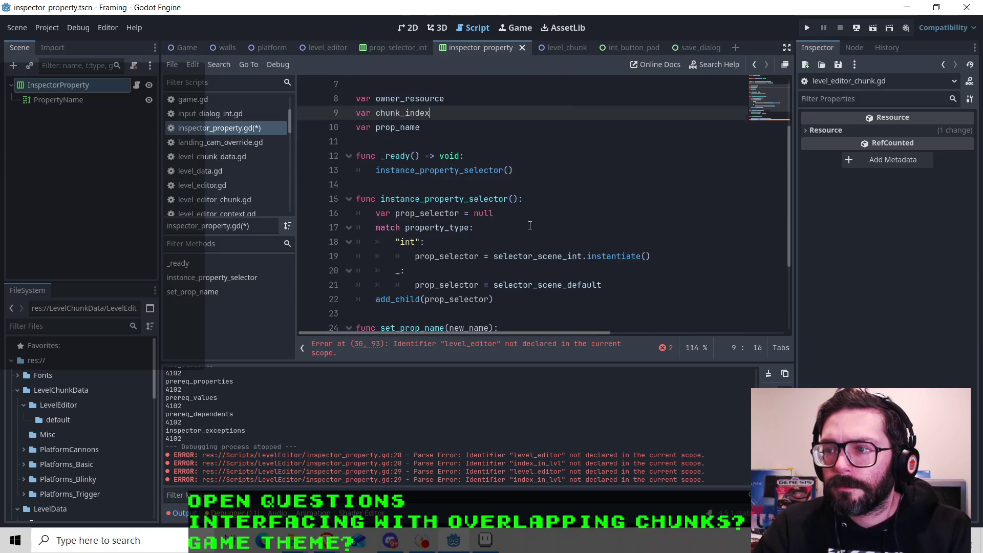
scroll(530, 225, up, 3)
- Replace index_in_lvl with chunk_index in the save path and save the script
scroll(529, 225, down, 5)
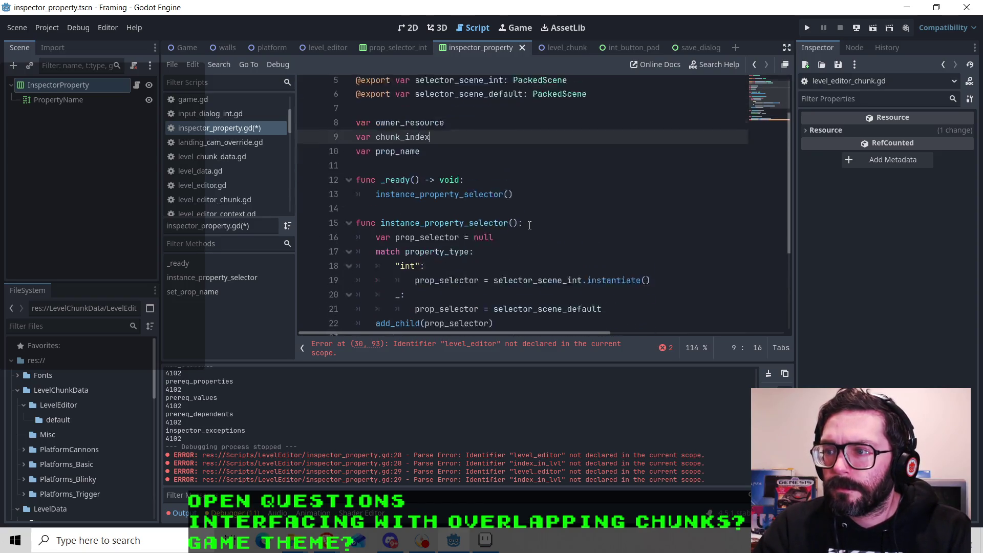
drag(547, 333, 744, 330)
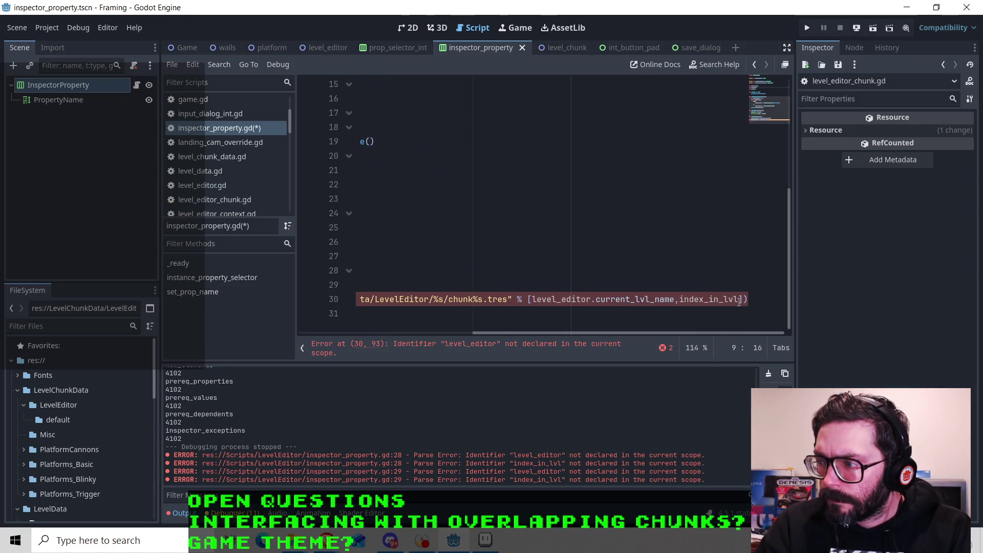
double_click(706, 300)
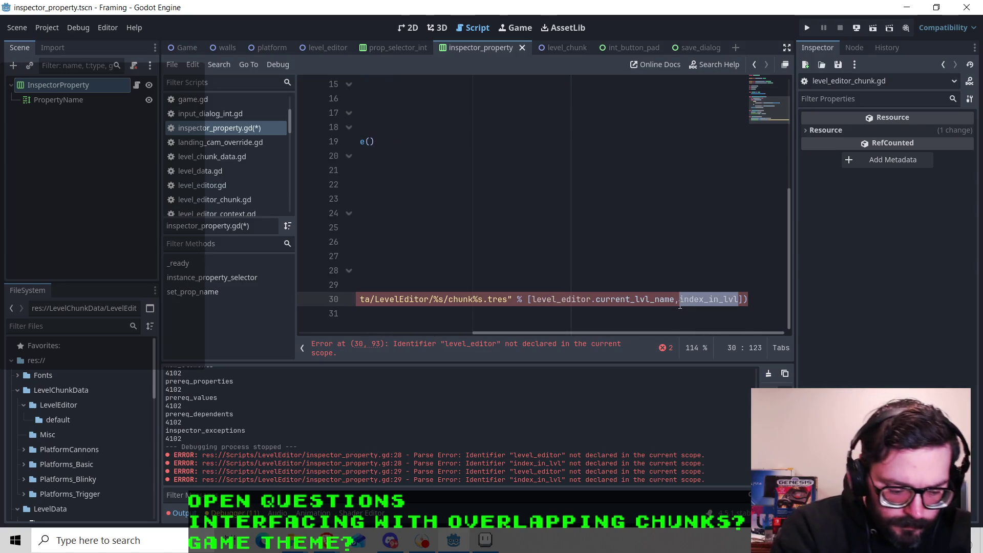
text(chunk_i)
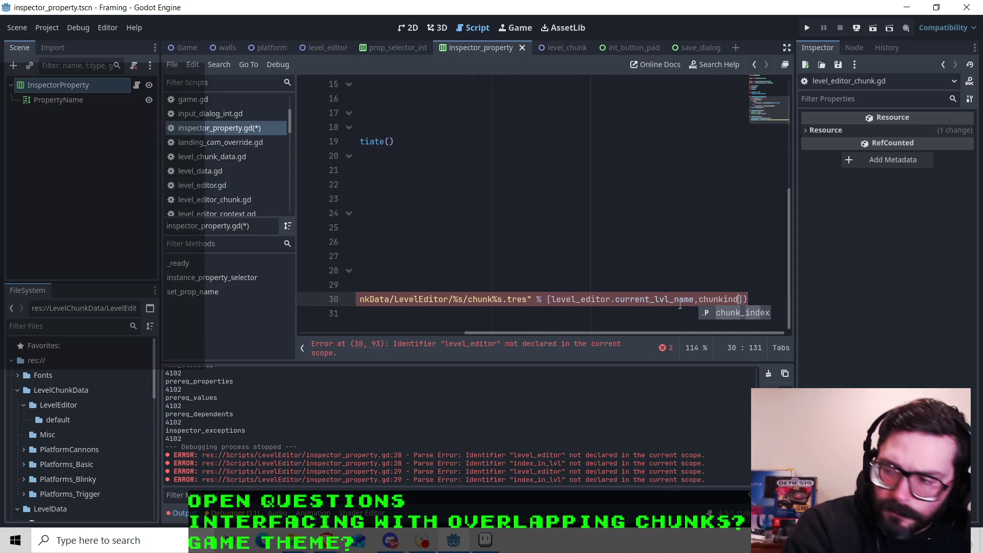
key(Return)
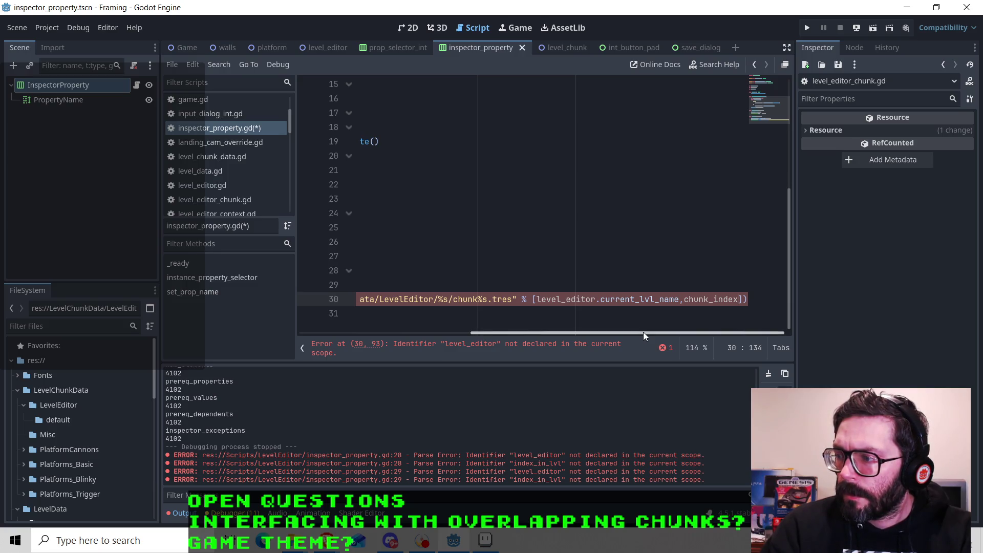
drag(640, 334, 377, 312)
scroll(396, 281, up, 5)
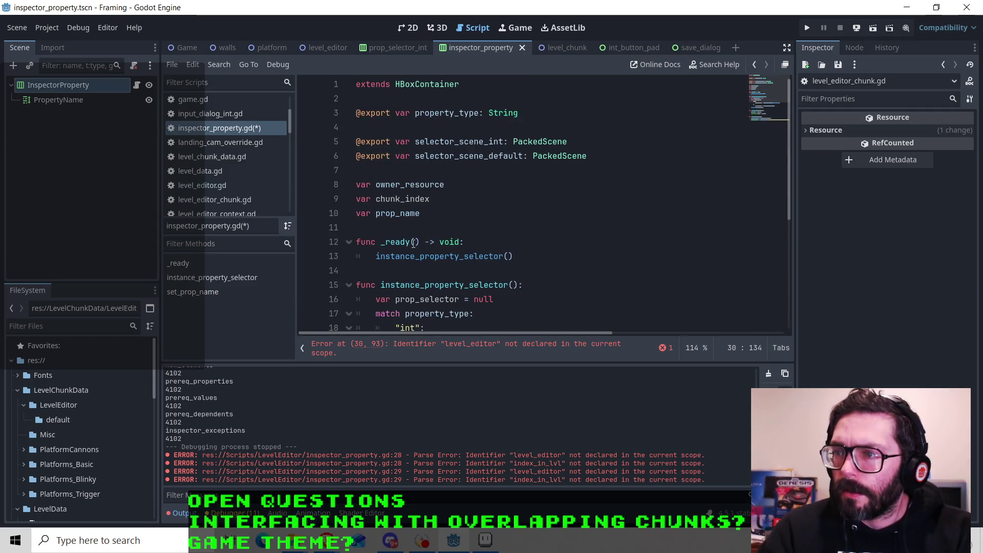
key(ctrl+s)
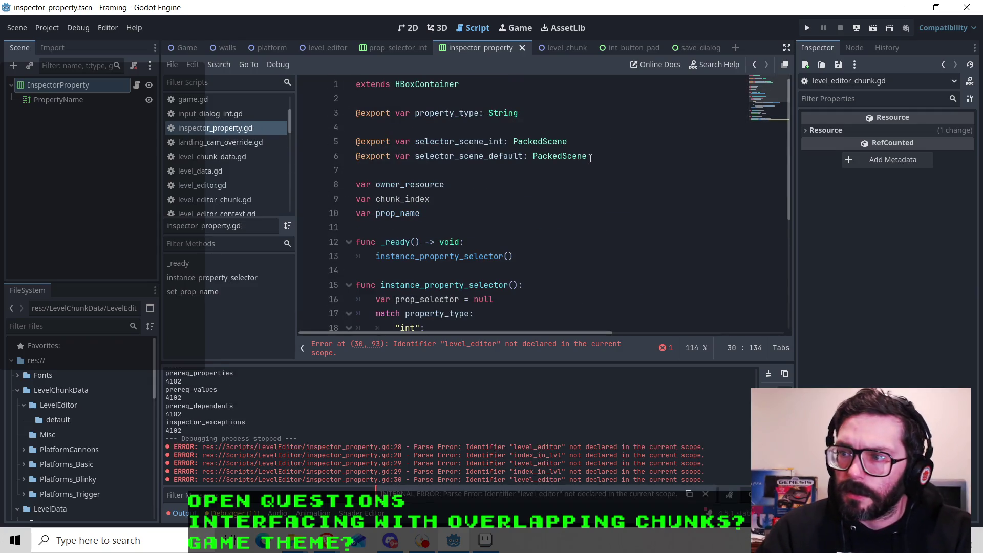
scroll(238, 162, down, 8)
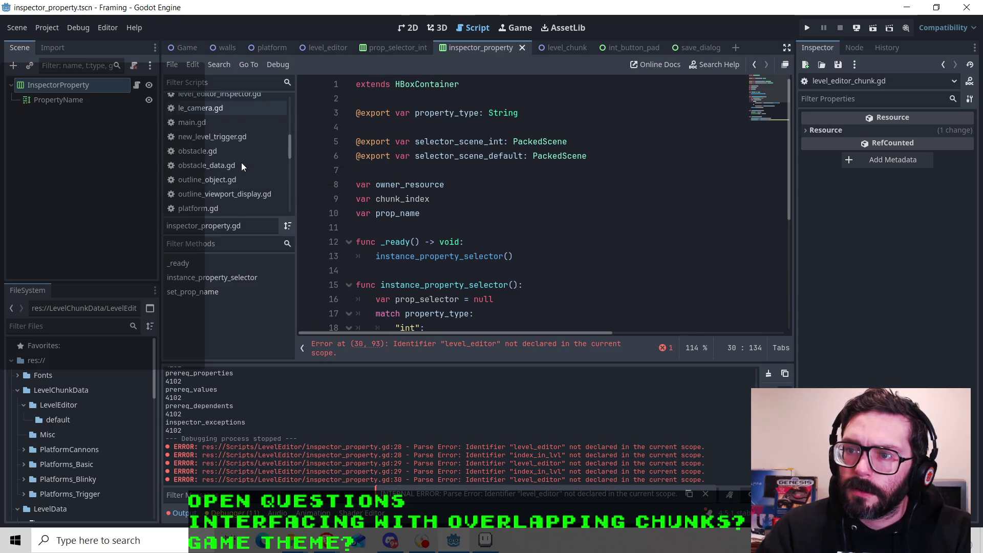
scroll(241, 162, down, 1)
click(240, 190)
scroll(413, 191, up, 5)
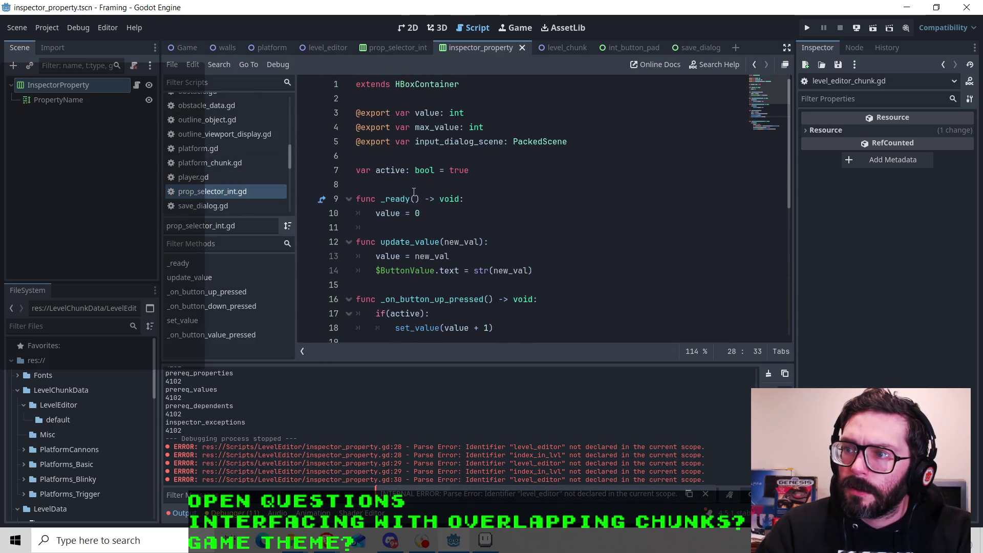
scroll(223, 188, up, 5)
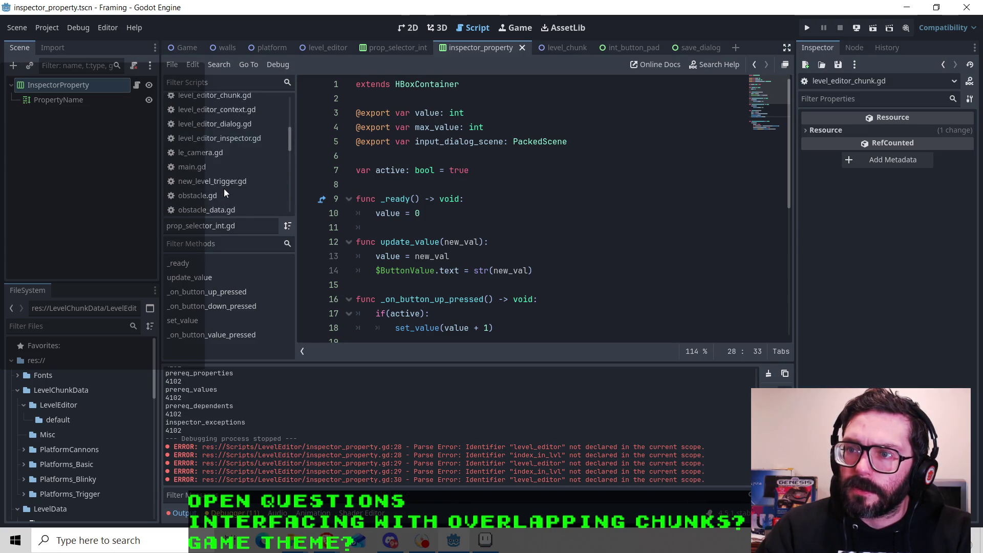
click(223, 171)
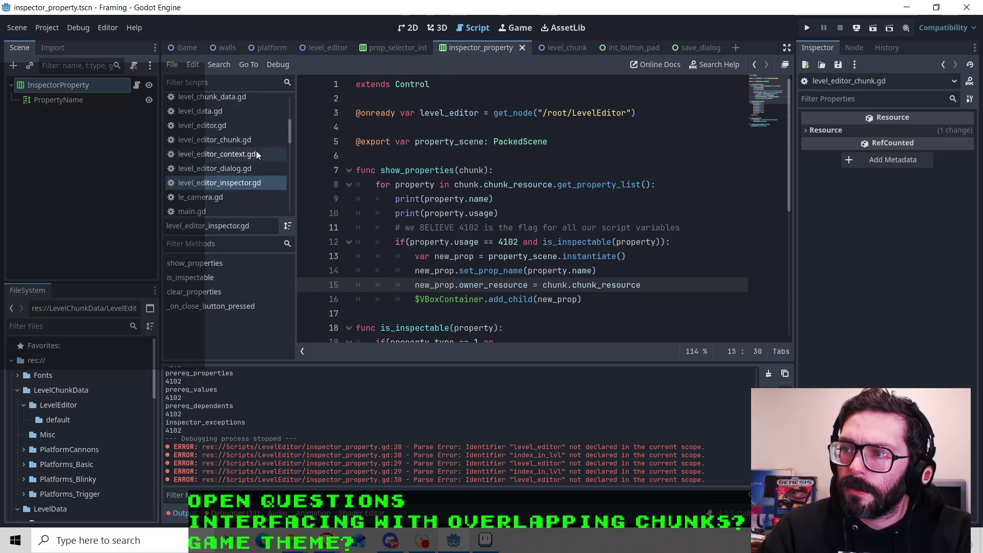
drag(652, 105, 356, 113)
right_click(399, 115)
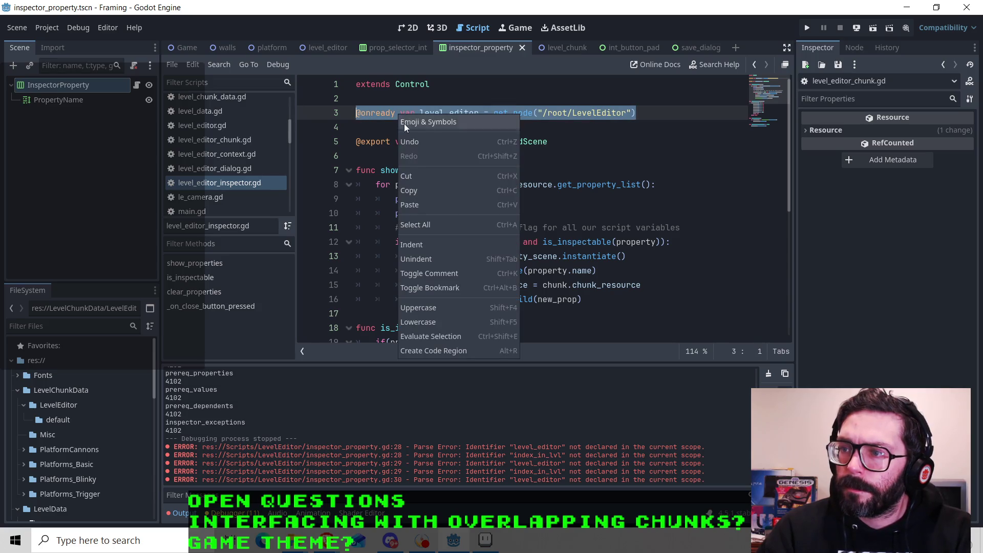
click(411, 190)
- Paste the level_editor declaration as line 3 of inspector_property.gd and save it
scroll(214, 159, up, 2)
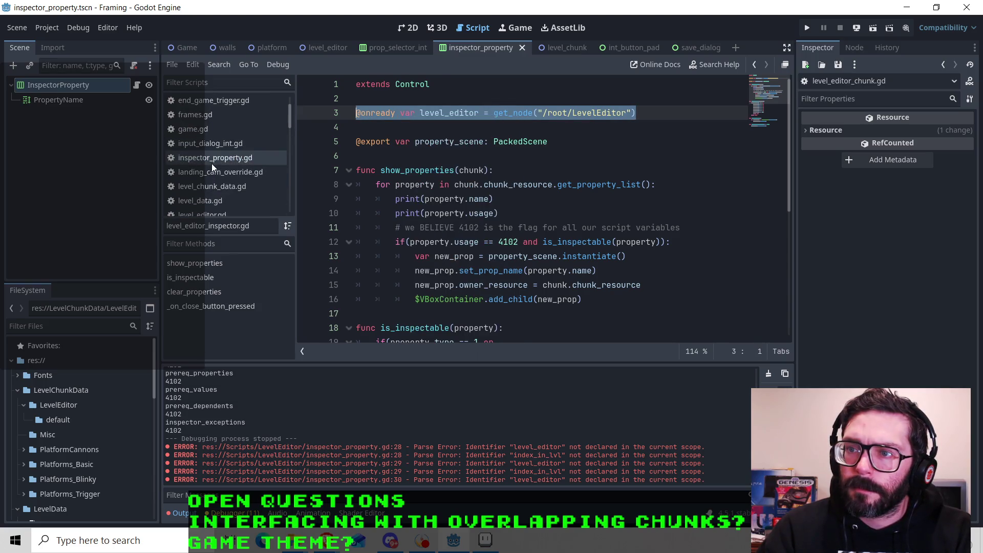
click(211, 158)
click(467, 98)
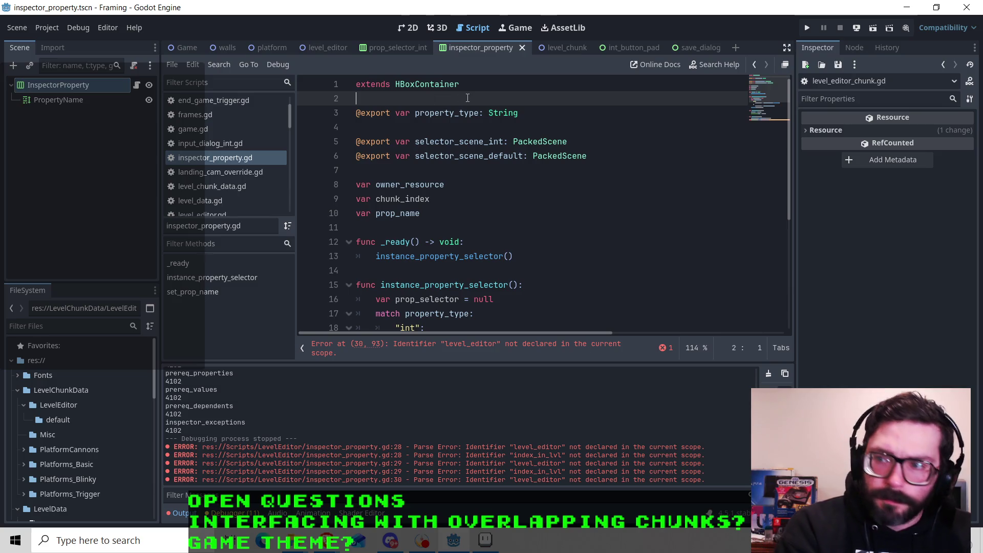
key(Return)
key(ctrl+v)
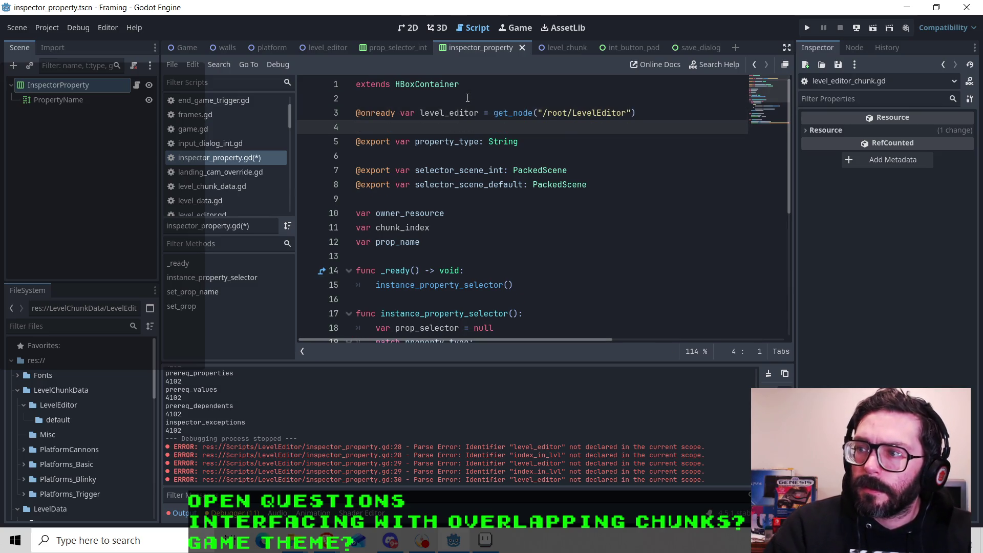
scroll(467, 98, down, 2)
scroll(476, 108, down, 4)
key(ctrl+s)
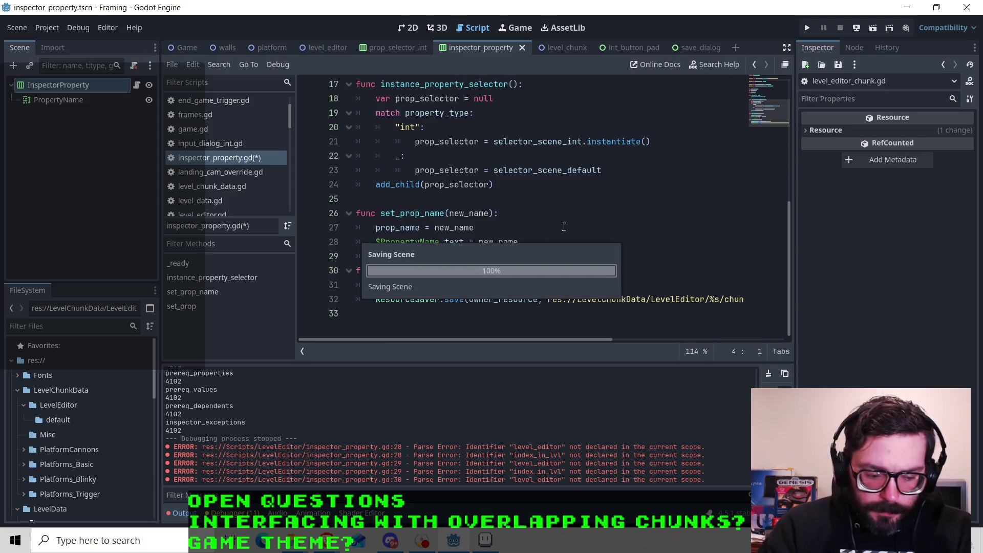
- Copy chunk_index from line 11 and return to level_editor_inspector.gd
scroll(447, 178, up, 4)
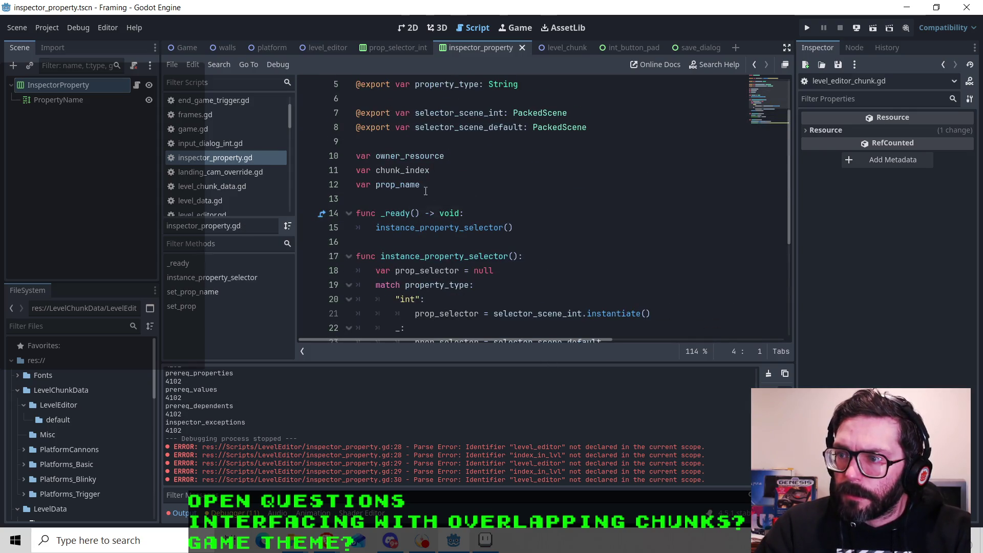
double_click(431, 170)
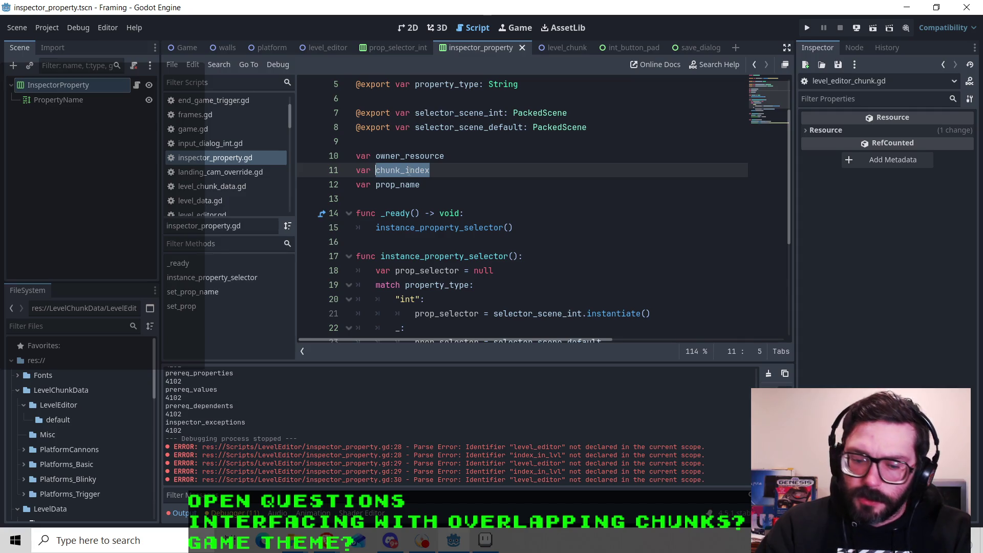
right_click(405, 175)
click(420, 253)
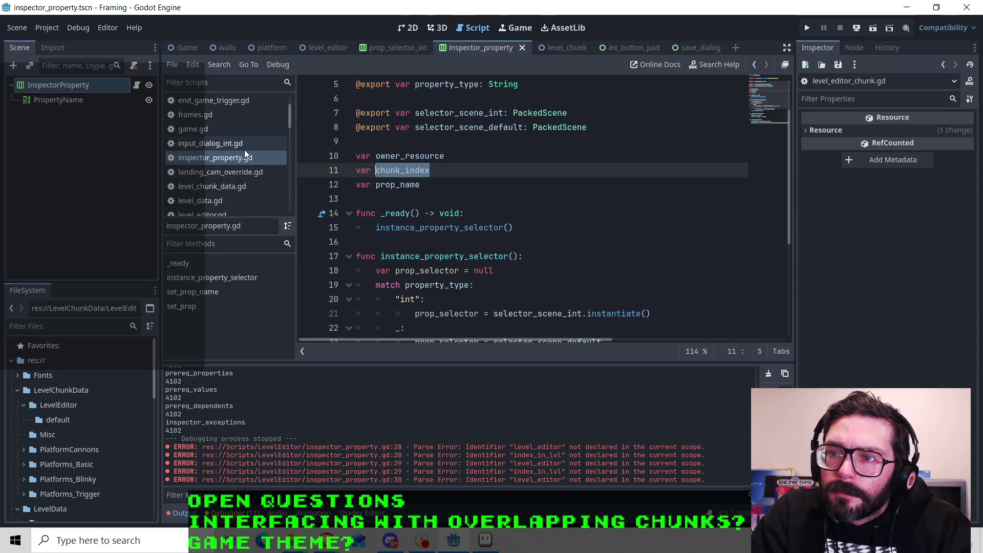
scroll(242, 150, down, 3)
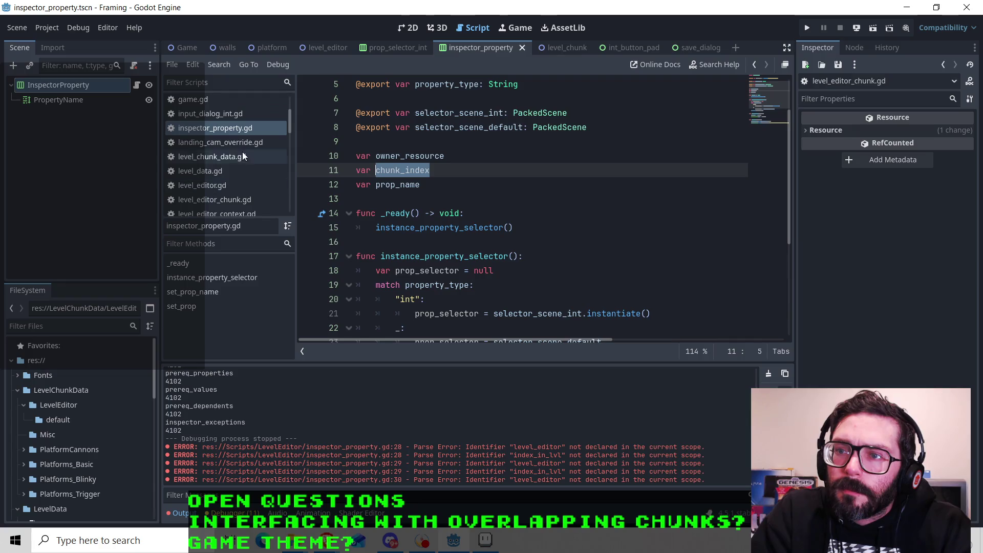
scroll(226, 189, down, 2)
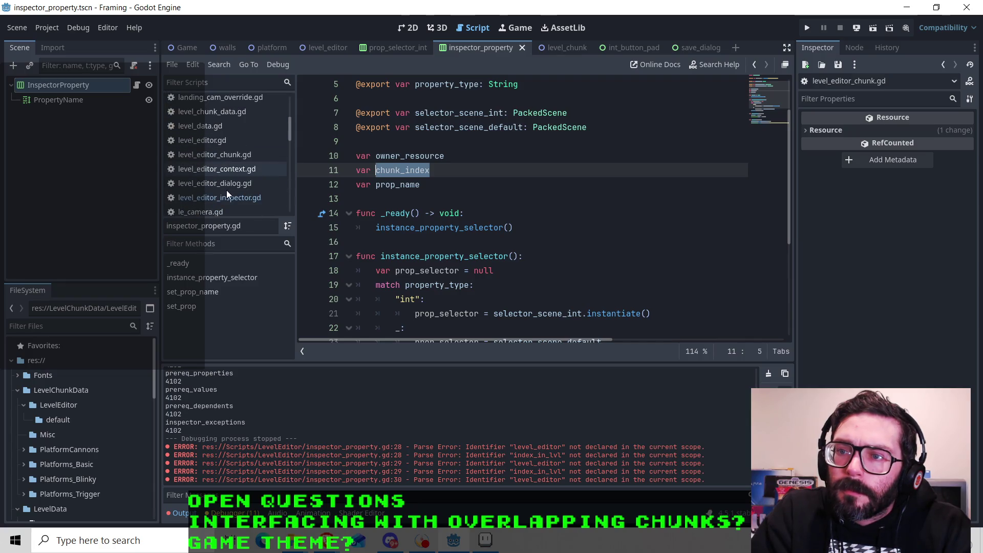
click(223, 197)
scroll(446, 213, down, 4)
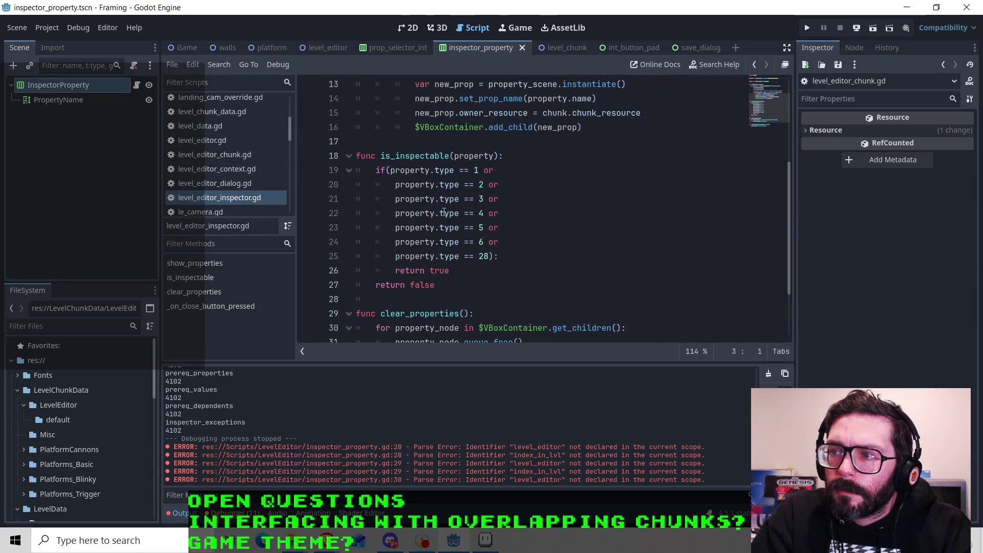
scroll(438, 213, up, 4)
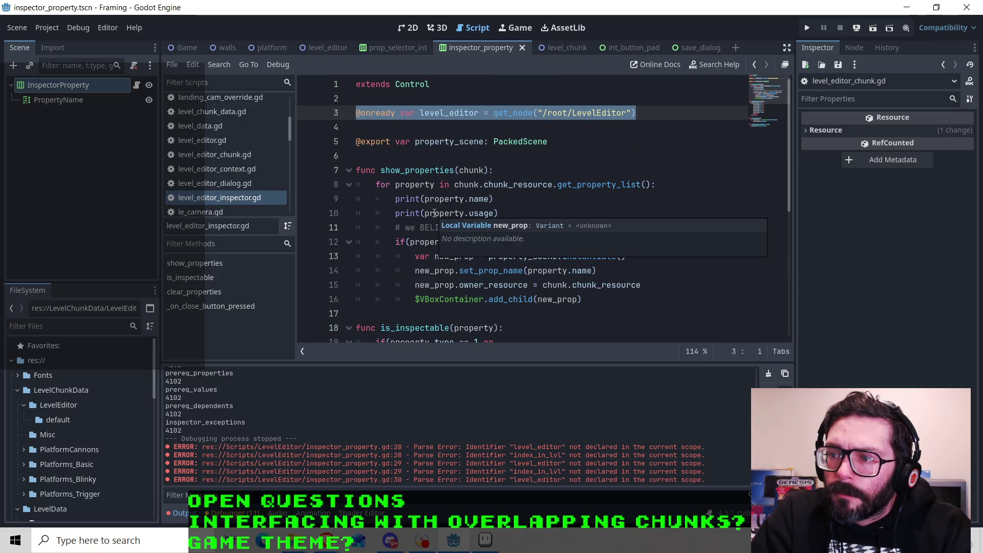
- Insert new_prop.chunk_index = chunk.index_in_lvl after line 15 of show_properties and save
click(414, 286)
click(663, 286)
key(Return)
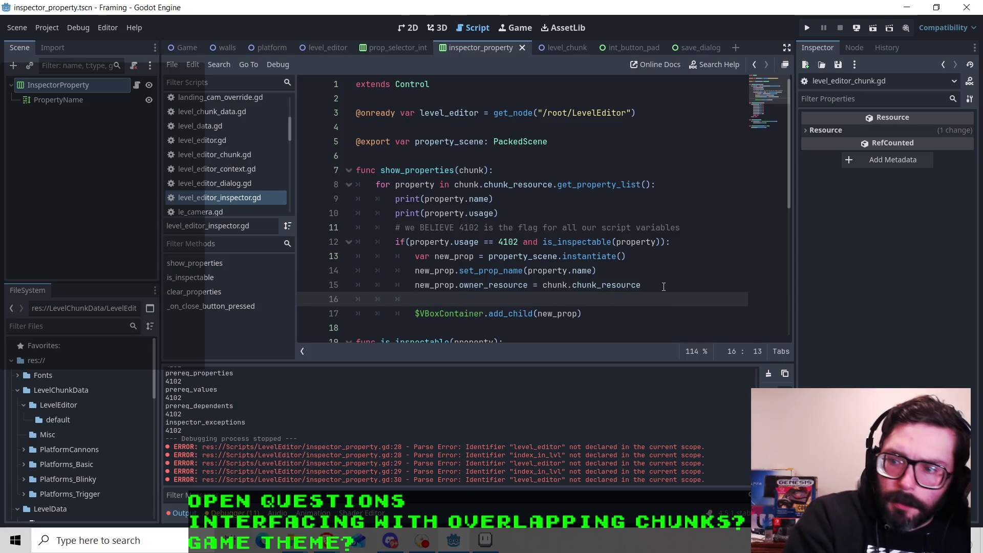
text(chunk_index)
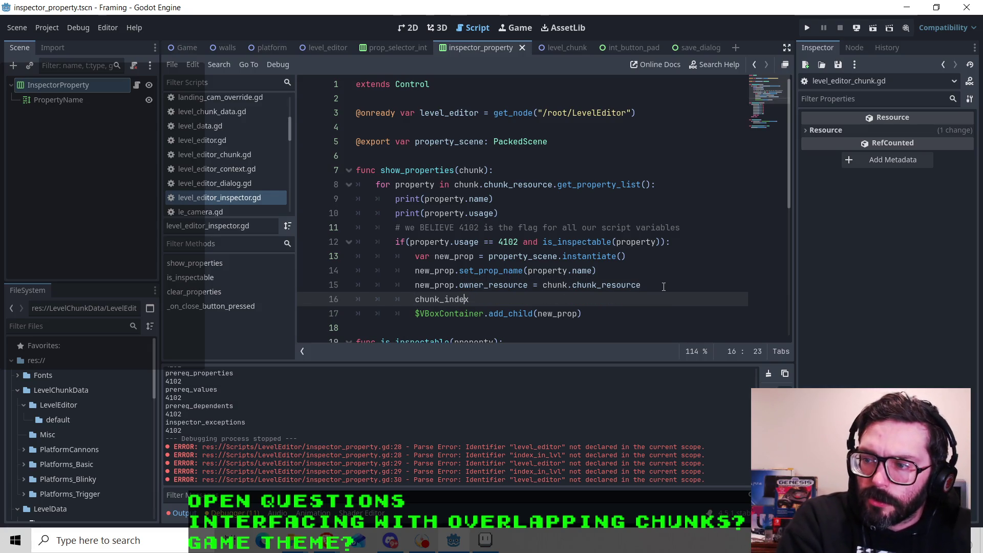
key(Home)
text(new_prop.)
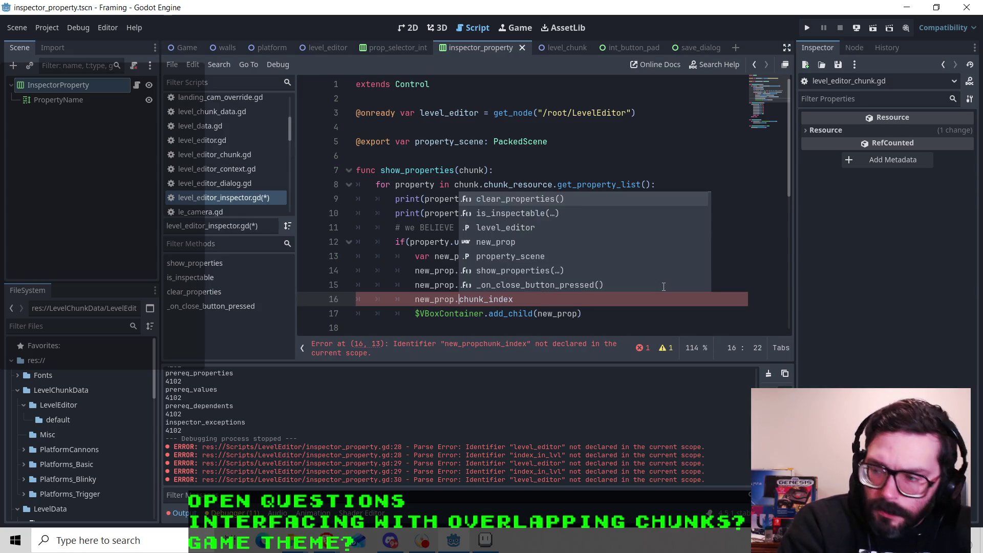
click(539, 300)
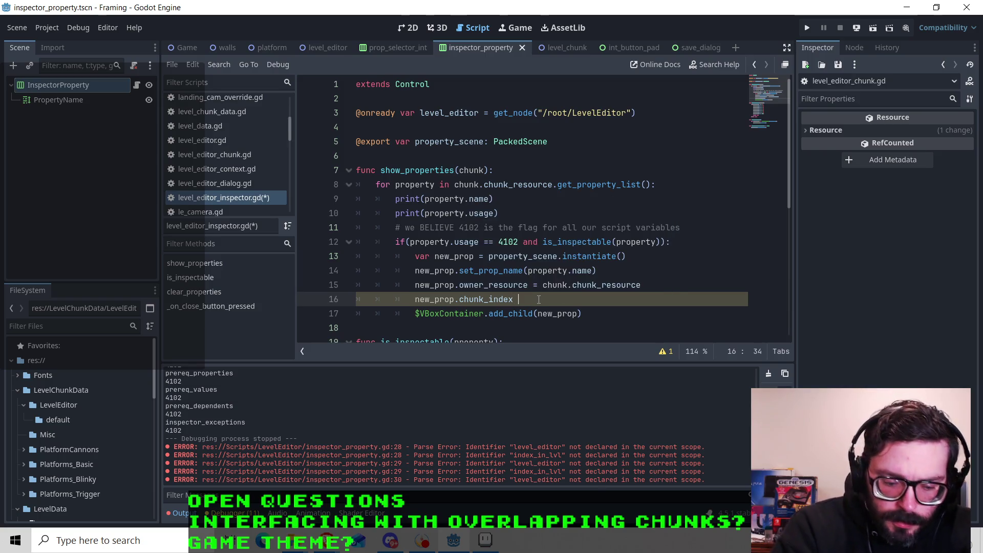
text(chunk.)
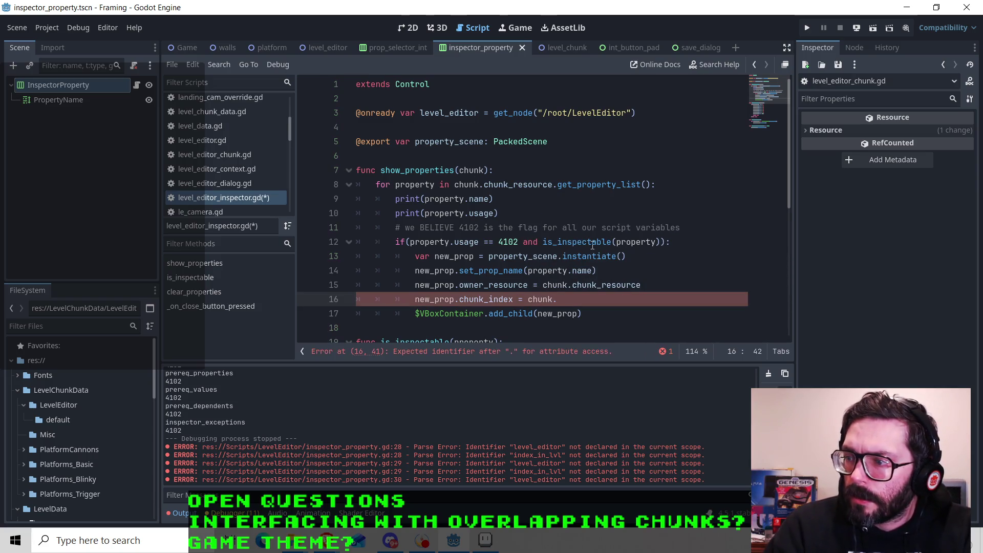
text(index_in_lvl)
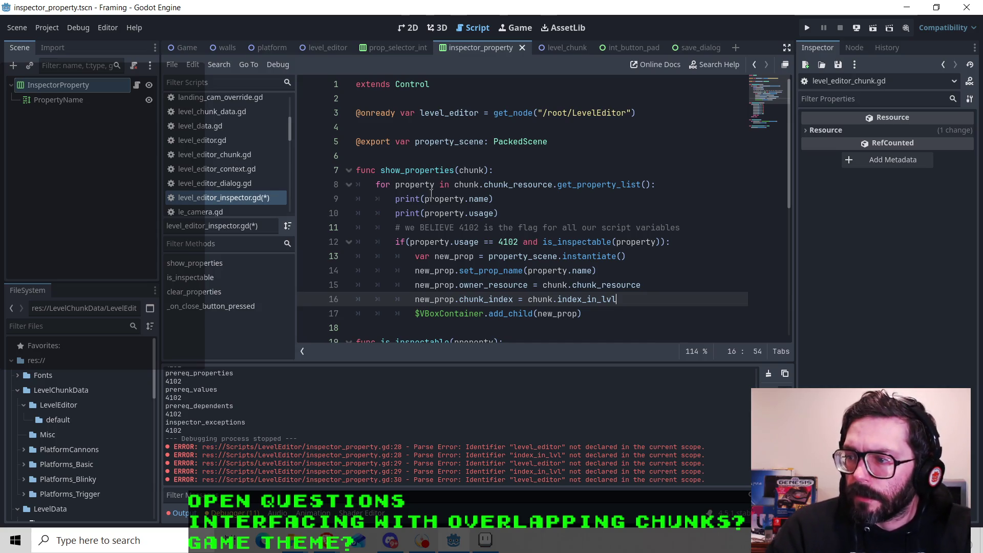
key(ctrl+s)
- Copy the word index from line 16 of level_editor_inspector.gd
click(241, 159)
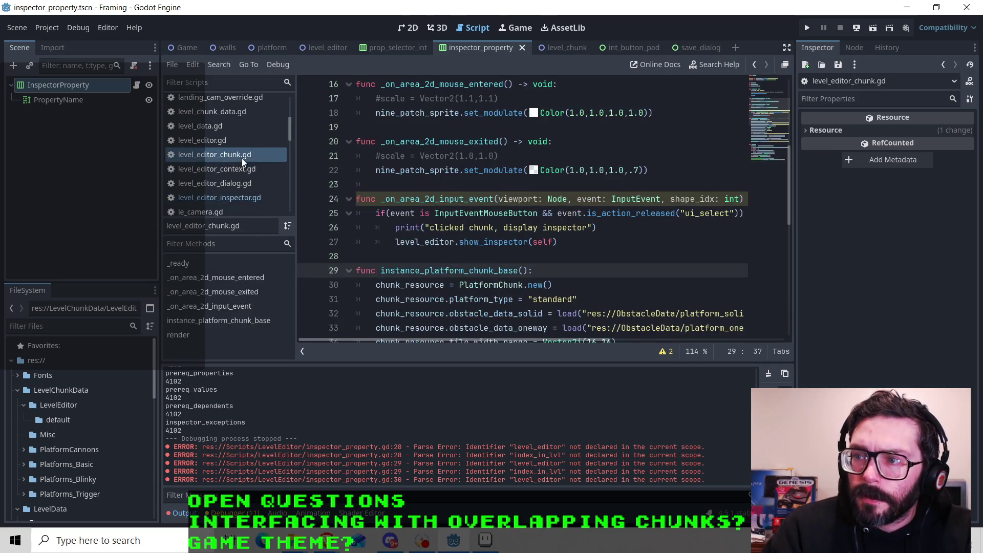
click(233, 195)
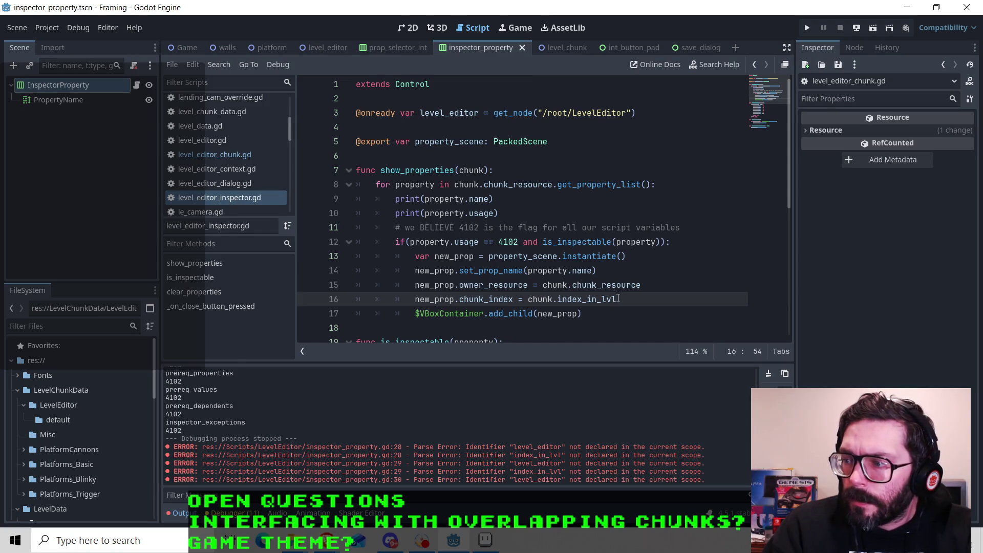
double_click(569, 299)
right_click(580, 300)
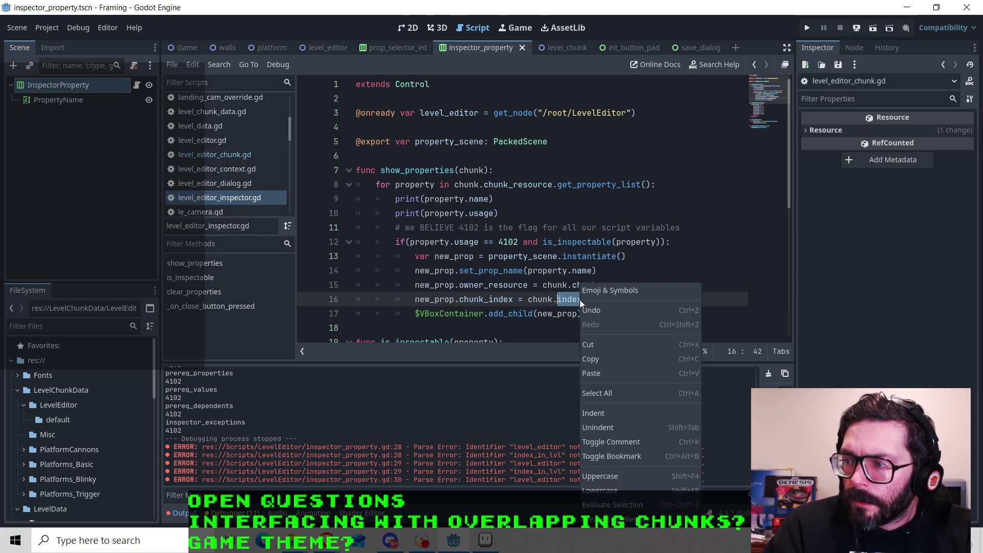
click(589, 359)
- Check the index_in_lvl declaration on line 8 of level_editor_chunk.gd
click(235, 153)
scroll(457, 208, up, 5)
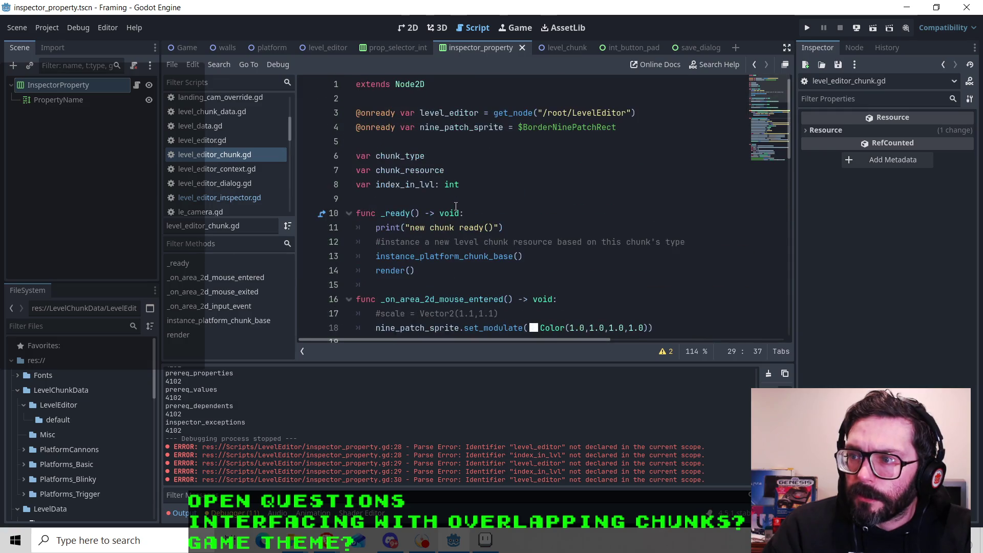
click(408, 187)
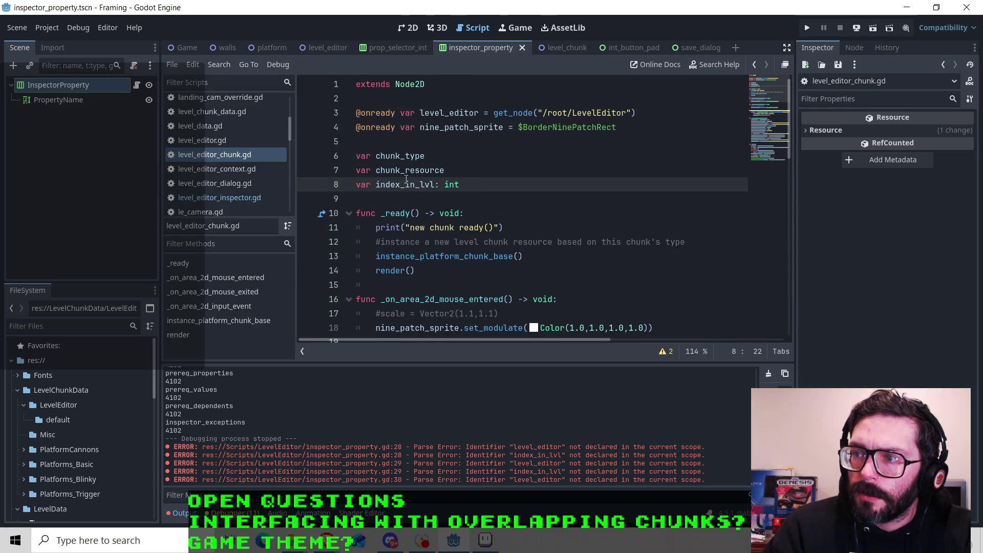
scroll(406, 180, down, 6)
scroll(406, 180, up, 5)
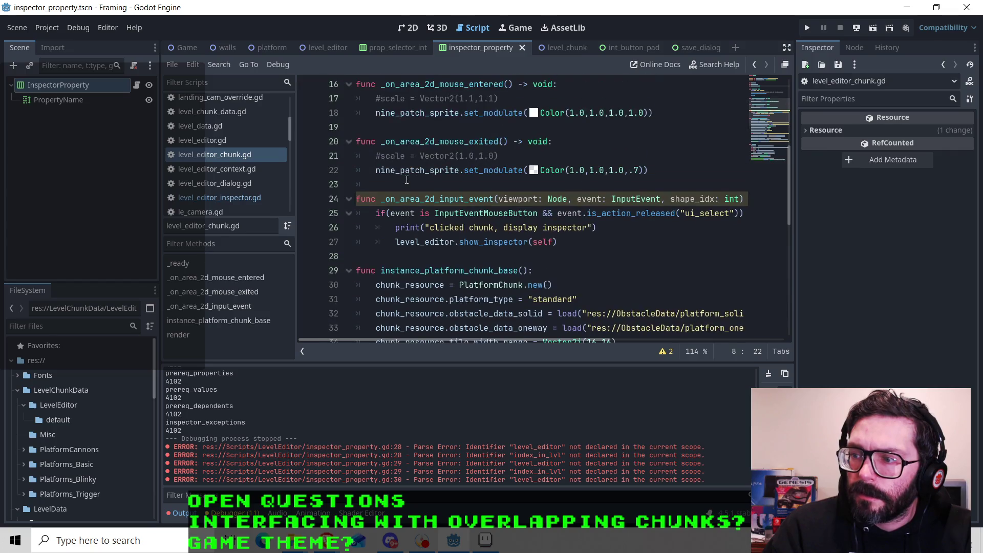
scroll(450, 230, down, 1)
scroll(441, 236, up, 1)
click(411, 146)
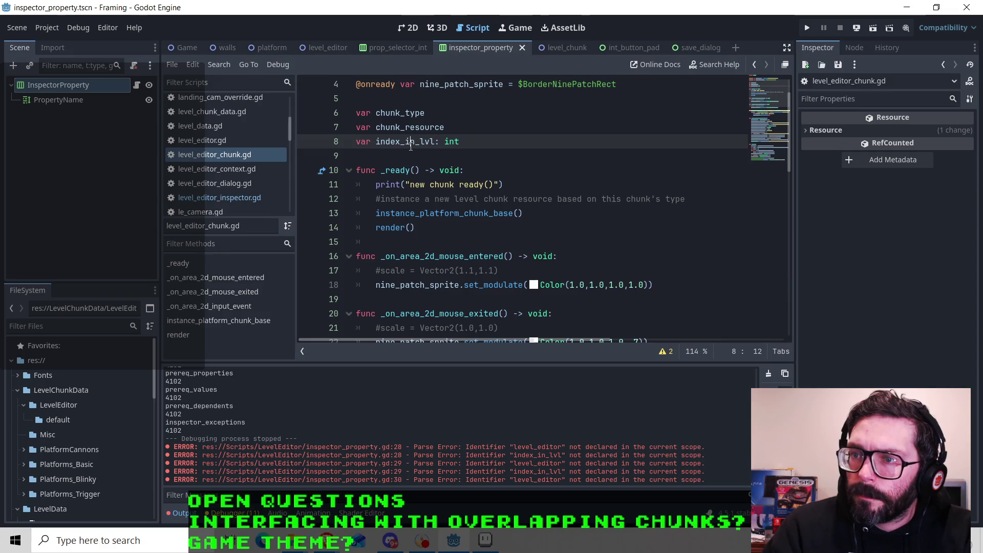
mouse_move(414, 215)
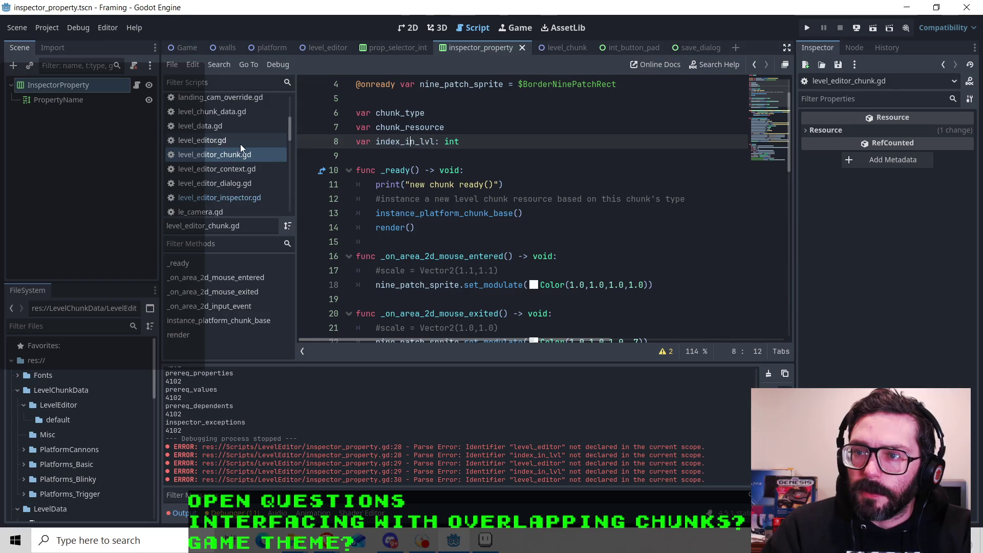
- Inspect level_editor.gd line 55, where index_in_lvl comes from lvl_resource.level_chunks.size()
click(225, 141)
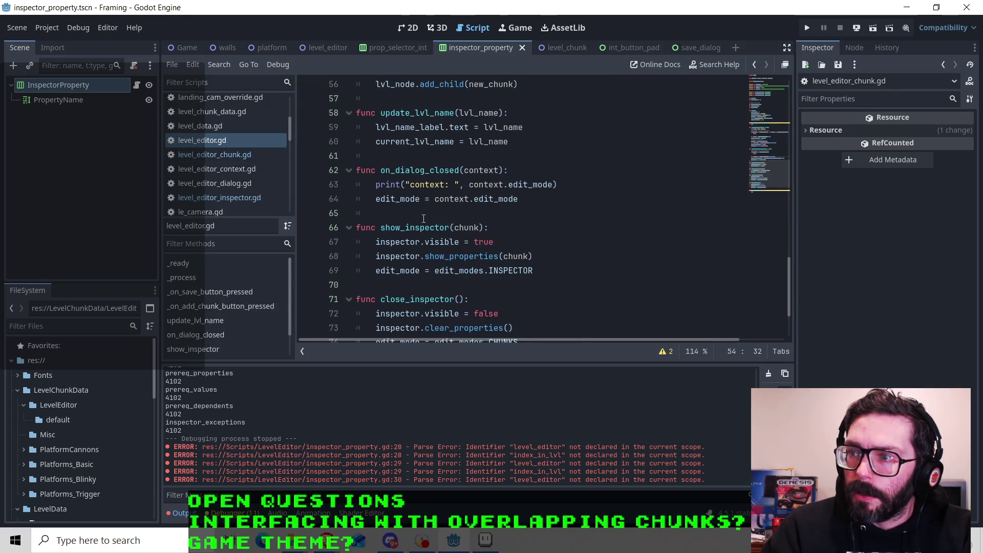
scroll(426, 221, up, 4)
drag(537, 242, 714, 246)
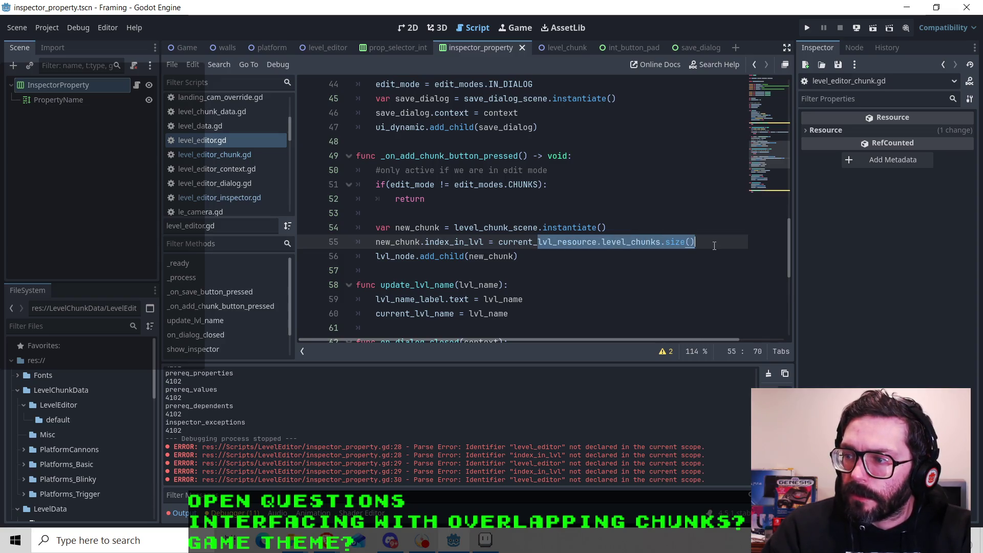
click(566, 262)
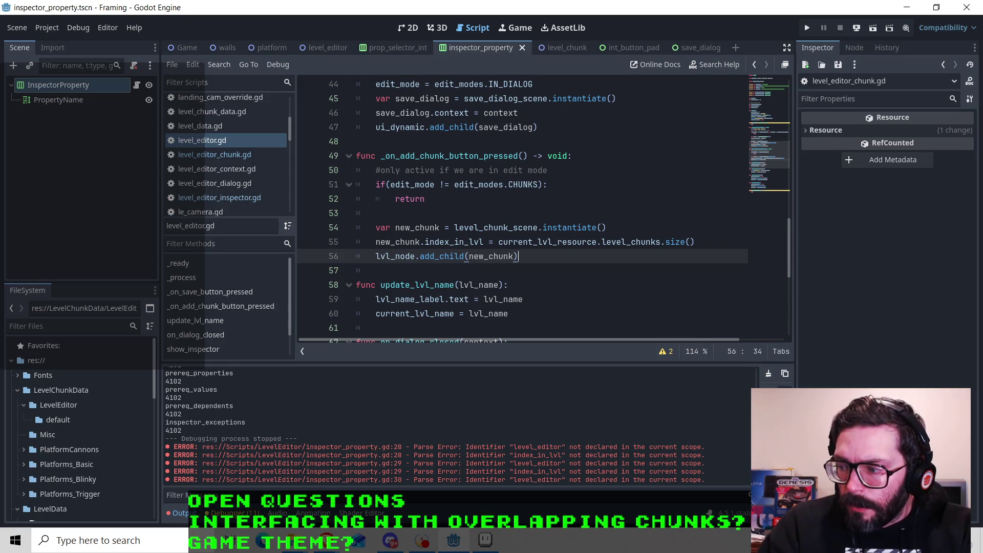
key(F5)
click(609, 242)
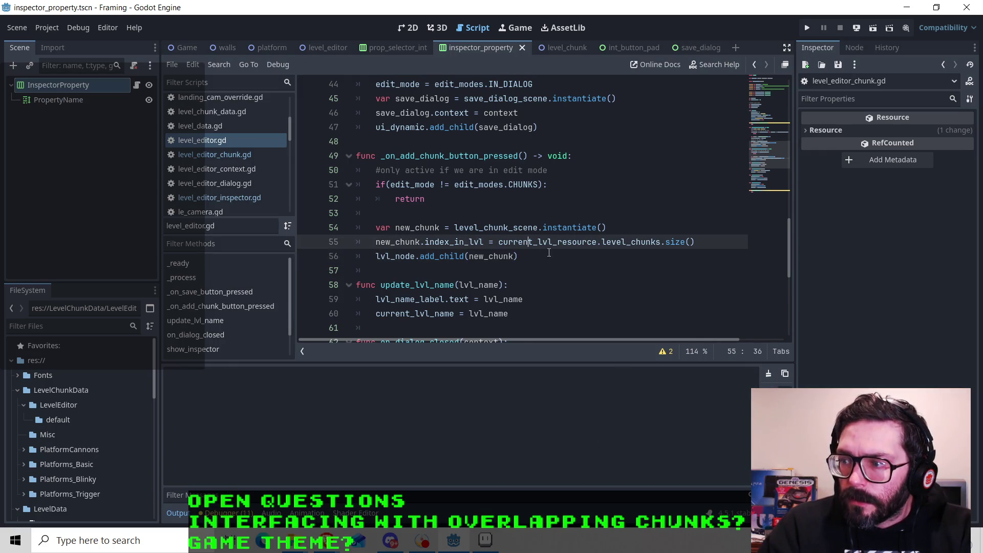
- Recheck index_in_lvl on line 16 of level_editor_inspector.gd, then revisit the other scripts
click(221, 197)
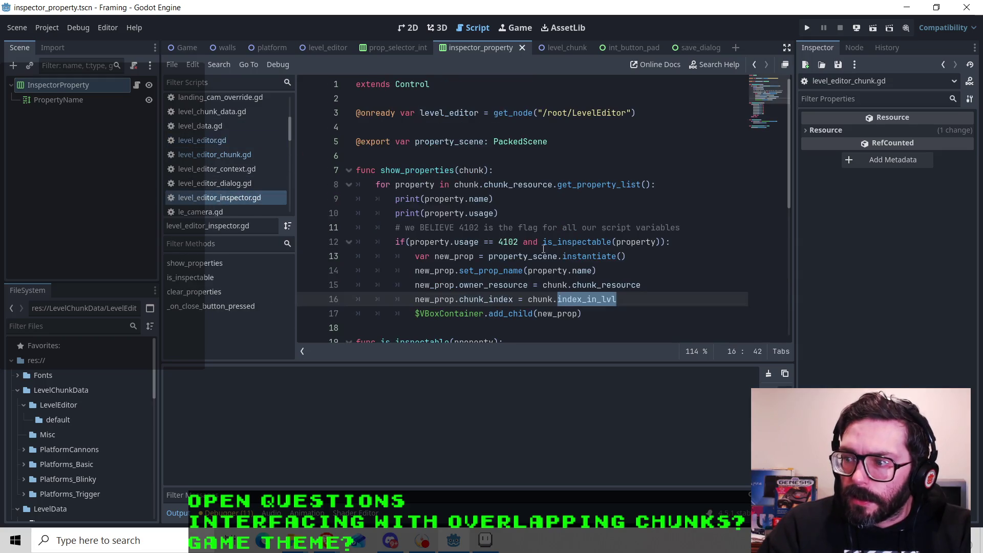
click(467, 213)
click(567, 213)
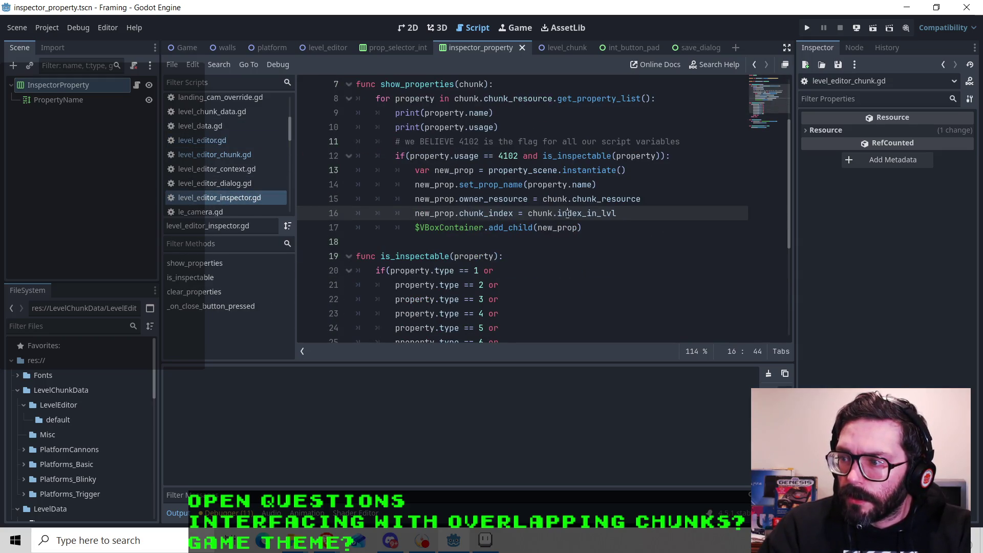
click(222, 147)
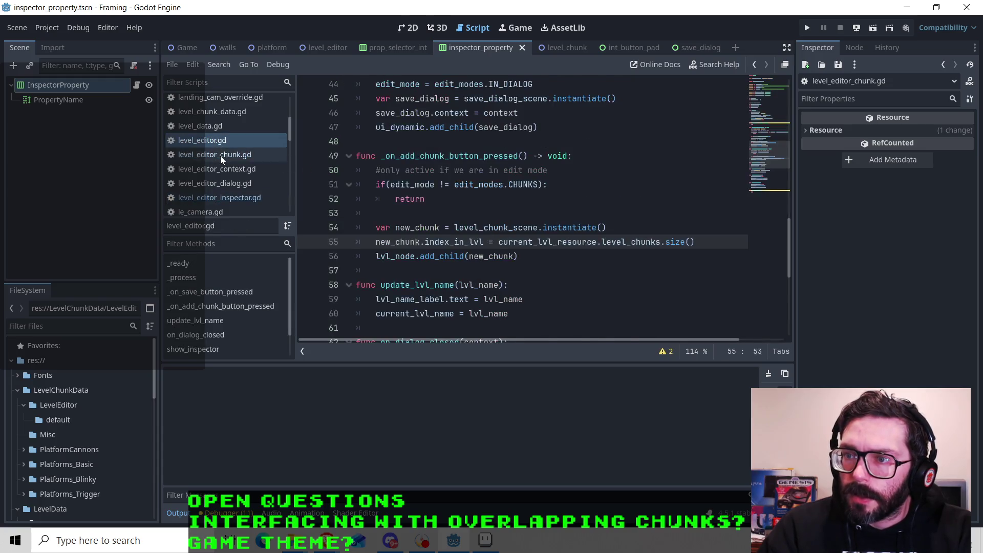
click(221, 156)
click(408, 28)
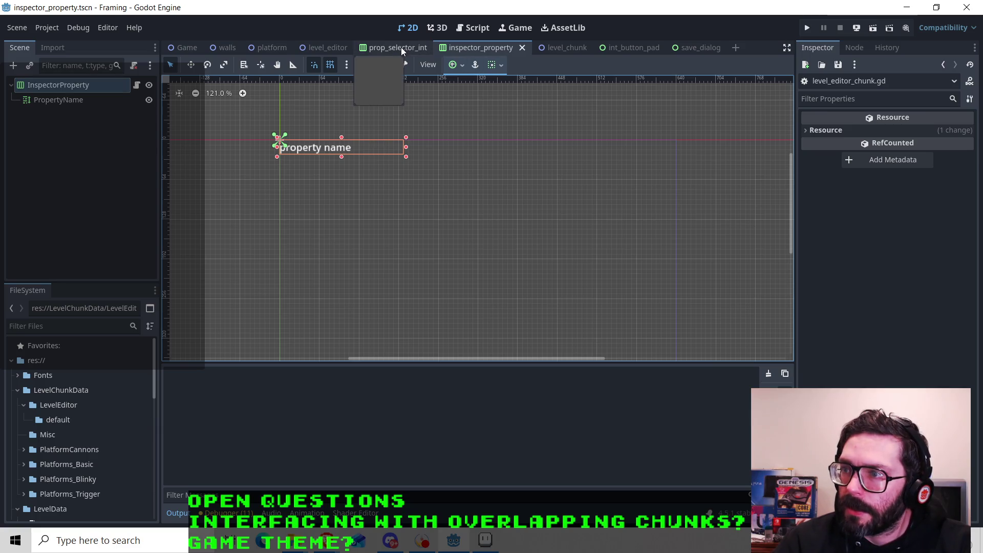
- Run the level_editor scene, add one chunk, then reveal chunk0.tres in the default folder
click(338, 45)
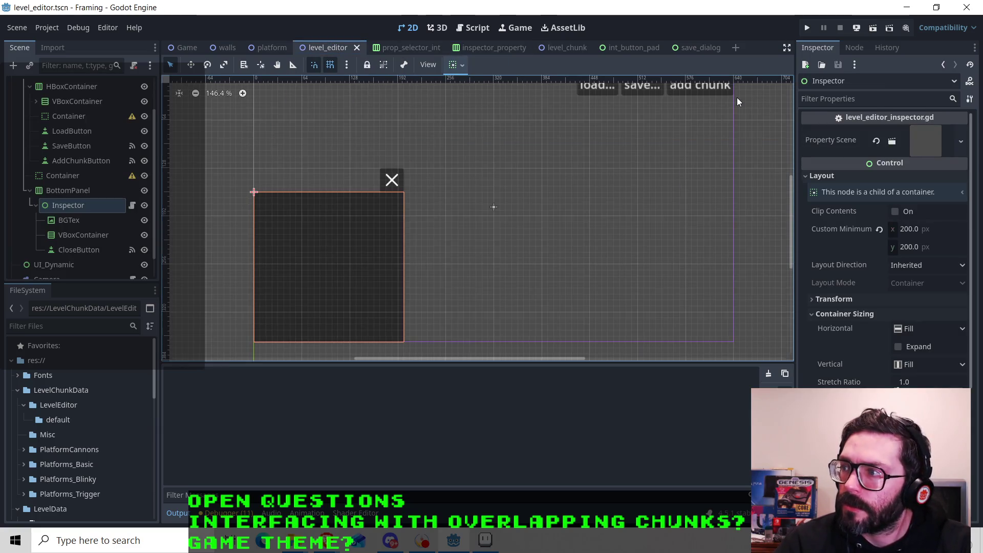
click(874, 27)
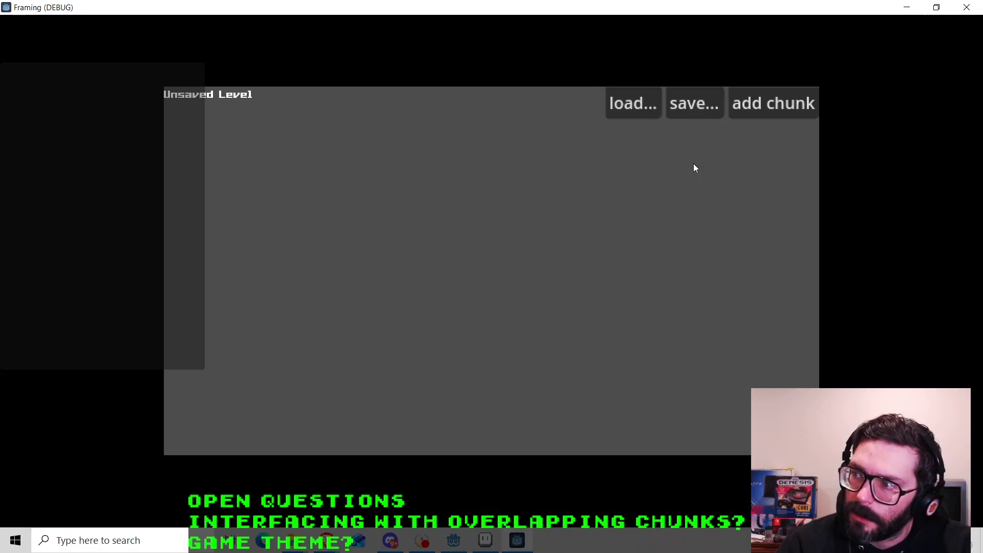
click(788, 106)
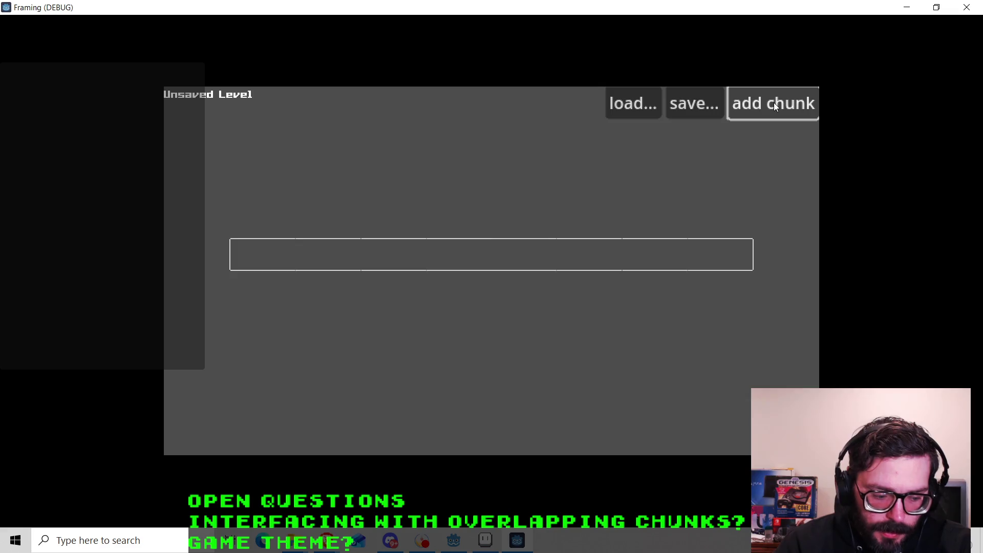
key(alt+Tab)
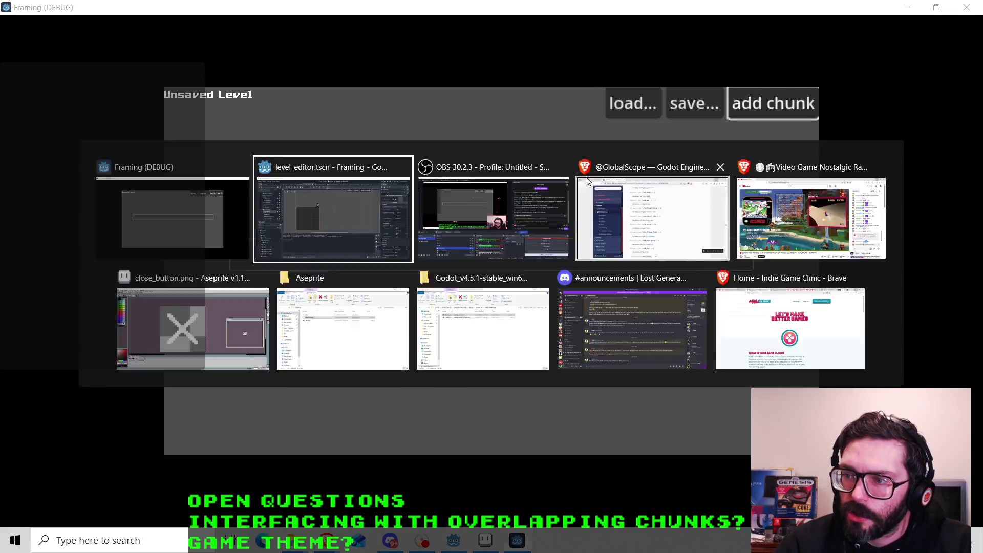
click(32, 420)
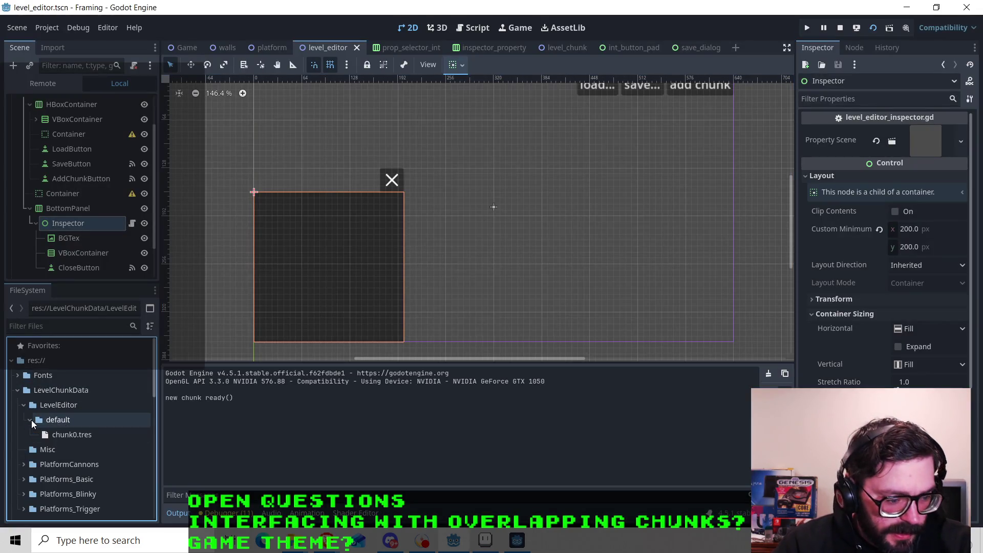
- Open chunk0.tres in the Inspector and switch the Scene dock to Remote
click(51, 438)
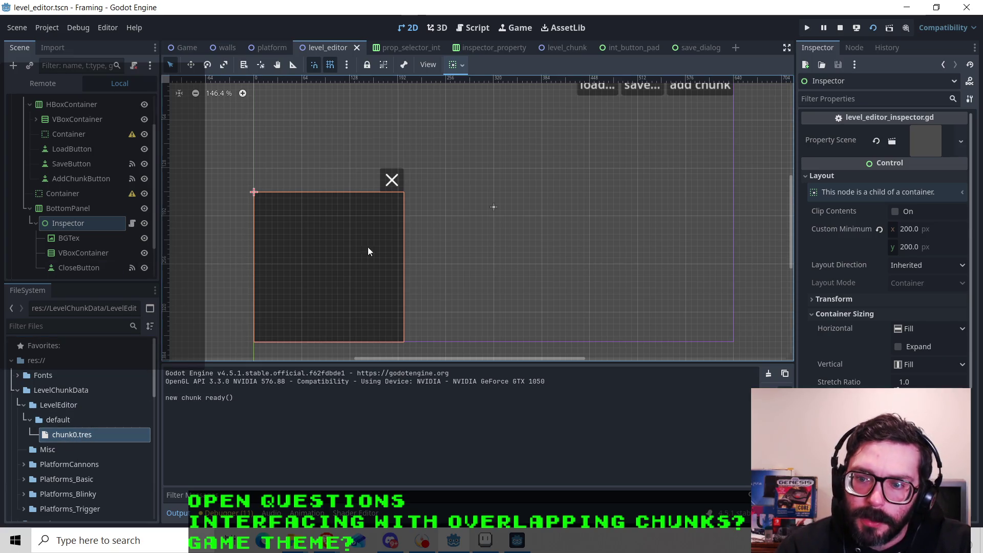
right_click(69, 437)
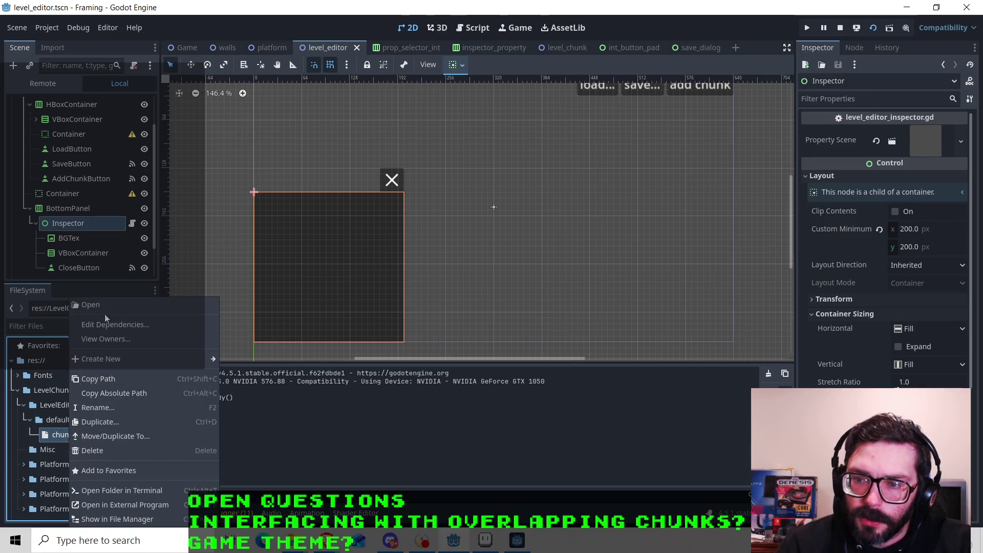
click(61, 82)
click(60, 82)
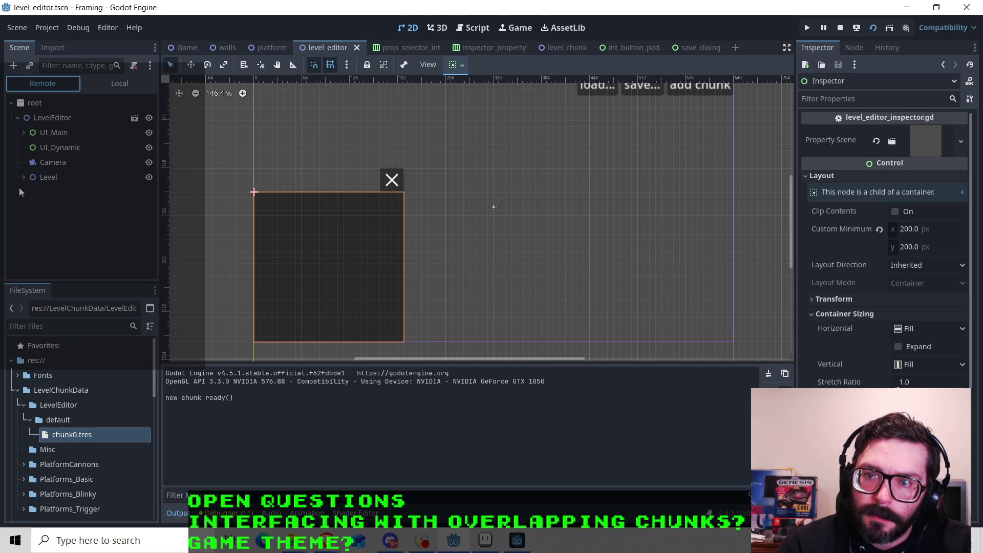
right_click(70, 441)
click(88, 306)
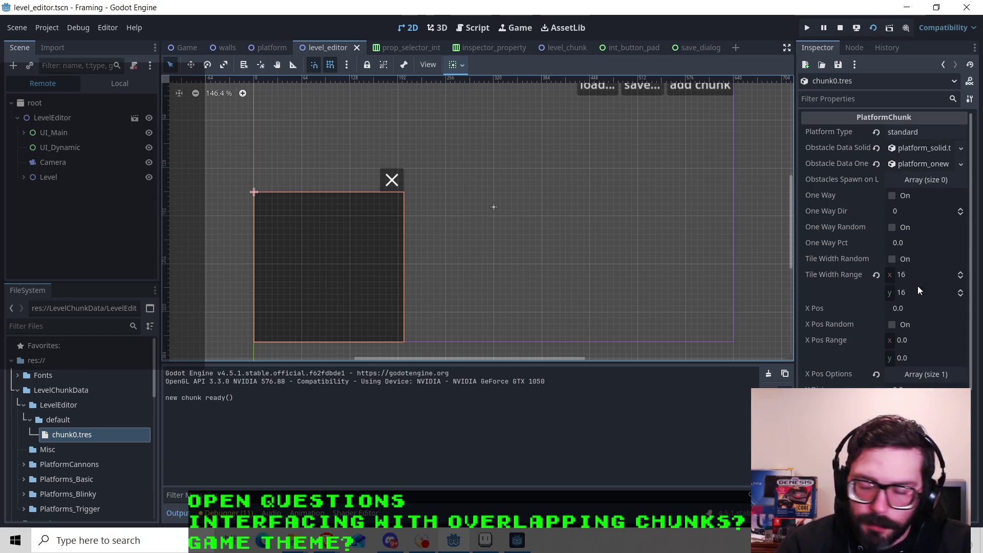
scroll(888, 254, down, 3)
scroll(863, 297, up, 3)
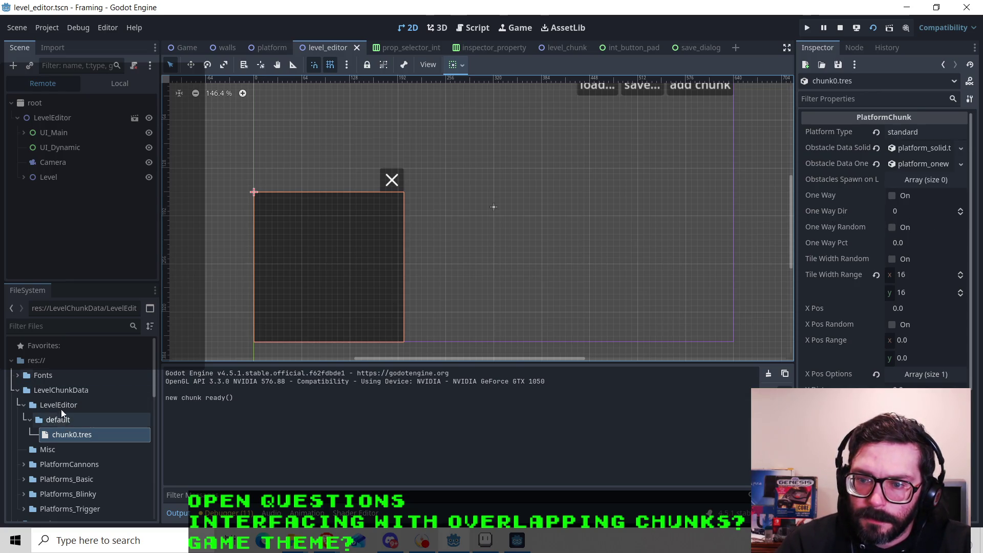
- Select the remote LevelEditor node, expand UI_Main, and bring the game window forward
click(44, 121)
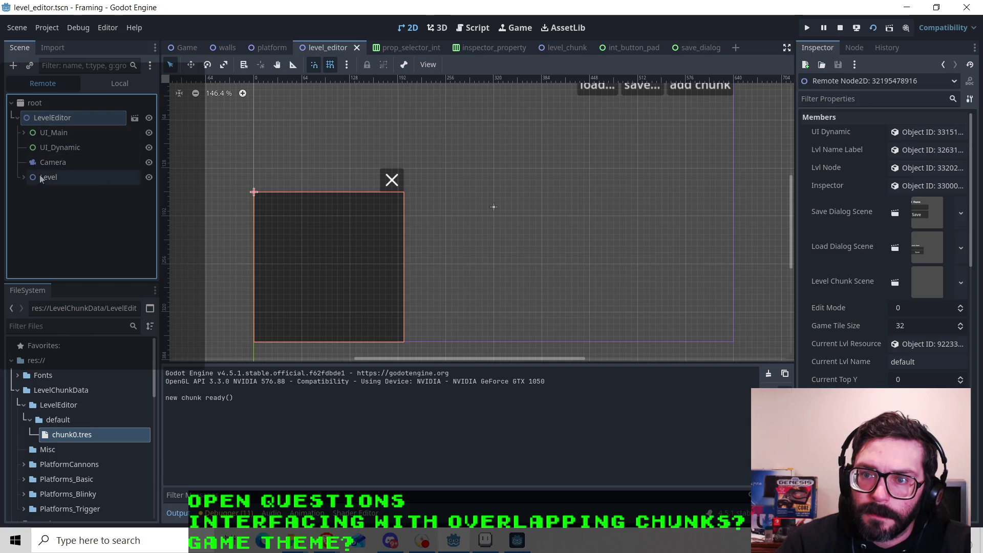
click(25, 133)
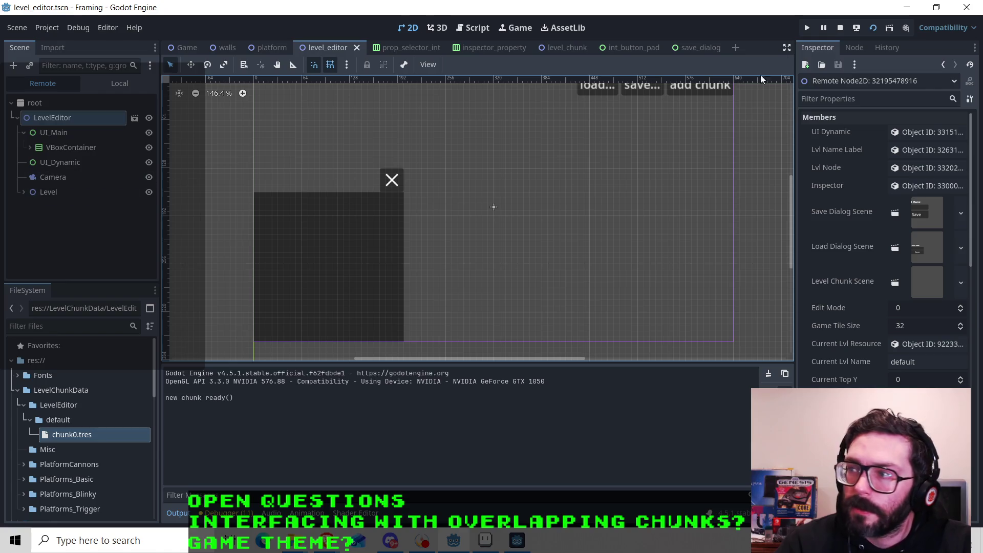
click(516, 540)
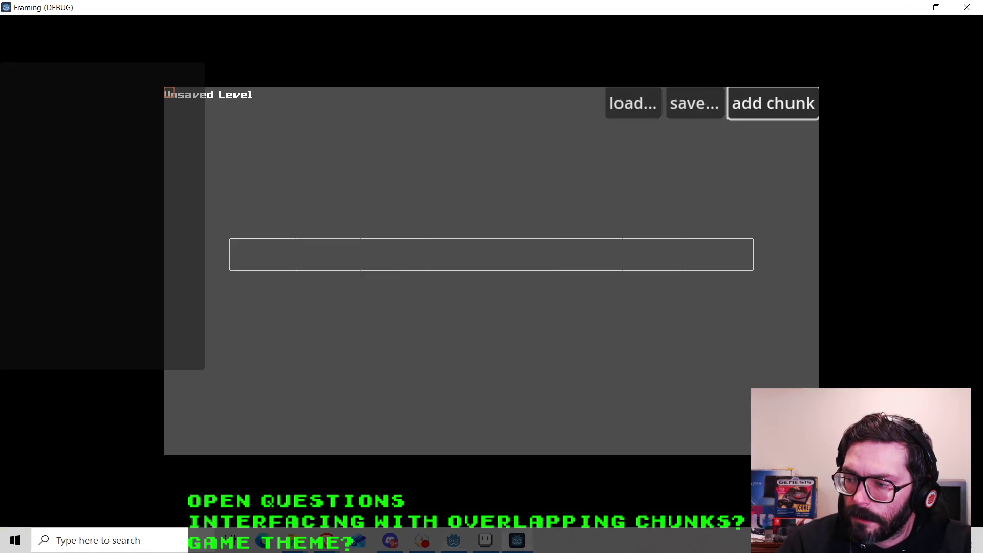
- Select the new chunk in the game and raise its one_way_dir from 0 to 1
click(449, 261)
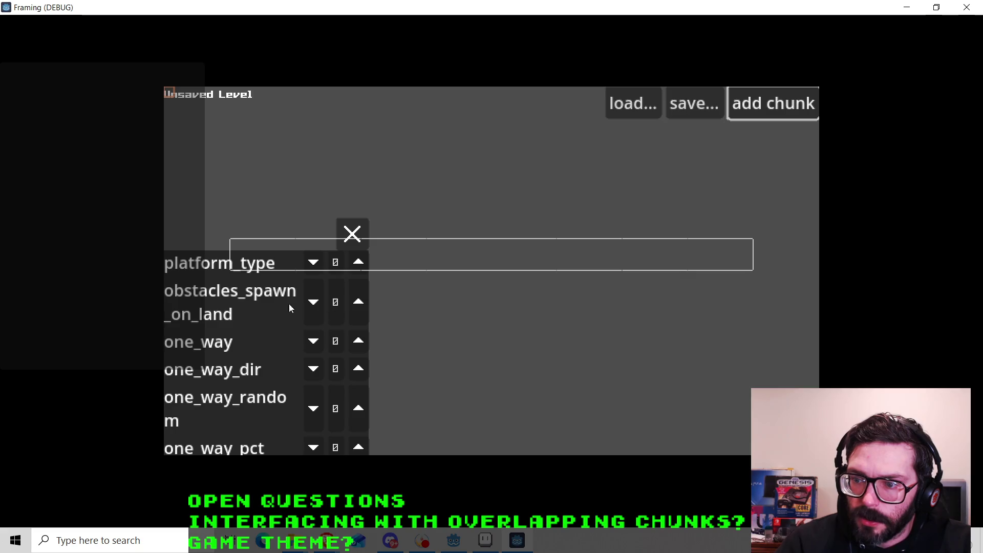
click(361, 371)
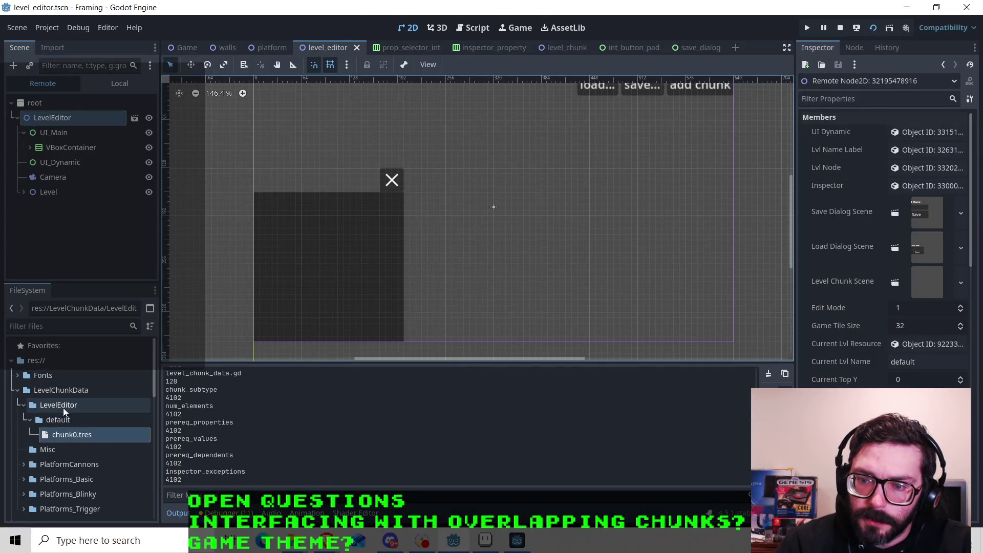
- Reload chunk0.tres in the Inspector to confirm One Way Dir 1, then stop the game
right_click(75, 435)
click(114, 304)
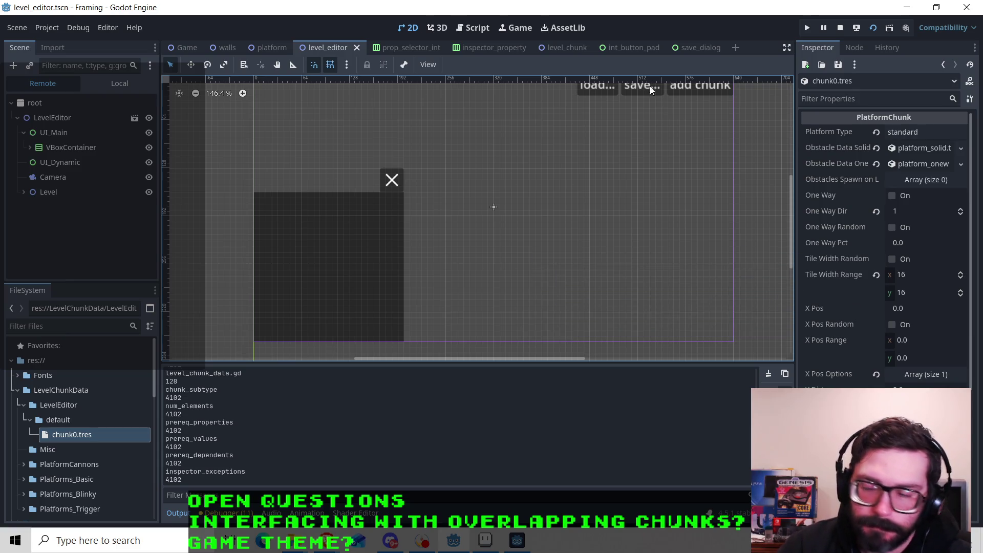
click(839, 30)
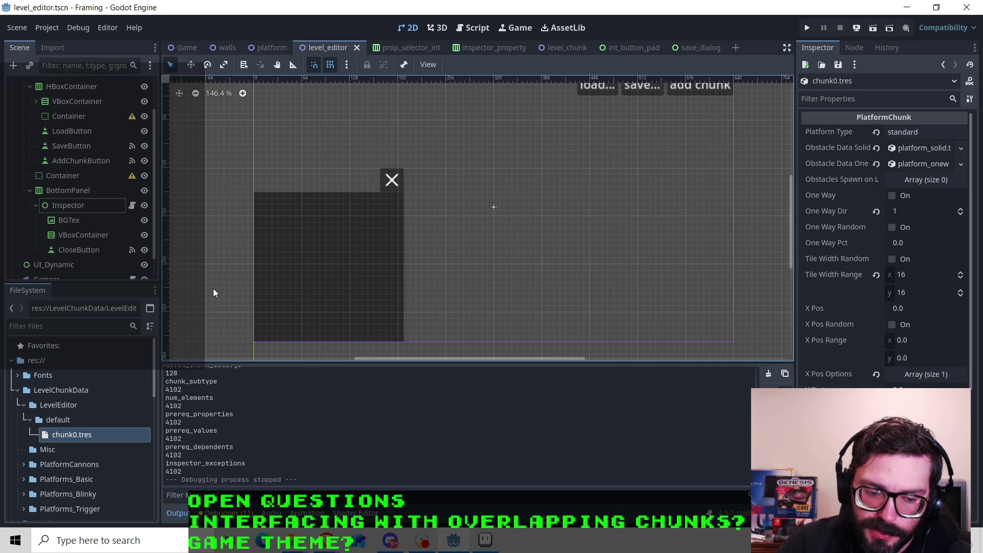
right_click(75, 436)
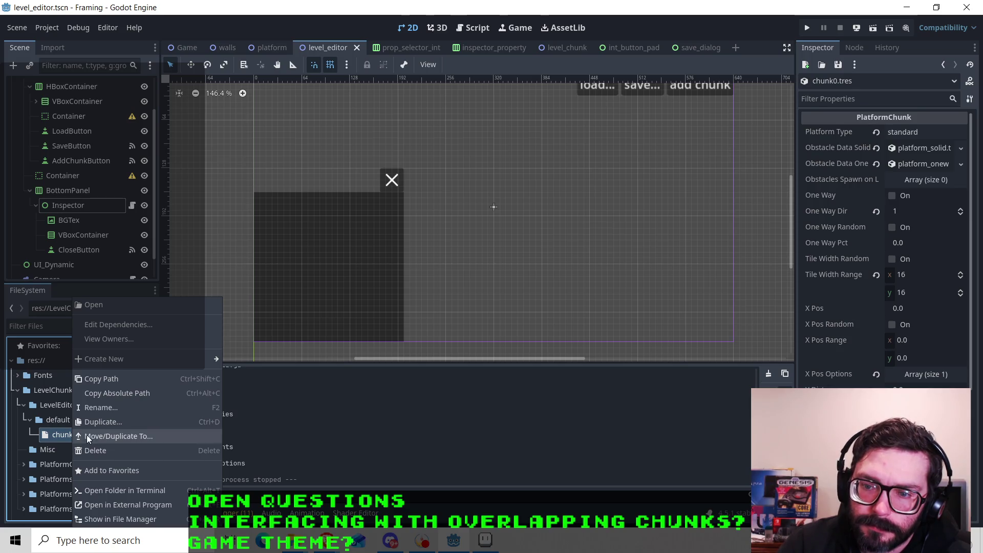
- Delete chunk0.tres from the default folder, recenter the canvas, and return to the scripts
click(99, 454)
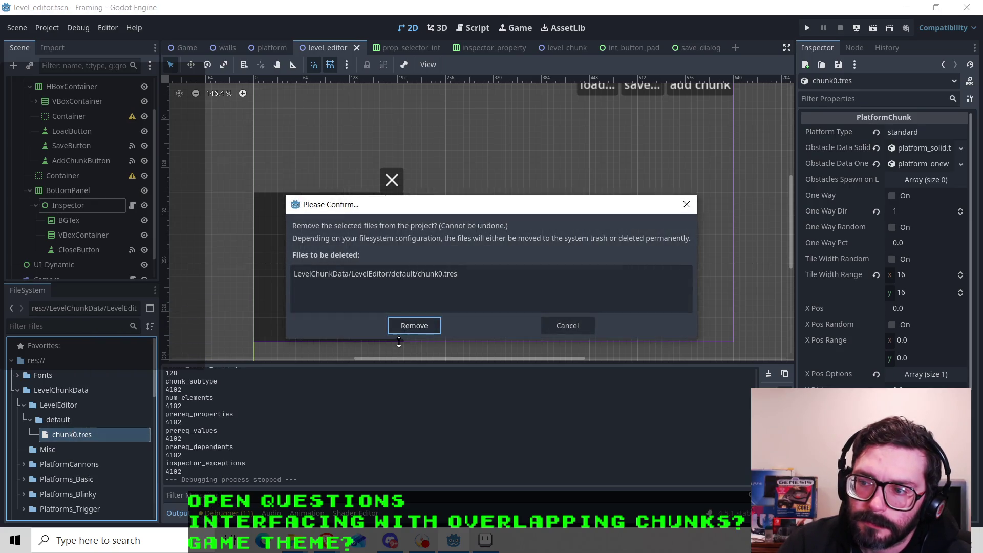
click(409, 326)
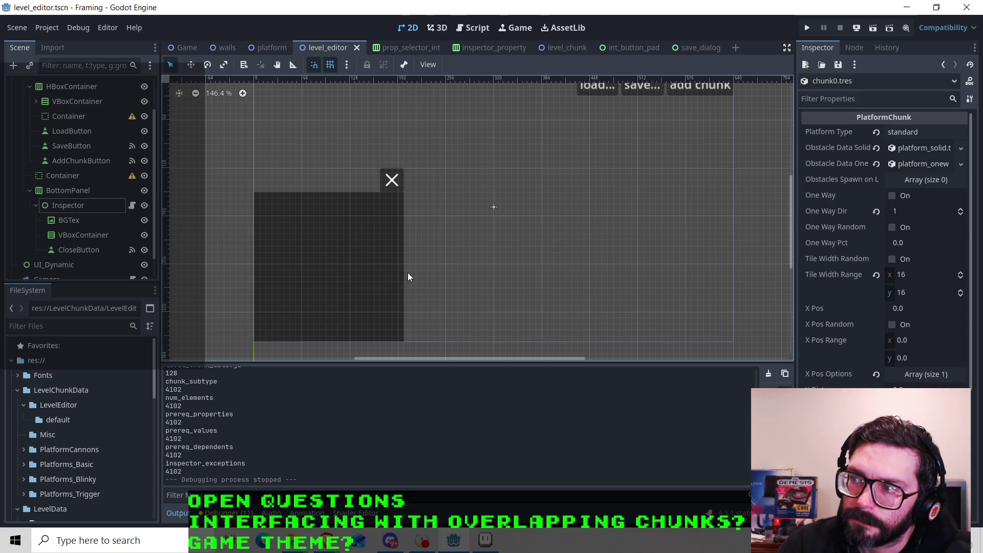
scroll(407, 276, down, 3)
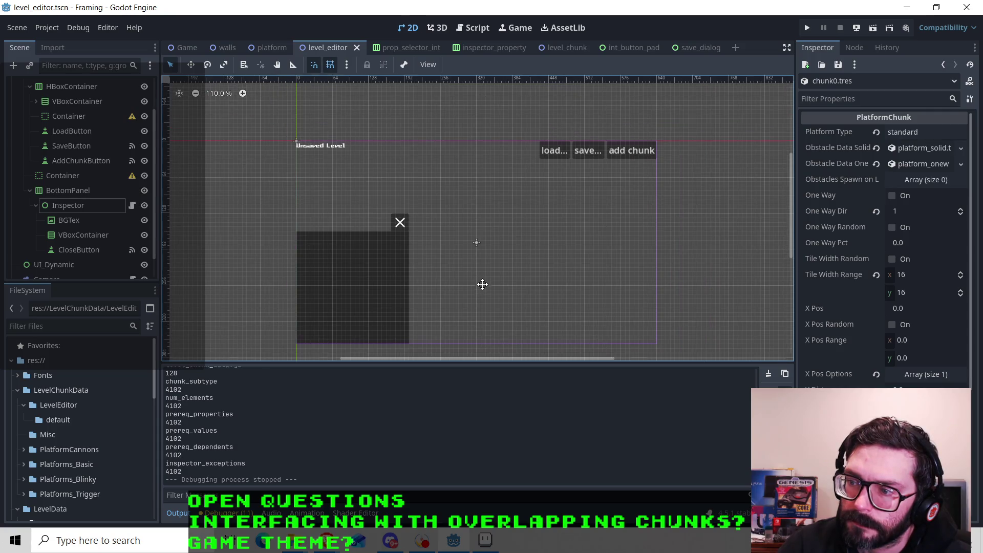
drag(482, 285, 461, 274)
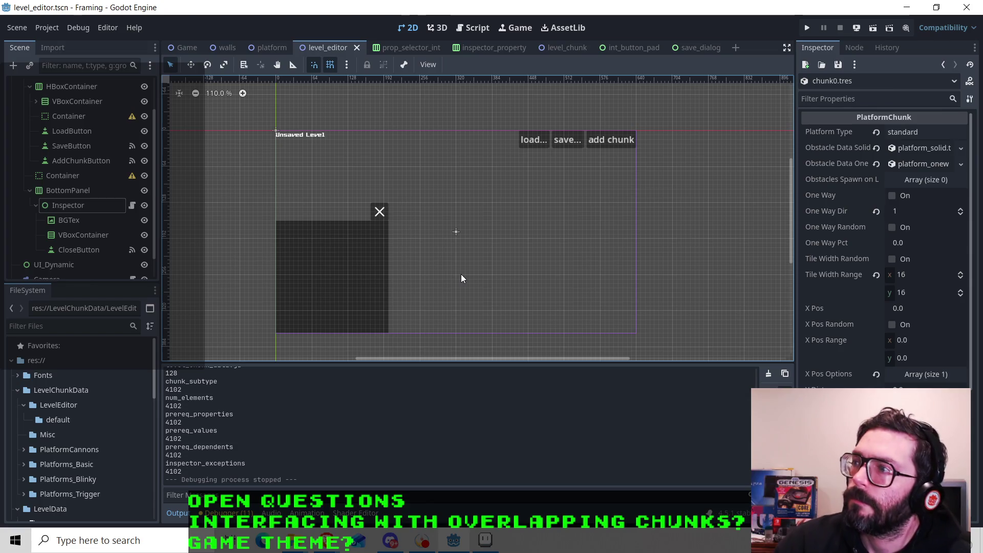
click(469, 29)
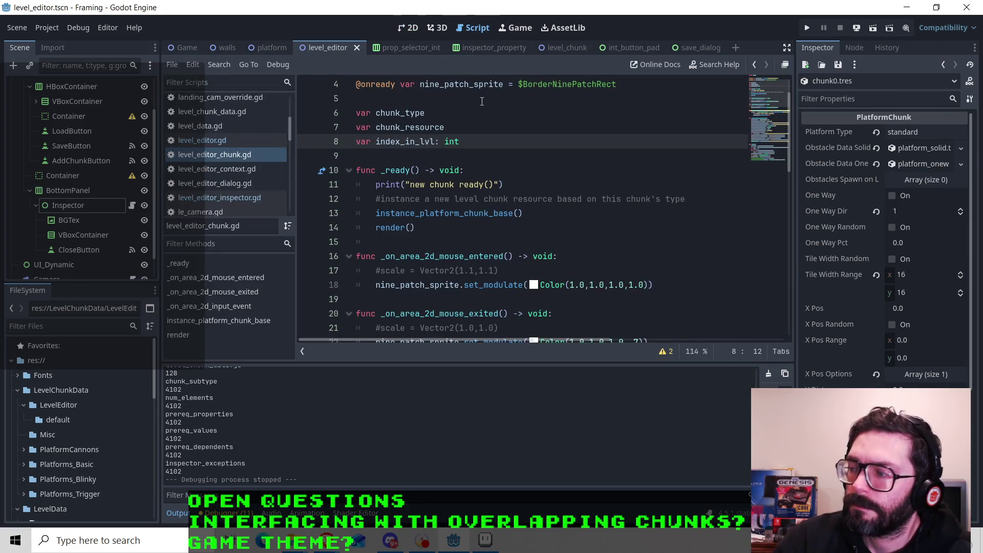
- Review level_editor_chunk.gd, then move through level_editor.gd to level_editor_inspector.gd
scroll(474, 152, down, 3)
scroll(451, 174, up, 3)
scroll(420, 195, down, 2)
scroll(389, 218, up, 1)
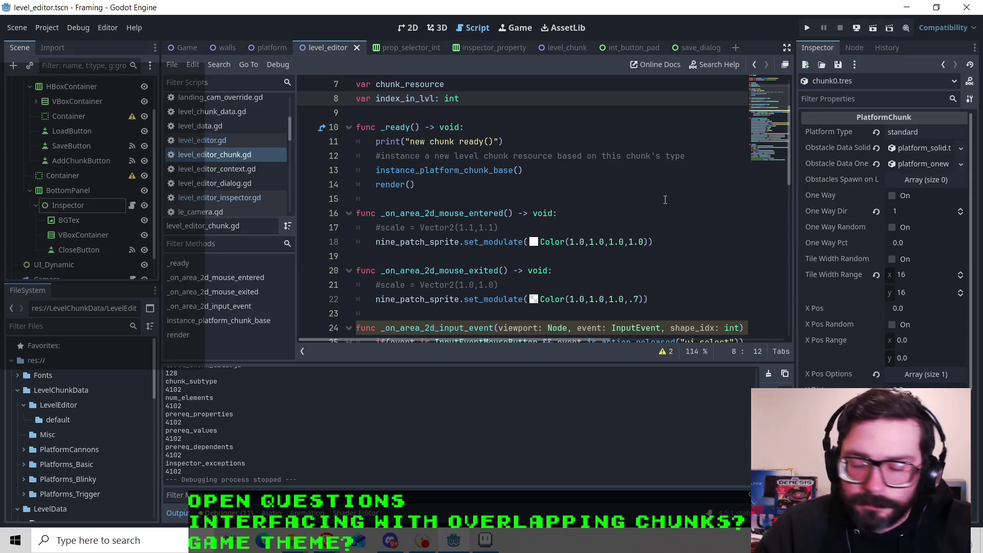
mouse_move(845, 133)
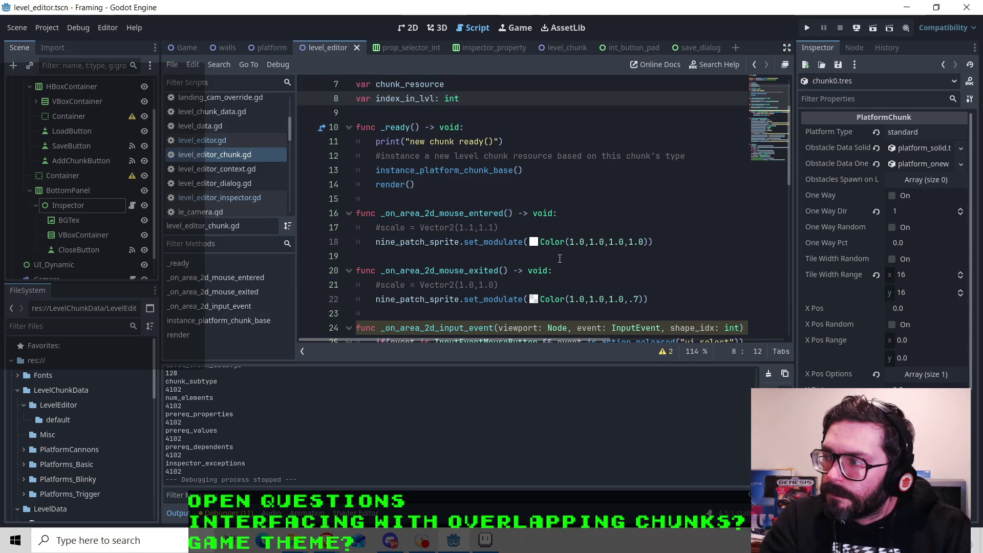
scroll(483, 219, down, 7)
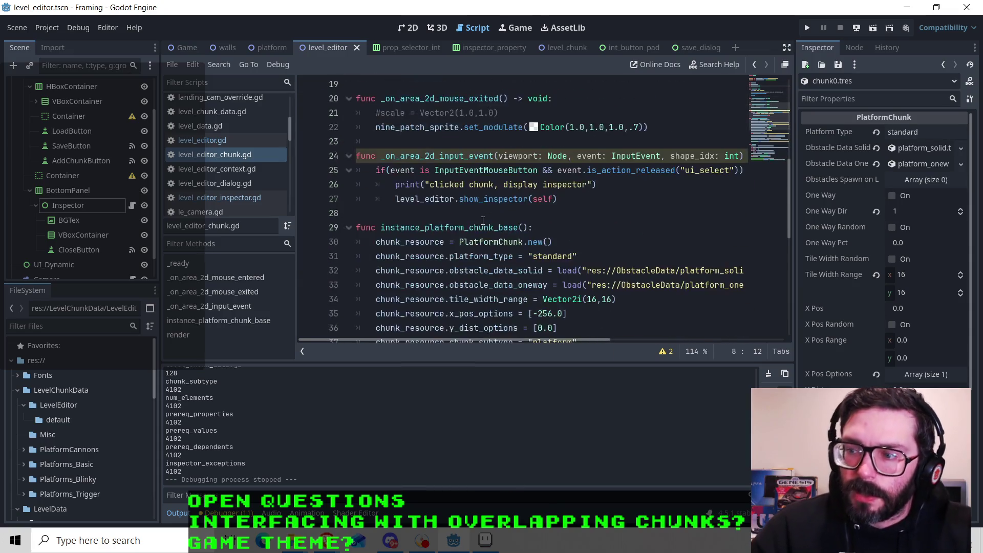
scroll(483, 219, up, 5)
scroll(483, 220, down, 1)
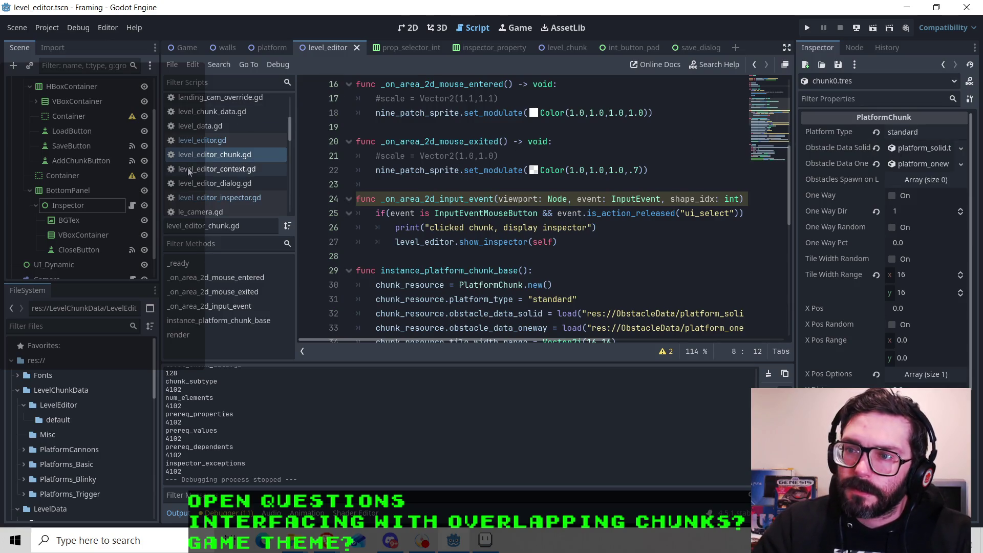
click(201, 141)
click(223, 200)
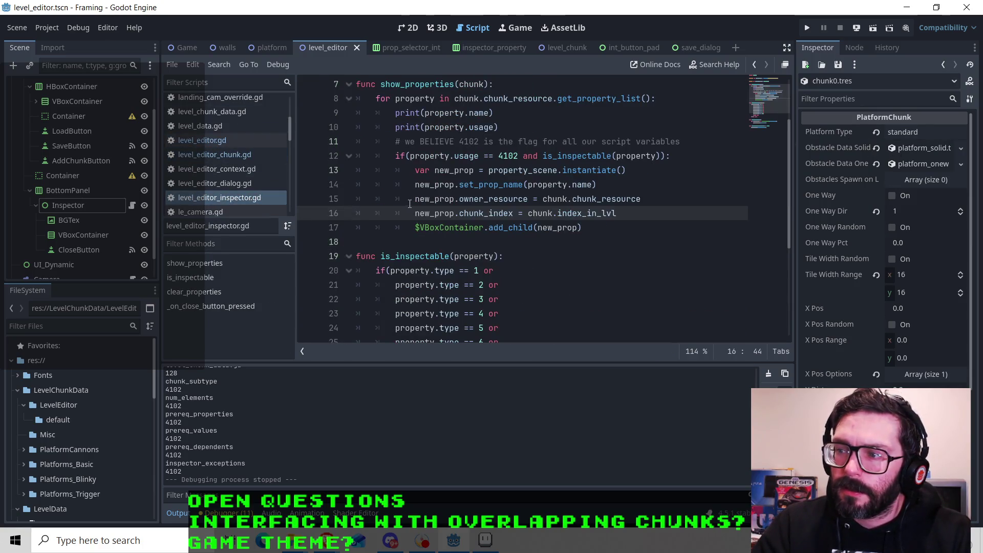
- Look over the instantiate and add_child lines in show_properties, then open the inspector_property scene
scroll(411, 208, up, 1)
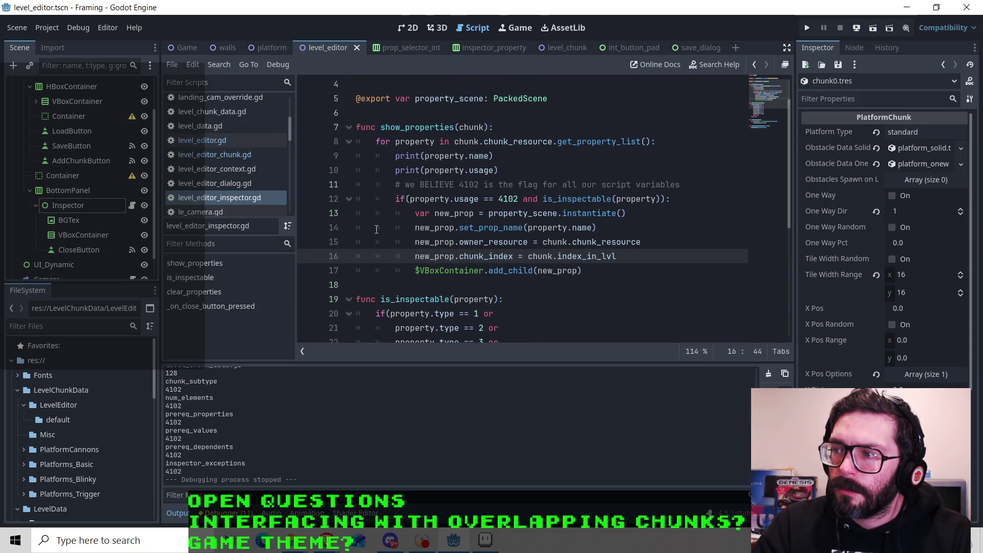
click(476, 245)
click(480, 229)
click(483, 242)
click(499, 255)
click(513, 270)
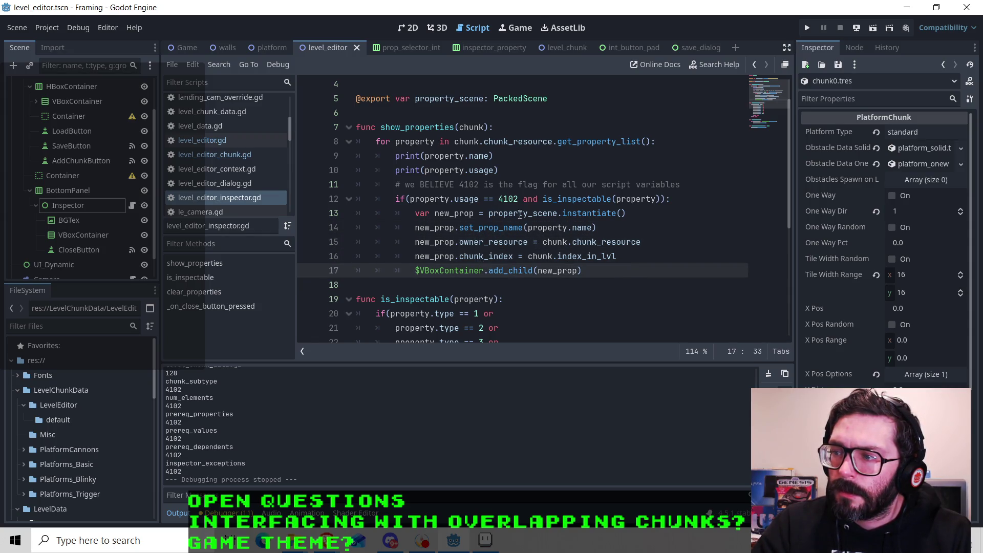
click(582, 213)
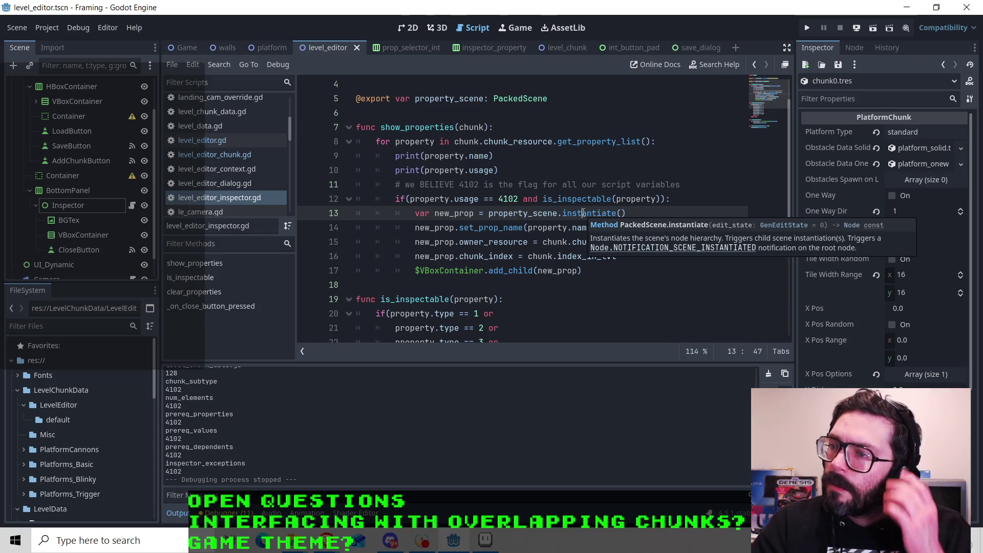
click(485, 47)
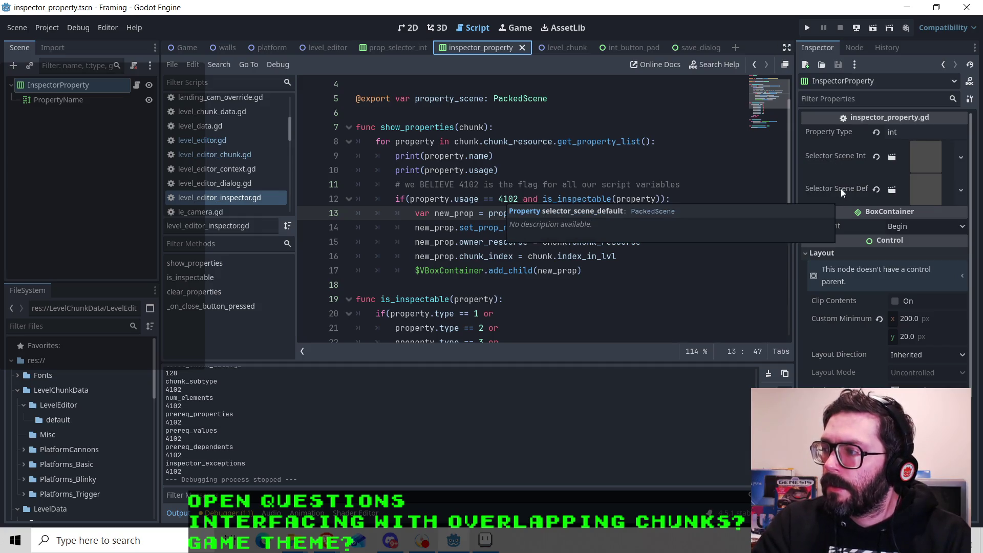
- Move to the property.name print line, then view the int_button_pad keypad scene in 2D
mouse_move(932, 190)
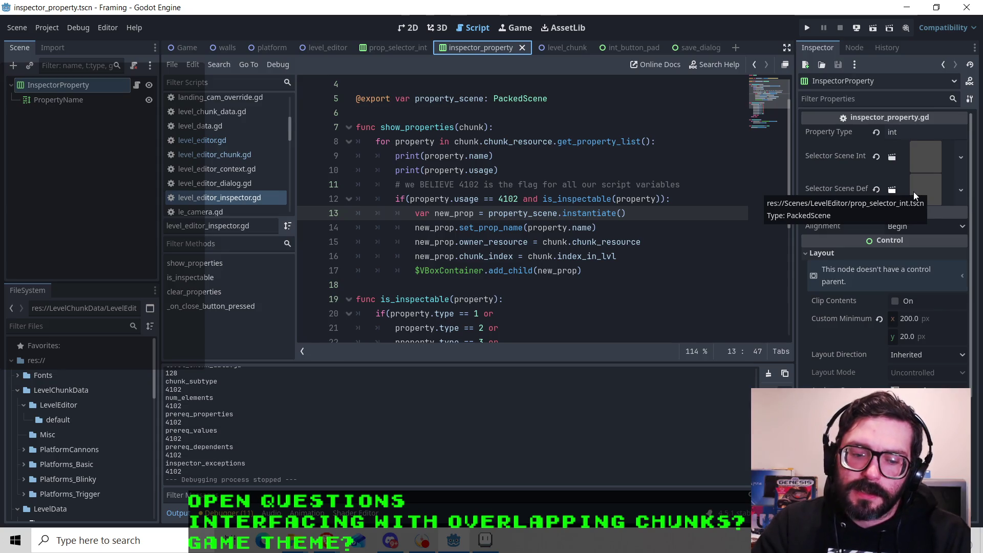
click(517, 169)
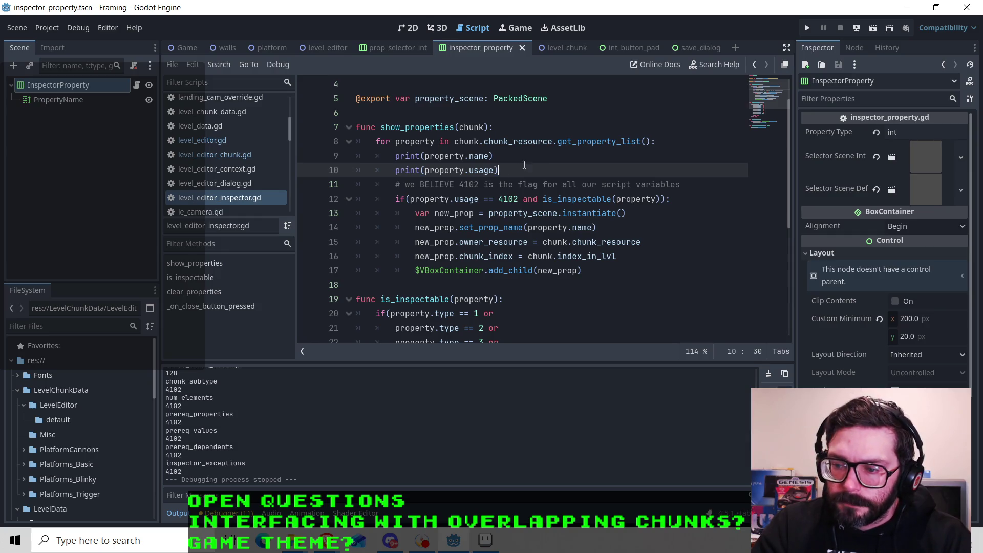
click(326, 540)
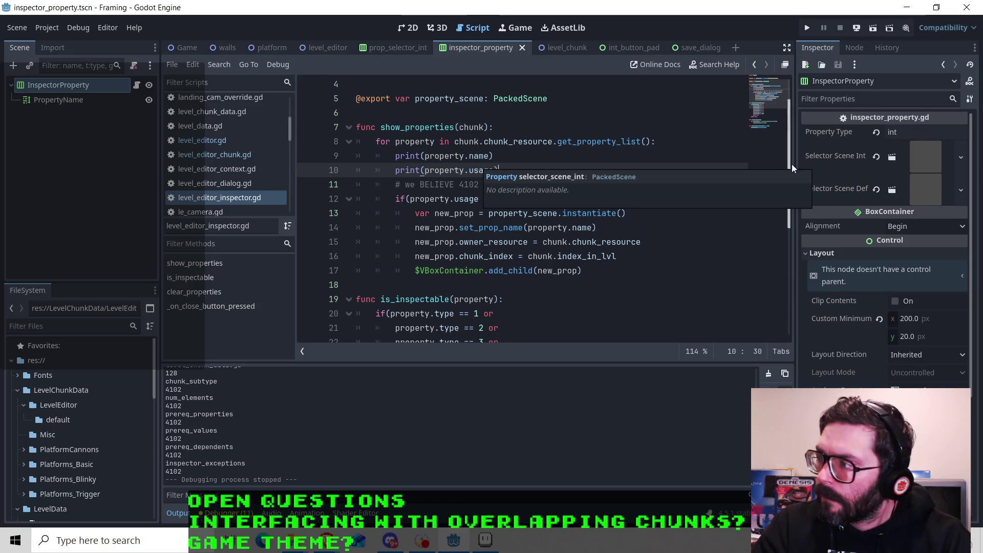
key(Up)
key(Down)
key(Up)
click(637, 47)
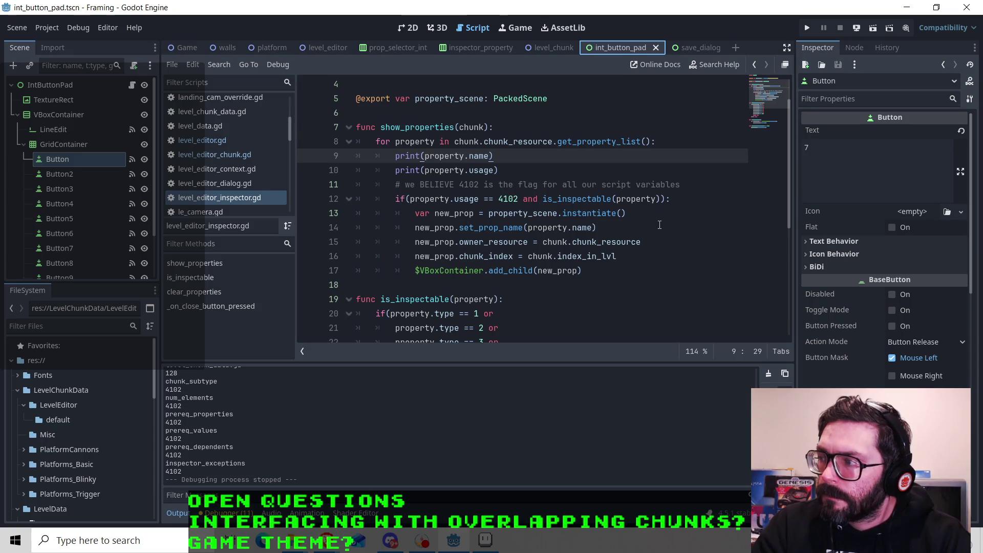
click(406, 28)
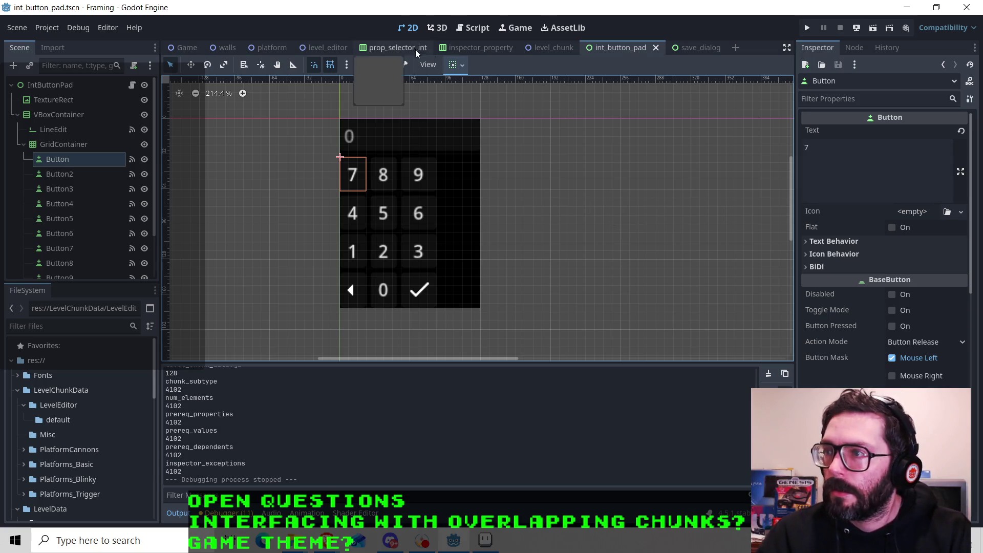
click(476, 28)
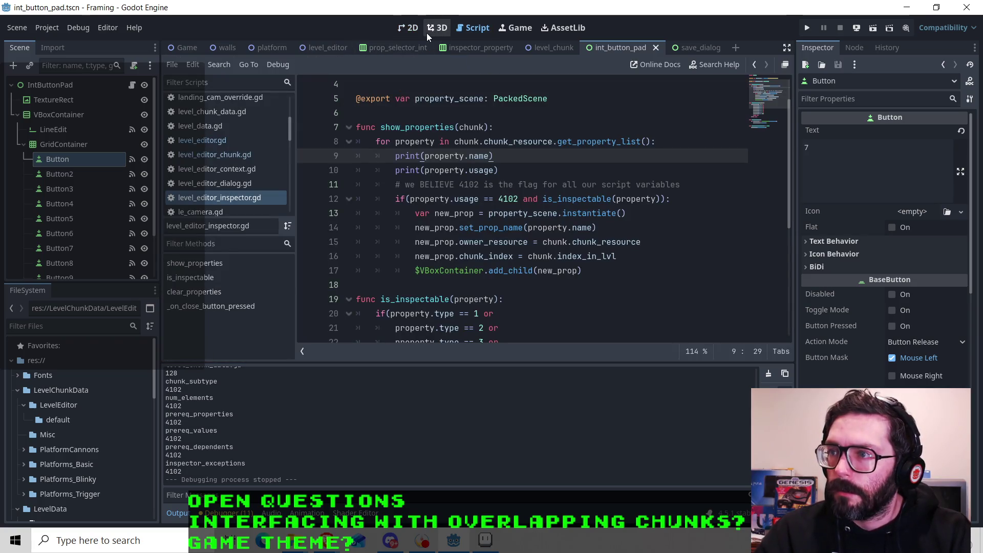
click(412, 29)
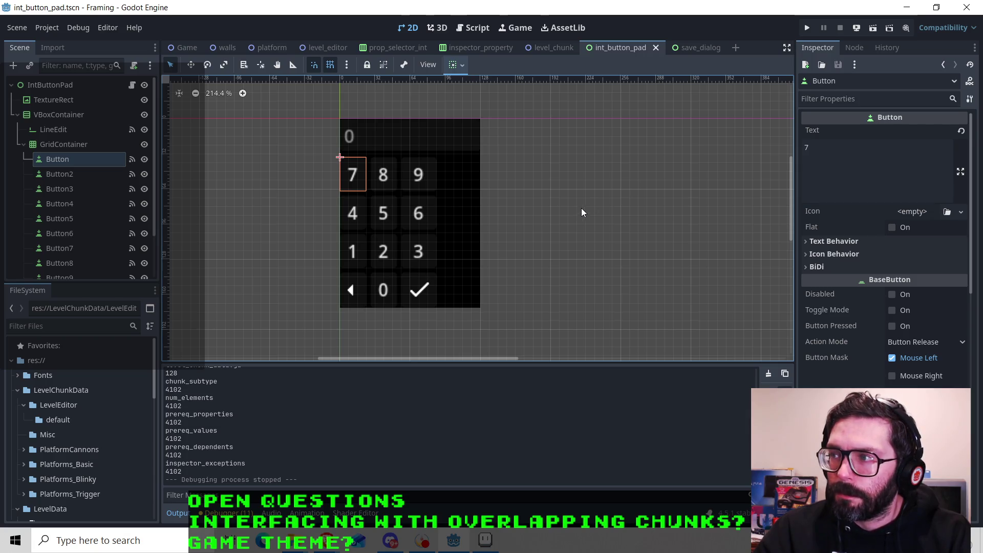
mouse_move(697, 51)
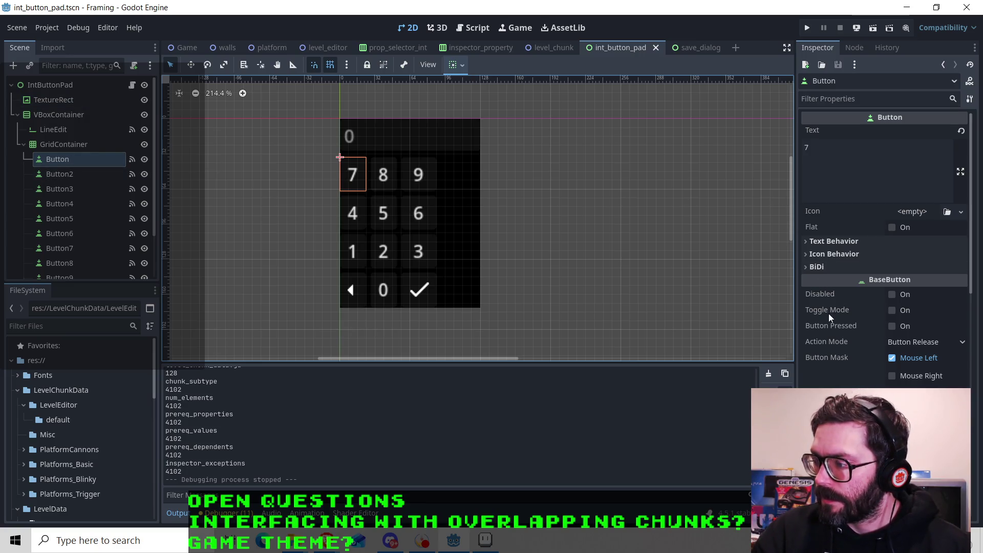
scroll(828, 303, down, 6)
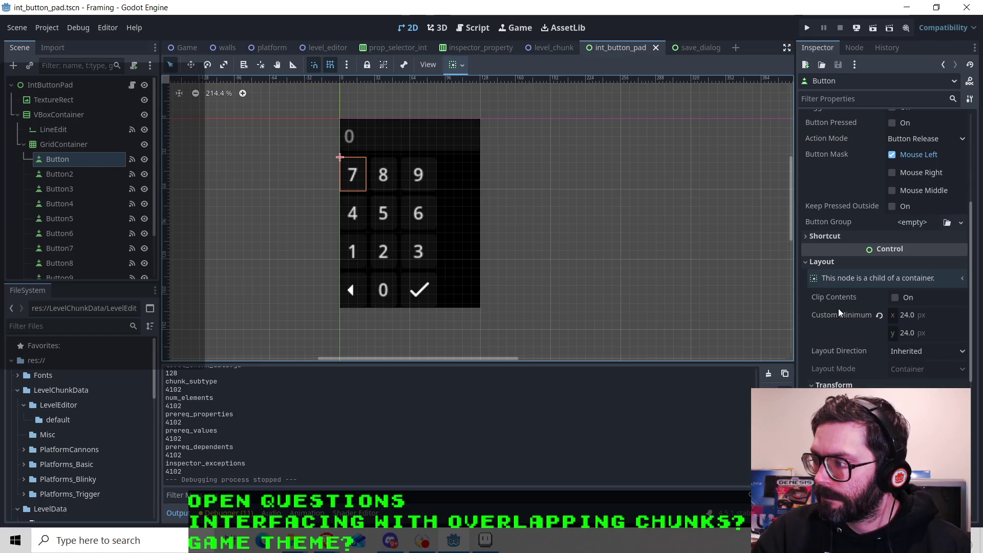
click(92, 174)
click(92, 189)
scroll(809, 328, down, 3)
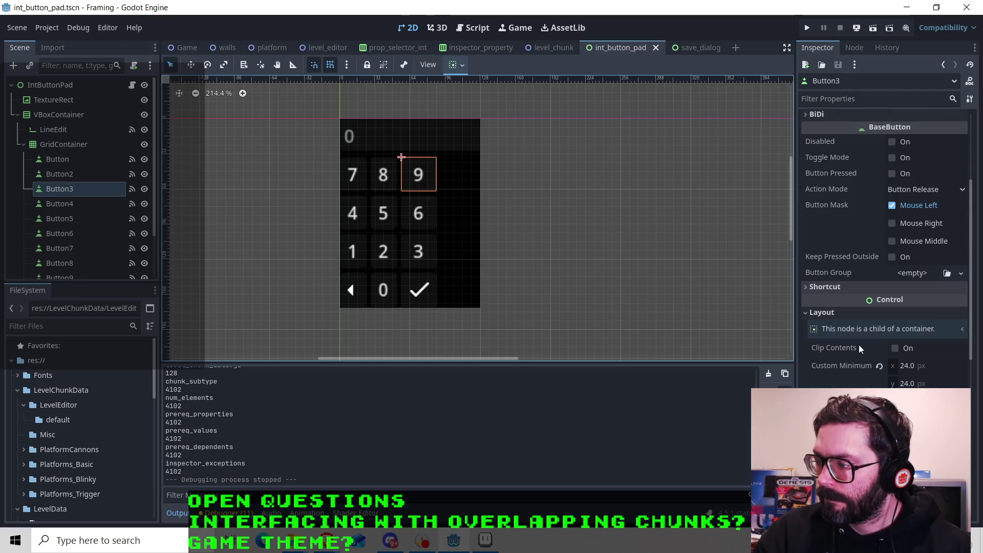
scroll(850, 353, down, 2)
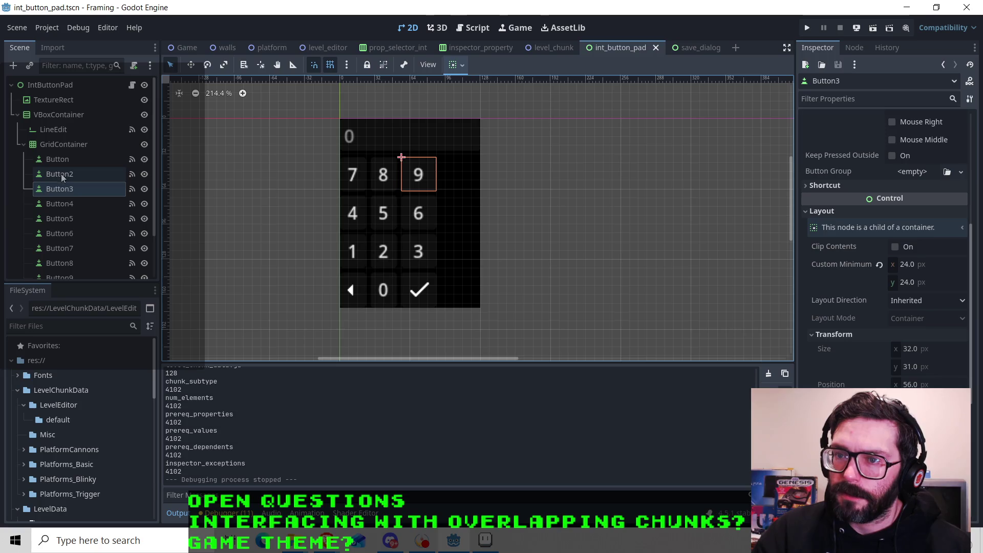
click(72, 159)
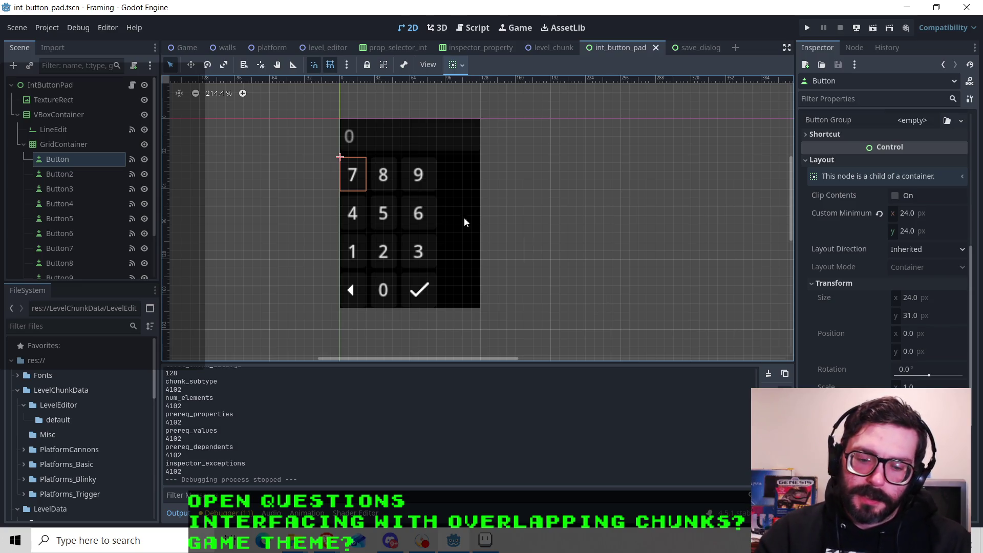
click(345, 227)
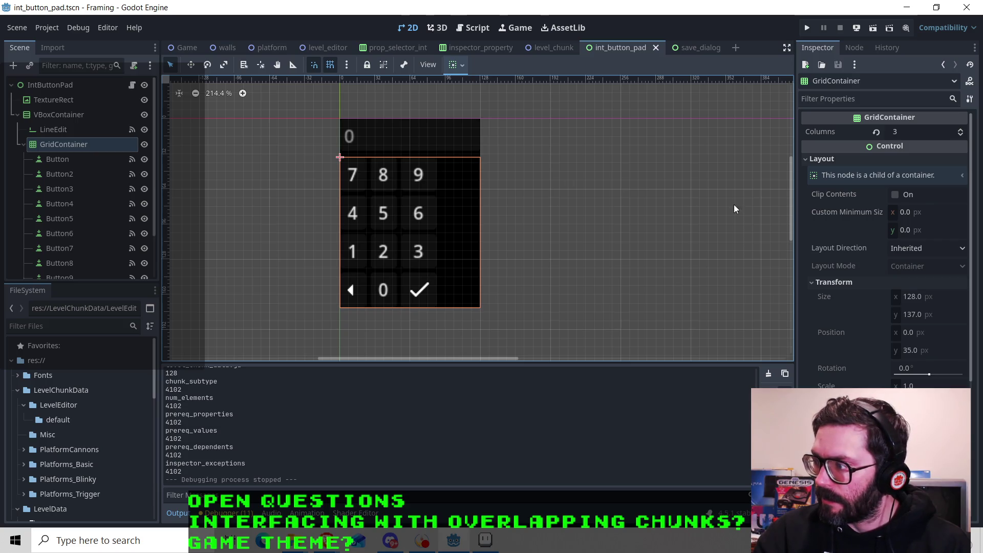
- Try the grid's horizontal Shrink Begin, Center and End sizing, then return to Fill and enable vertical Expand
mouse_move(821, 249)
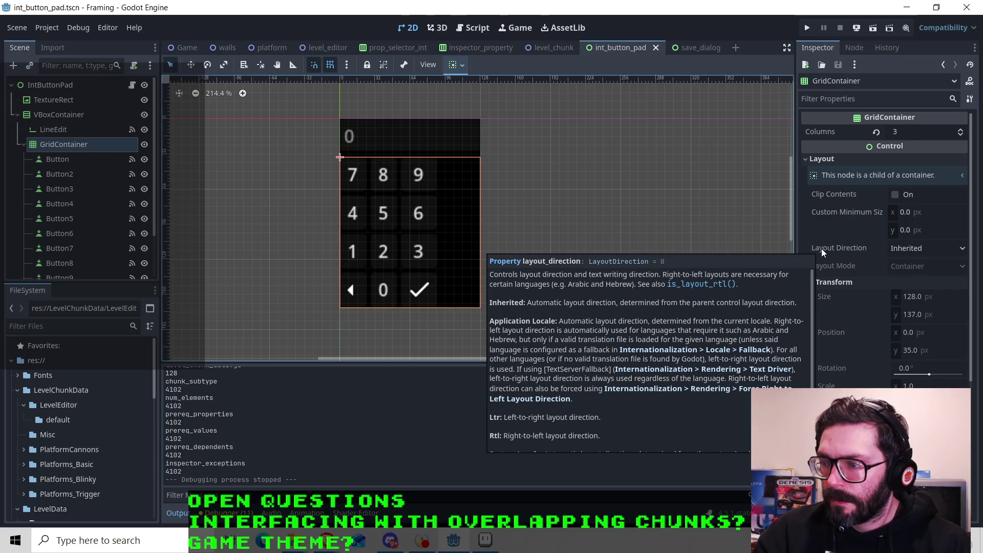
scroll(857, 275, down, 5)
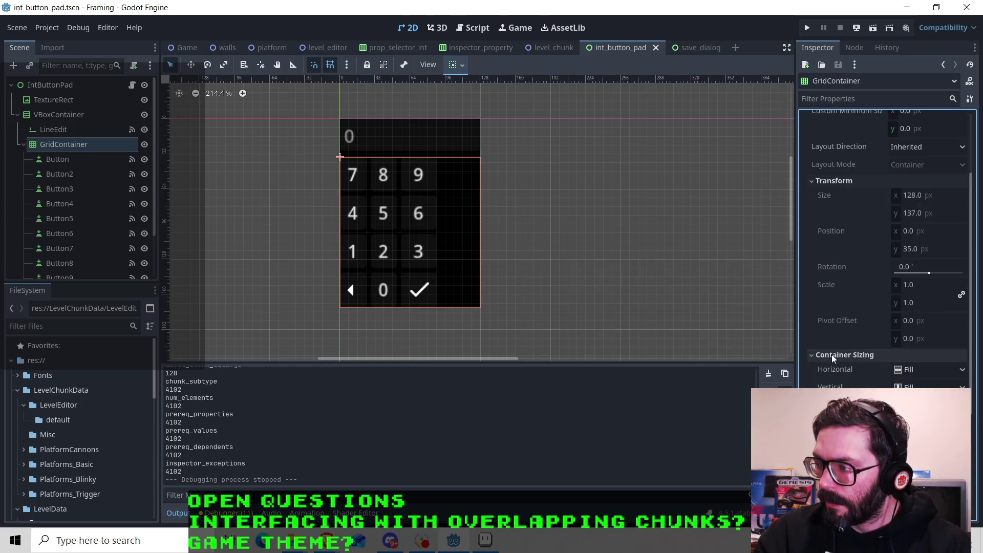
click(914, 320)
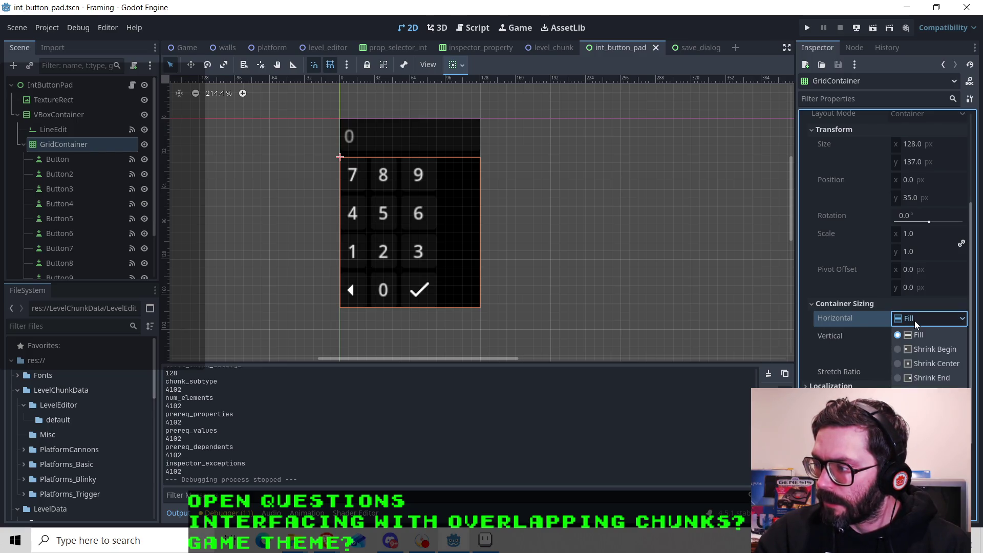
click(905, 320)
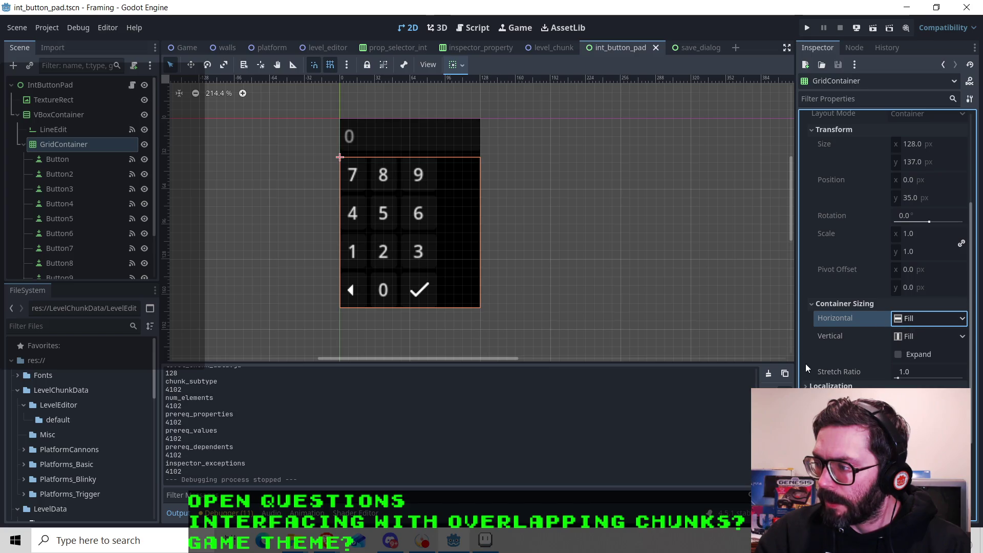
click(895, 320)
click(898, 350)
click(905, 322)
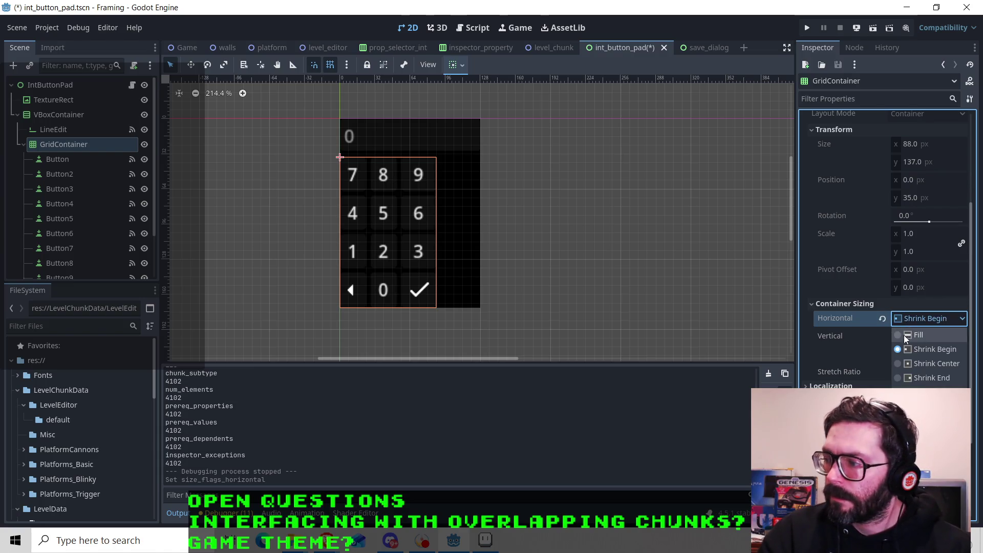
click(899, 363)
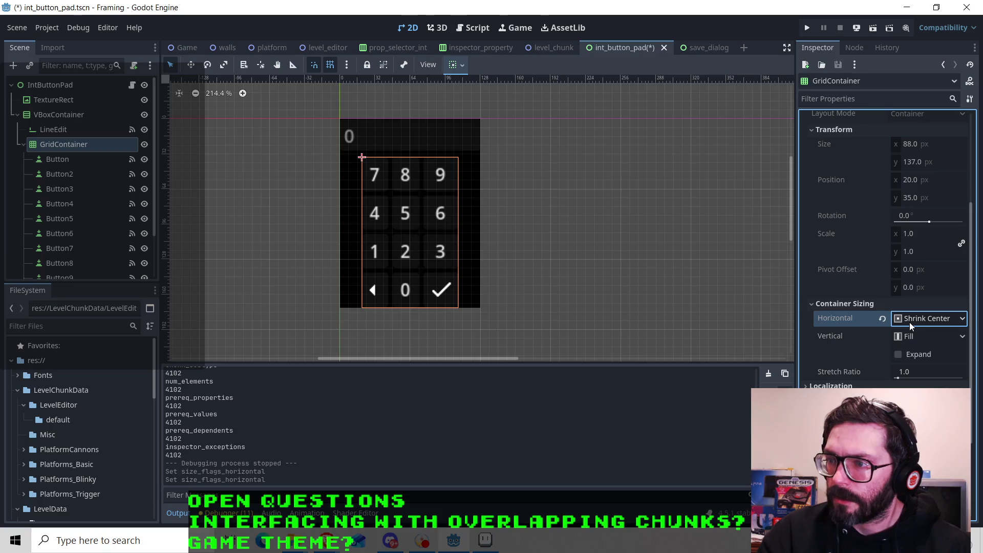
click(909, 321)
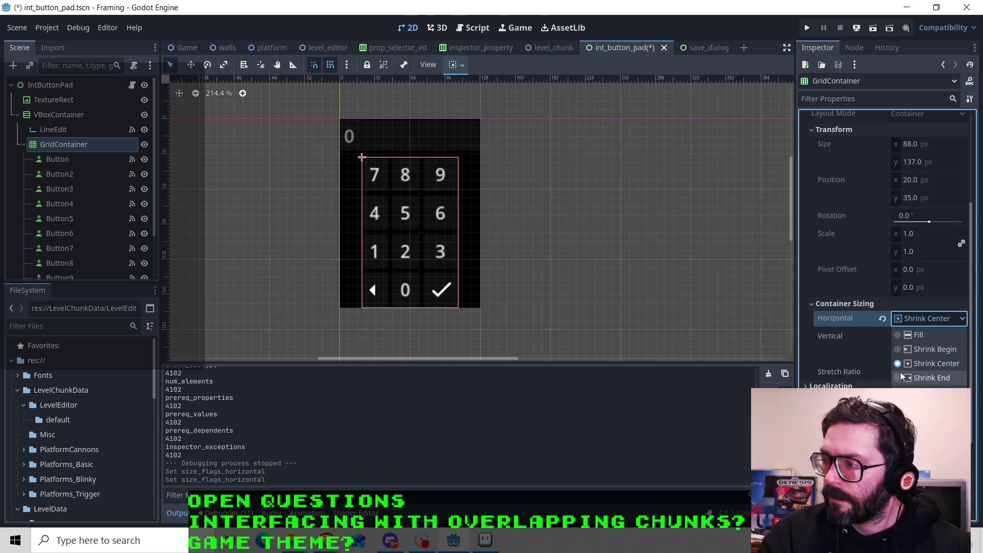
click(899, 378)
click(911, 323)
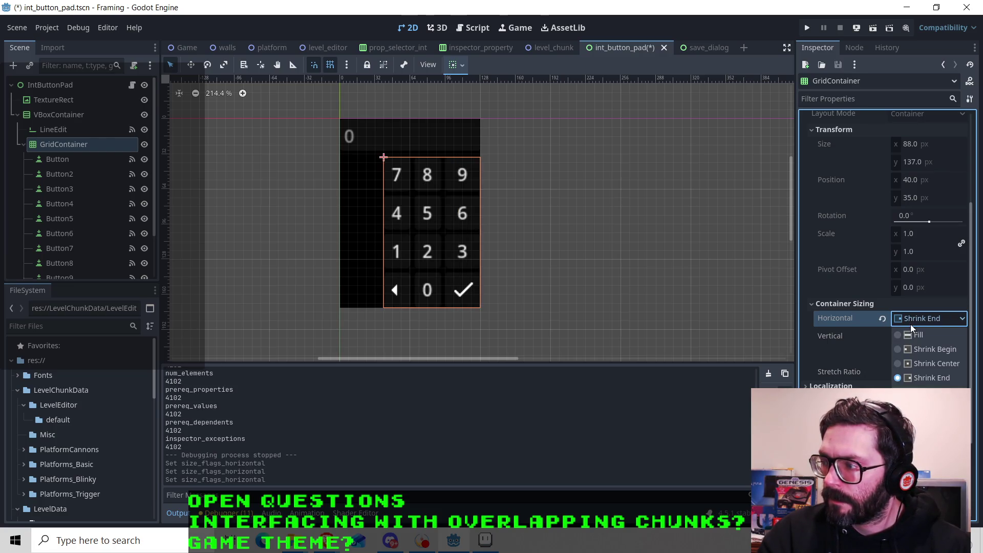
click(914, 335)
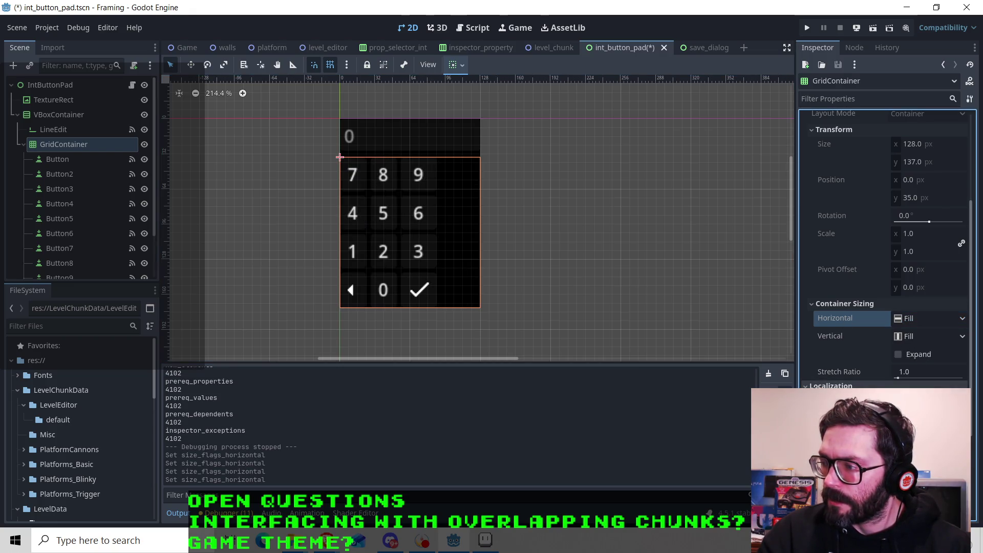
click(906, 357)
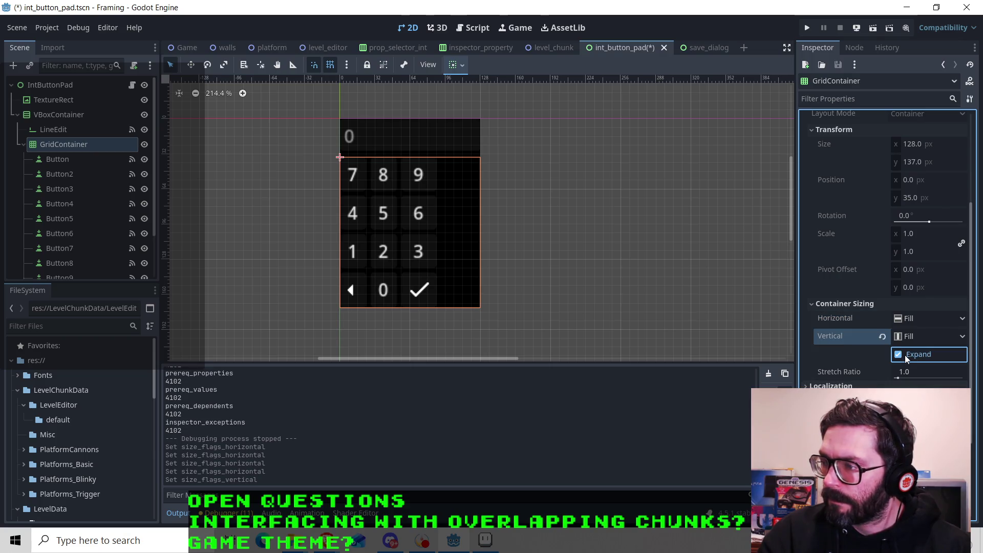
- Save the int_button_pad scene and select its IntButtonPad root node
scroll(872, 317, up, 5)
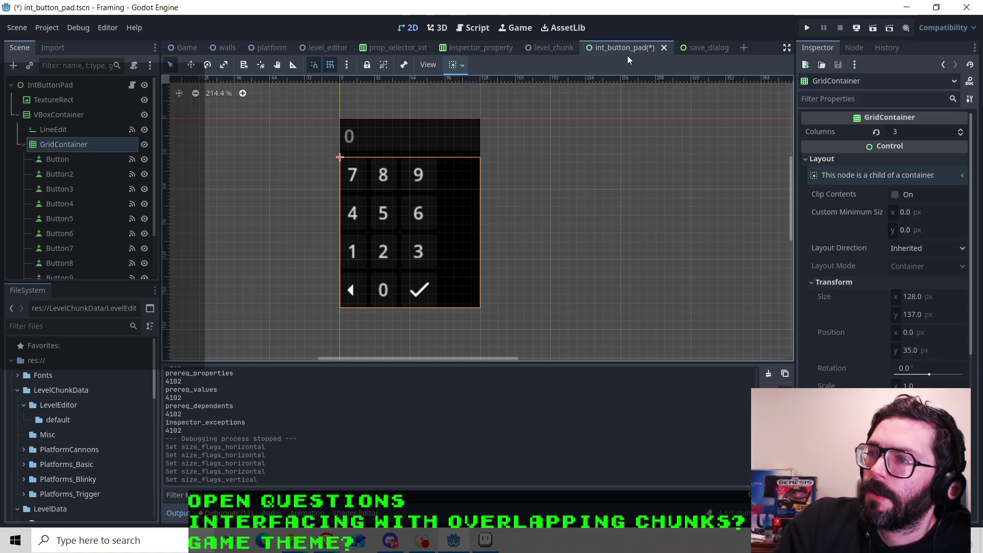
key(ctrl+s)
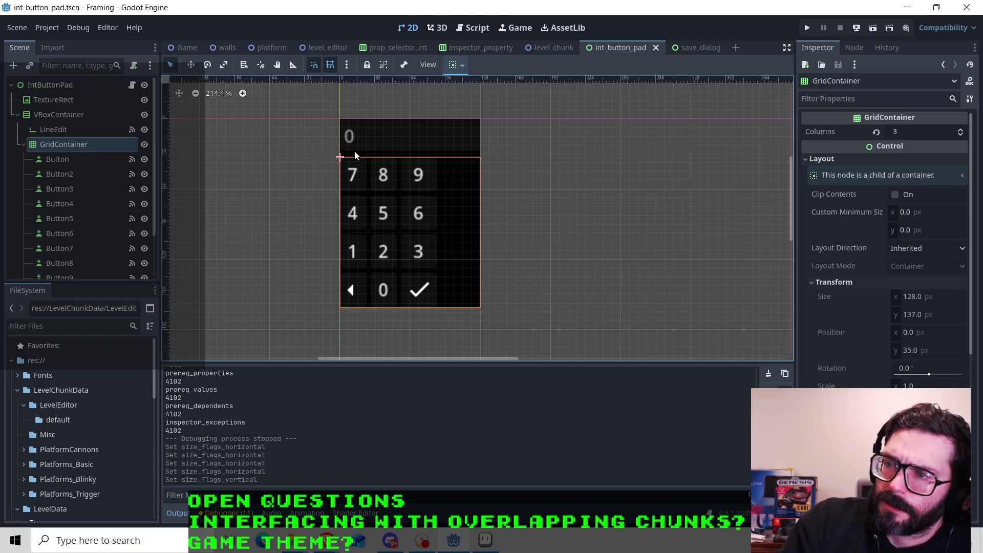
scroll(383, 167, up, 1)
scroll(382, 167, down, 7)
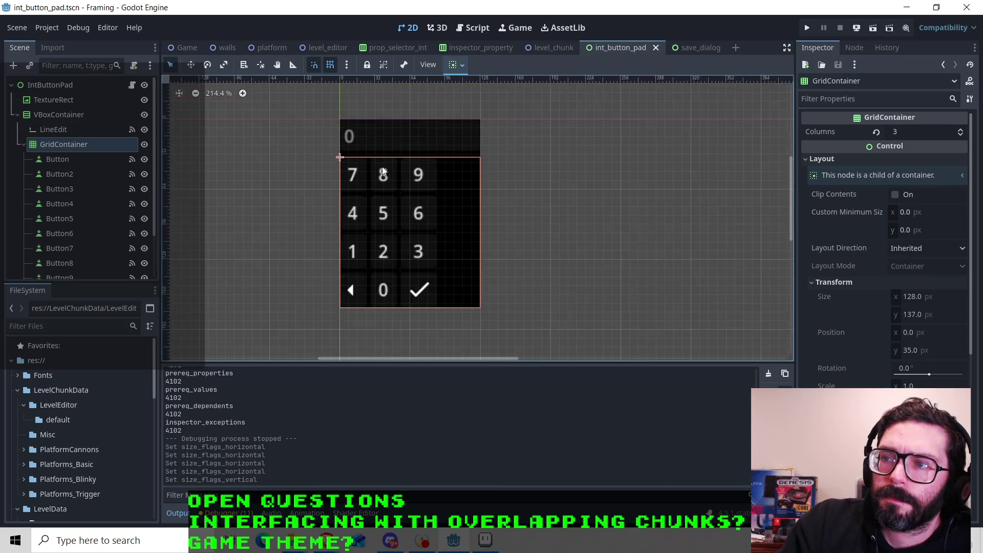
scroll(339, 103, up, 6)
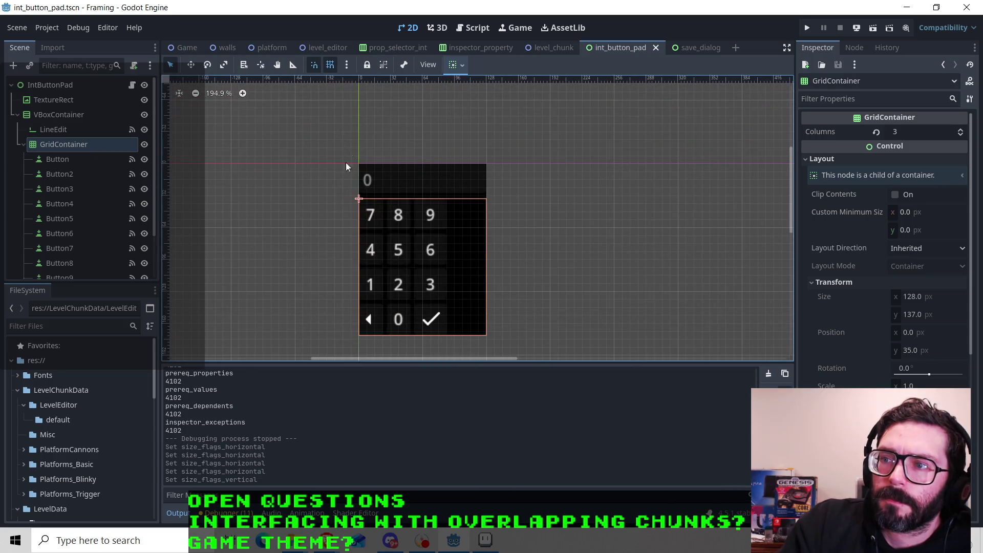
click(59, 90)
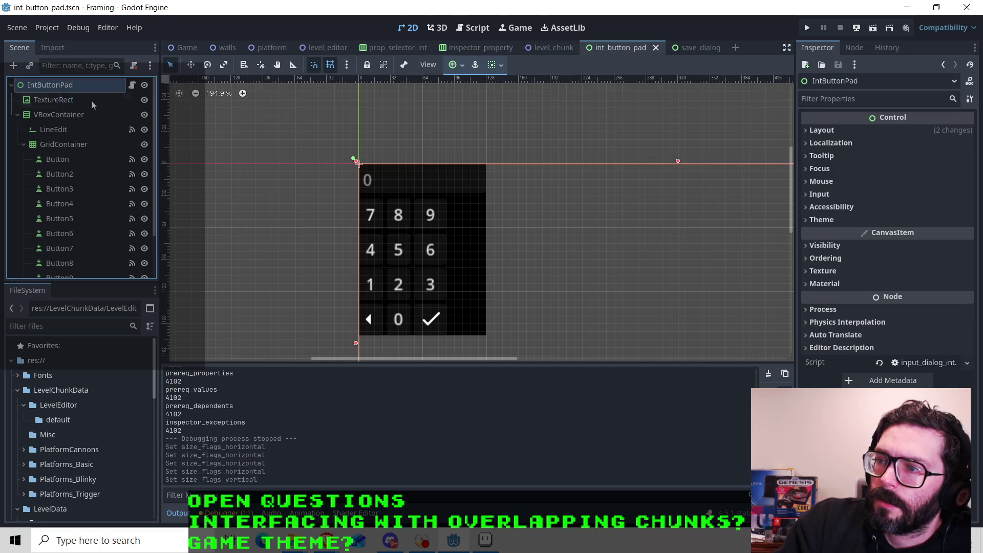
scroll(248, 153, down, 12)
scroll(259, 189, up, 6)
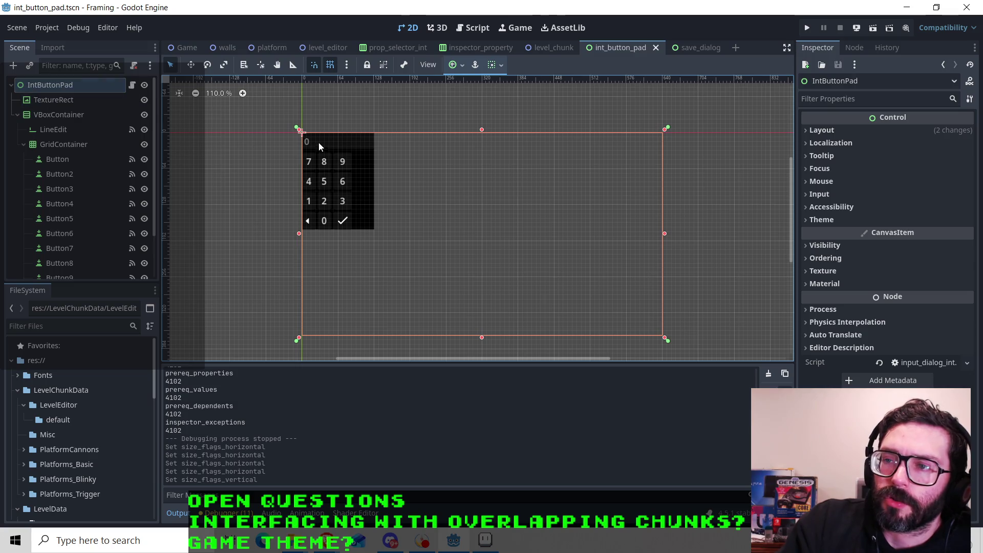
scroll(316, 144, up, 8)
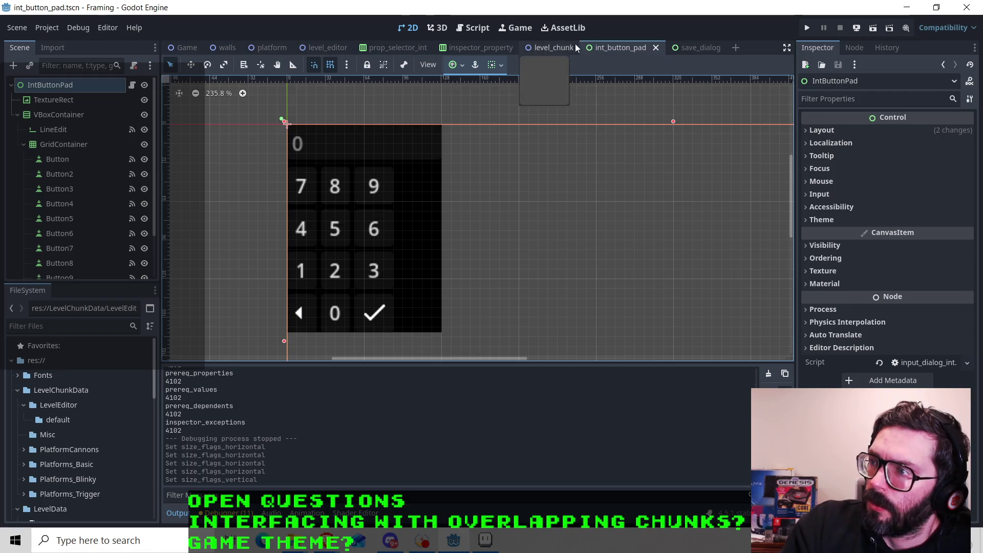
- Switch between the Script and 2D workspaces, then close the int_button_pad and save_dialog scene tabs
click(476, 28)
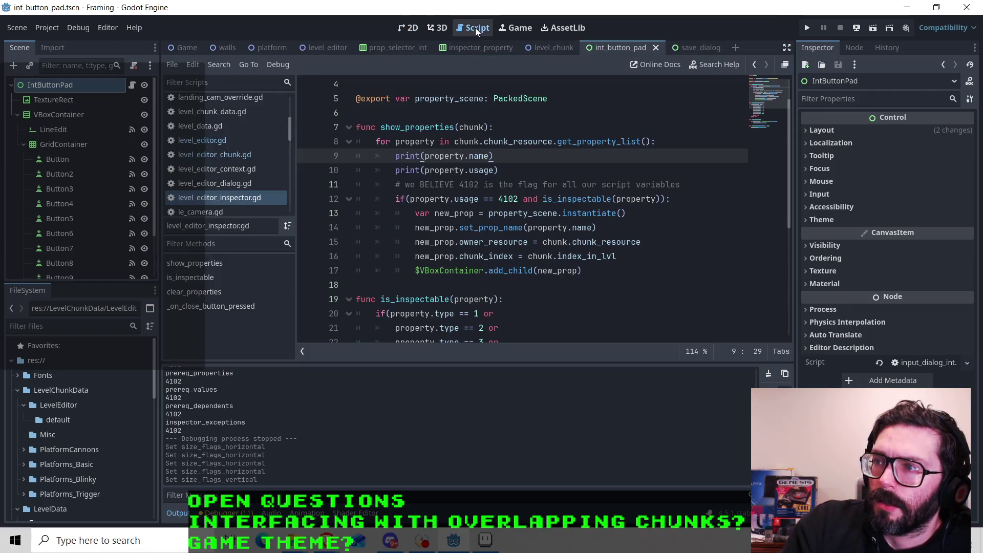
click(676, 47)
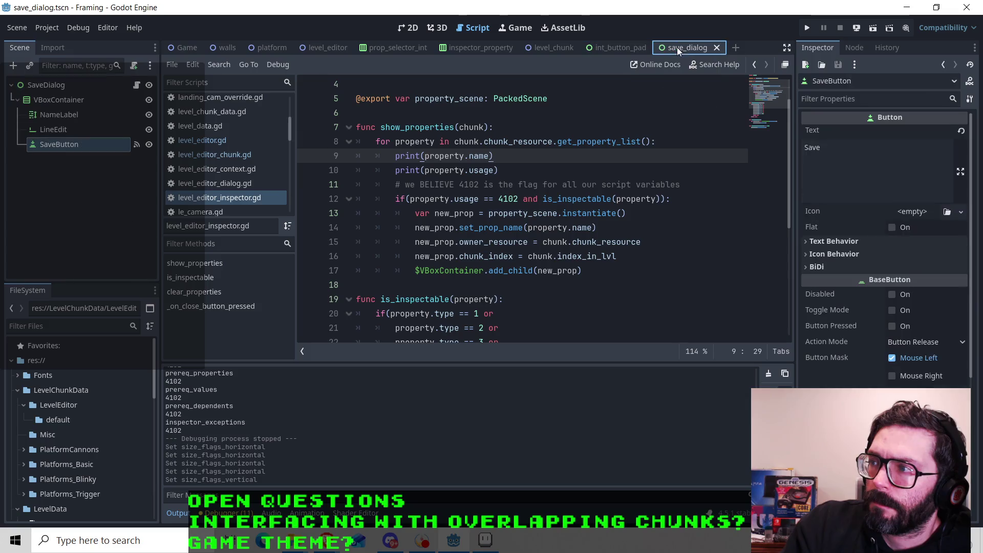
click(619, 47)
click(410, 29)
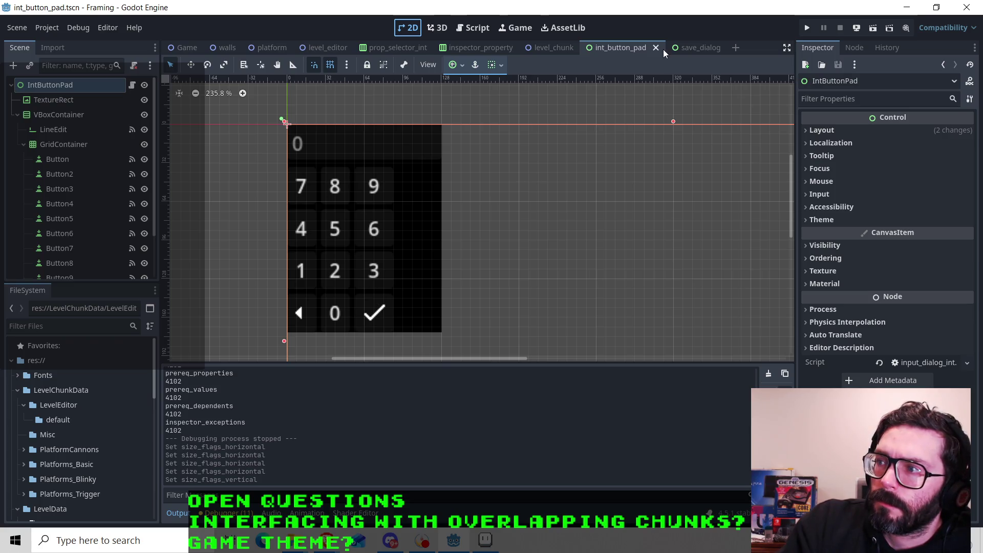
click(655, 48)
click(622, 48)
click(645, 47)
click(25, 31)
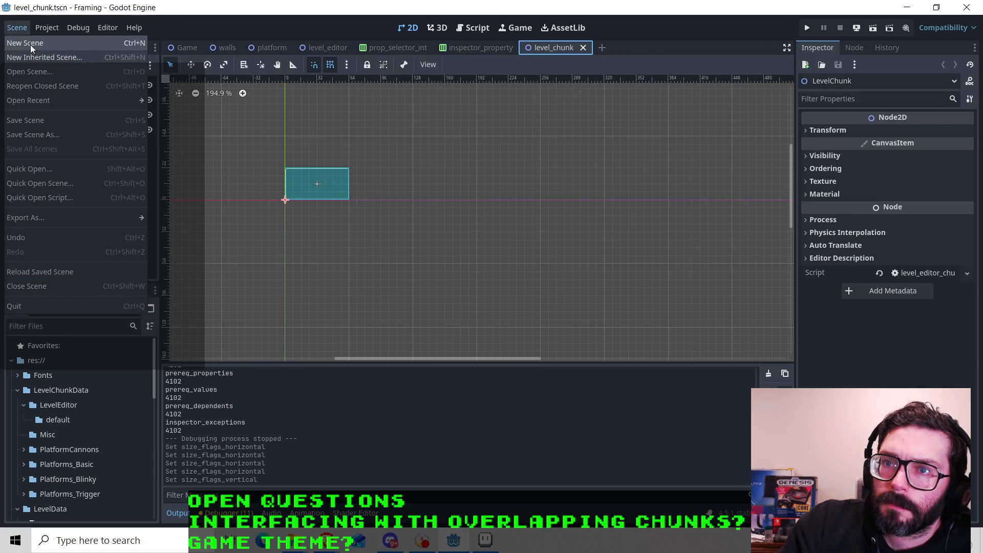
- Create a new scene with a User Interface root named SelectorBool
click(29, 45)
click(76, 138)
double_click(70, 90)
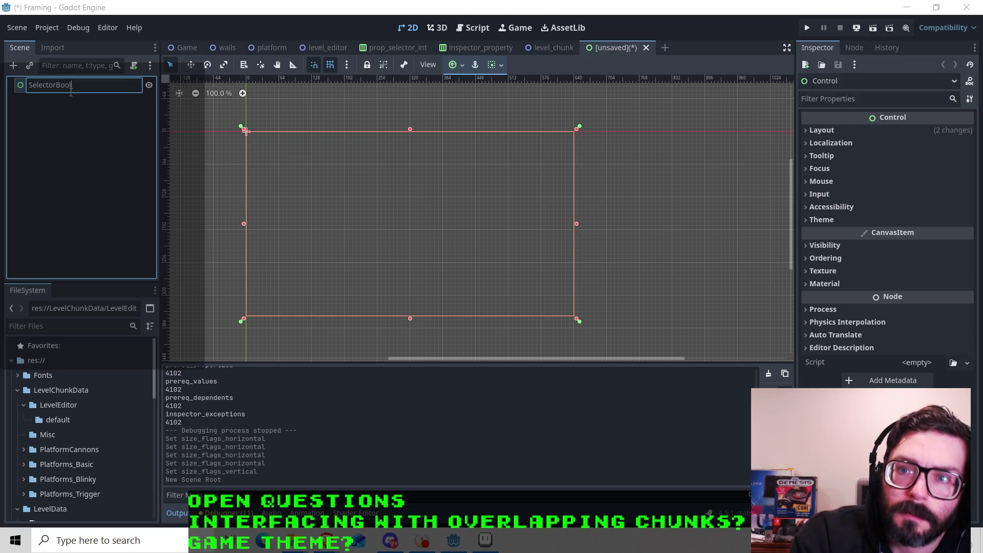
key(Return)
- Add a Button child to SelectorBool and widen it slightly
right_click(70, 91)
click(106, 103)
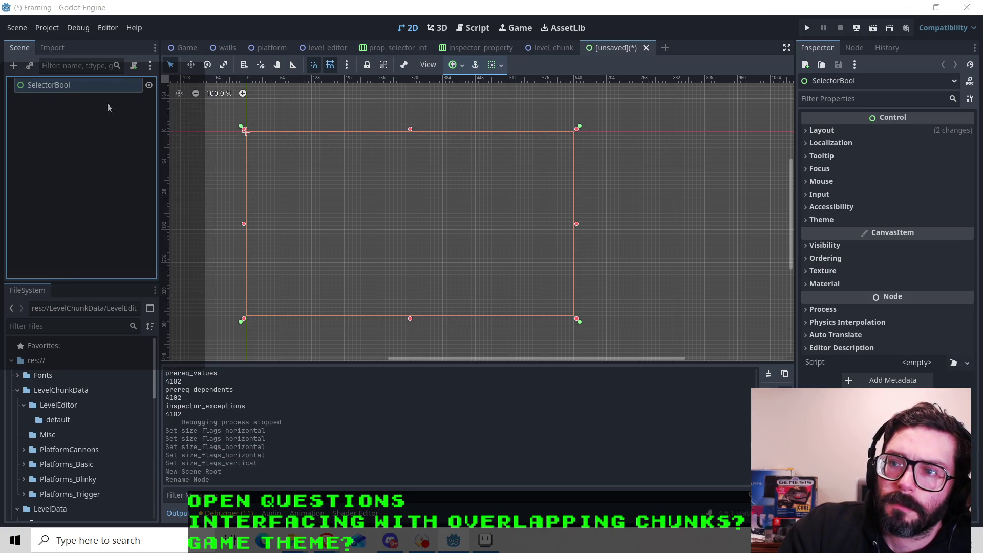
double_click(291, 231)
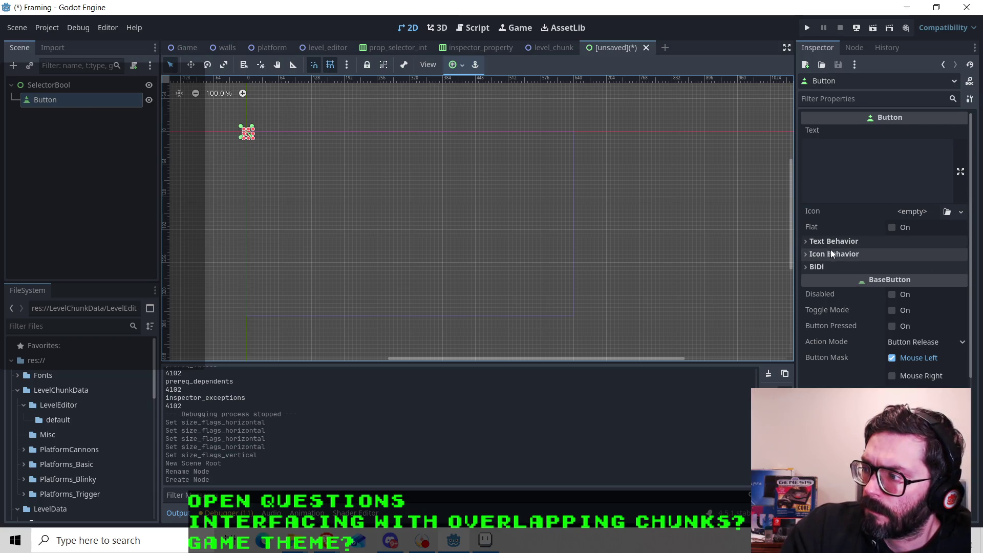
scroll(842, 343, down, 2)
click(842, 362)
scroll(844, 307, down, 2)
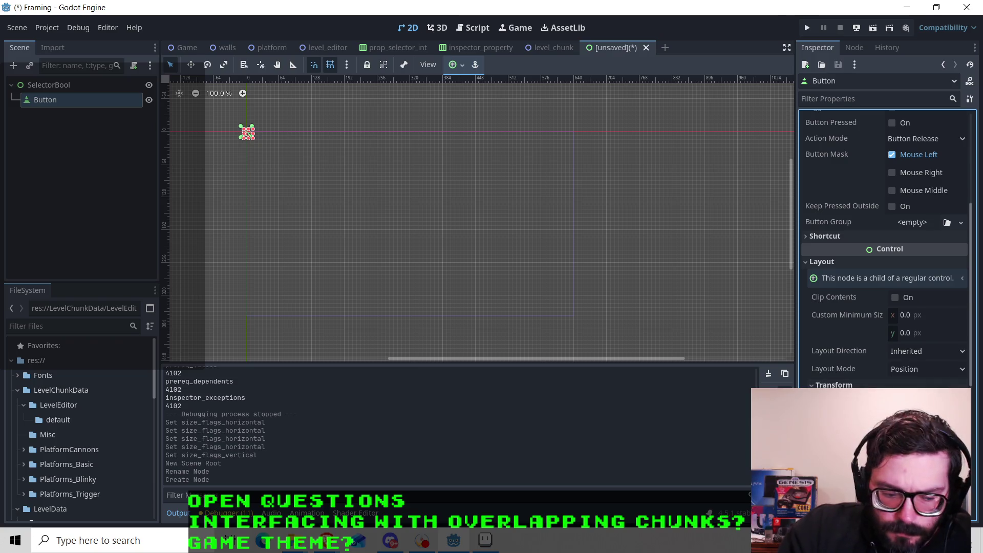
mouse_move(255, 132)
mouse_down()
mouse_move(265, 133)
mouse_move(254, 150)
mouse_up()
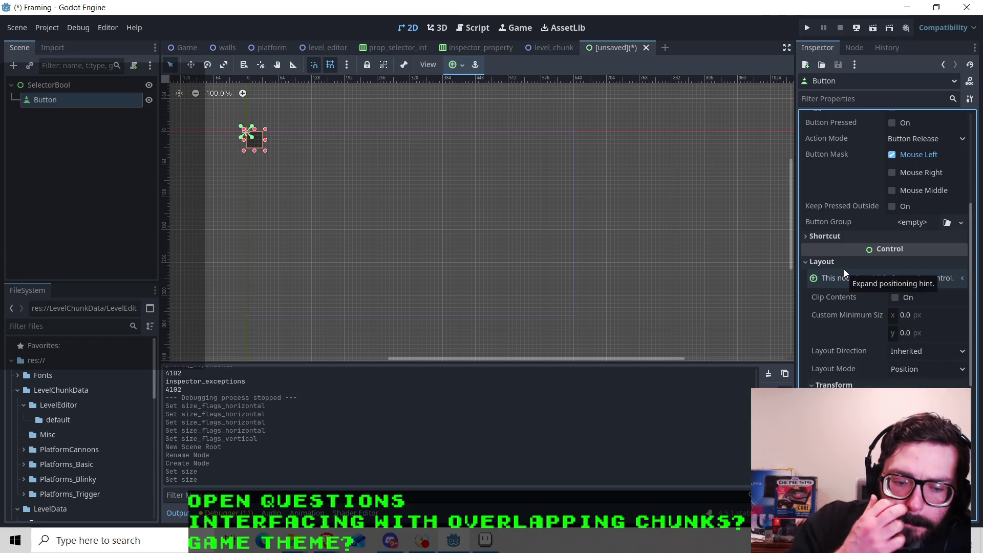
- Start browsing for a Button icon file, cancel, and reselect the SelectorBool root
scroll(849, 295, up, 5)
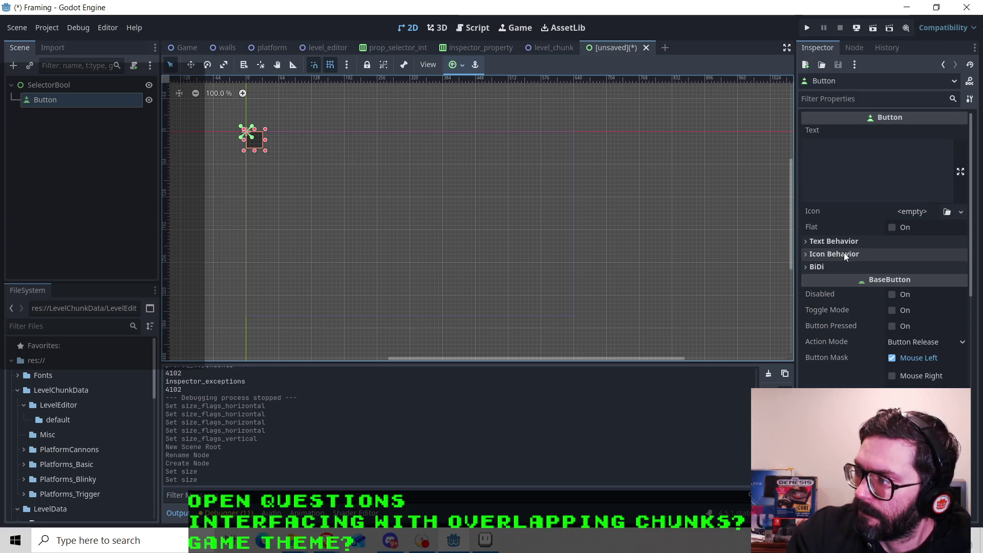
click(932, 214)
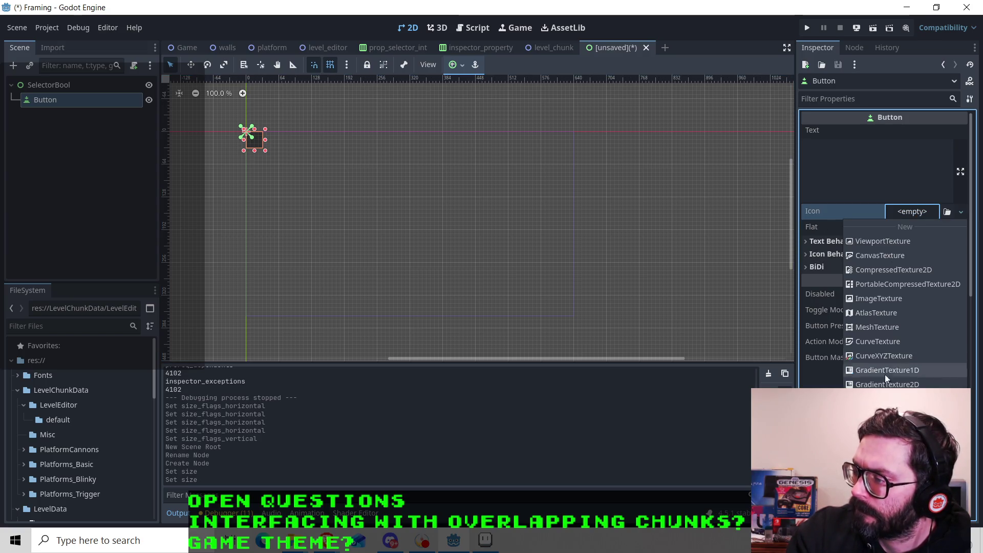
click(881, 404)
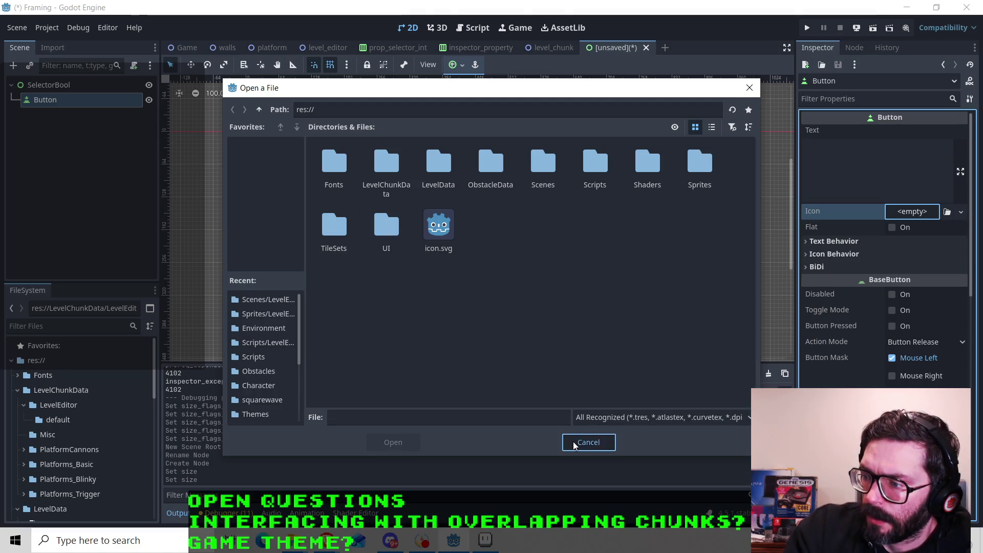
click(588, 442)
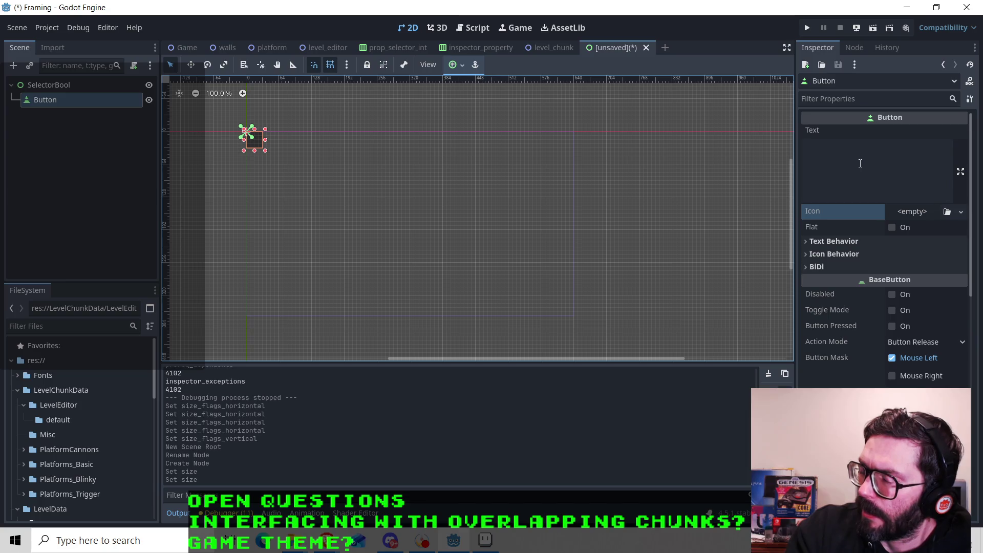
click(66, 85)
click(87, 102)
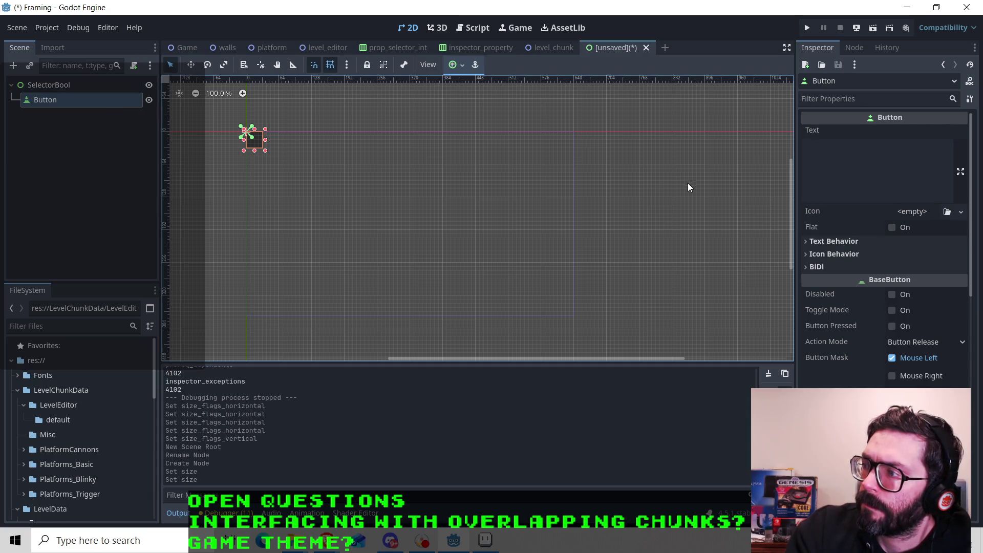
click(60, 87)
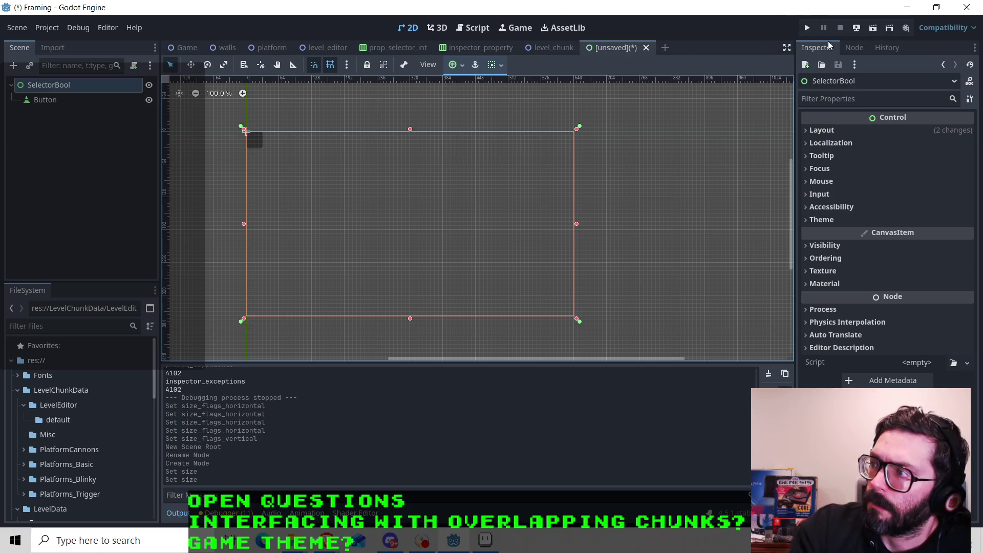
- Start a new script for SelectorBool at res://Scripts/LevelEditor/prop_selector_bool.gd
click(966, 364)
click(942, 378)
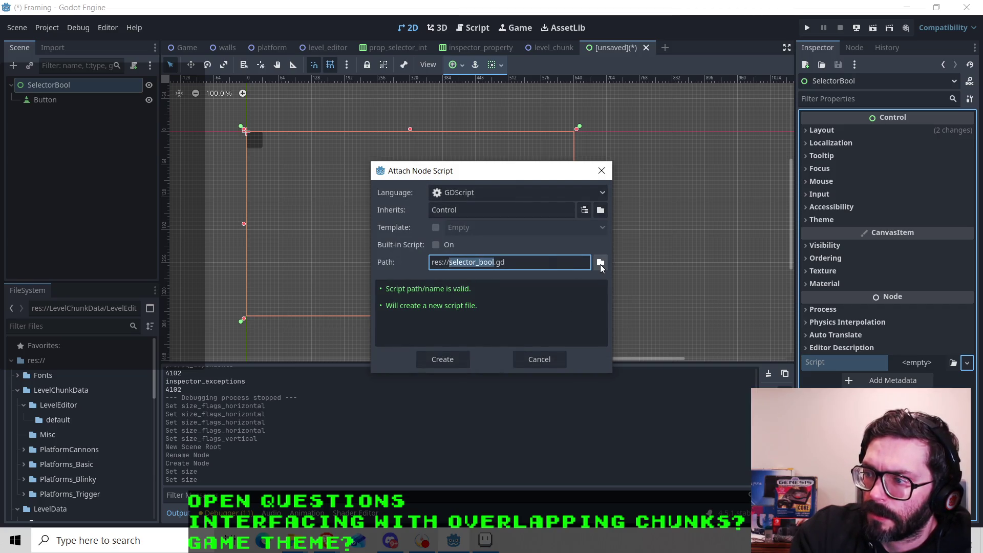
click(600, 262)
double_click(577, 182)
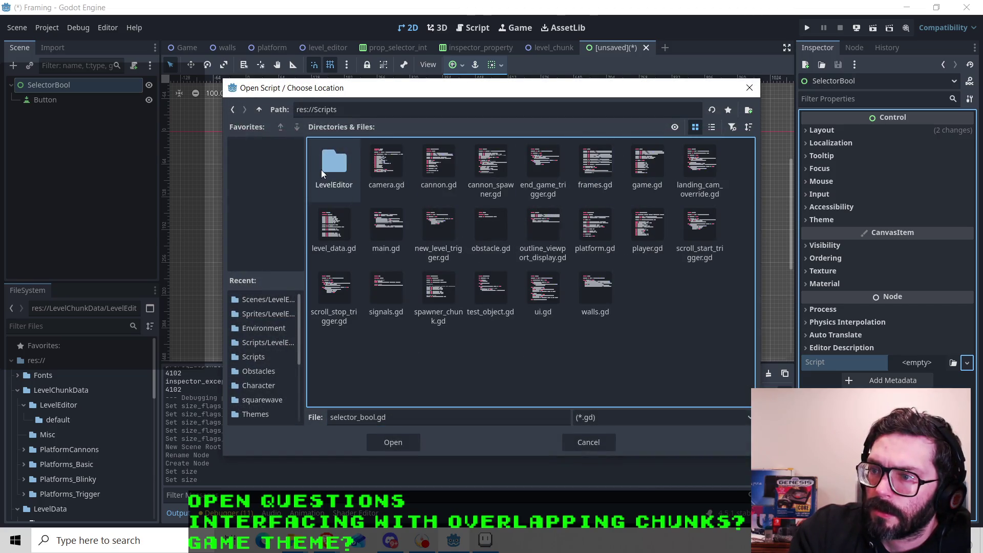
double_click(333, 162)
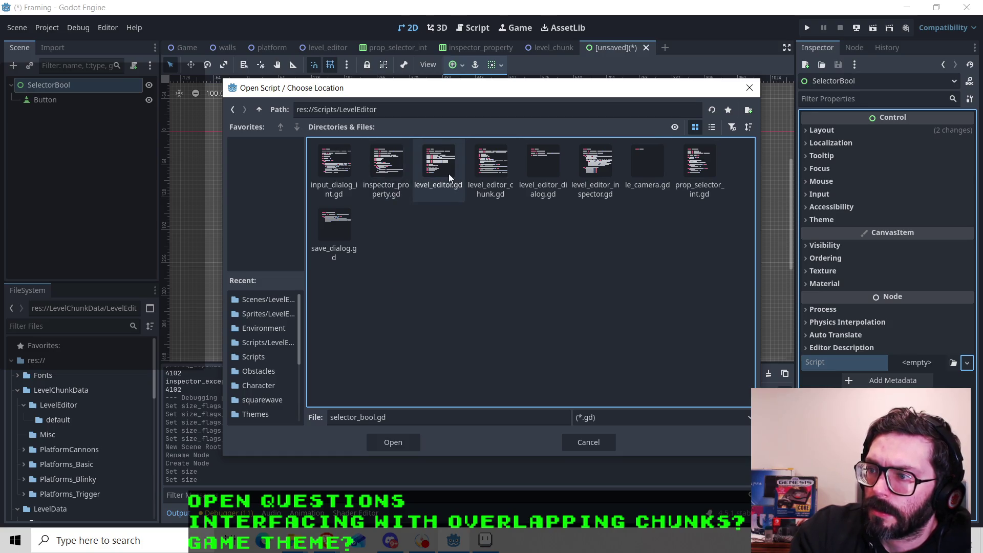
click(691, 180)
click(391, 418)
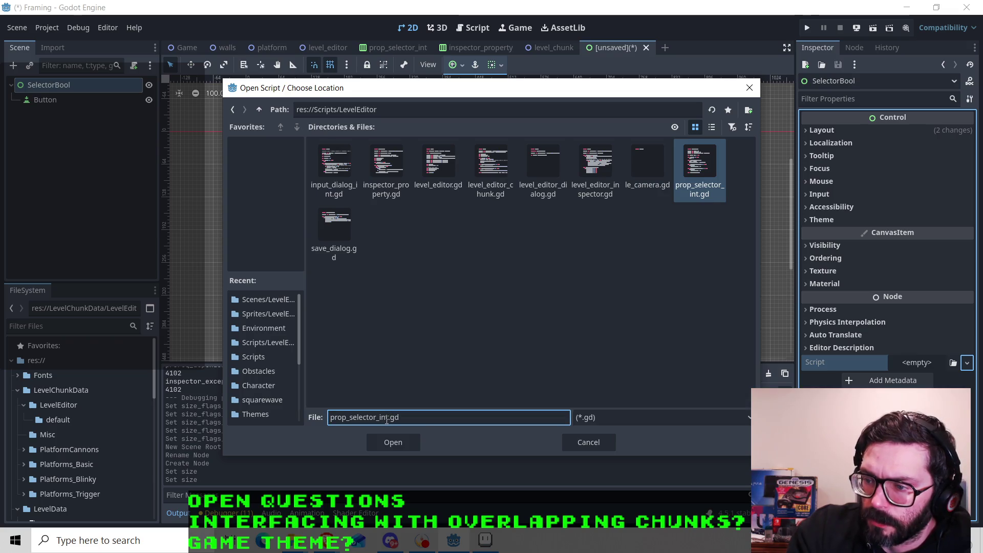
key(BackSpace)
key(BackSpace)
key(BackSpace)
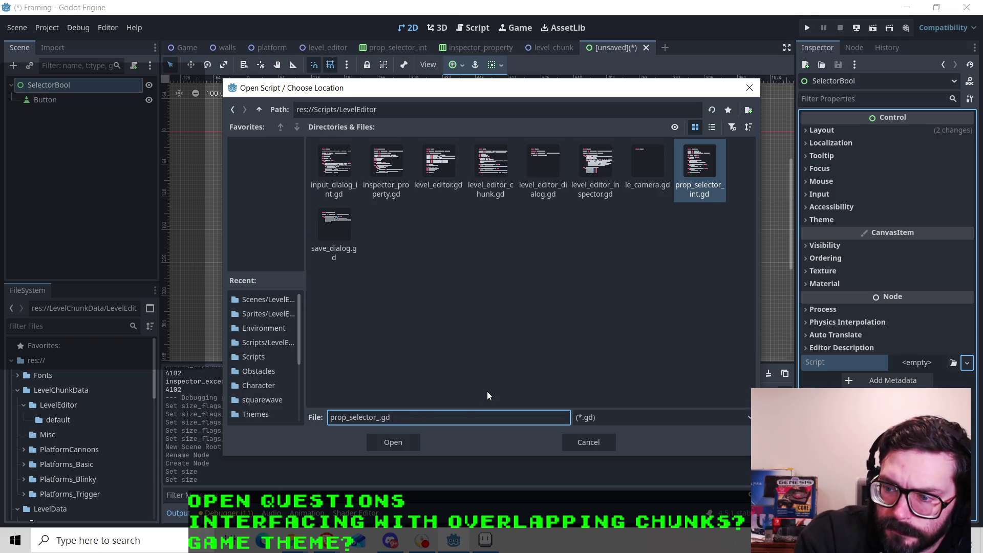
text(bool)
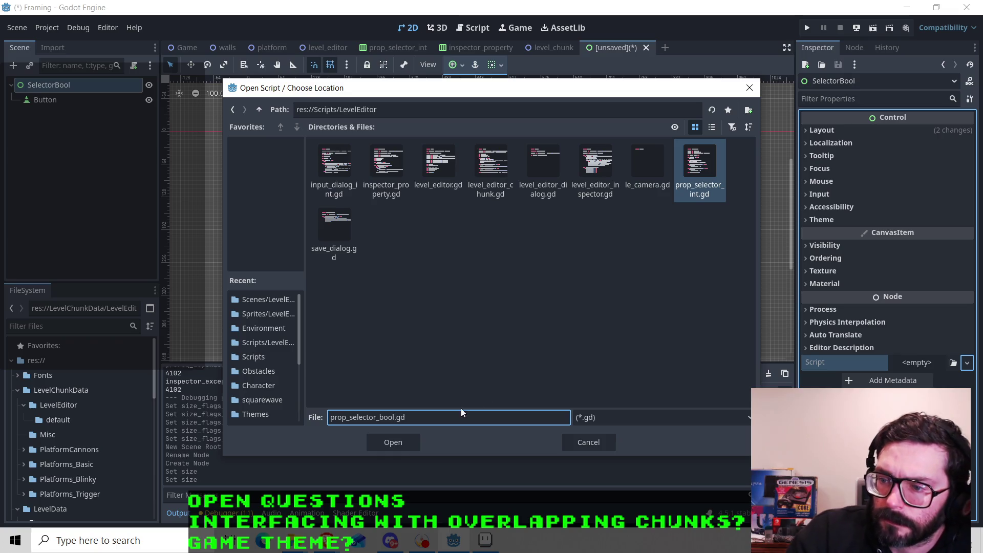
click(410, 445)
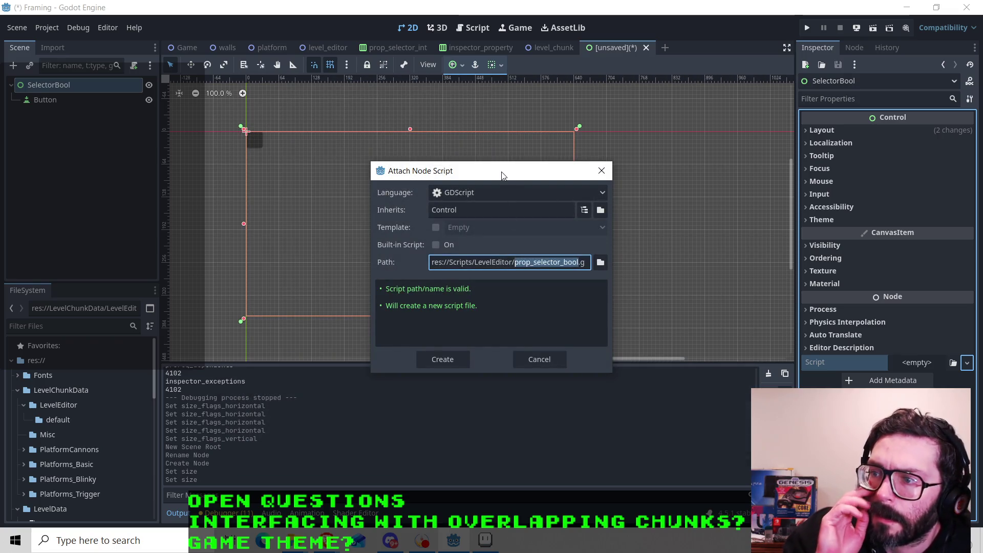
- Keep Control as the inherited class and create the script
click(581, 214)
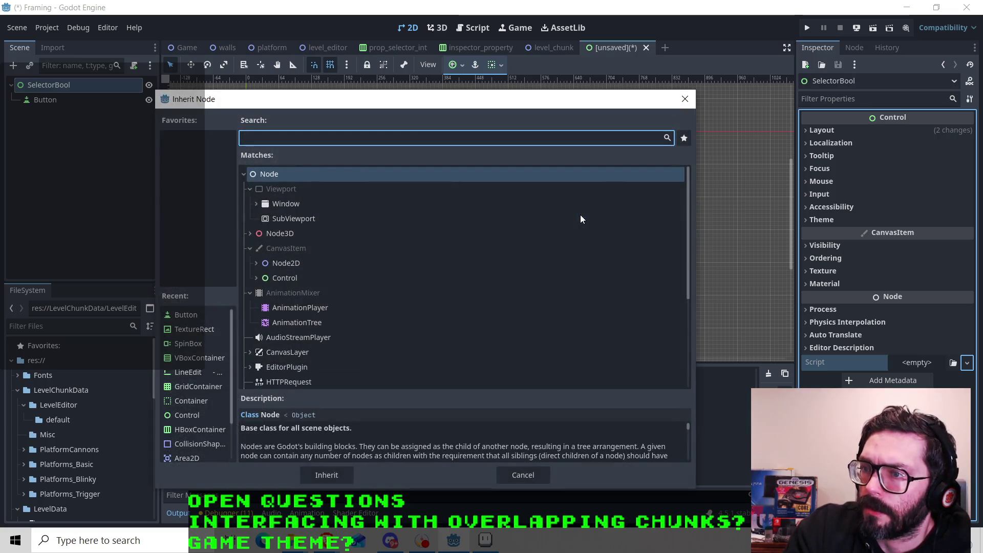
text(prop)
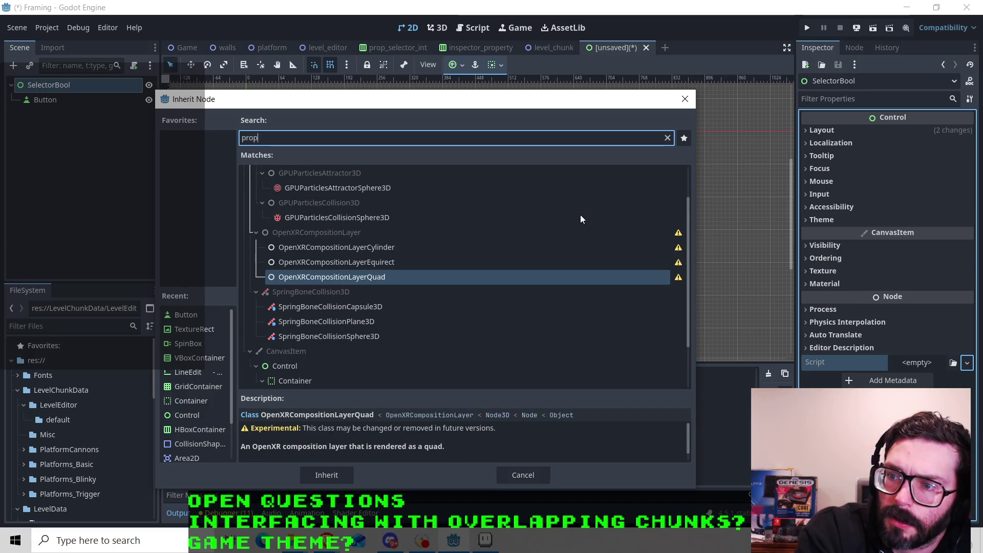
key(BackSpace)
key(BackSpace)
key(BackSpace)
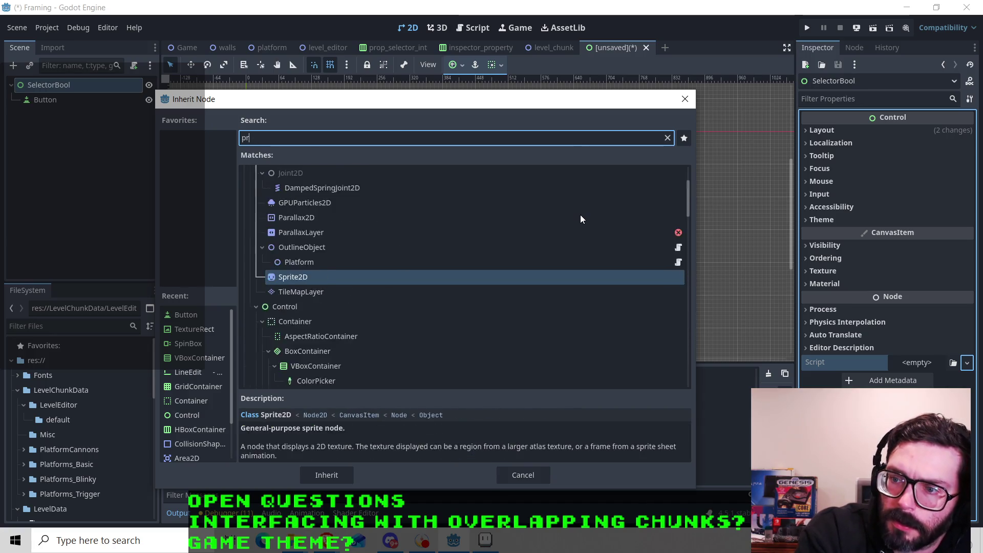
click(519, 481)
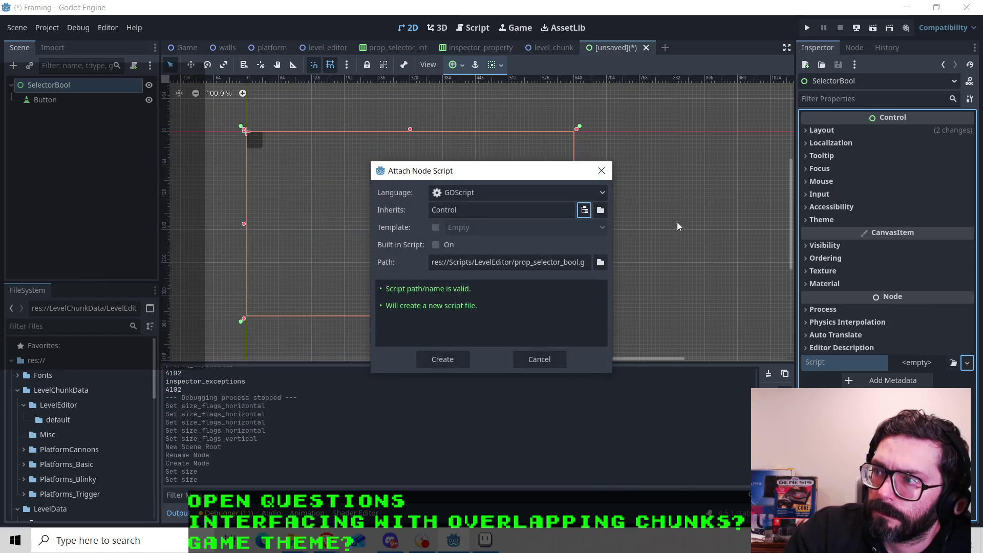
click(543, 359)
click(481, 31)
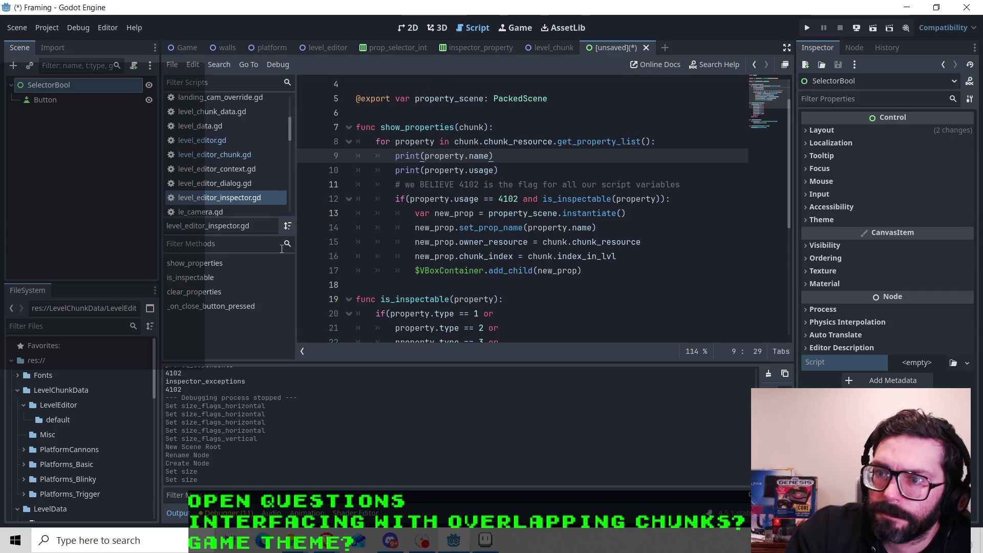
- Open prop_selector_int.gd for reference and look up the HBoxContainer base class
scroll(242, 157, down, 5)
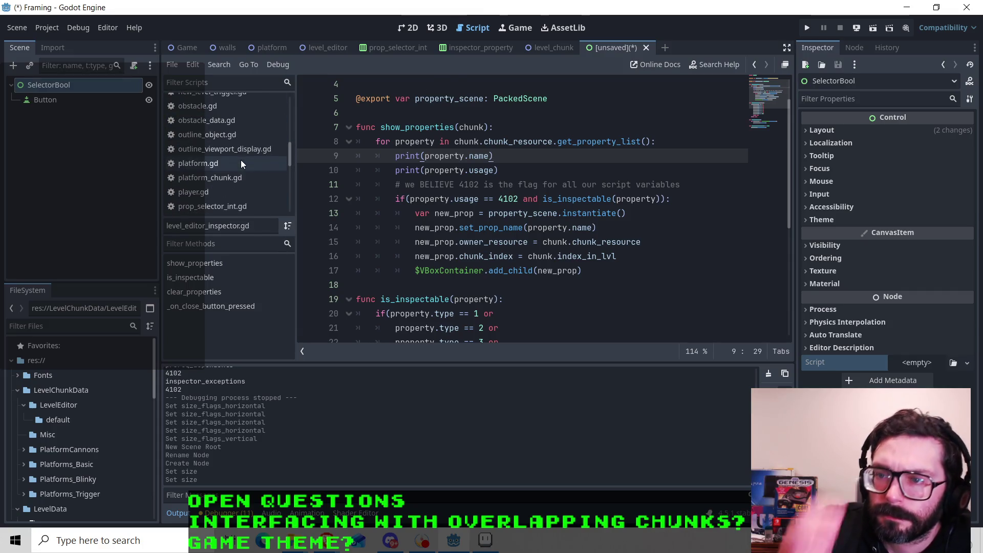
click(223, 207)
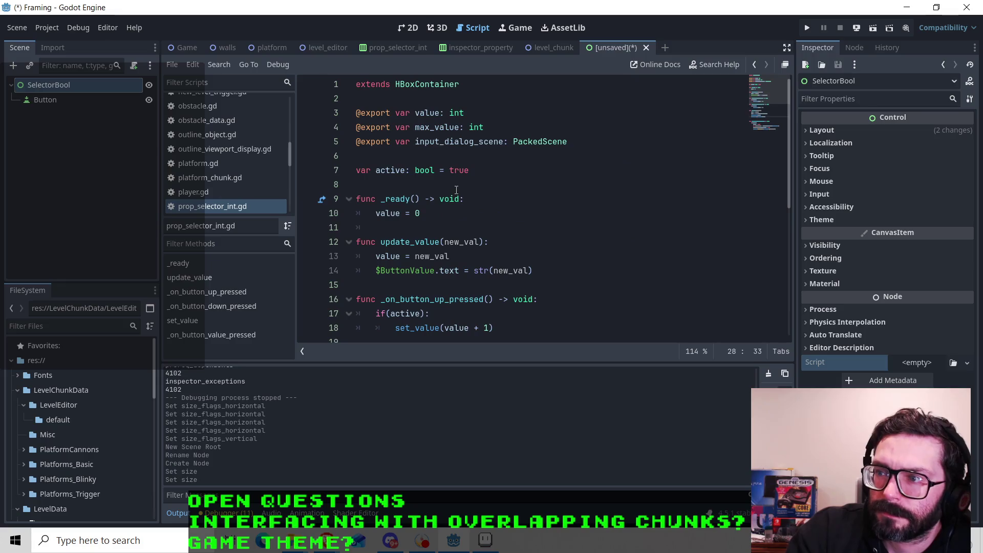
click(415, 84)
mouse_move(414, 83)
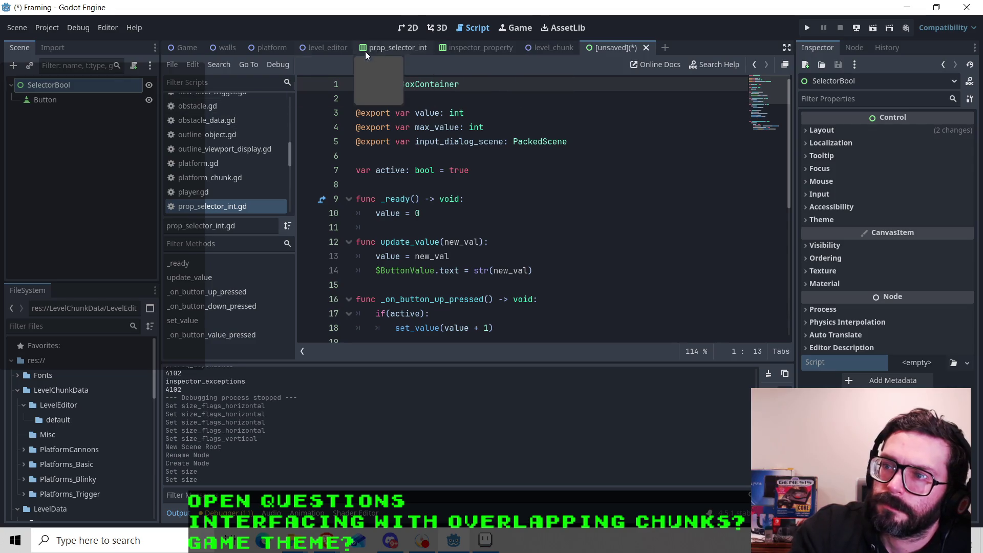
- Compare the prop_selector_int scene with the unsaved SelectorBool scene in 2D, ending on SelectorBool
click(386, 51)
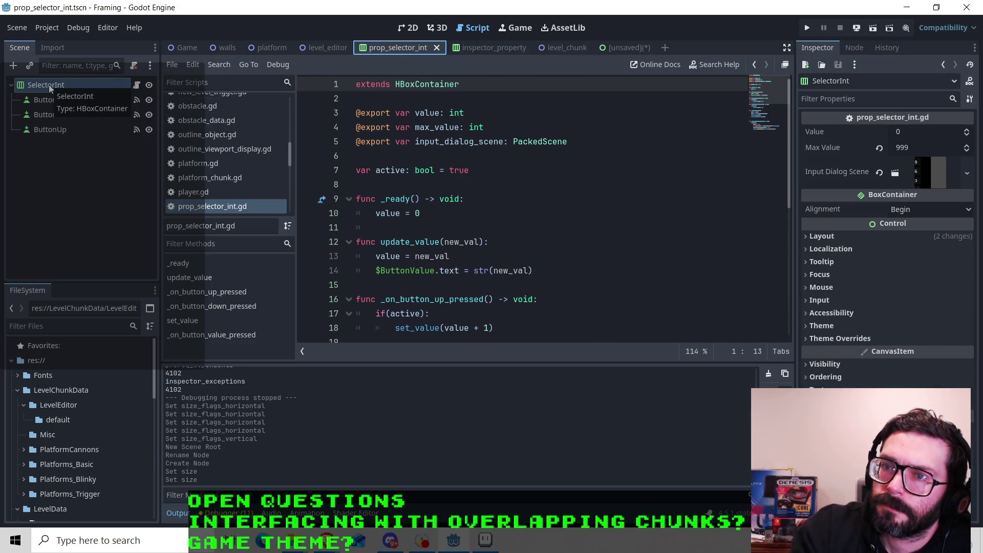
click(617, 48)
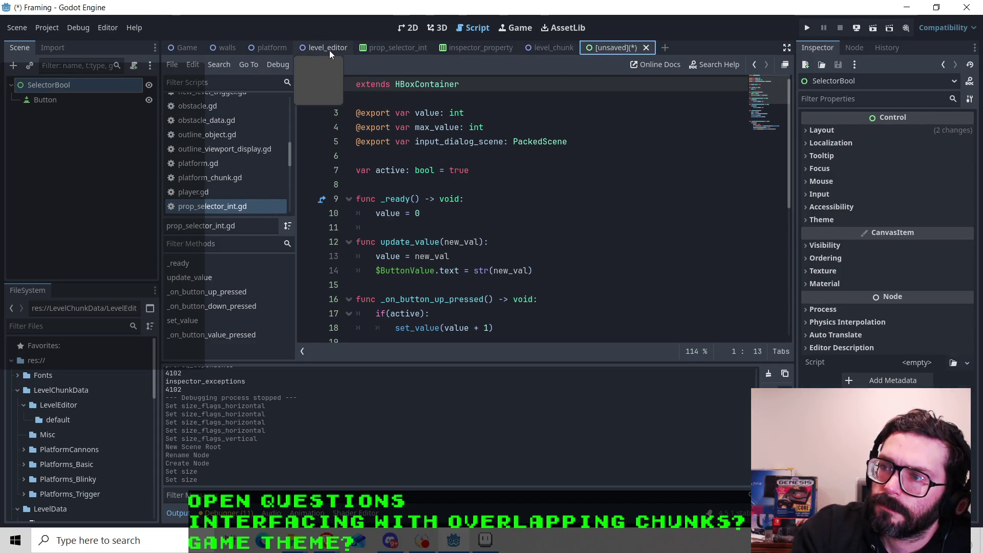
click(387, 49)
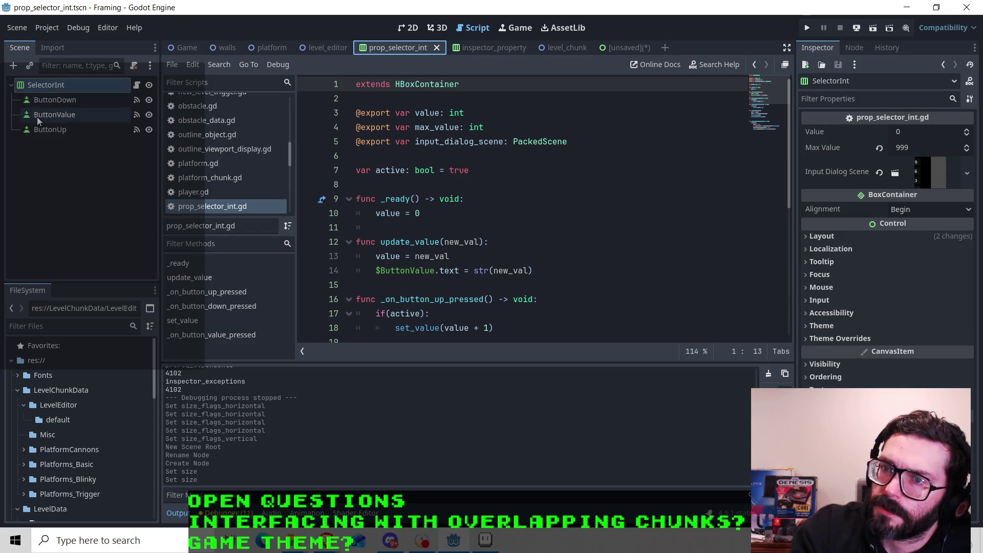
click(400, 31)
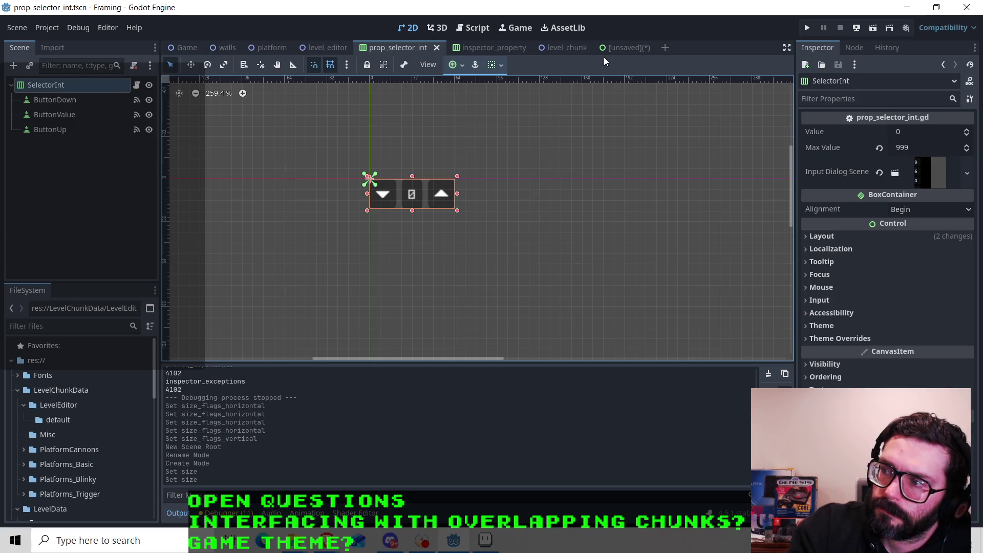
click(625, 47)
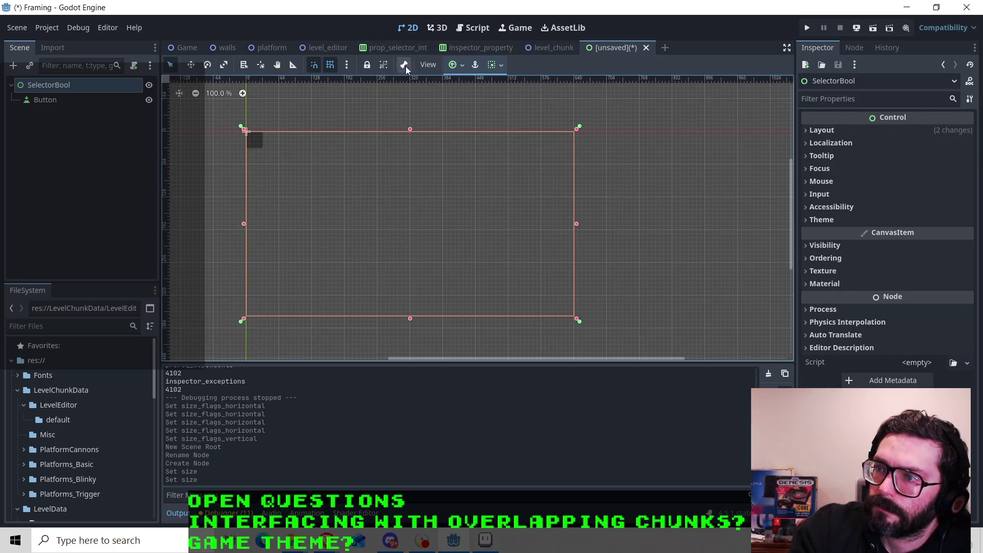
click(388, 48)
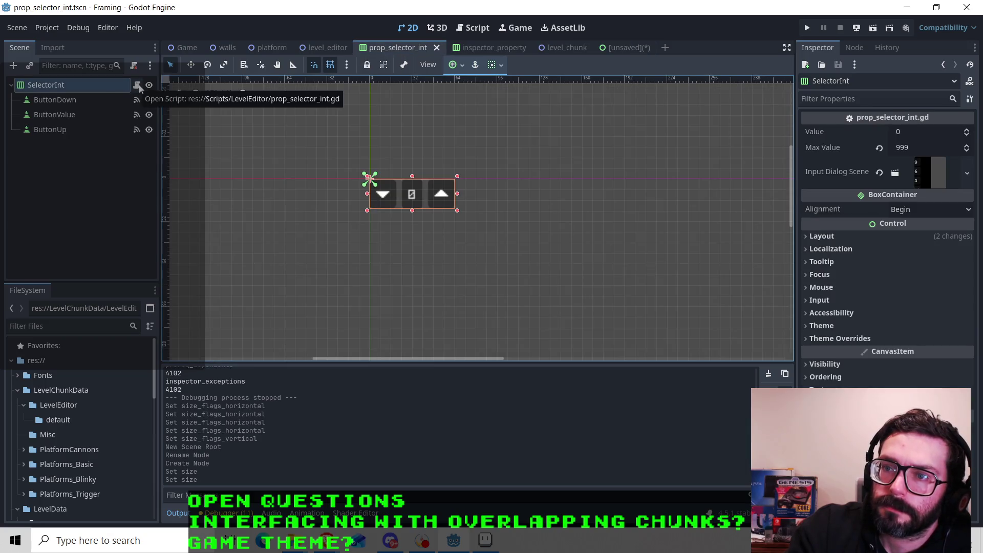
click(624, 48)
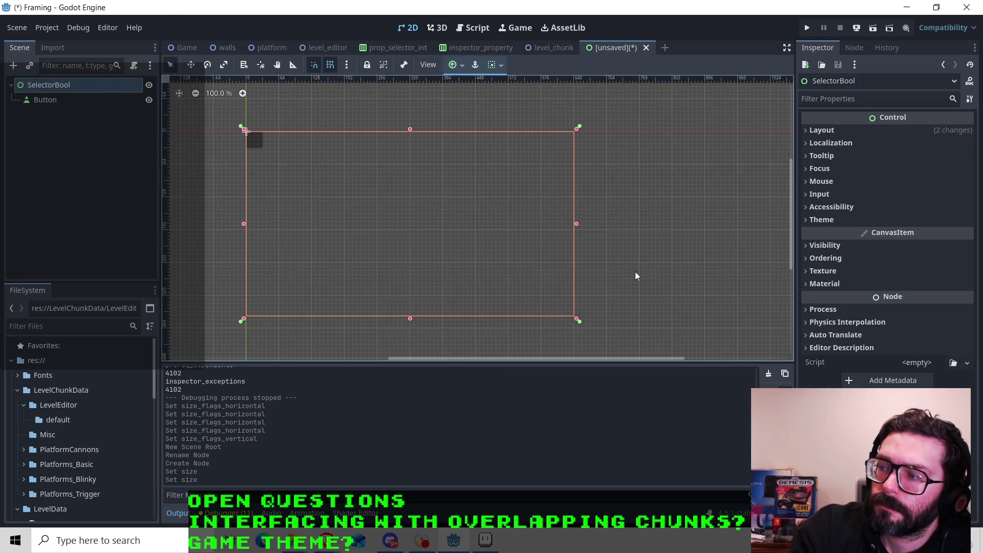
- Attach a new prop_selector_bool.gd script extending Control to SelectorBool and start a new line
click(925, 363)
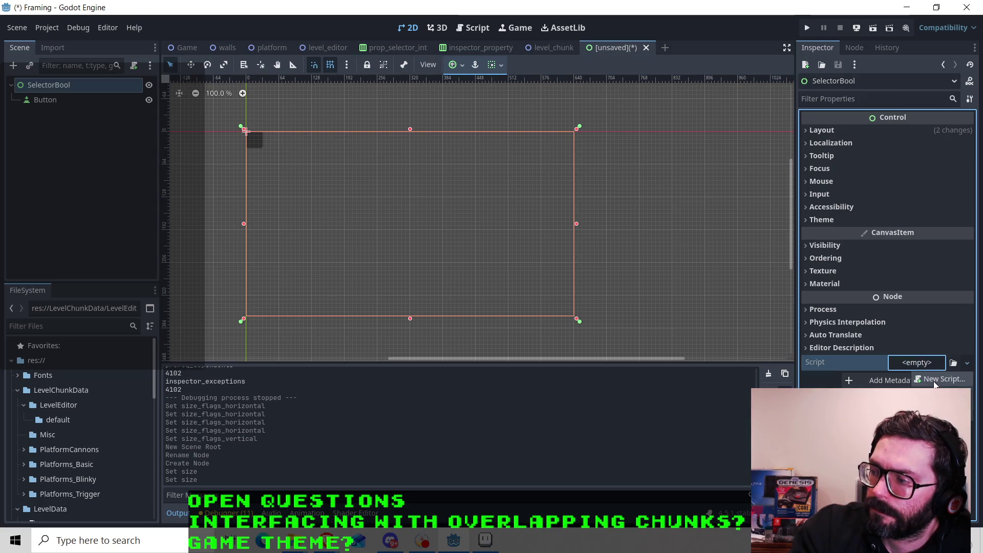
click(945, 379)
click(600, 262)
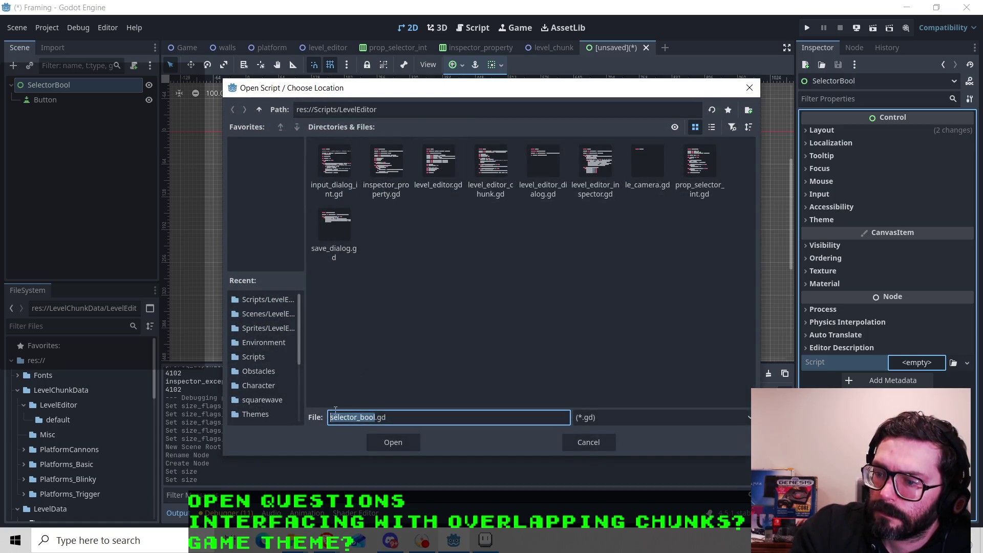
click(337, 418)
text(prop_)
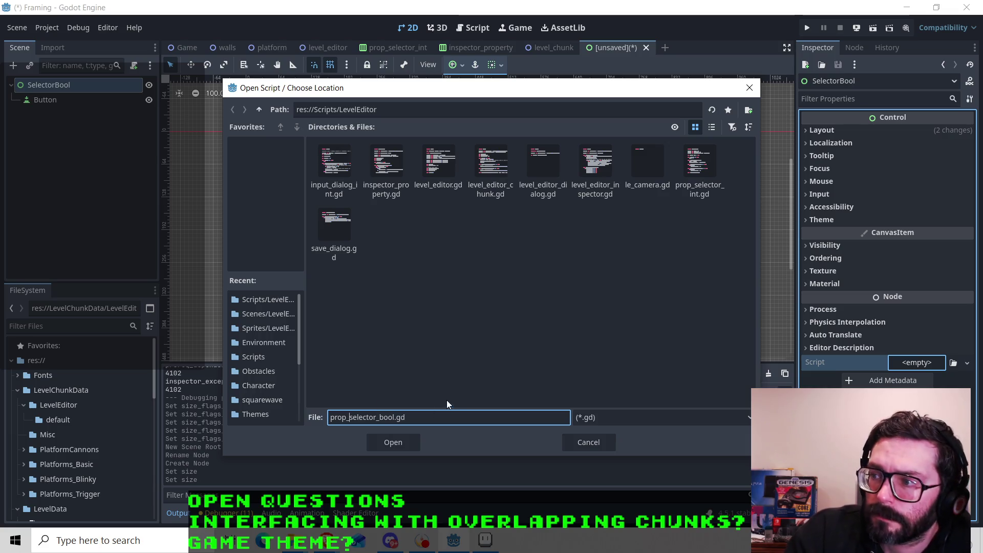
click(408, 444)
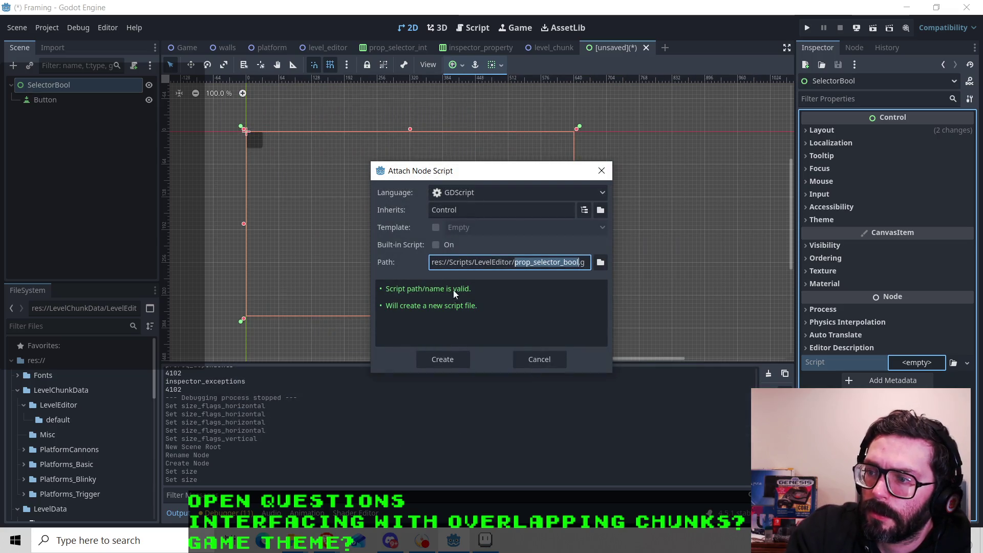
click(453, 360)
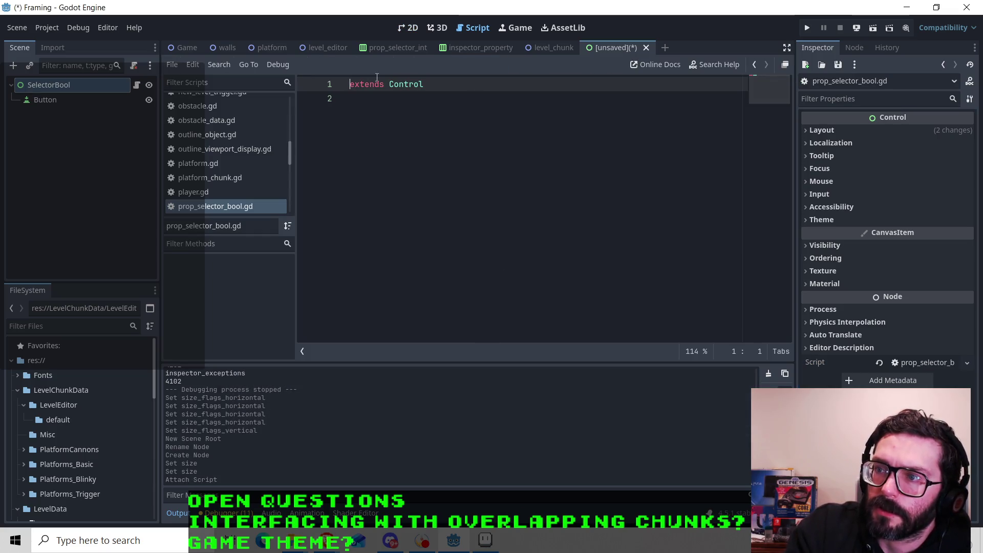
click(379, 104)
key(Return)
text(@expo)
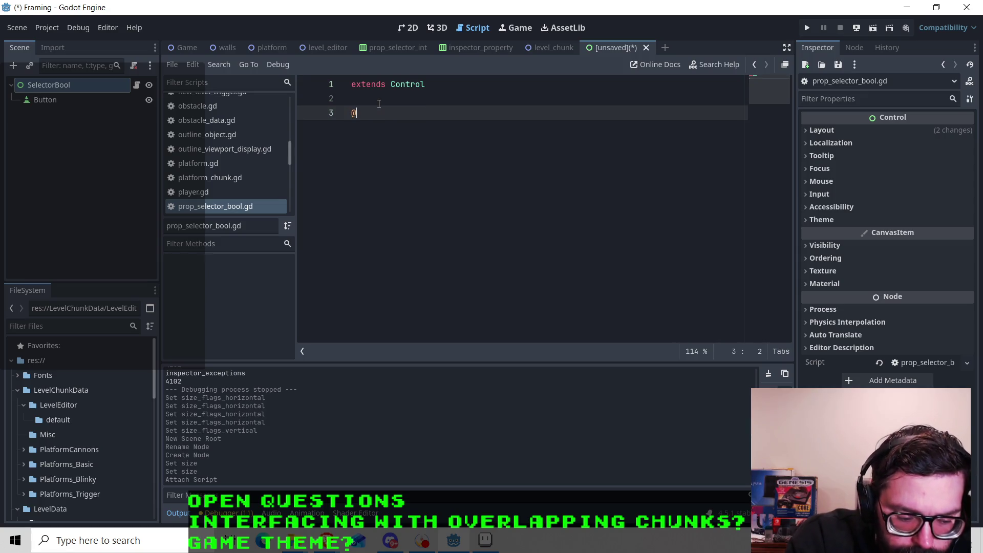
key(Return)
text(va)
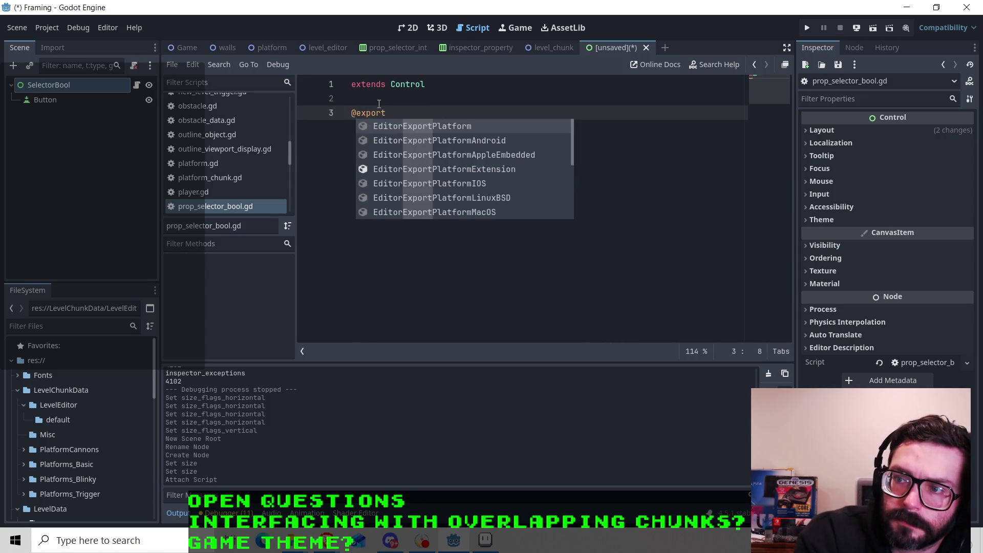
text(r )
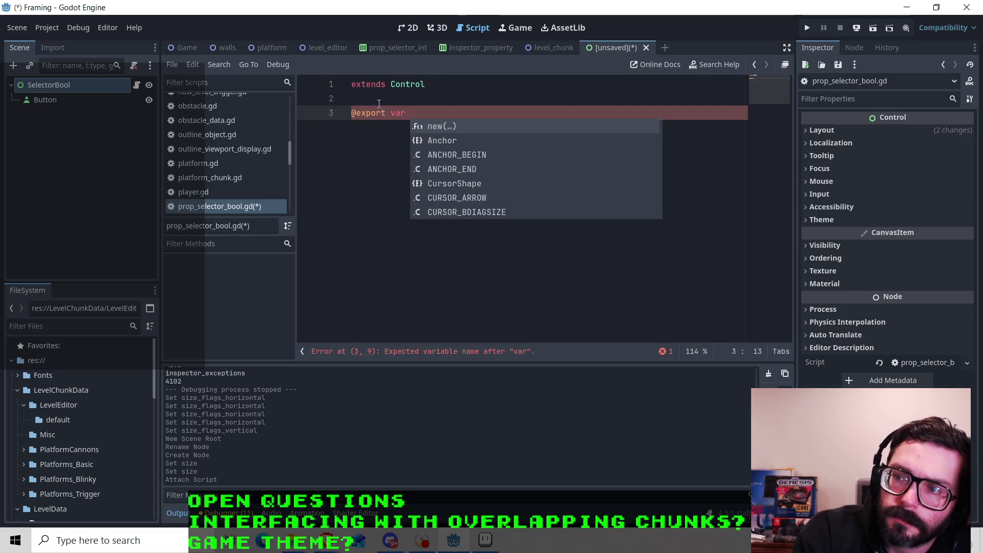
text(checked_i)
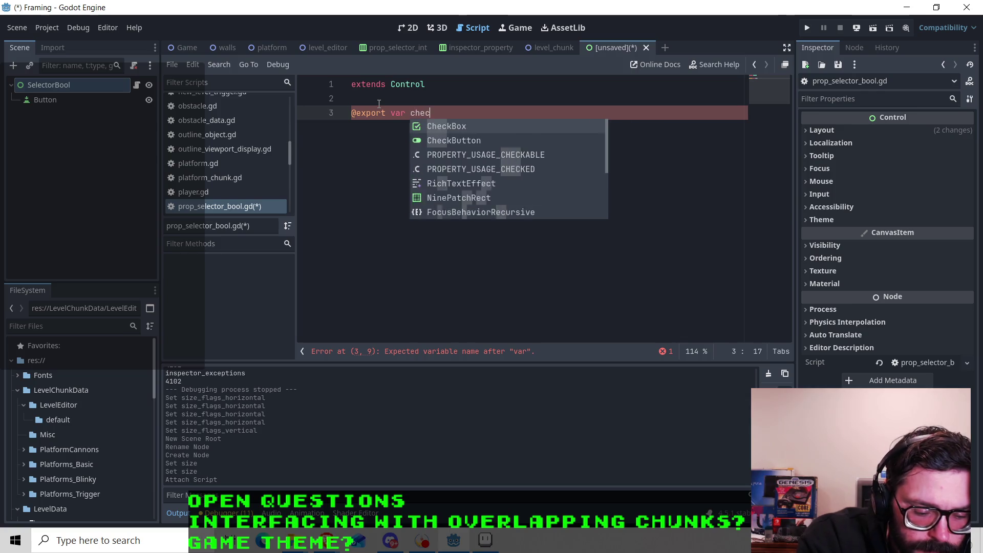
text(con: P)
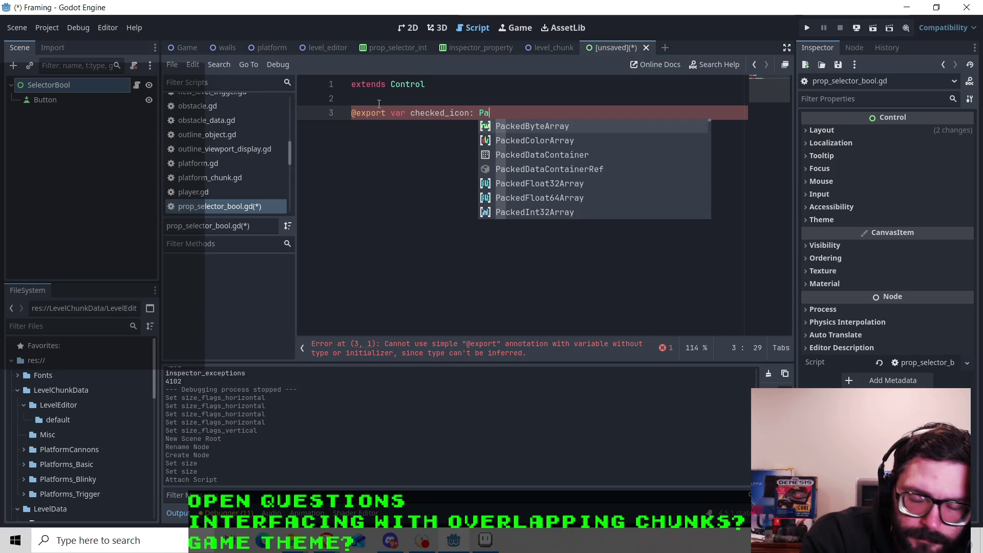
key(BackSpace)
text(xture)
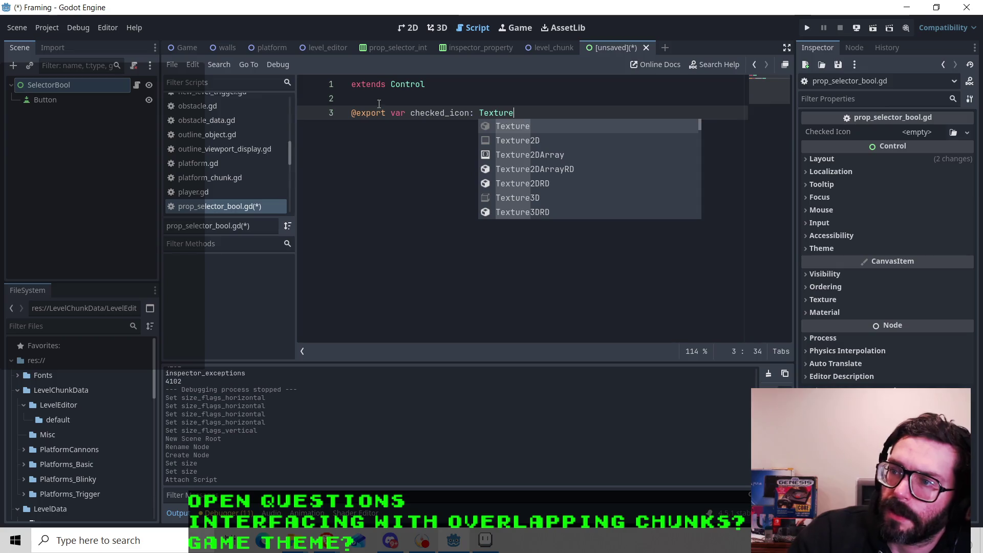
key(Escape)
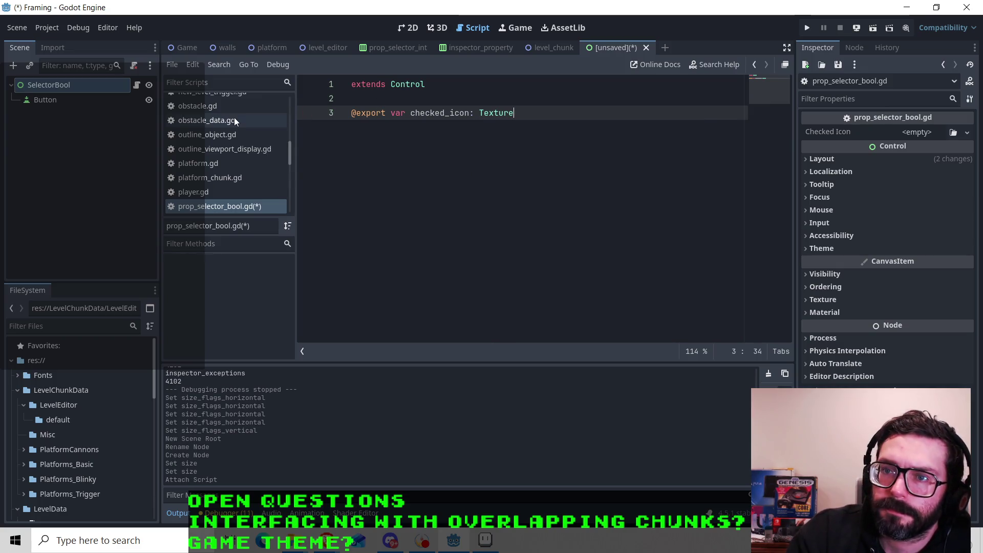
key(ctrl+s)
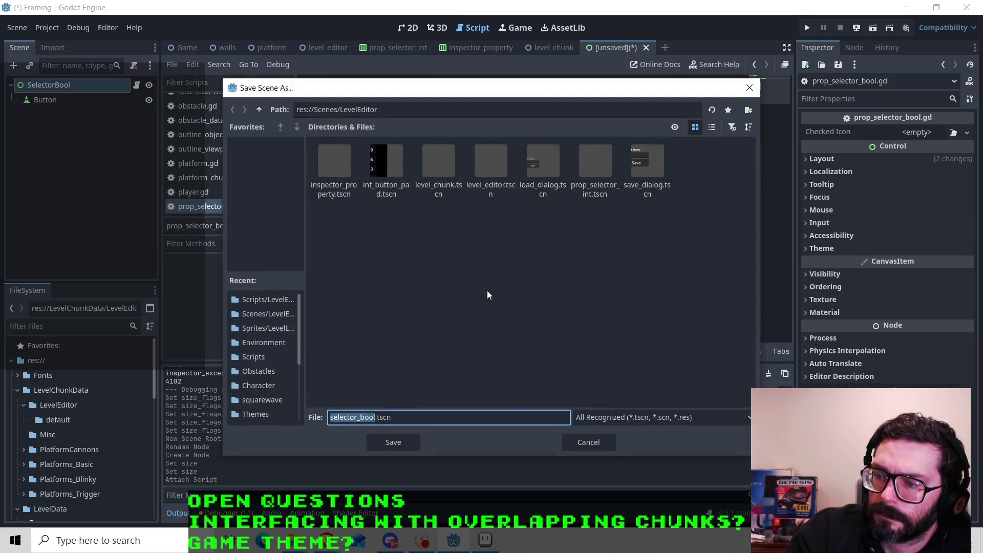
- Save the scene as prop_selector_bool.tscn
click(333, 417)
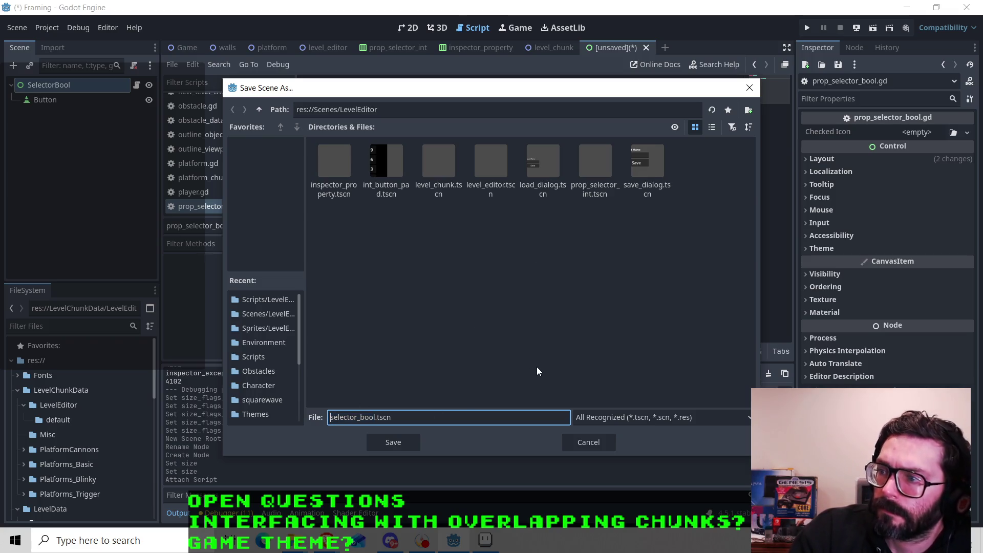
text(prop_)
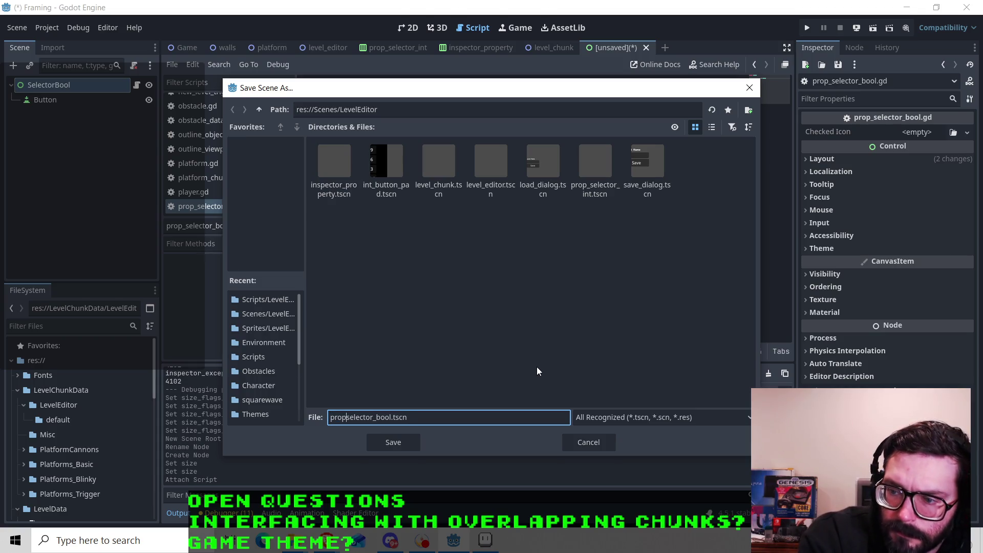
click(392, 443)
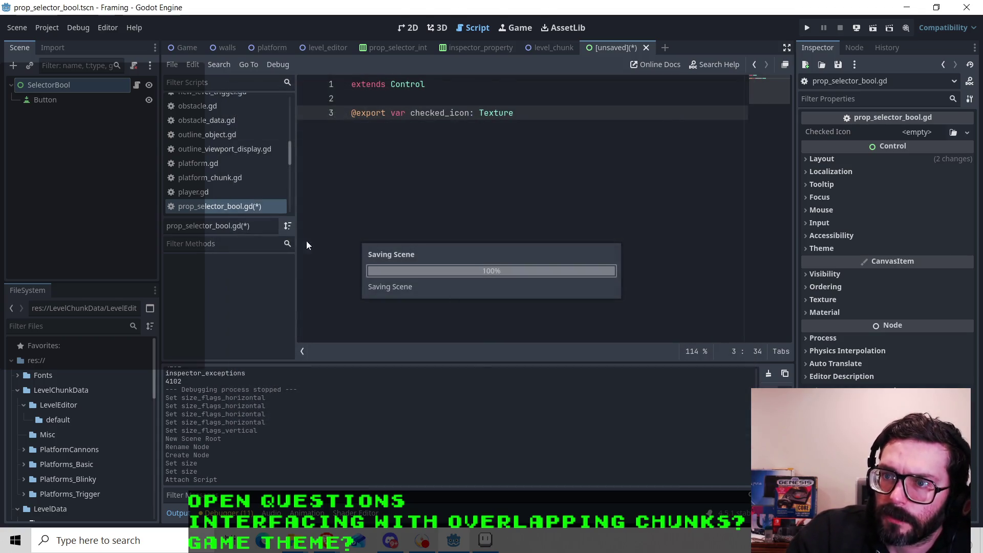
- Assign res://Sprites/LevelEditor/checkmark.png to the Checked Icon property
click(926, 134)
click(642, 208)
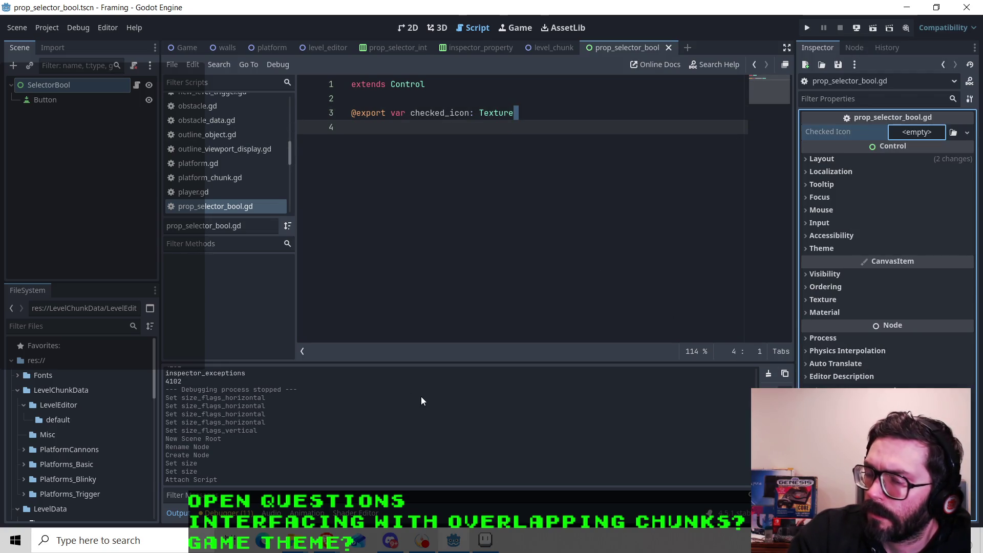
scroll(21, 461, down, 10)
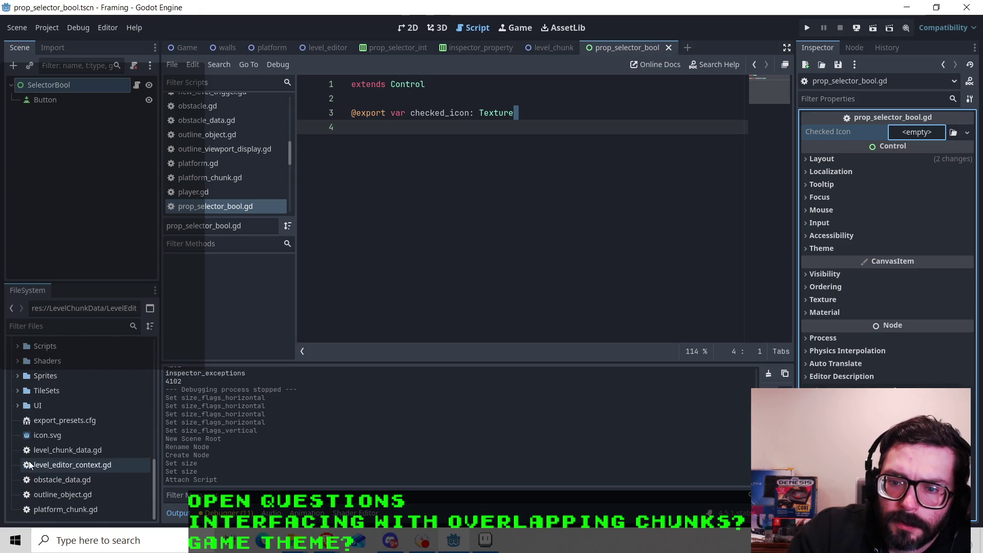
click(21, 376)
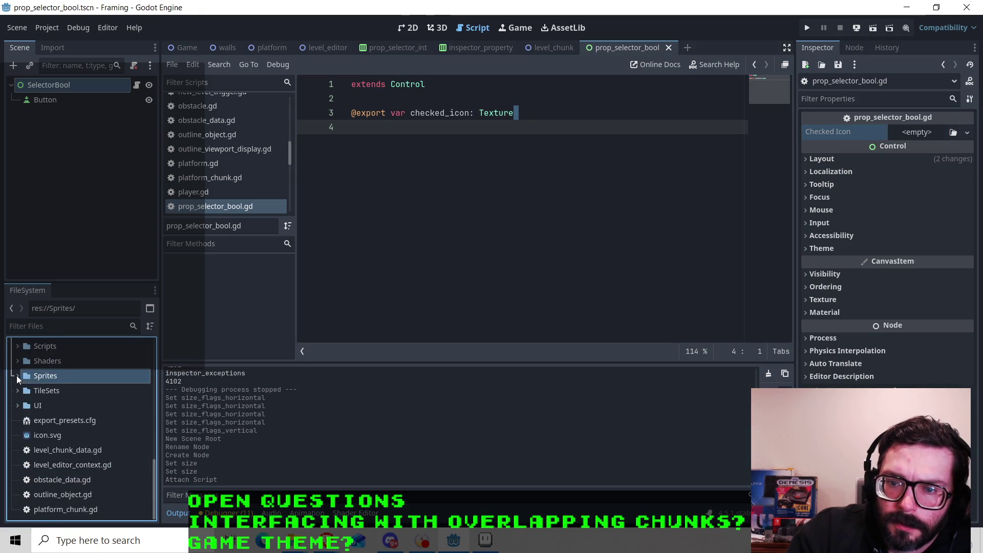
click(17, 376)
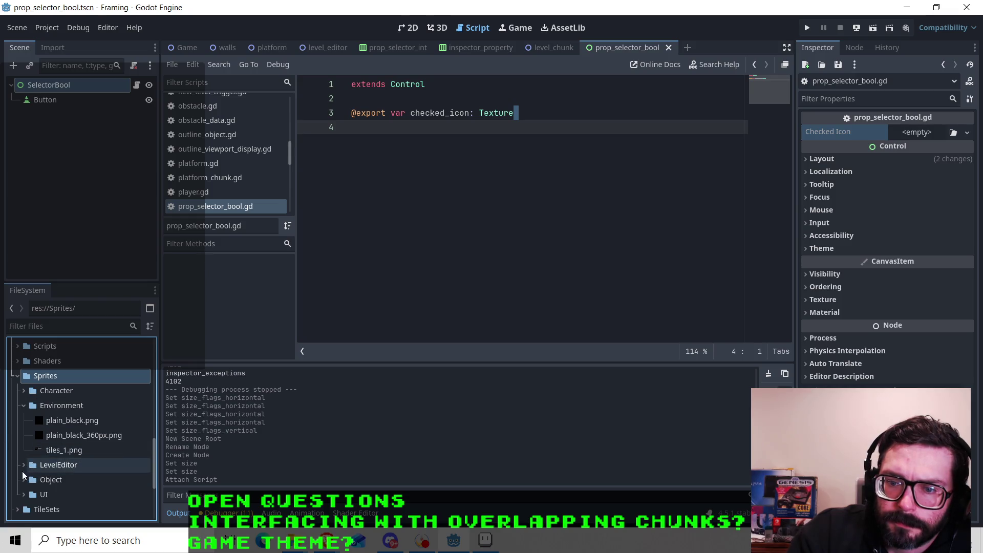
click(23, 494)
click(24, 465)
scroll(51, 435, down, 4)
mouse_move(75, 388)
mouse_down()
mouse_move(145, 380)
mouse_move(928, 154)
mouse_move(916, 134)
mouse_up()
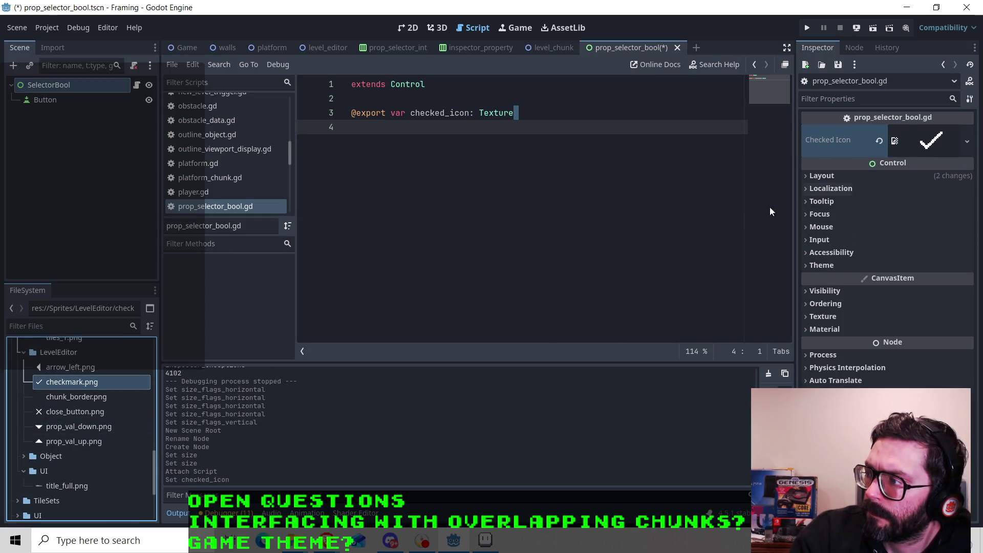
click(408, 28)
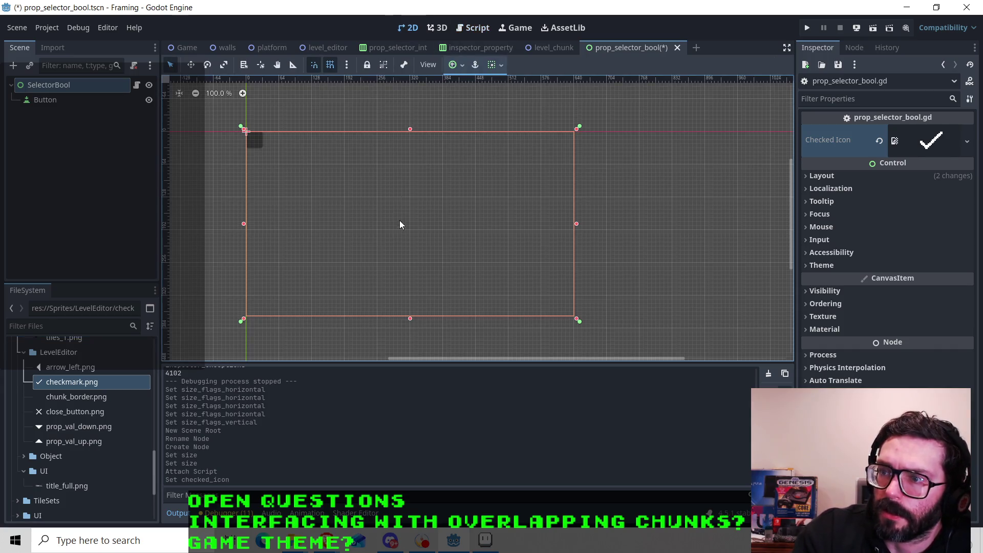
- Change checked_icon's type to Texture2D in prop_selector_bool.gd and save
click(82, 100)
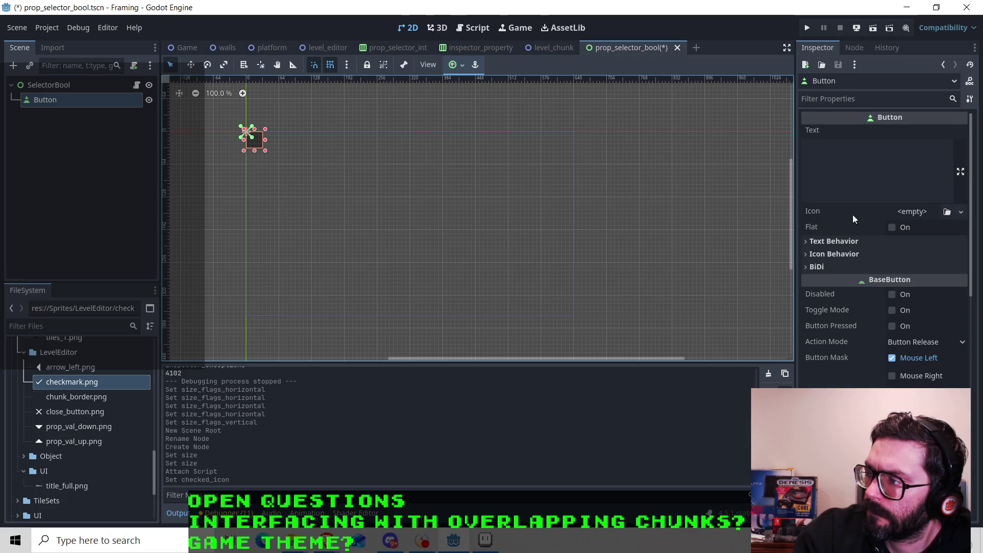
mouse_move(817, 215)
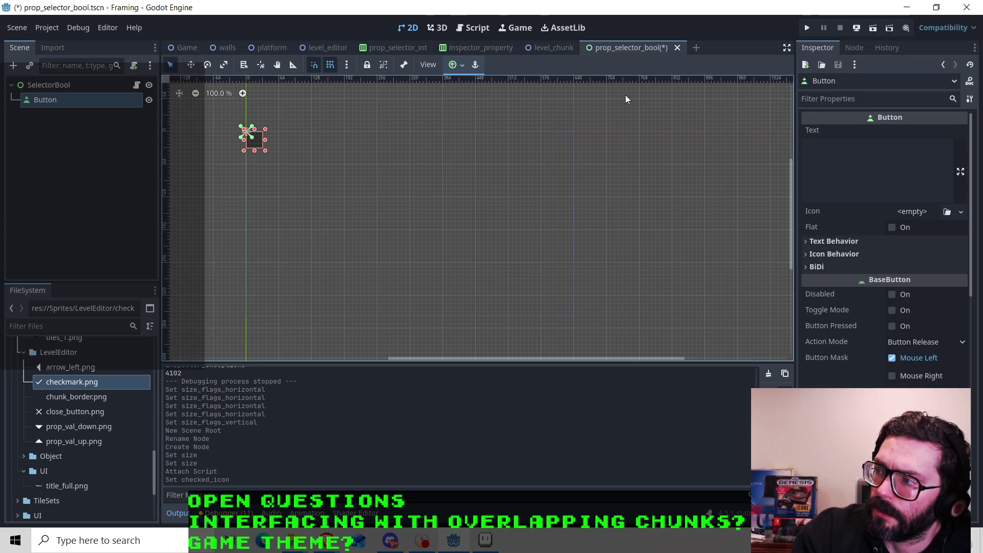
click(340, 129)
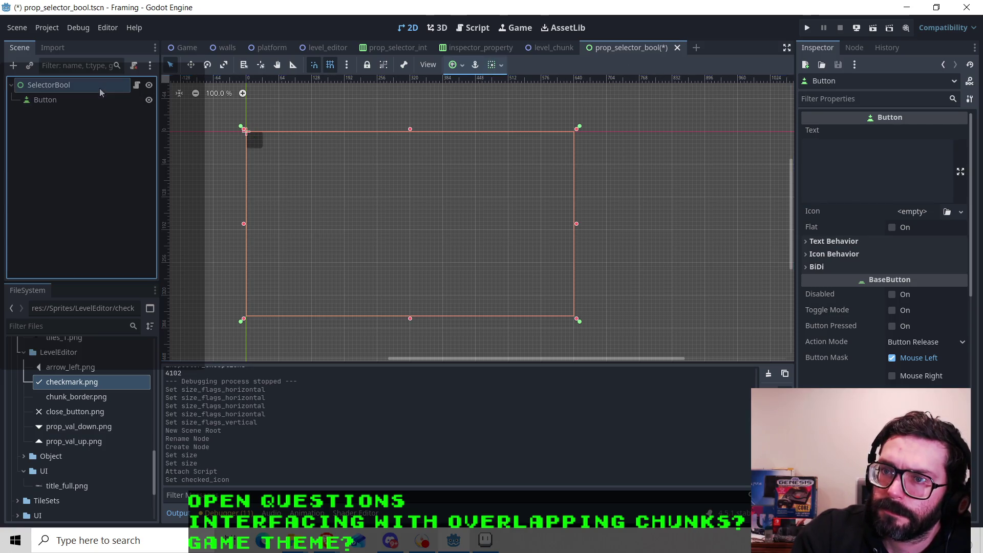
click(472, 28)
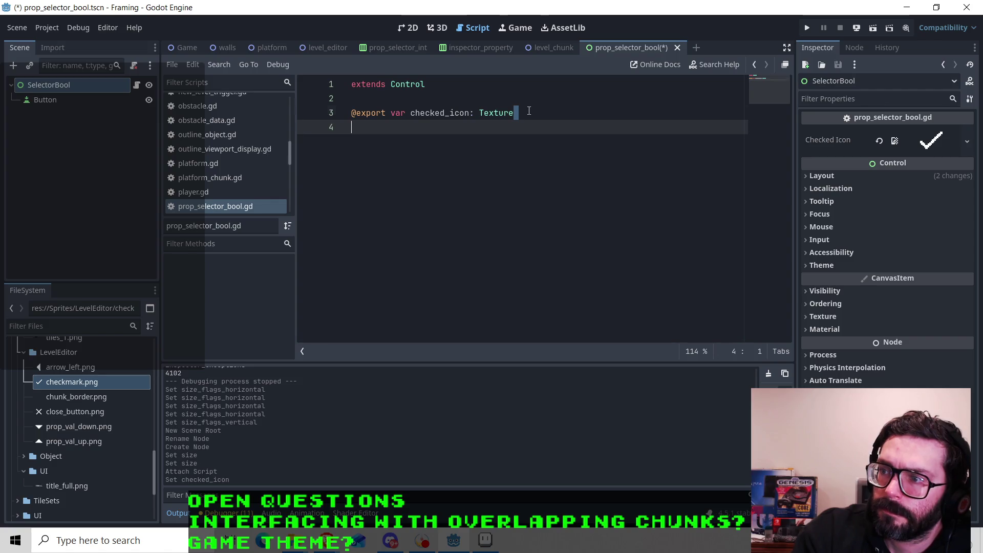
click(529, 113)
text(D)
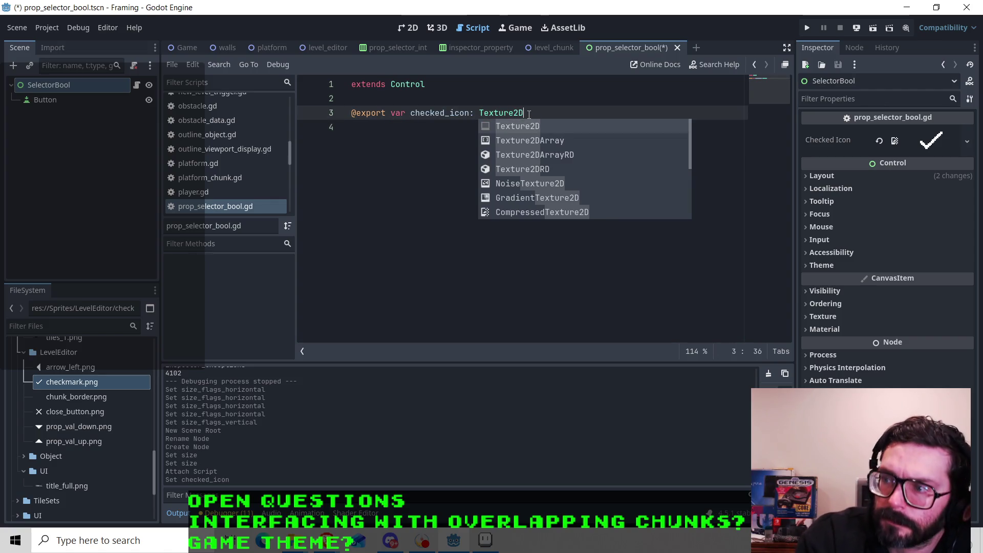
key(Escape)
key(ctrl+s)
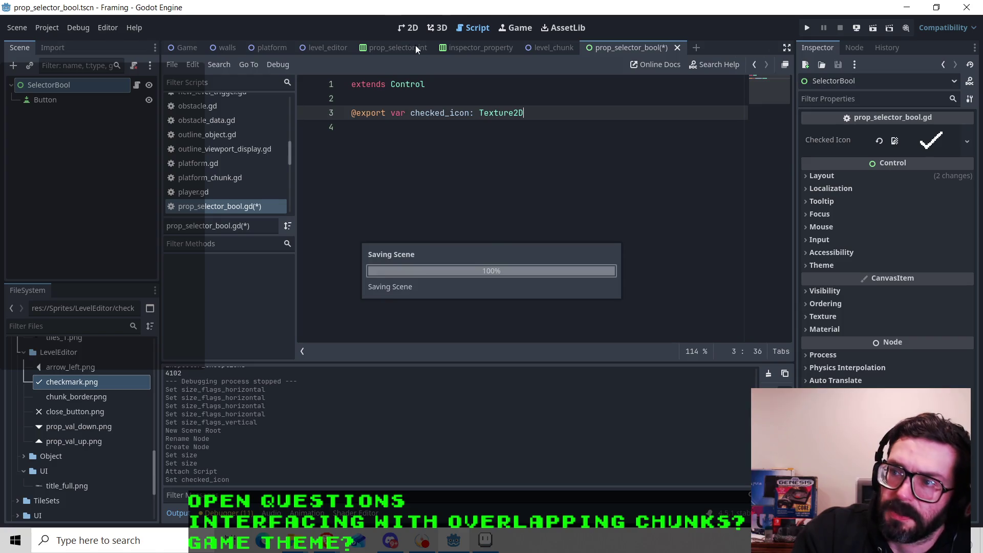
- Reselect SelectorBool, return to the 2D view, and switch to the level_editor scene
click(45, 99)
click(72, 86)
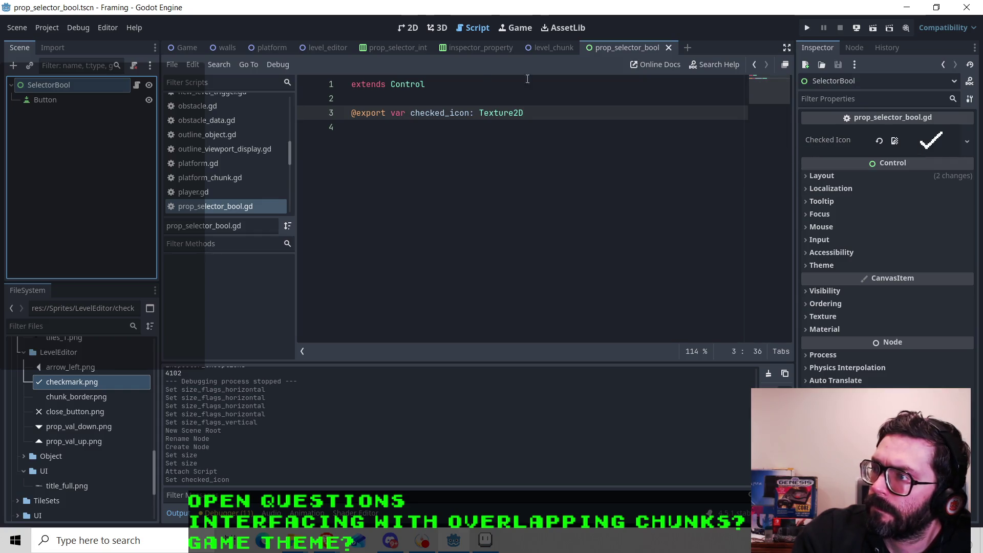
click(400, 31)
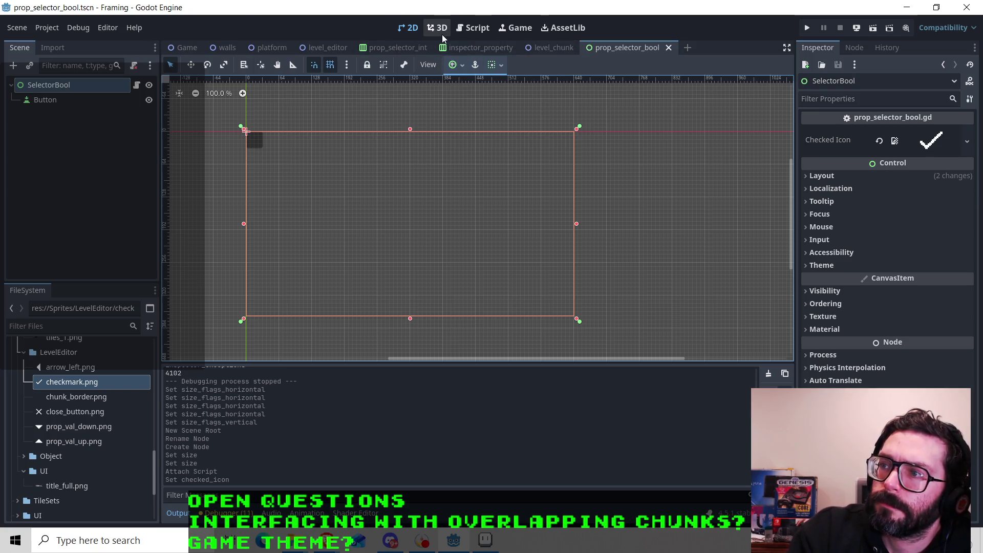
click(315, 47)
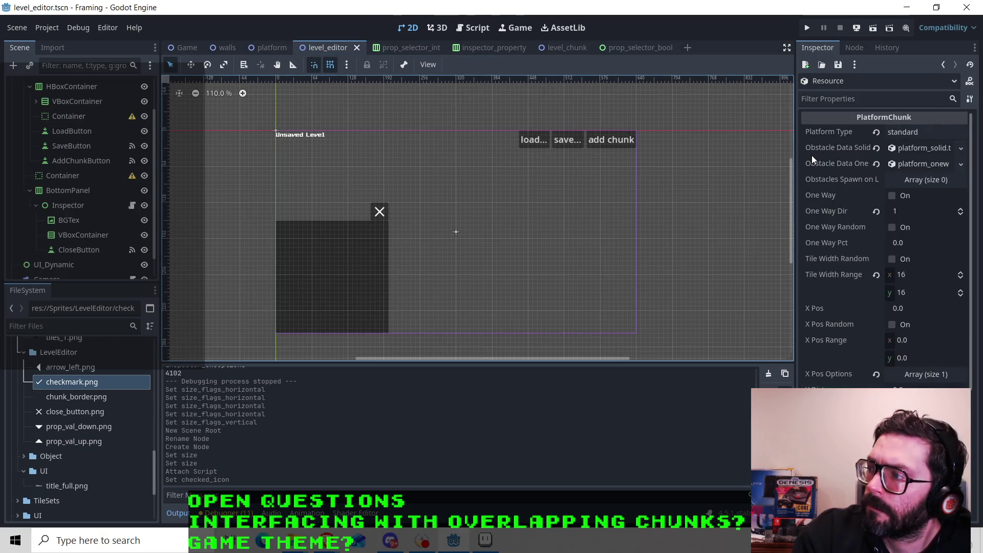
- Select the level editor's Inspector node and open inspector_property.tscn and its script
scroll(88, 127, up, 3)
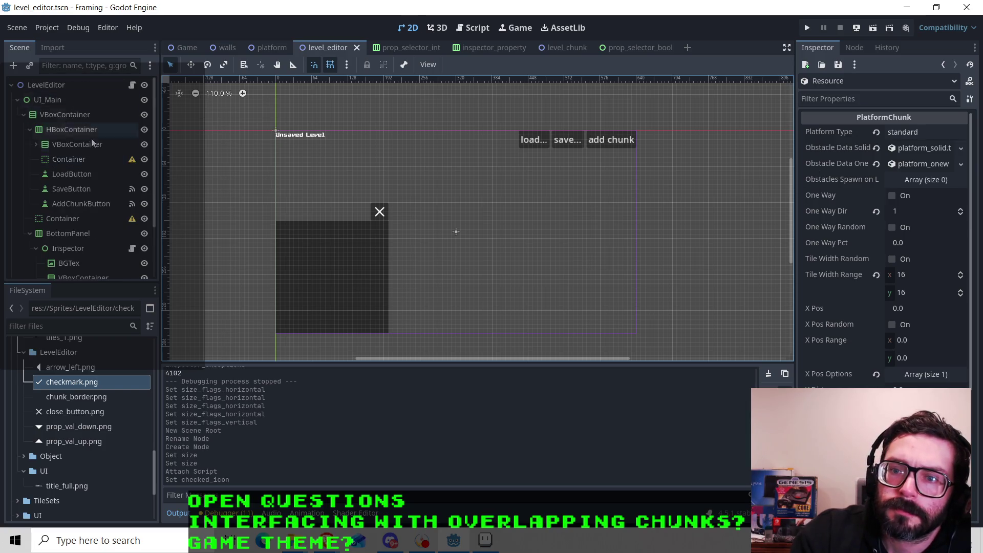
scroll(88, 127, down, 5)
click(66, 180)
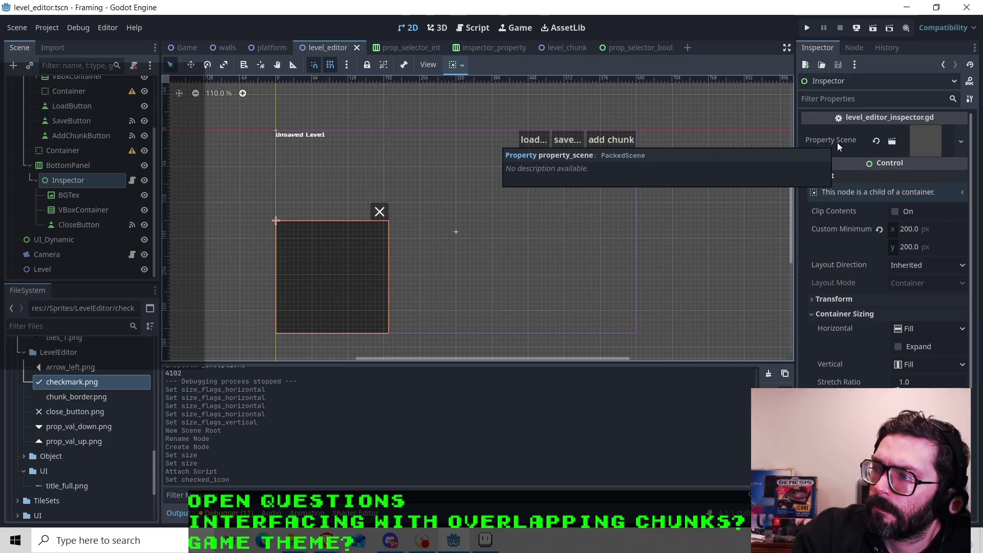
click(930, 141)
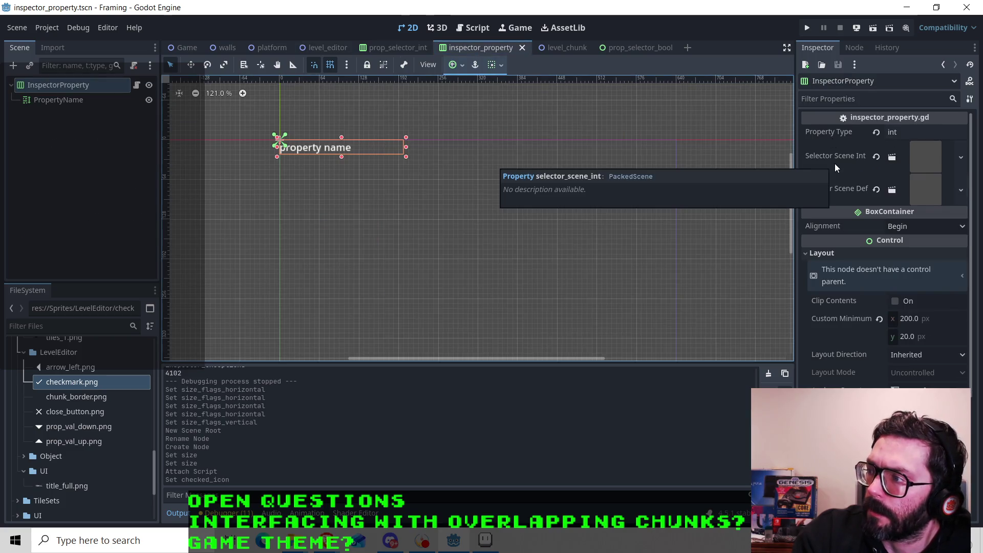
click(137, 85)
scroll(563, 204, up, 2)
click(596, 171)
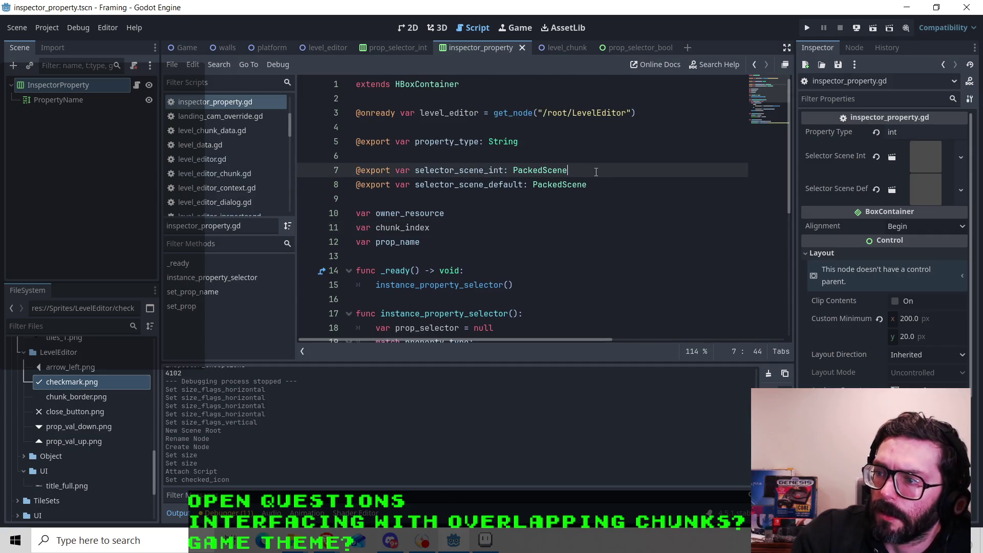
key(Return)
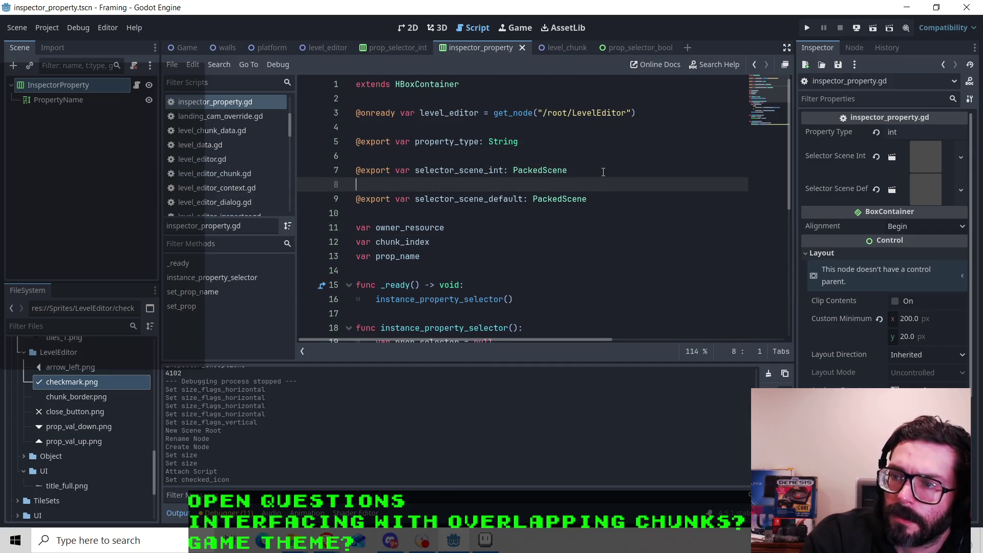
text(export )
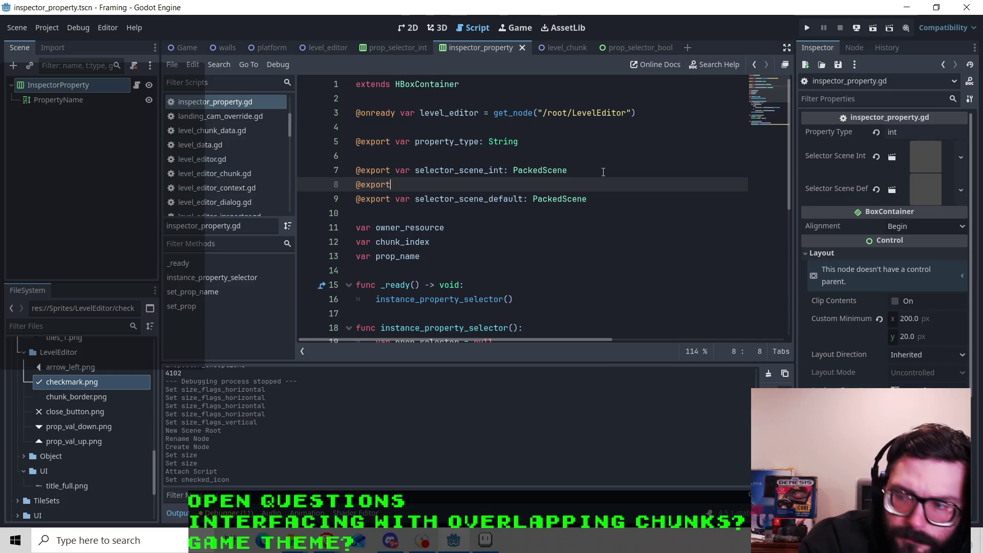
text(var selec)
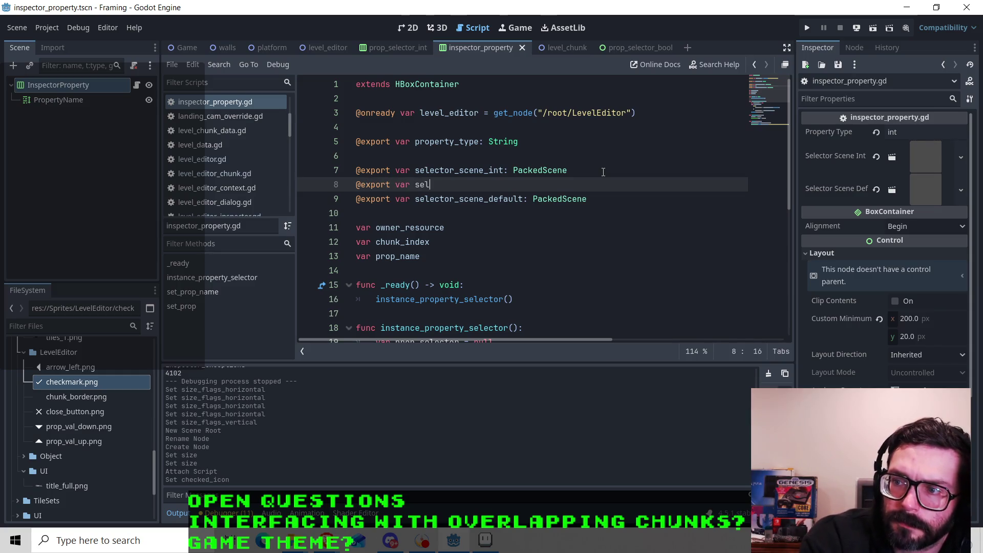
text(tor_sce)
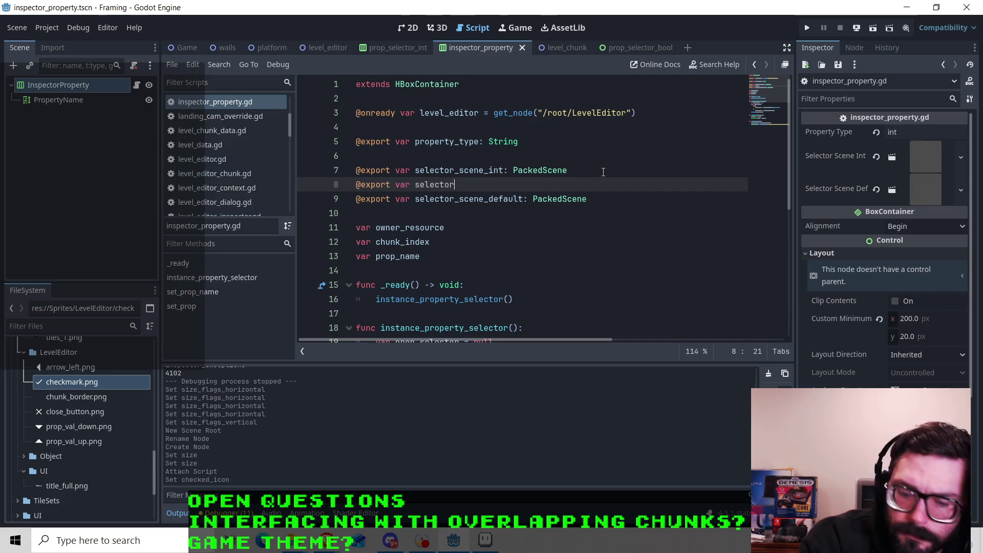
text(ne_nbo)
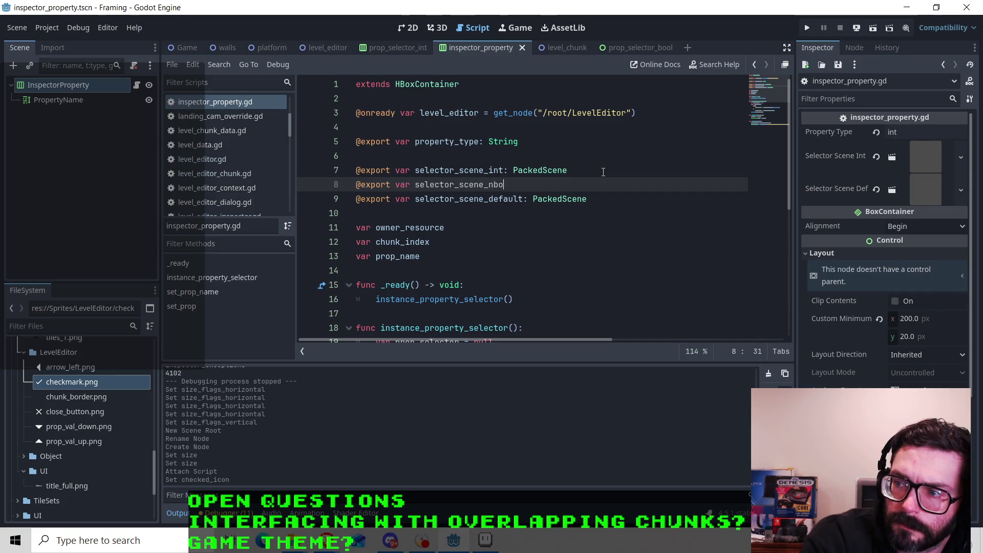
key(BackSpace)
key(BackSpace)
key(BackSpace)
text(bool: P)
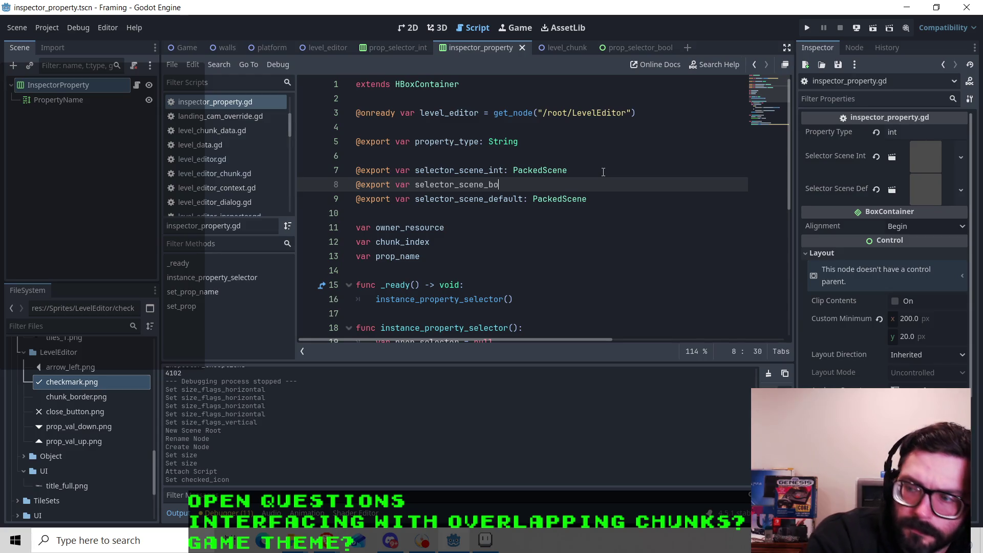
text(ackedScen)
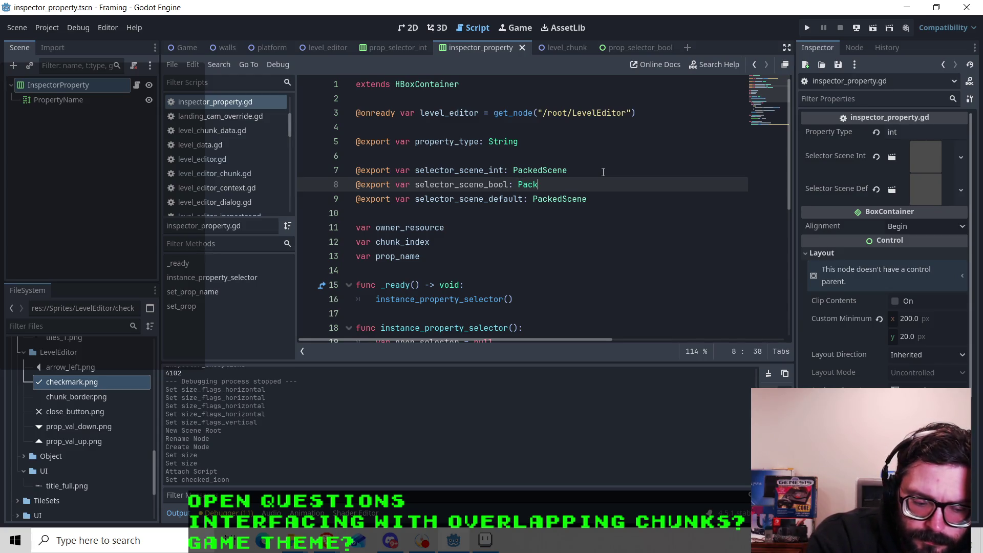
key(ctrl+s)
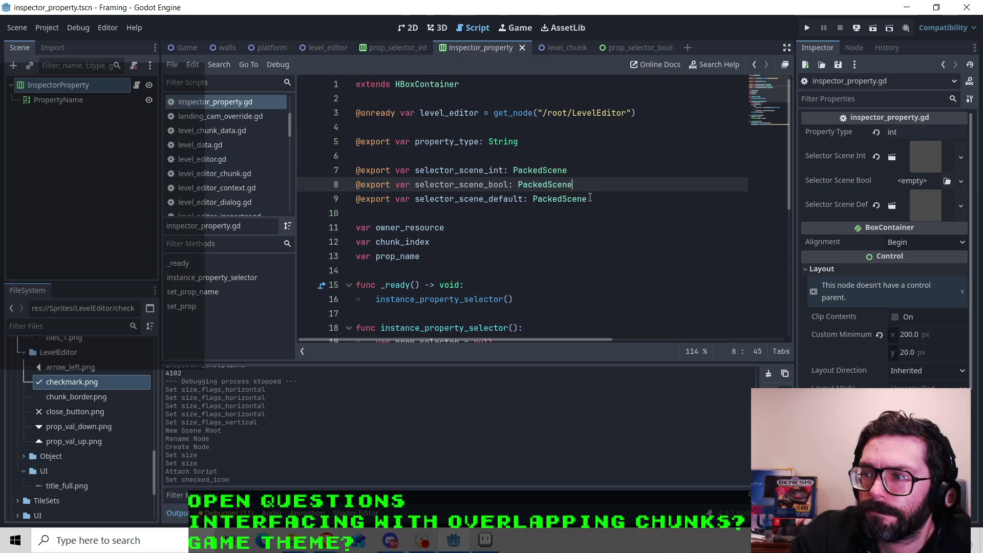
- Open the Load file dialog for the empty Selector Scene Bool slot
click(589, 197)
click(581, 184)
click(564, 199)
click(552, 184)
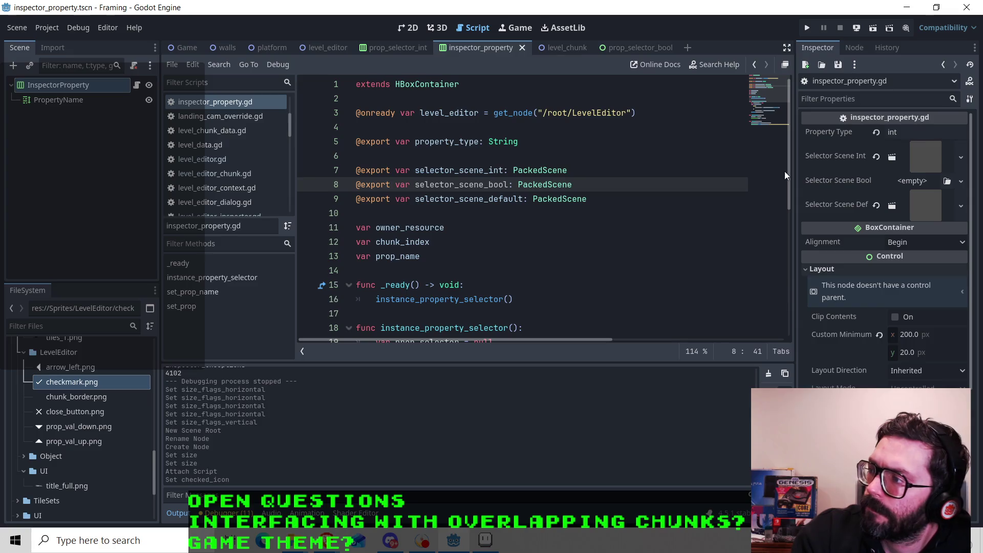
click(913, 180)
click(934, 251)
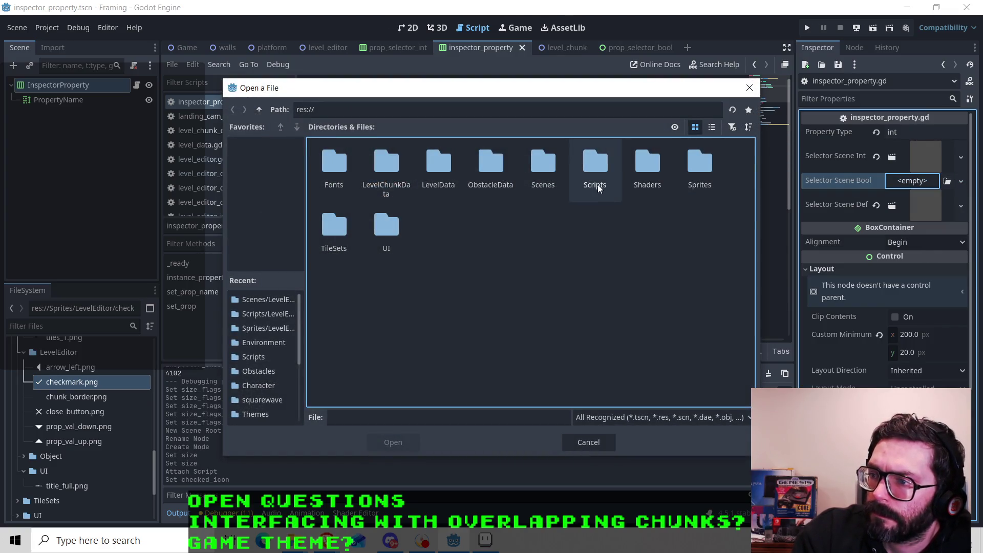
- Open the Scenes folder and browse through its scene files
double_click(562, 193)
click(594, 169)
click(543, 169)
click(490, 169)
click(438, 169)
click(380, 186)
- Move the selection around the Scenes folder's file list with the arrow keys
key(Down)
key(Right)
key(Up)
key(Left)
key(Down)
key(Right)
- Browse back toward the LevelEditor folder and select the Obstacles folder
click(438, 191)
click(386, 225)
click(335, 225)
click(349, 178)
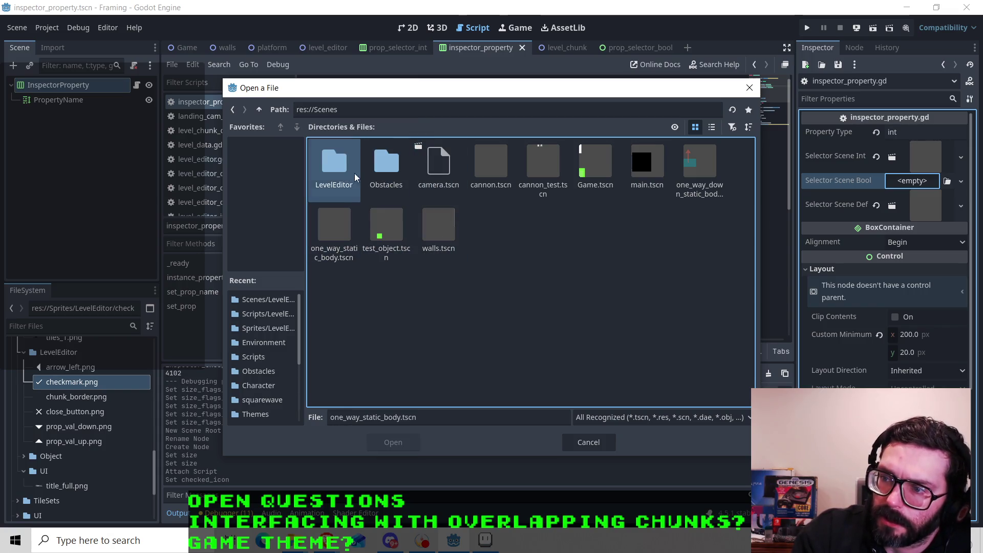
click(366, 177)
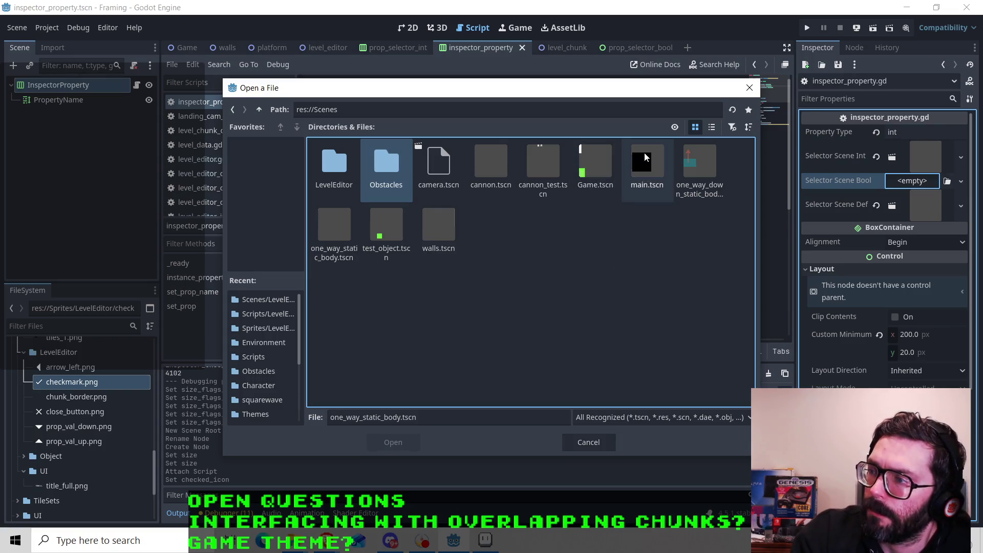
- Select main.tscn, then browse back up toward the LevelEditor folder
click(640, 169)
click(595, 169)
click(542, 169)
click(491, 169)
click(438, 169)
click(386, 169)
click(334, 179)
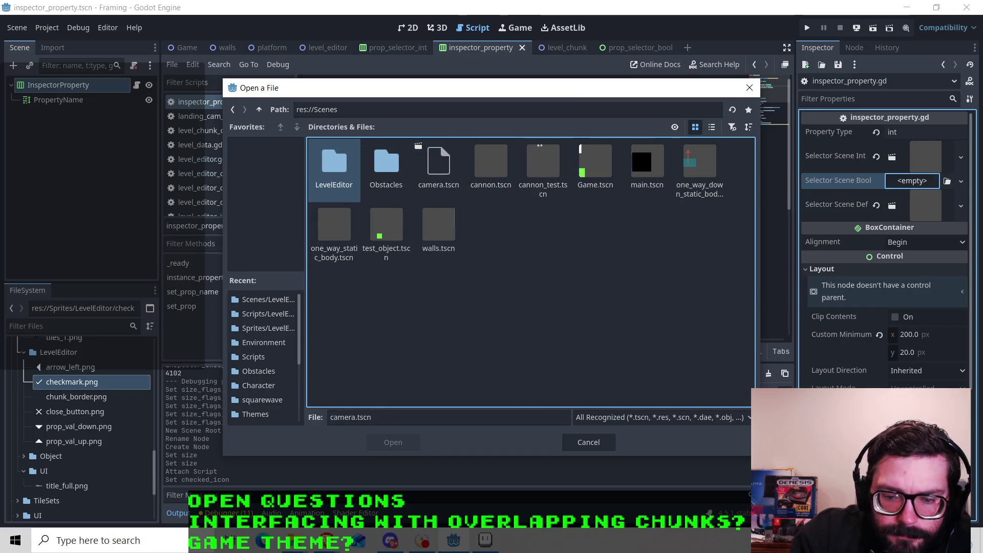
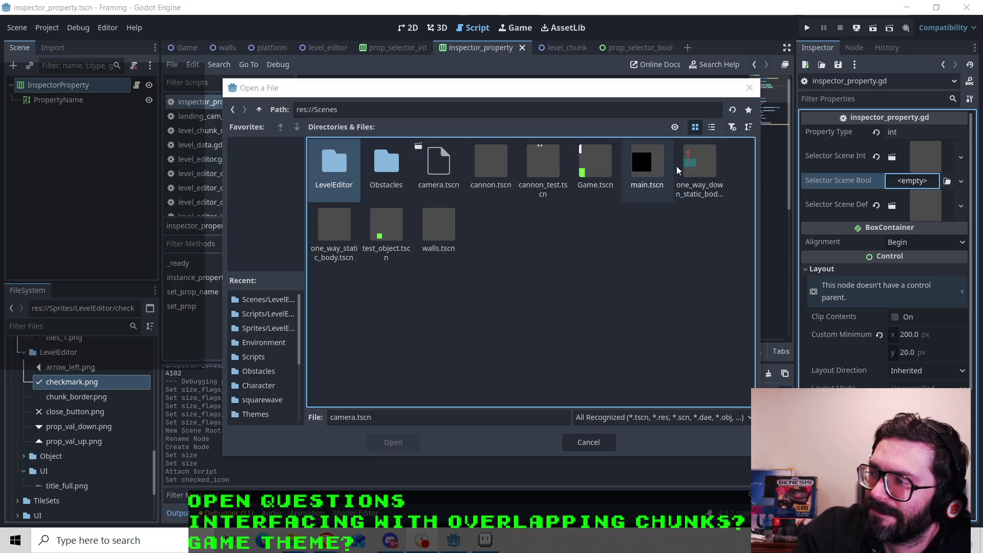
- Load prop_selector_bool.tscn from Scenes/LevelEditor into the Selector Scene Bool slot
click(543, 166)
click(490, 167)
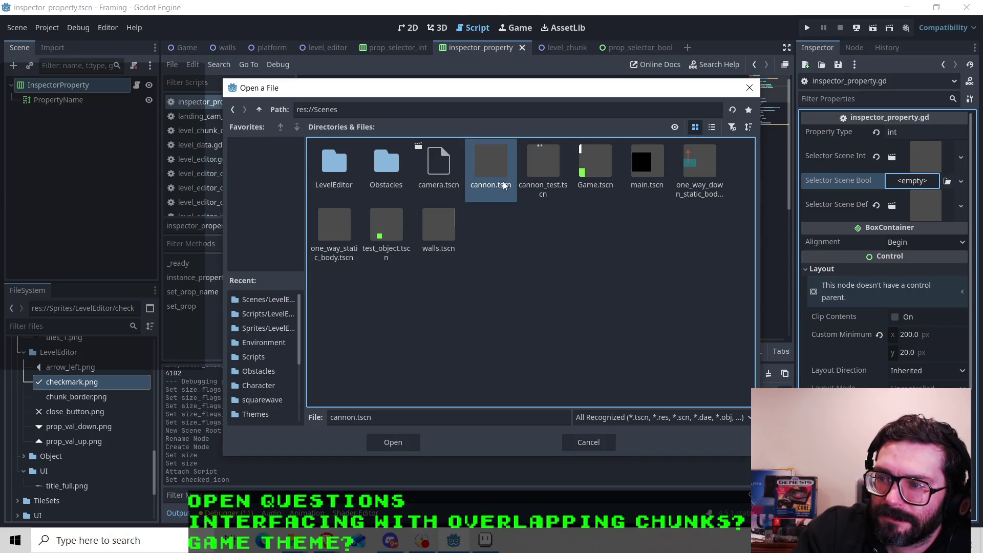
click(386, 230)
click(439, 230)
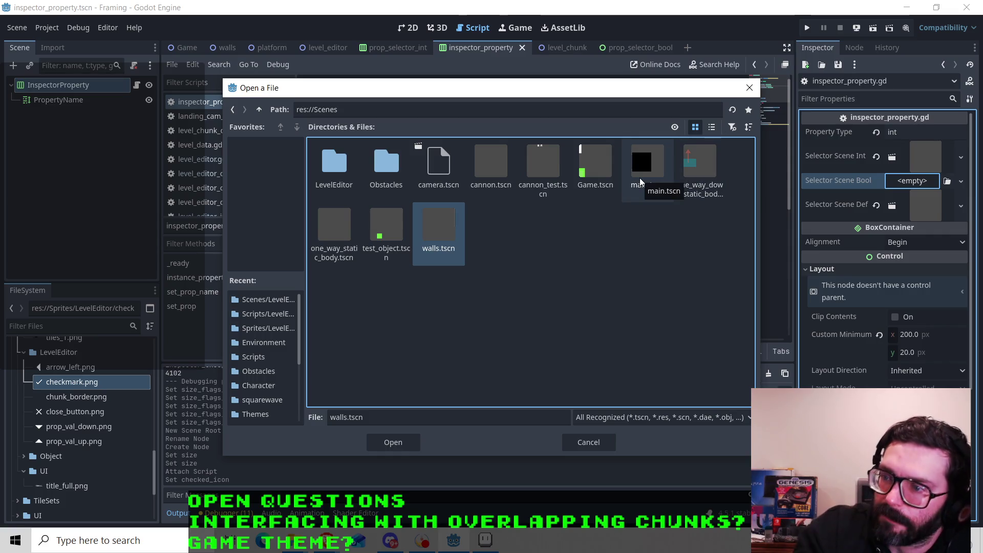
click(386, 230)
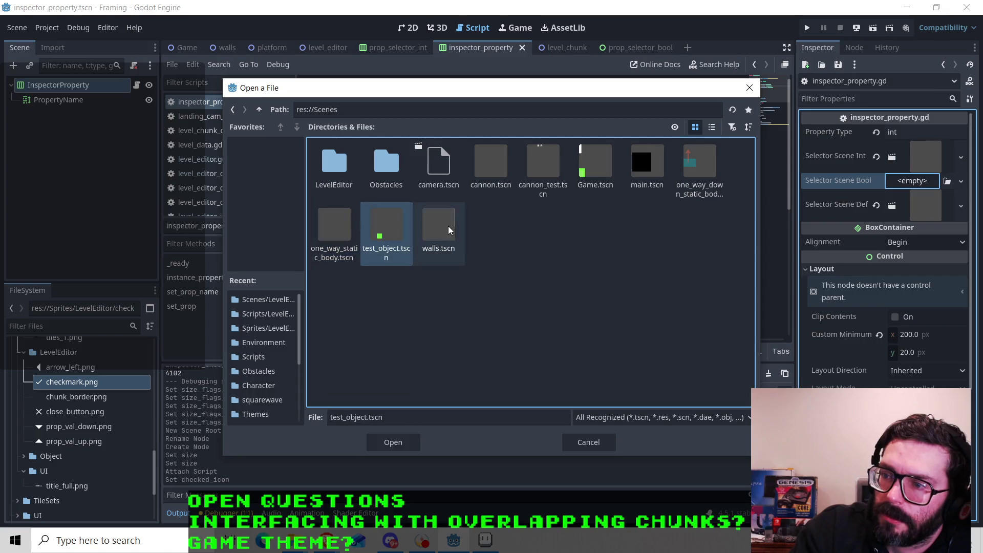
click(438, 231)
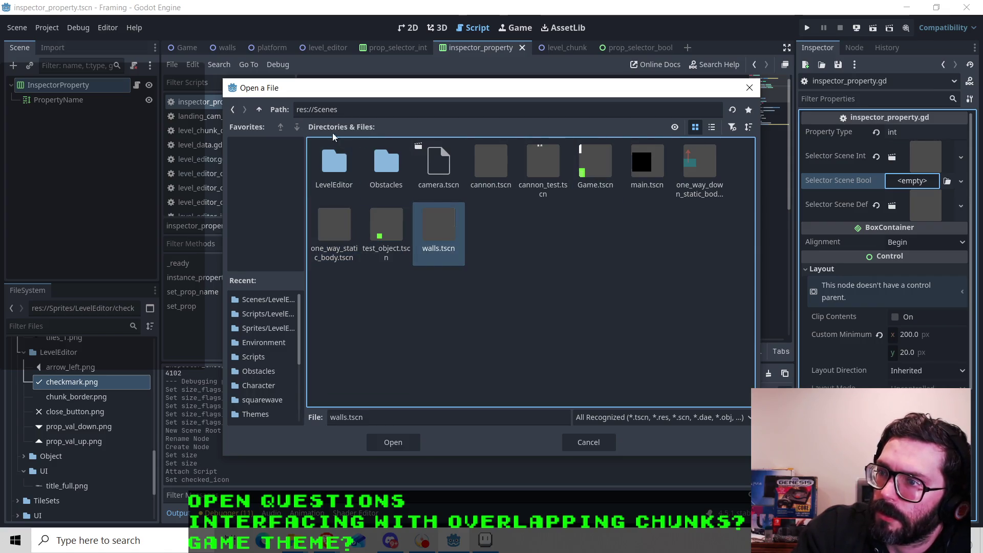
double_click(327, 176)
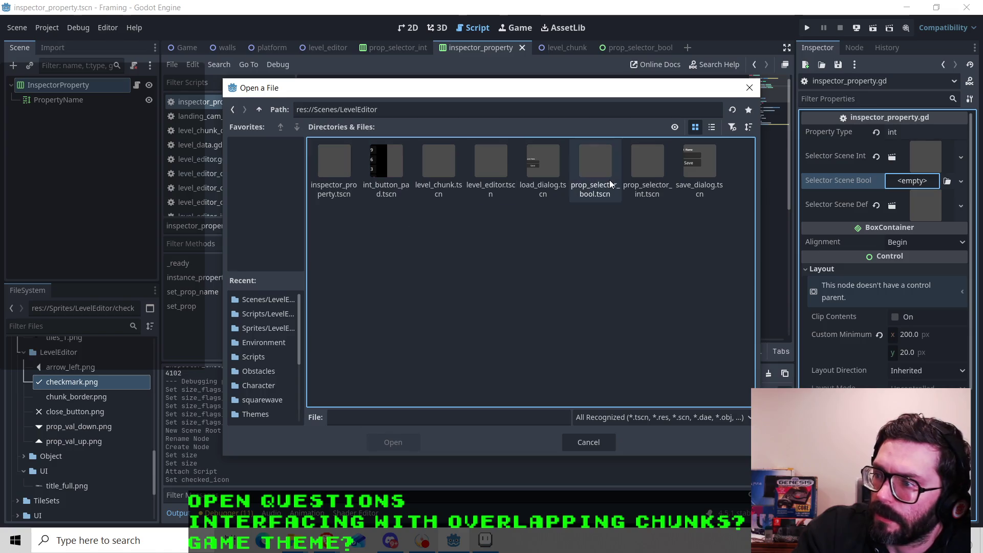
click(594, 174)
click(402, 442)
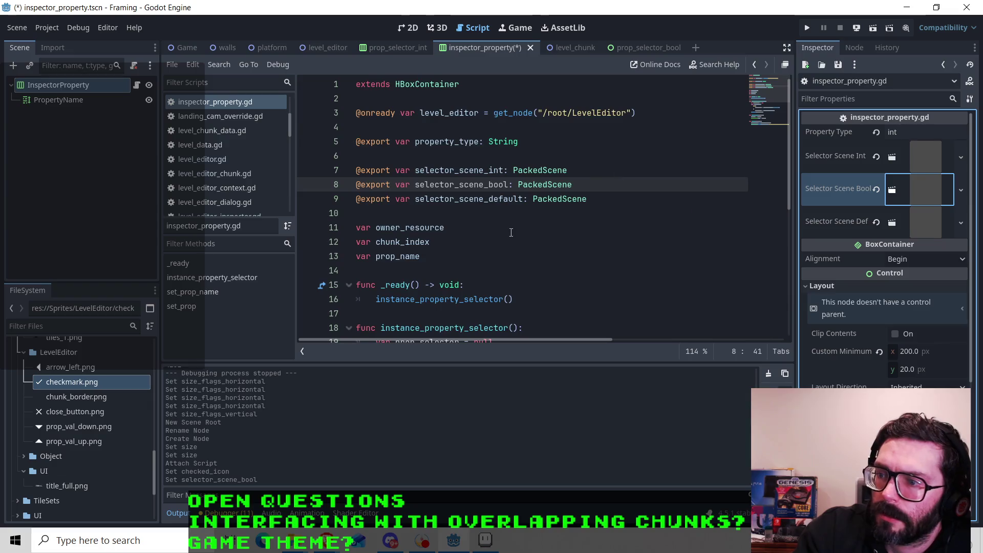
- Copy the "int" match case below itself and relabel the copy "bool"
scroll(511, 232, down, 4)
click(482, 228)
click(706, 212)
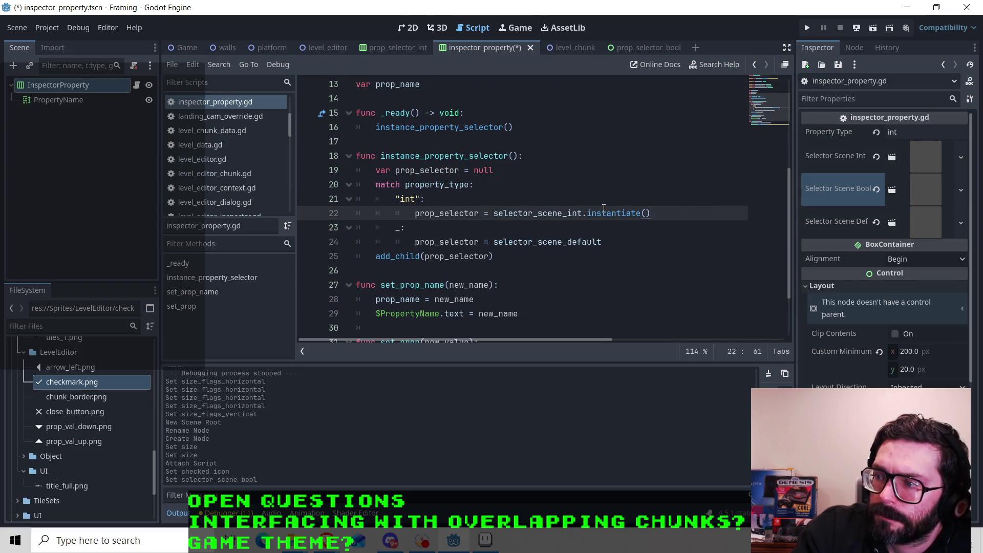
drag(670, 215, 396, 201)
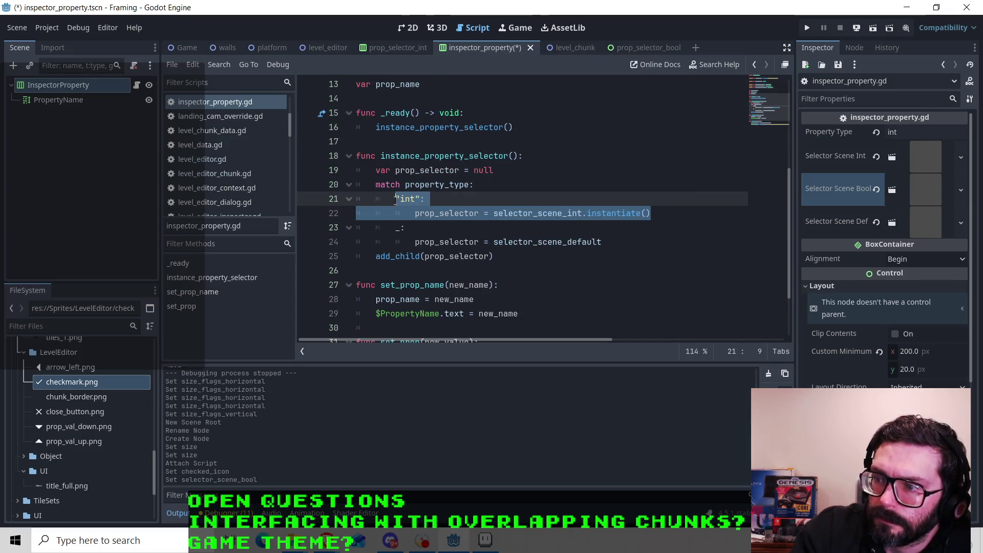
key(ctrl+c)
click(709, 213)
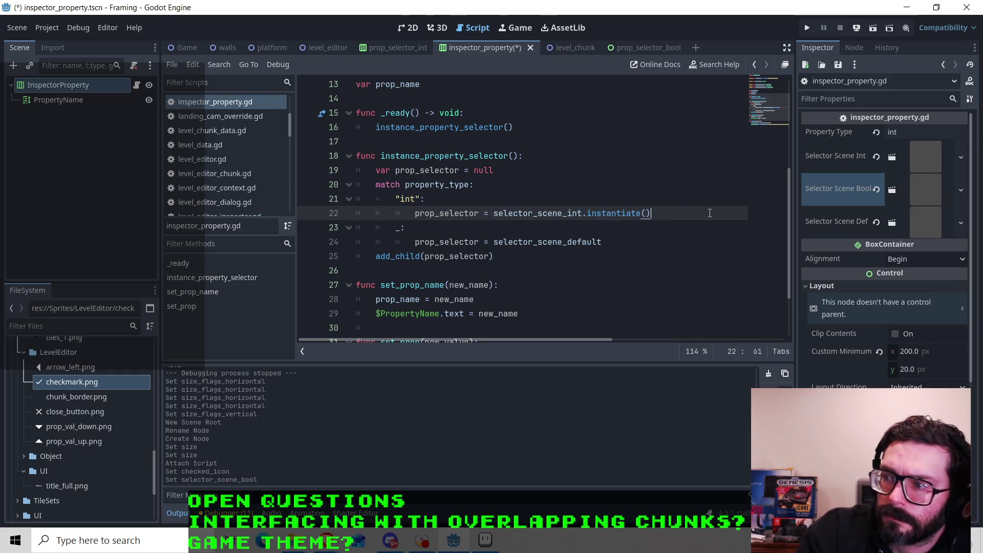
key(Return)
key(ctrl+v)
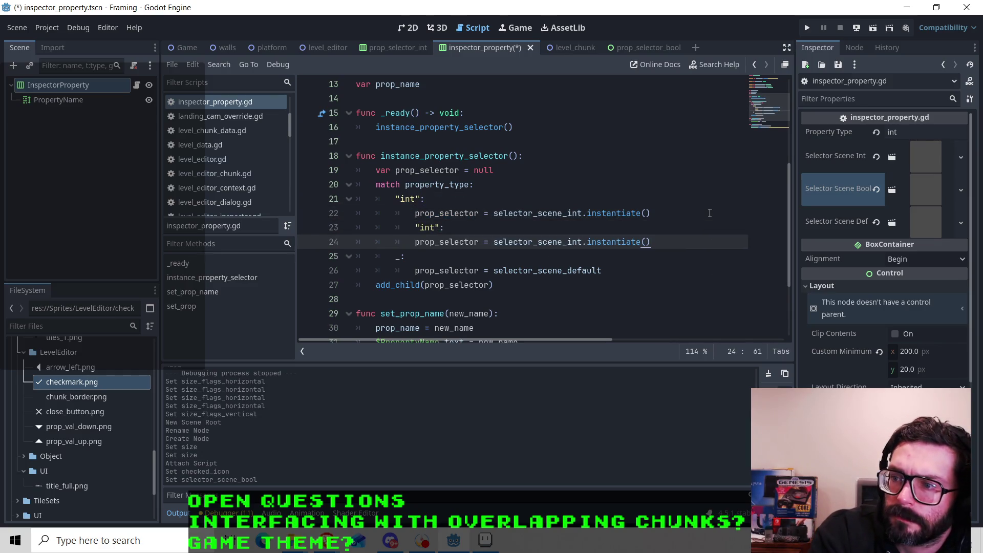
key(Up)
key(Left)
key(Left)
key(BackSpace)
key(Right)
key(Right)
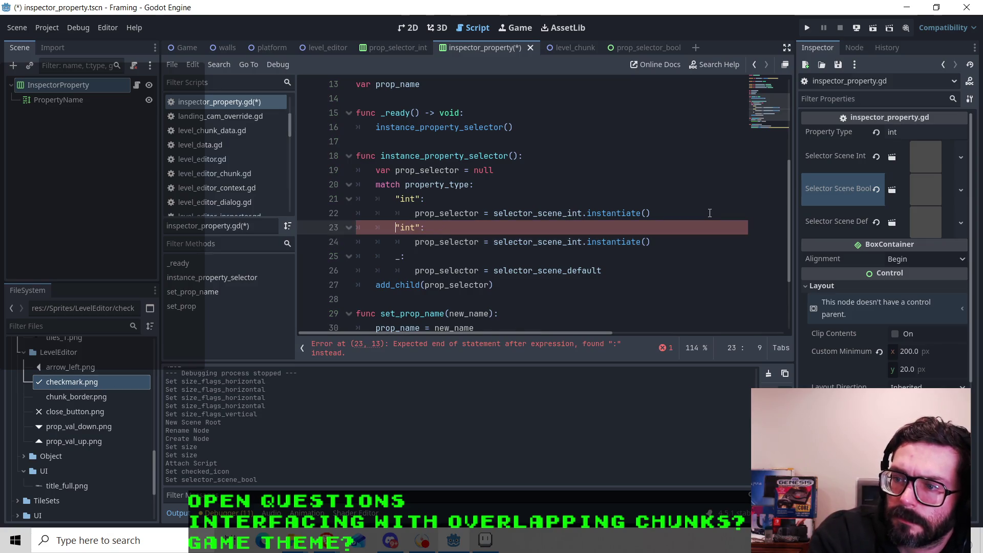
key(BackSpace)
key(BackSpace)
key(BackSpace)
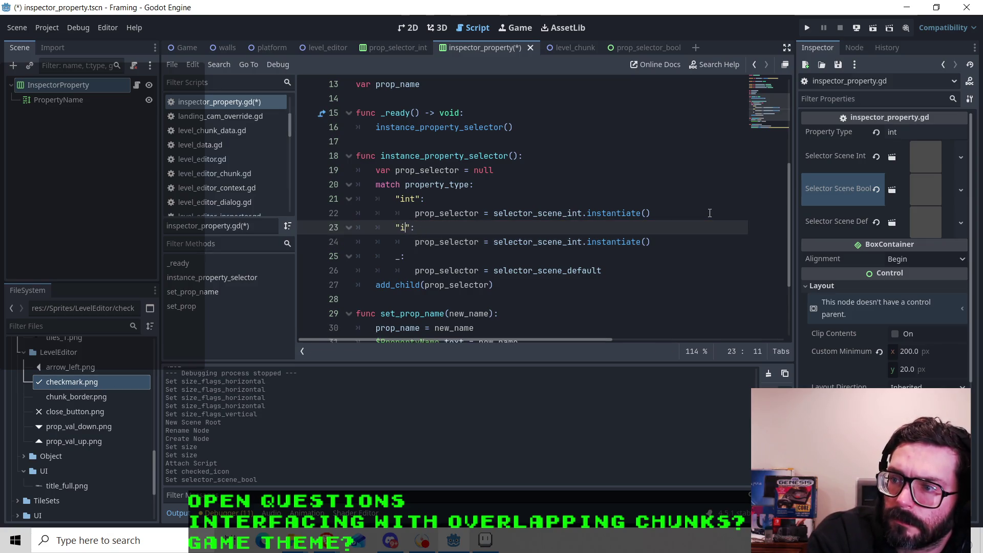
text(bool)
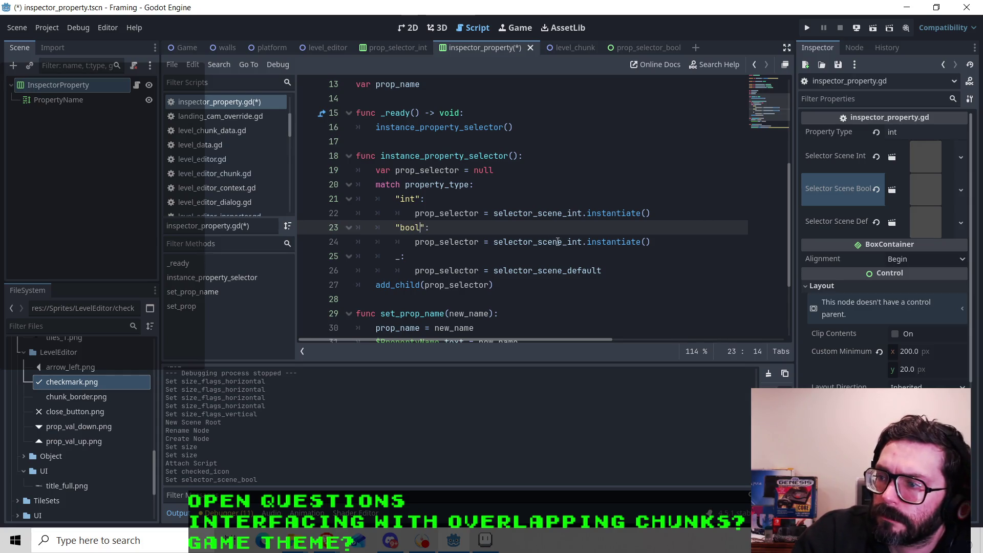
- Make the bool case instantiate selector_scene_bool and save the script
click(583, 242)
key(BackSpace)
key(BackSpace)
key(BackSpace)
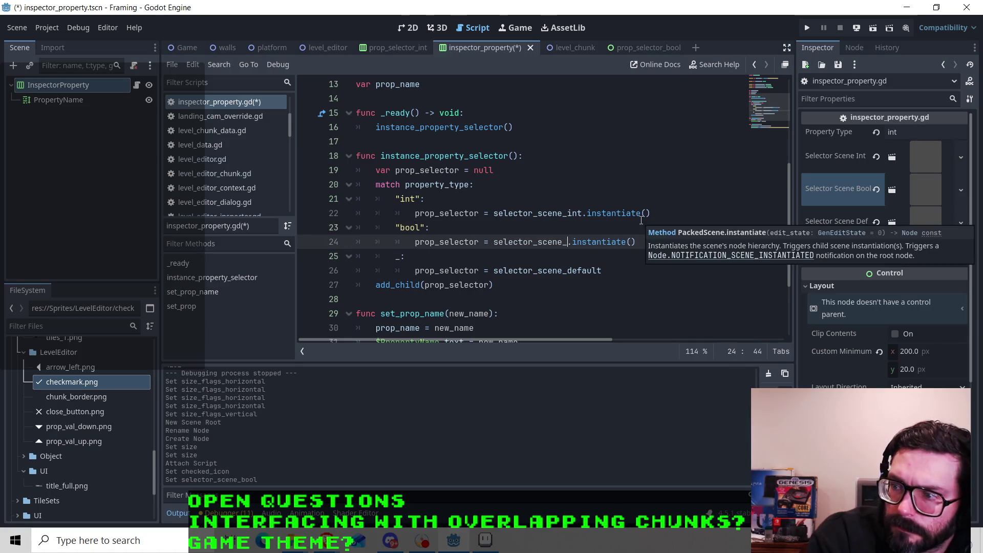
text(bool)
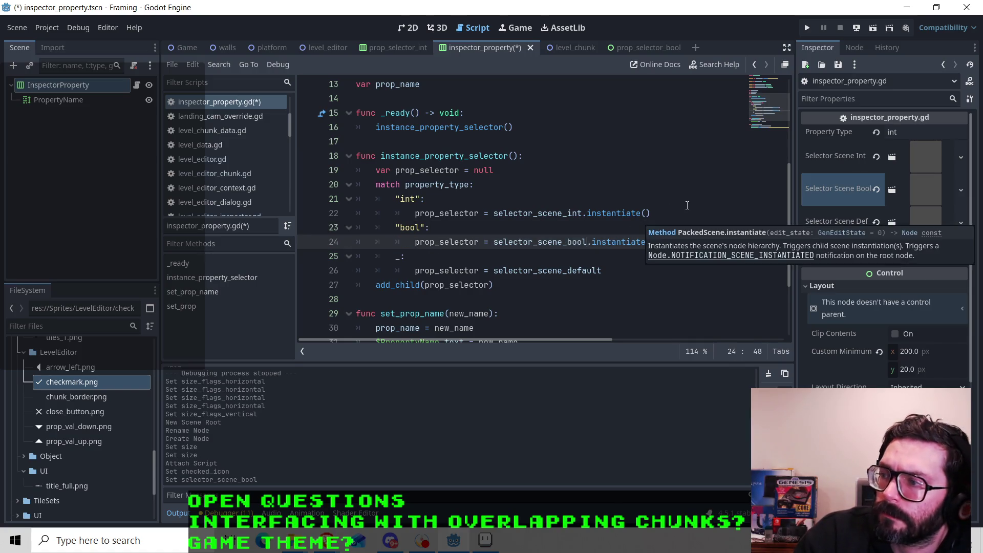
click(687, 204)
scroll(670, 251, up, 4)
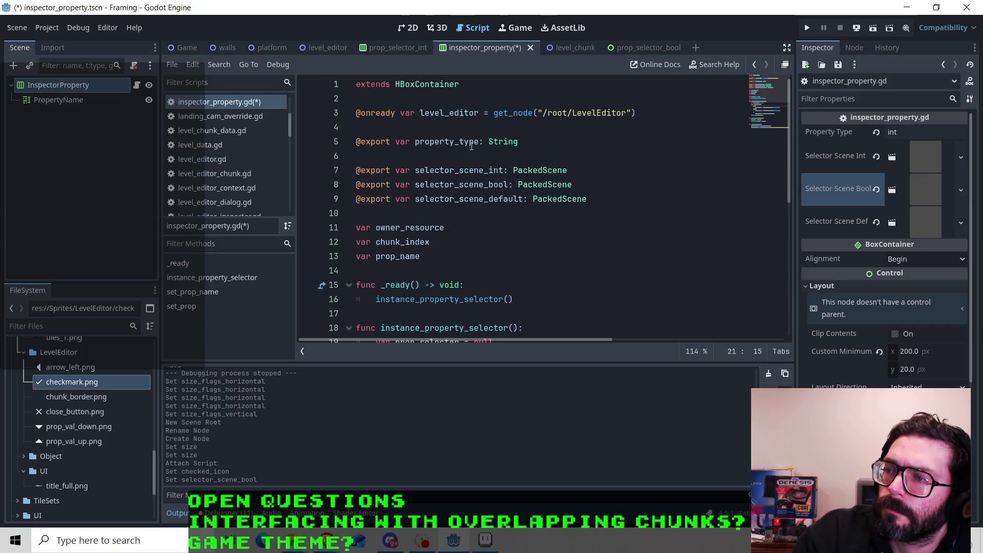
scroll(469, 159, down, 5)
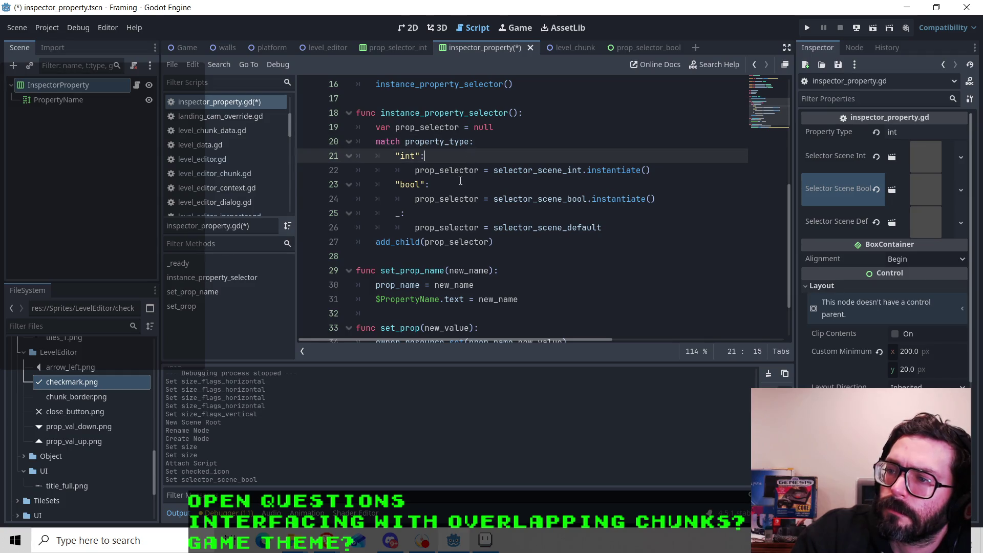
click(460, 180)
key(ctrl+s)
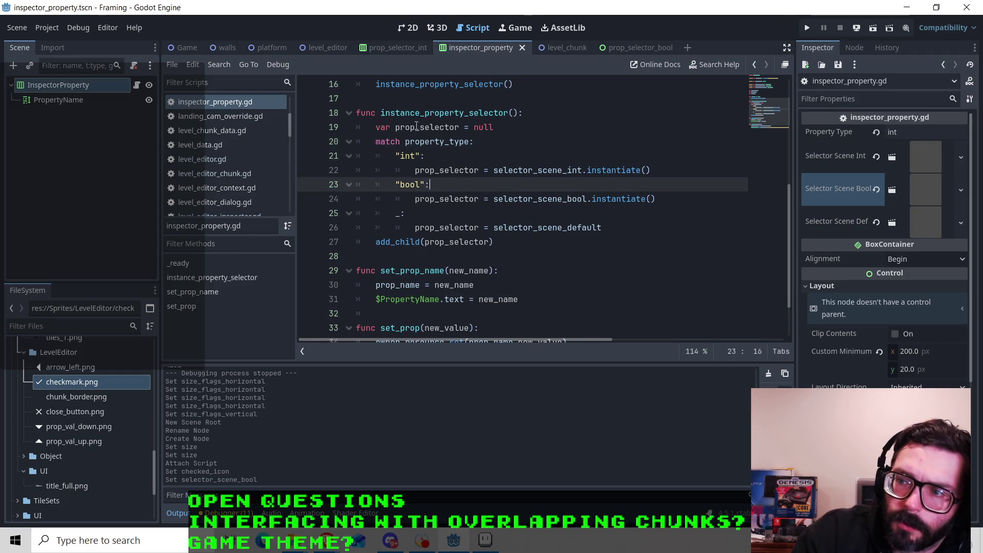
click(442, 142)
scroll(487, 211, up, 5)
scroll(443, 152, down, 1)
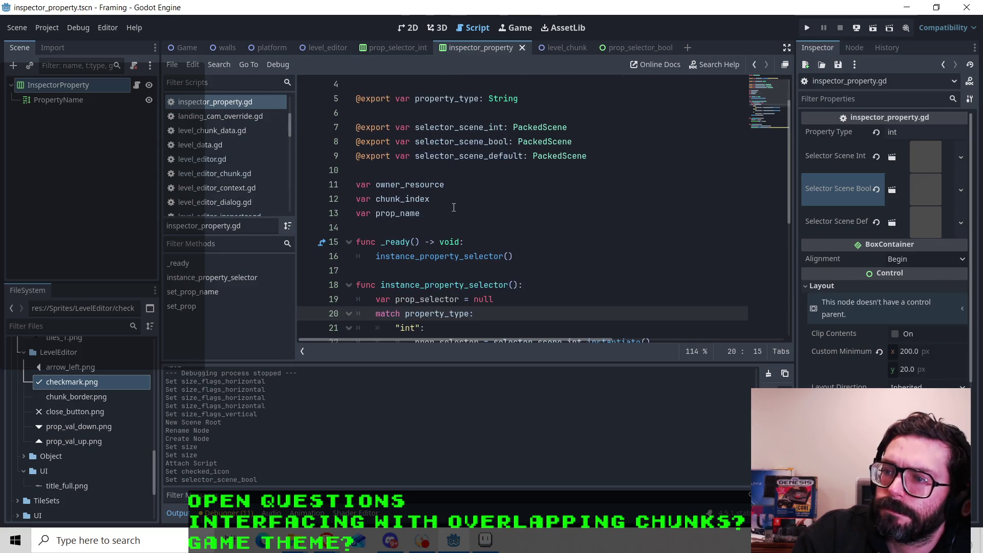
click(517, 202)
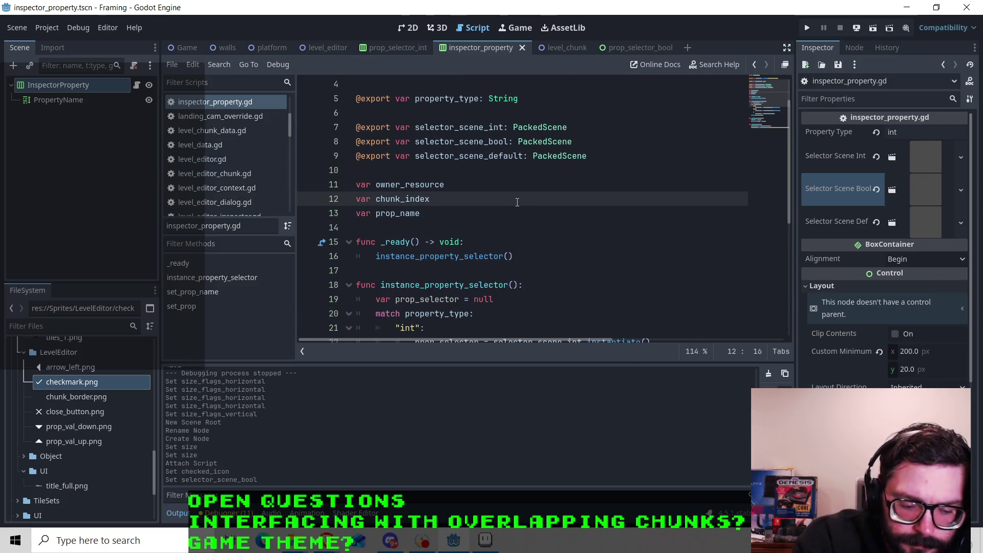
- Search all project files for property_type
key(ctrl+shift+f)
text(property_t)
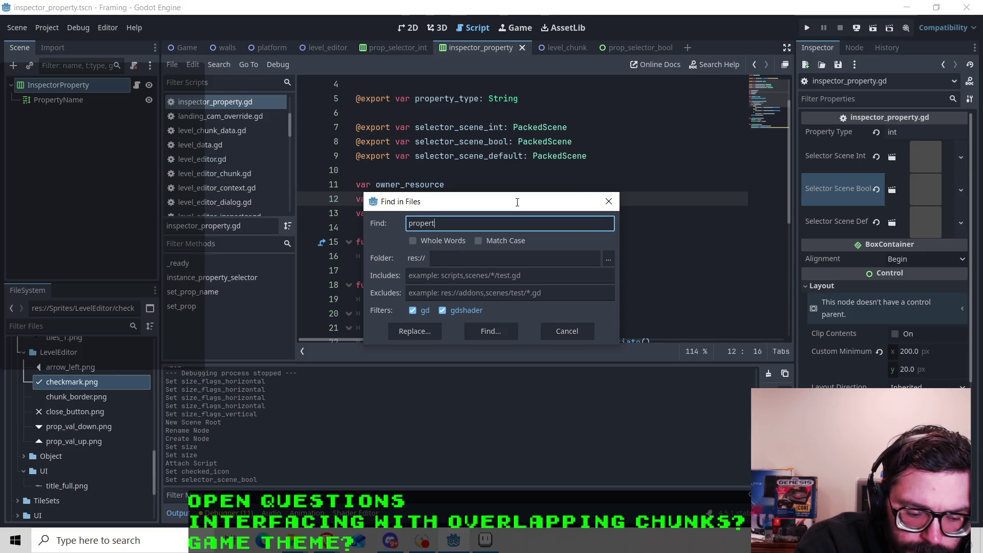
text(ype)
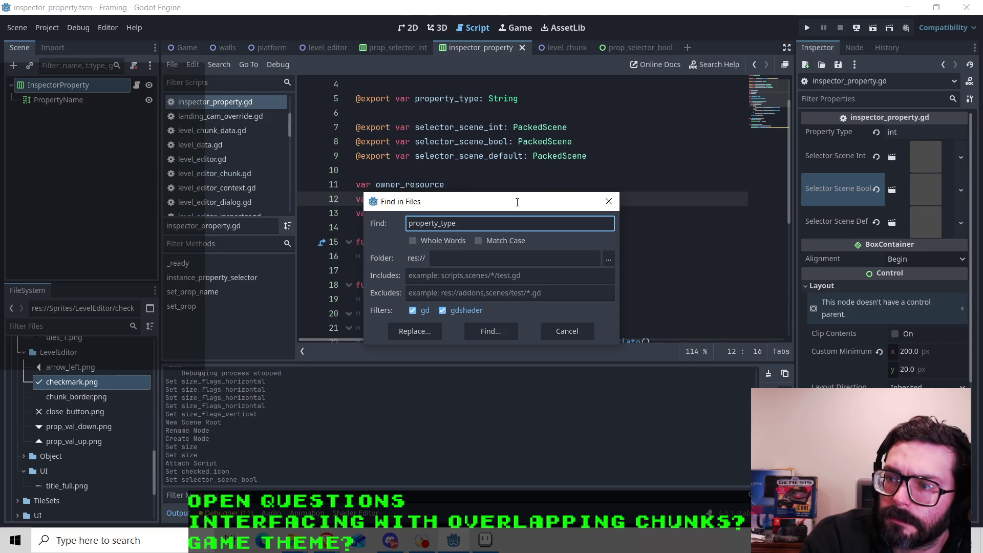
key(Return)
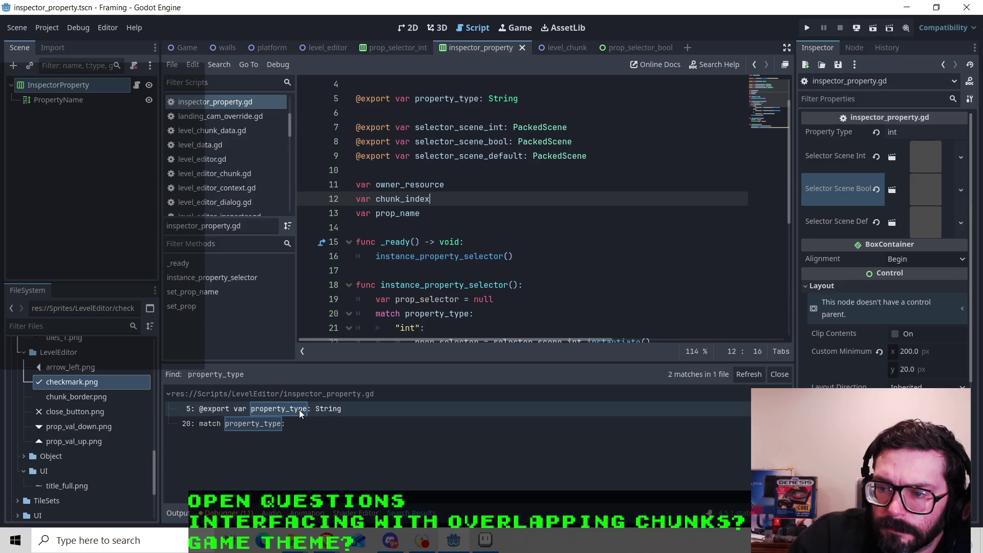
- Review both results: the property_type declaration on line 5 and the match on line 20
click(300, 411)
click(297, 422)
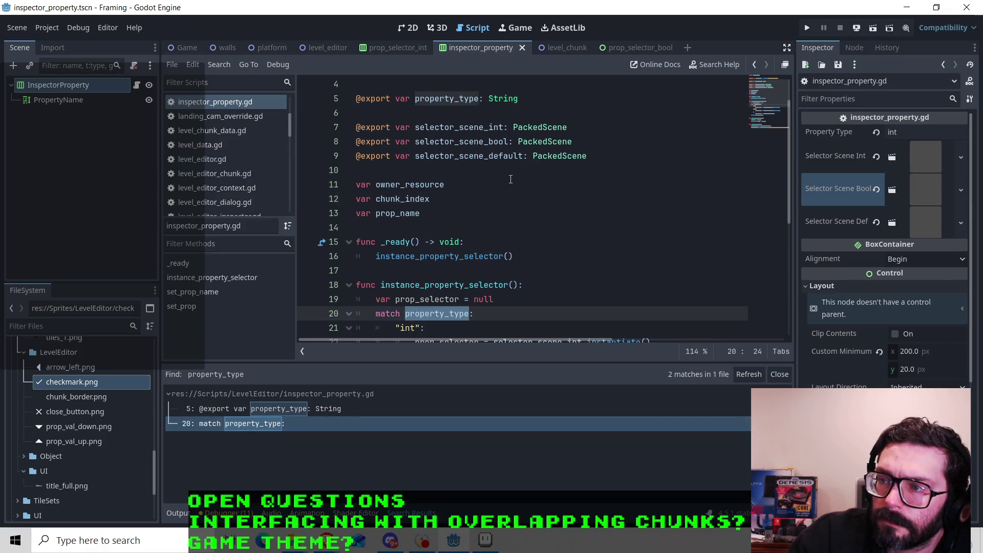
scroll(510, 182, up, 1)
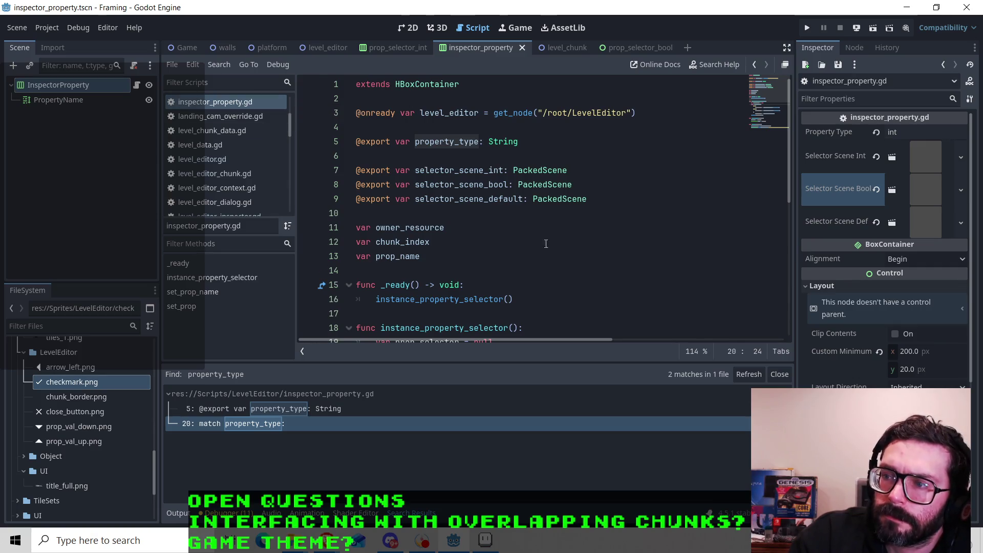
scroll(462, 143, down, 5)
scroll(468, 281, up, 1)
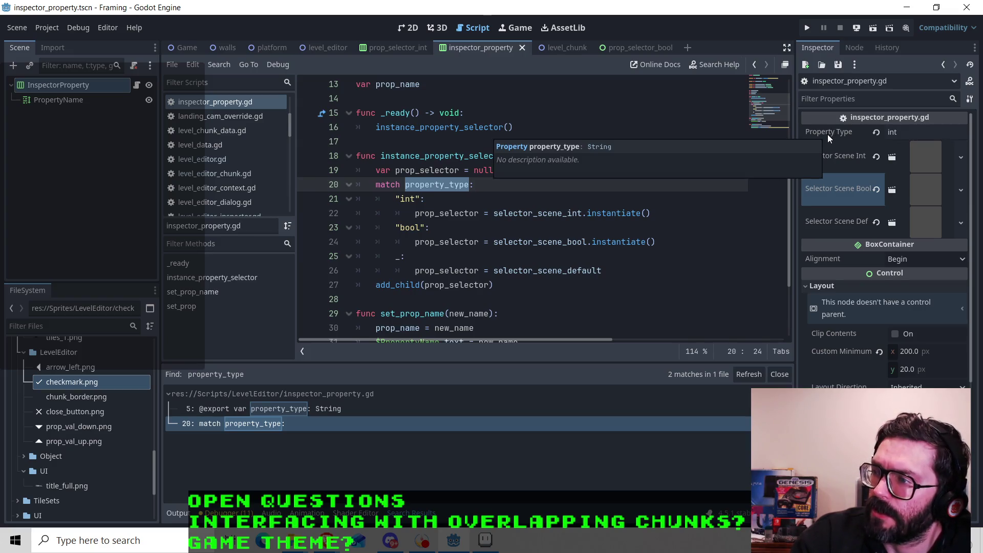
click(497, 184)
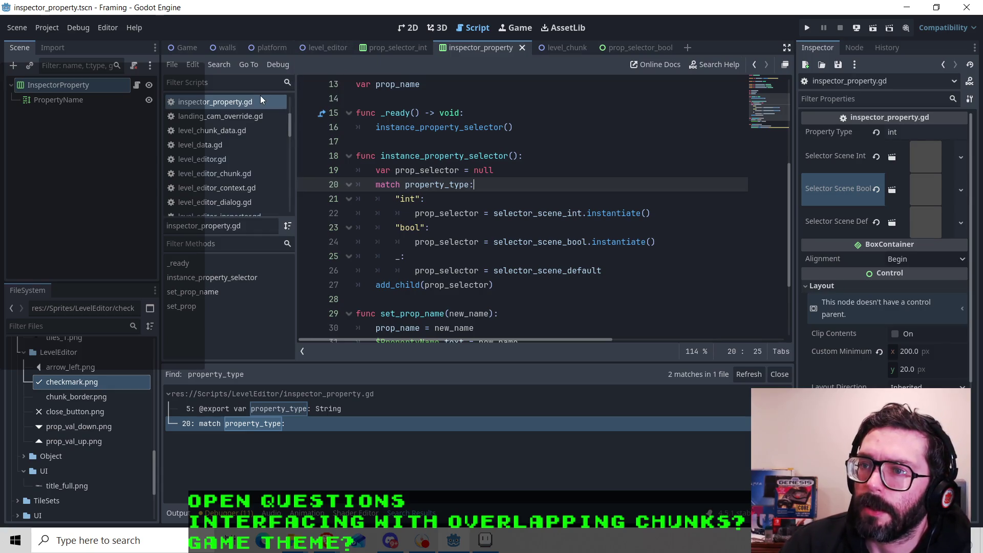
scroll(232, 116, up, 2)
scroll(232, 116, down, 5)
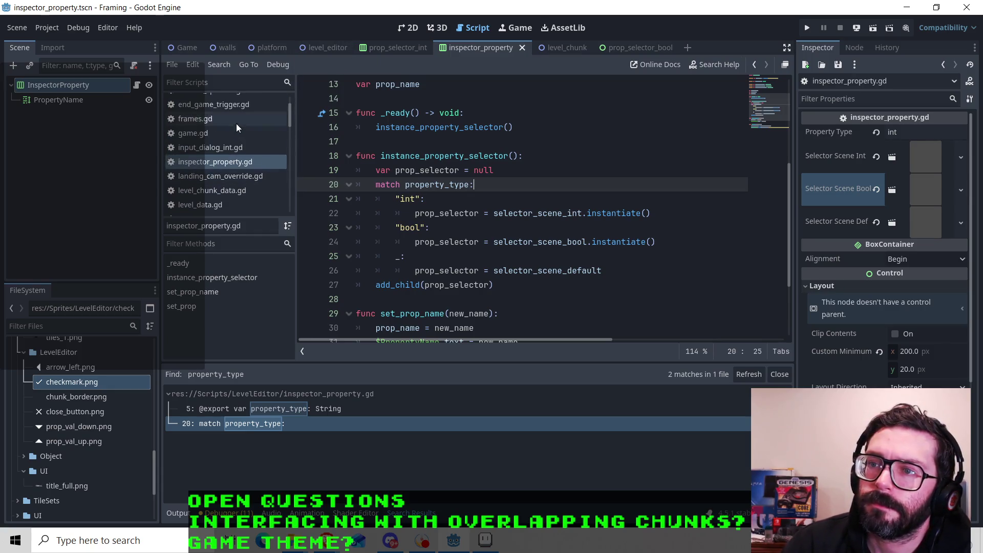
click(232, 173)
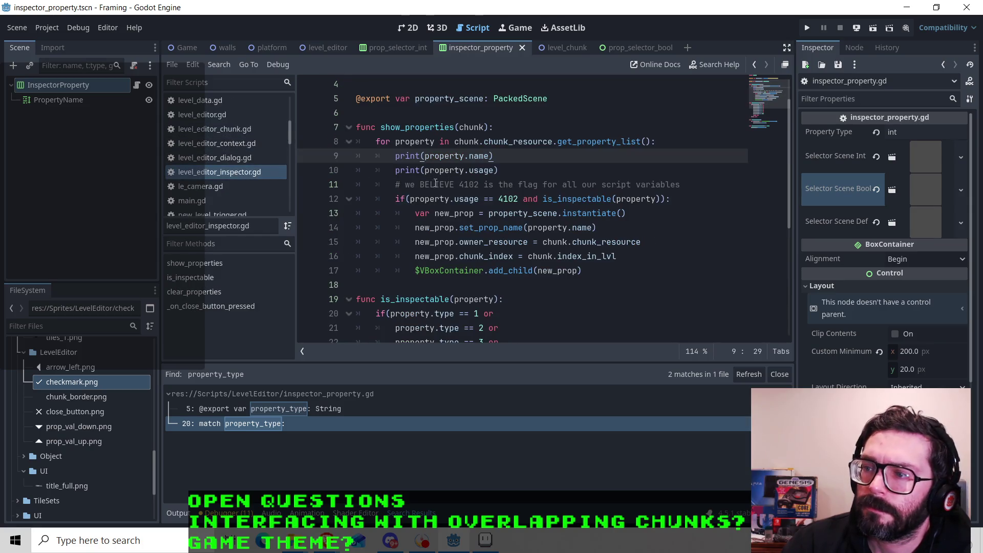
click(426, 229)
click(426, 243)
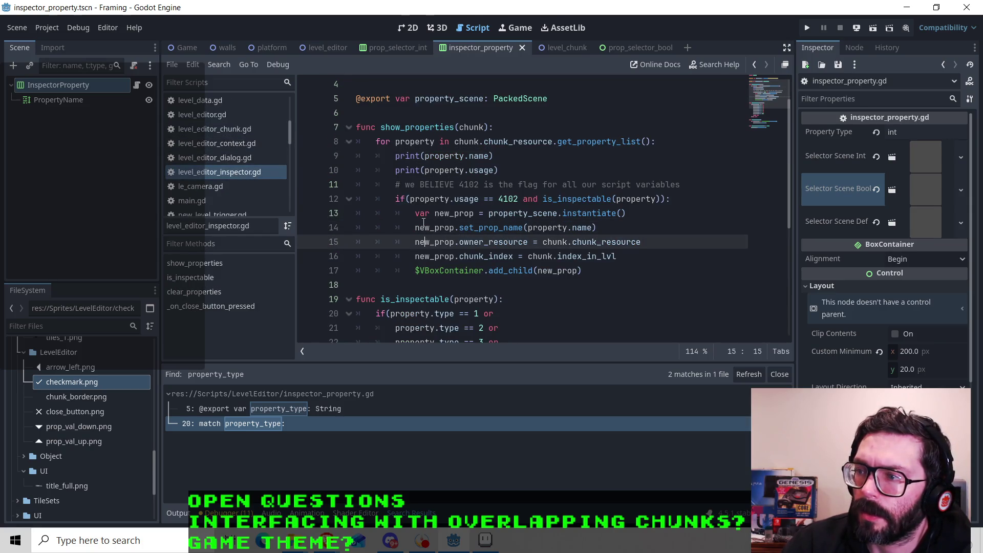
click(510, 213)
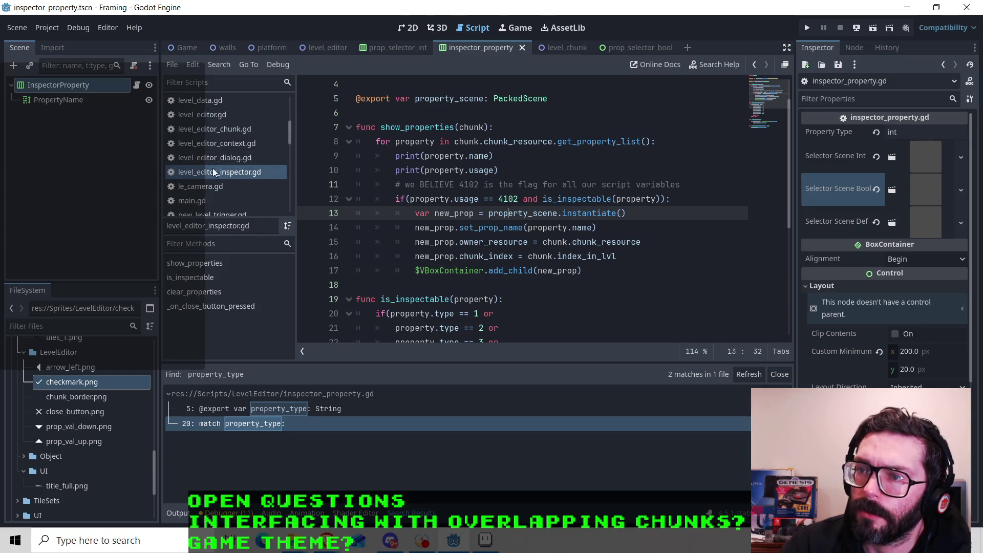
scroll(230, 176, up, 3)
click(226, 116)
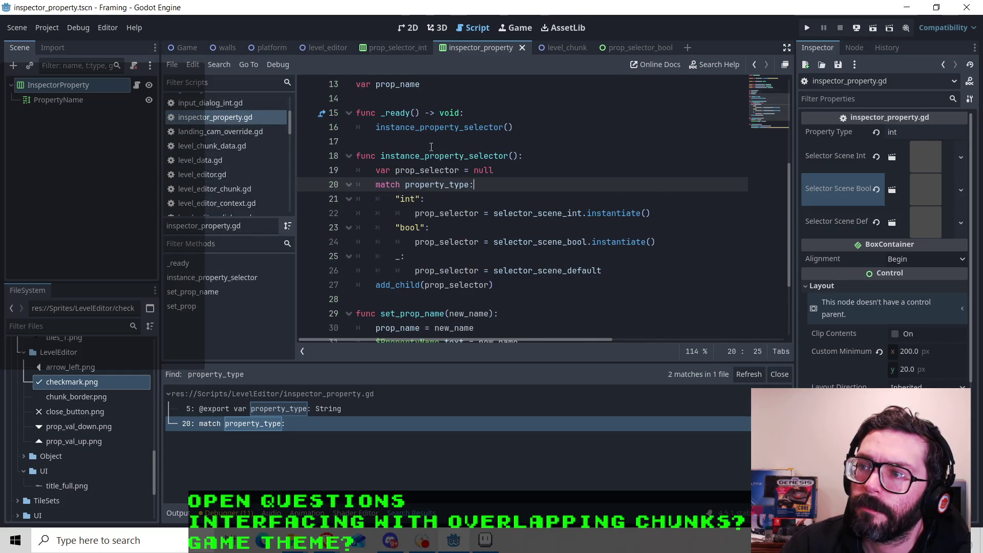
scroll(441, 154, down, 1)
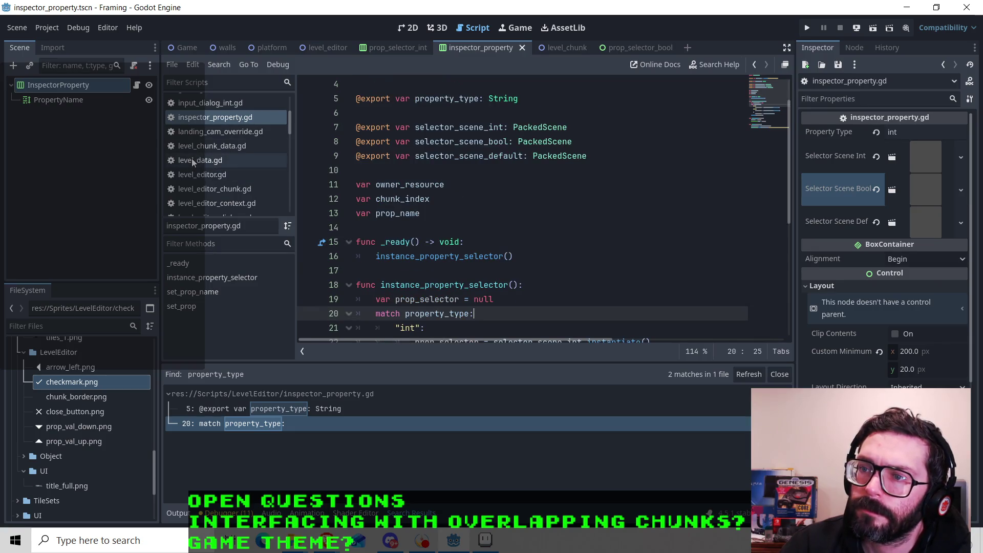
scroll(216, 154, down, 3)
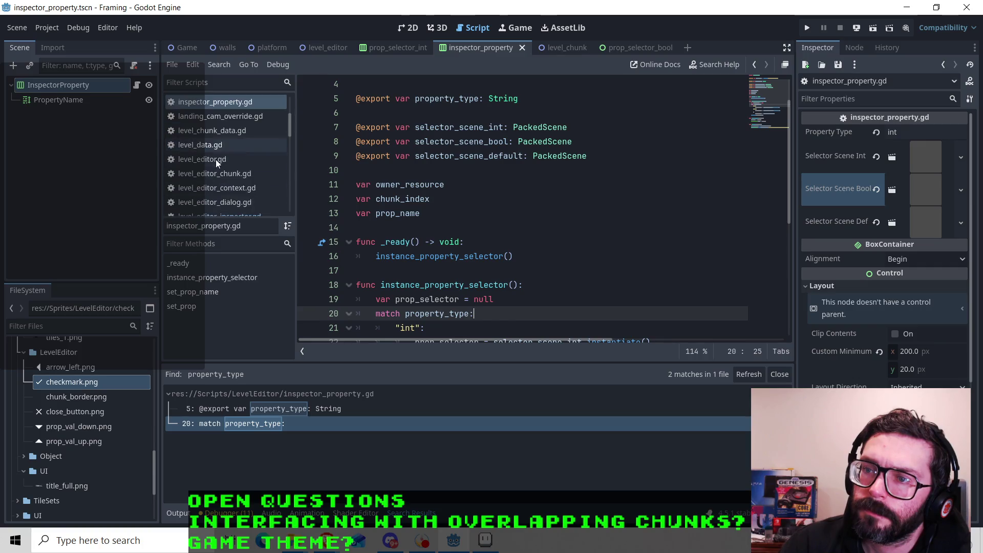
click(221, 171)
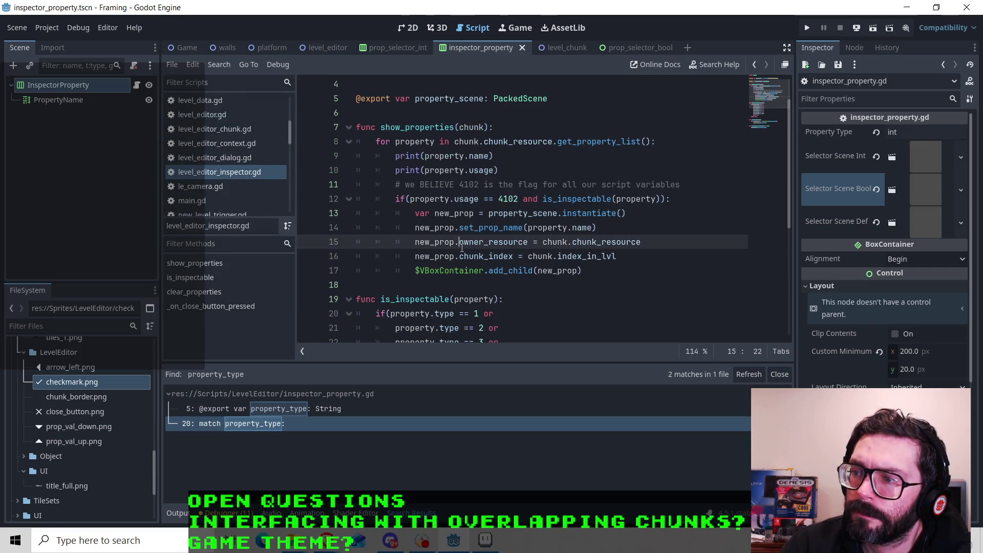
- Add new_prop.property_type = property.type below the chunk_index assignment and save level_editor_inspector.gd
click(672, 259)
key(Return)
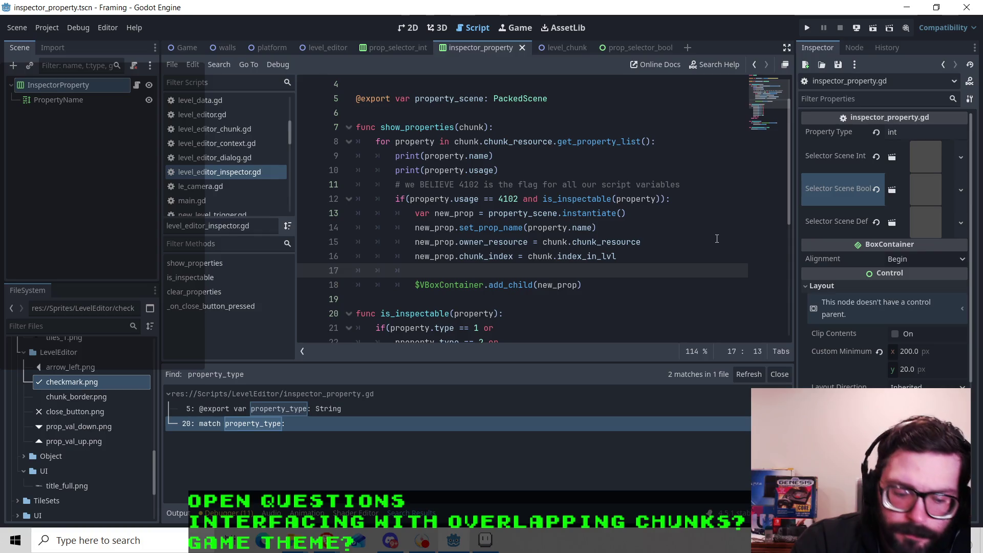
text(ew_prop.)
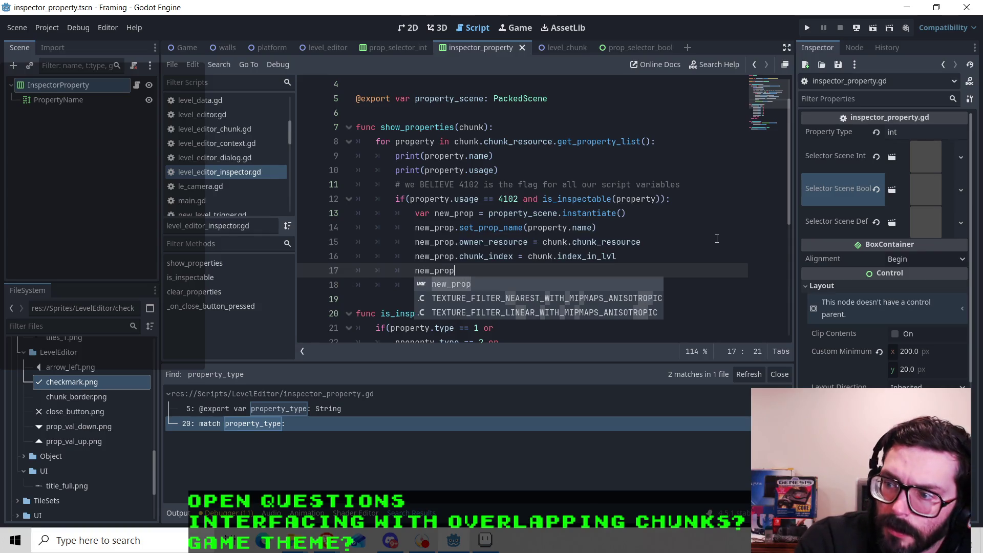
text(p)
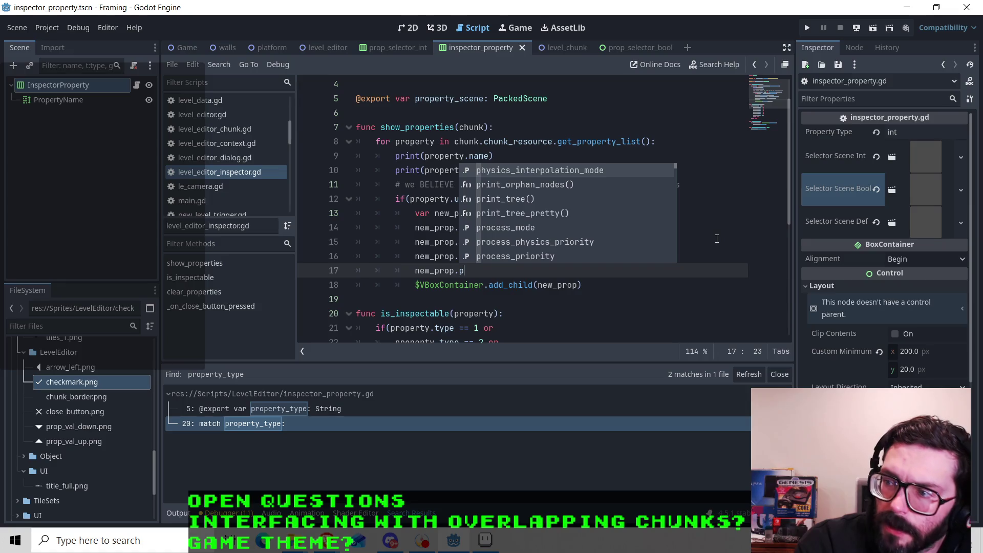
text(roper)
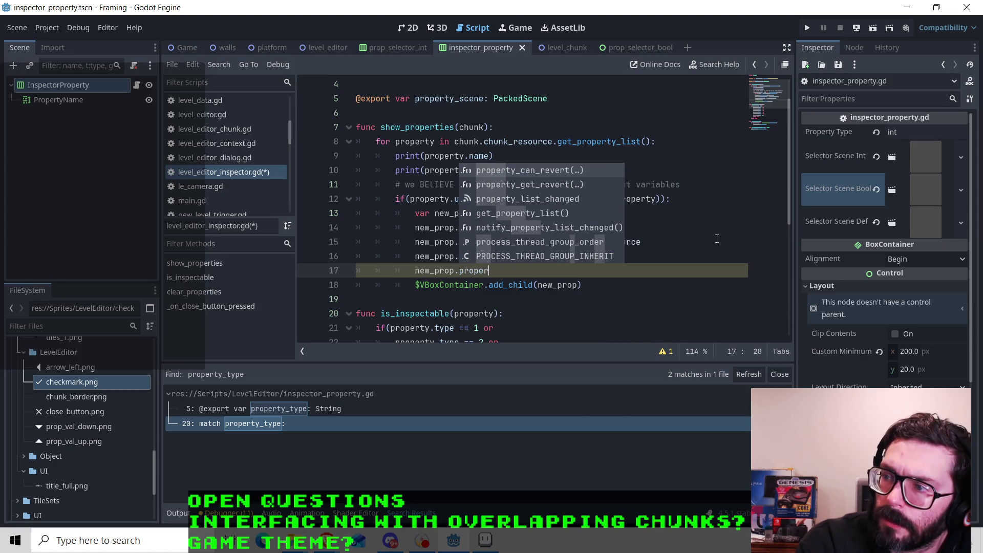
text(ty_type )
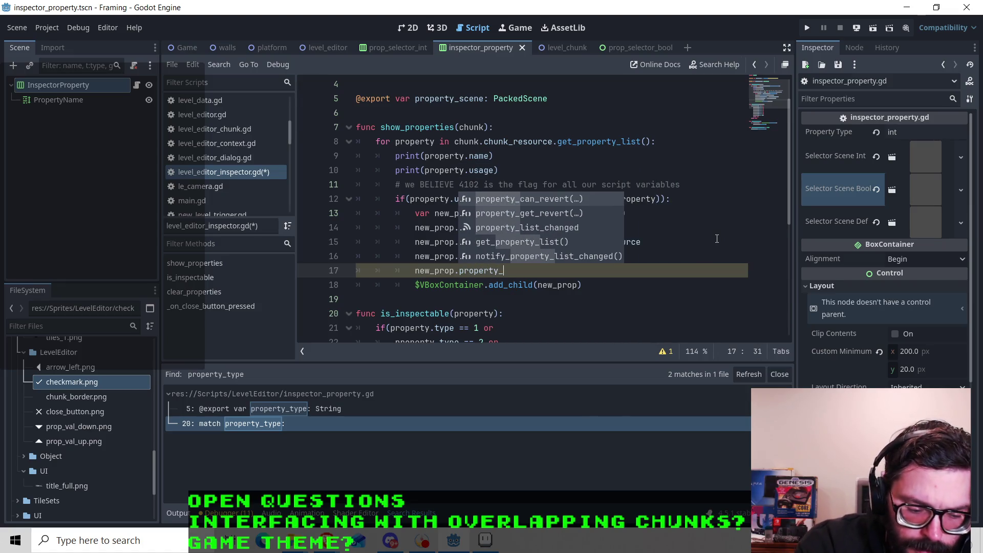
text(=)
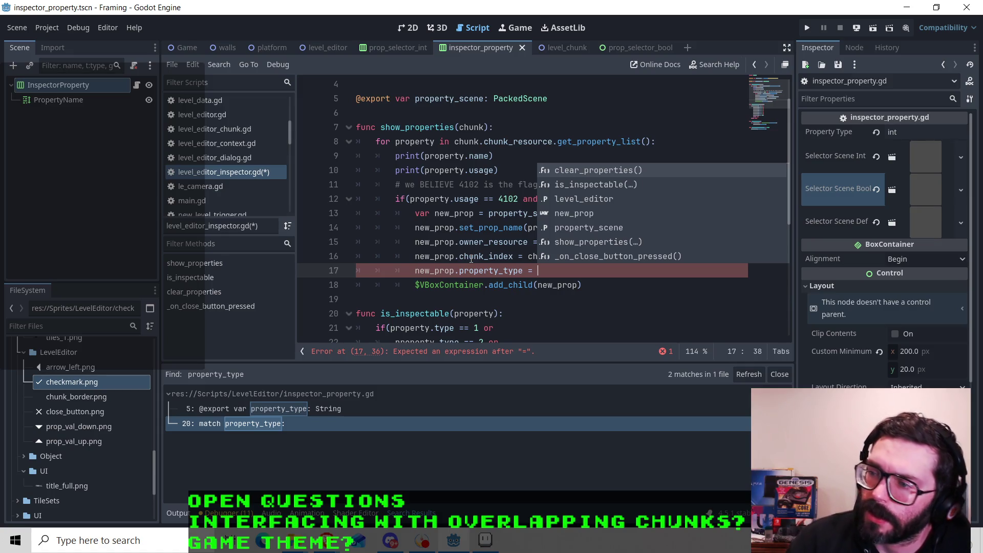
text(prop)
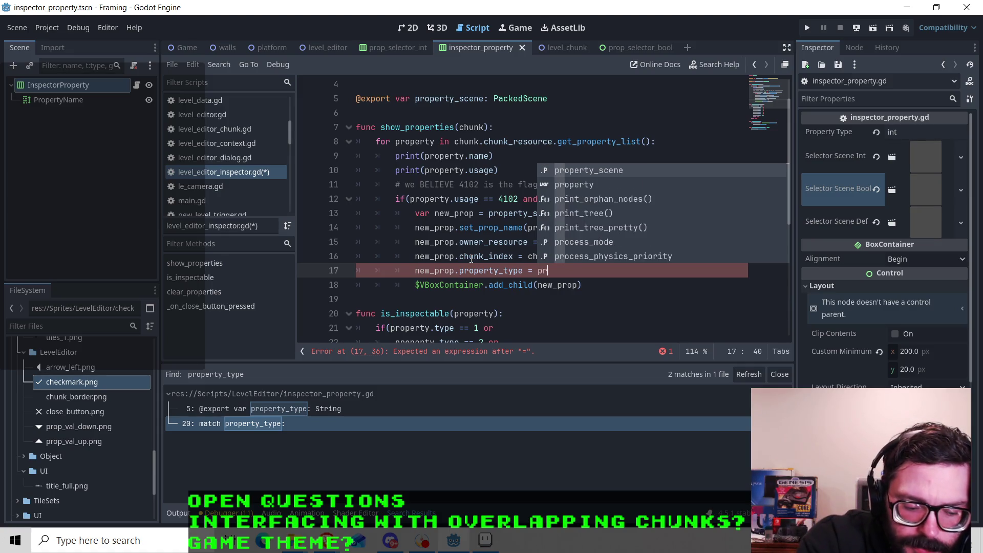
text(erty.t)
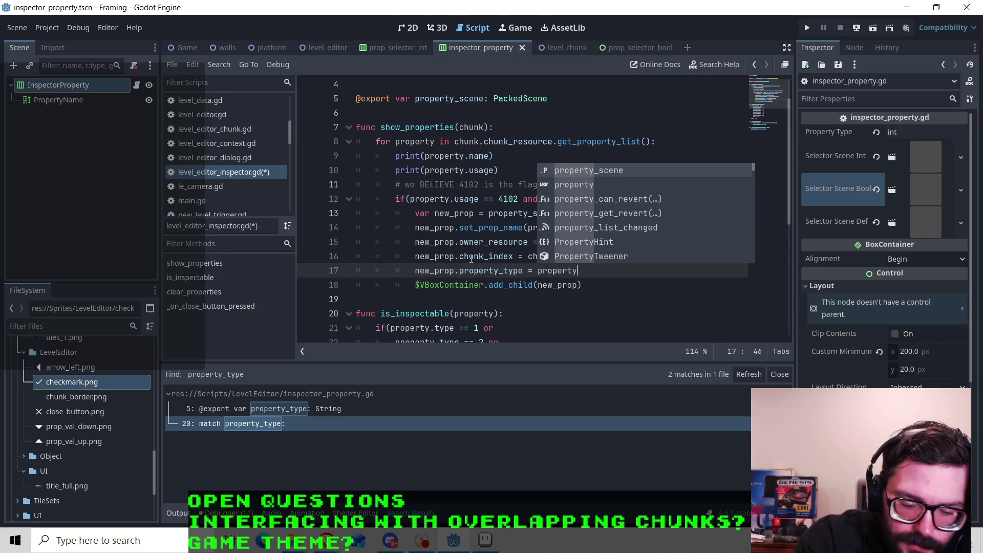
text(ype)
key(ctrl+s)
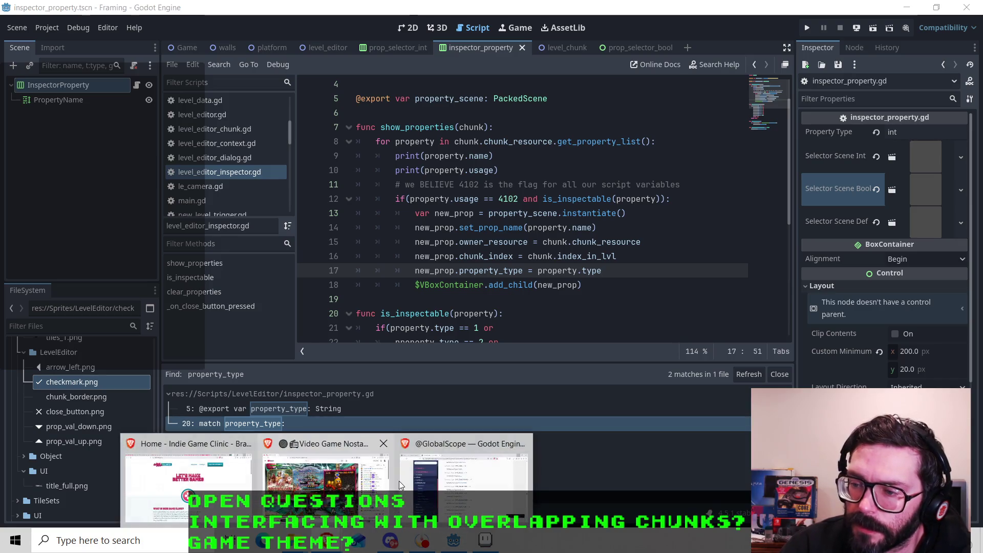
mouse_move(326, 540)
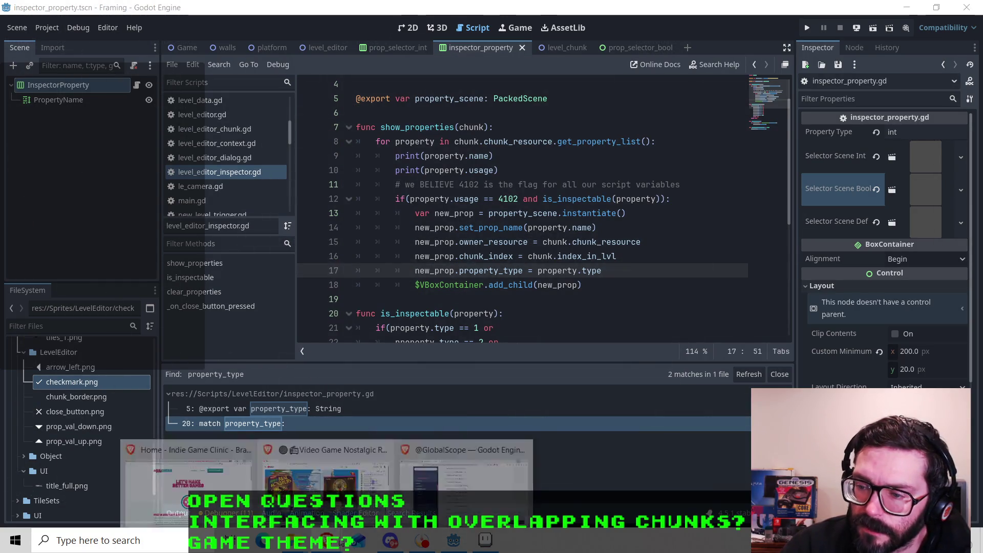
click(341, 499)
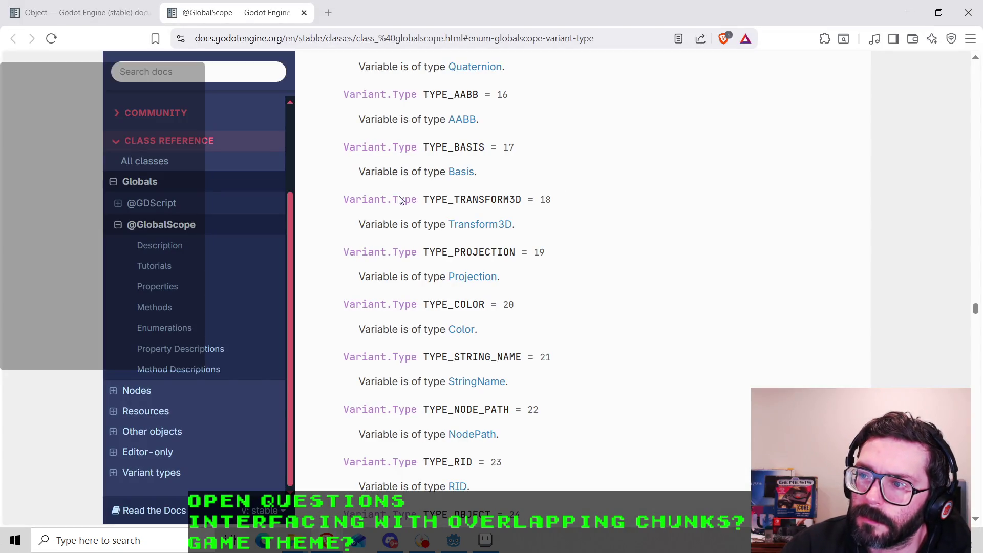
scroll(491, 212, up, 5)
scroll(490, 211, up, 8)
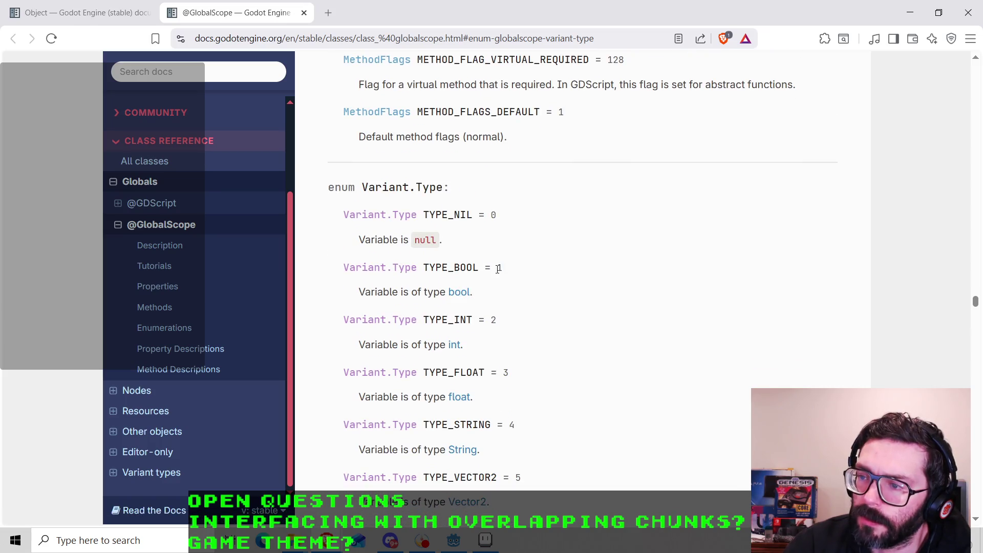
click(910, 12)
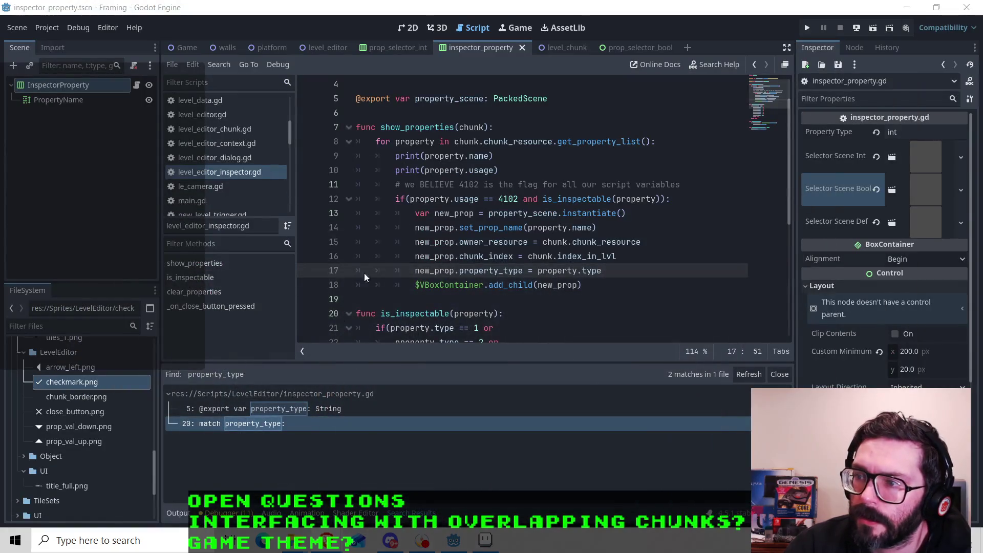
- In inspector_property.gd, change property_type's type from String to int
click(593, 270)
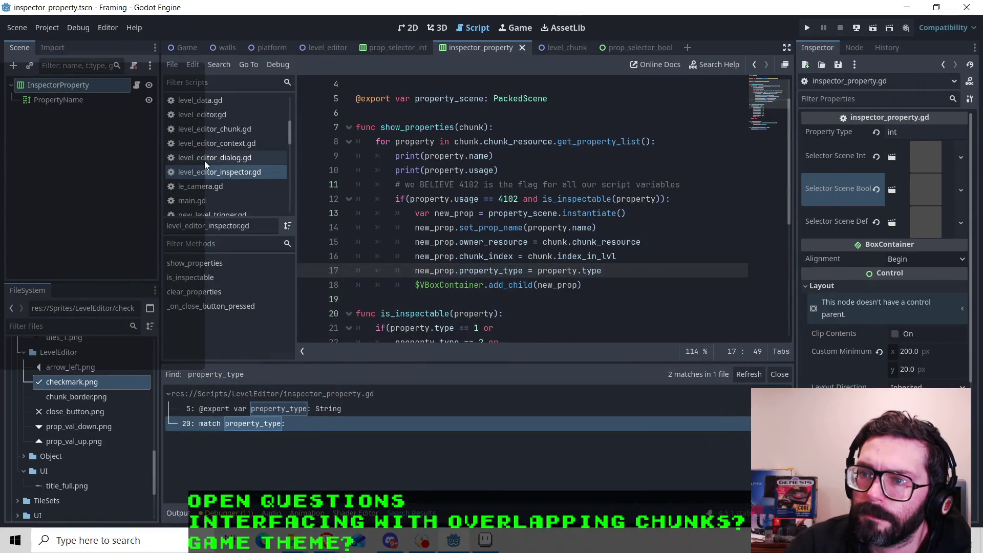
scroll(217, 162, up, 3)
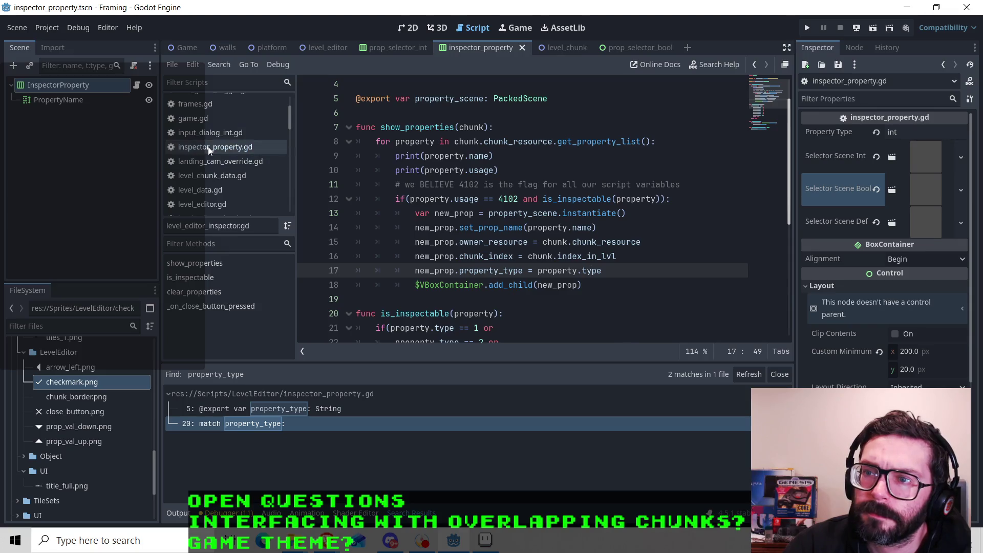
click(208, 147)
scroll(461, 180, up, 1)
click(475, 145)
drag(524, 143, 494, 145)
text(int)
click(429, 161)
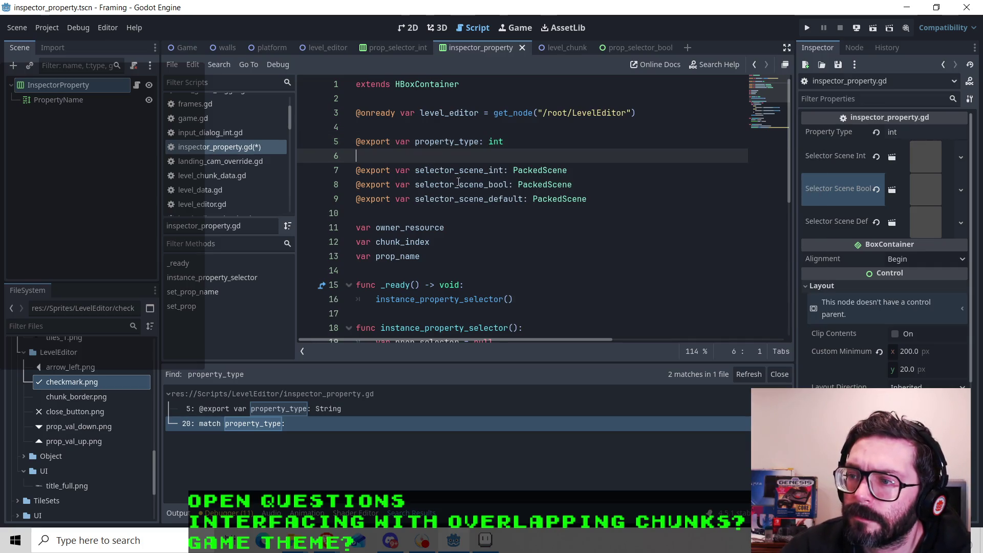
scroll(459, 182, down, 3)
scroll(481, 222, up, 2)
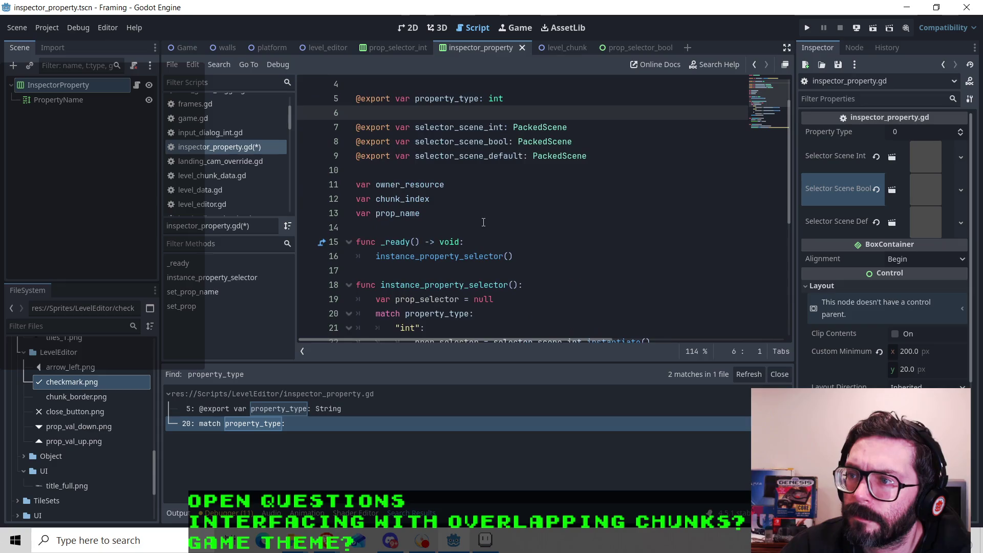
scroll(484, 223, down, 1)
scroll(483, 222, up, 1)
click(445, 100)
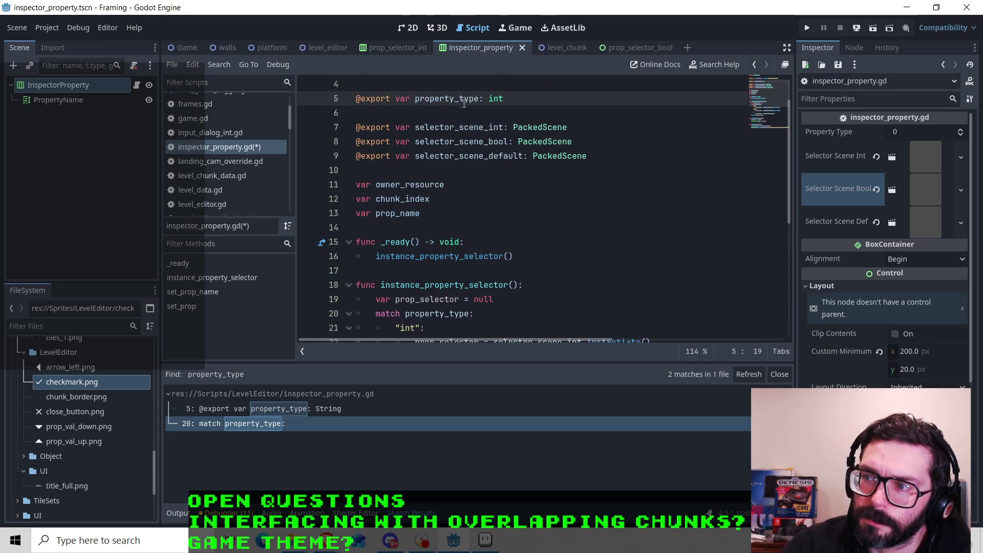
scroll(452, 166, up, 1)
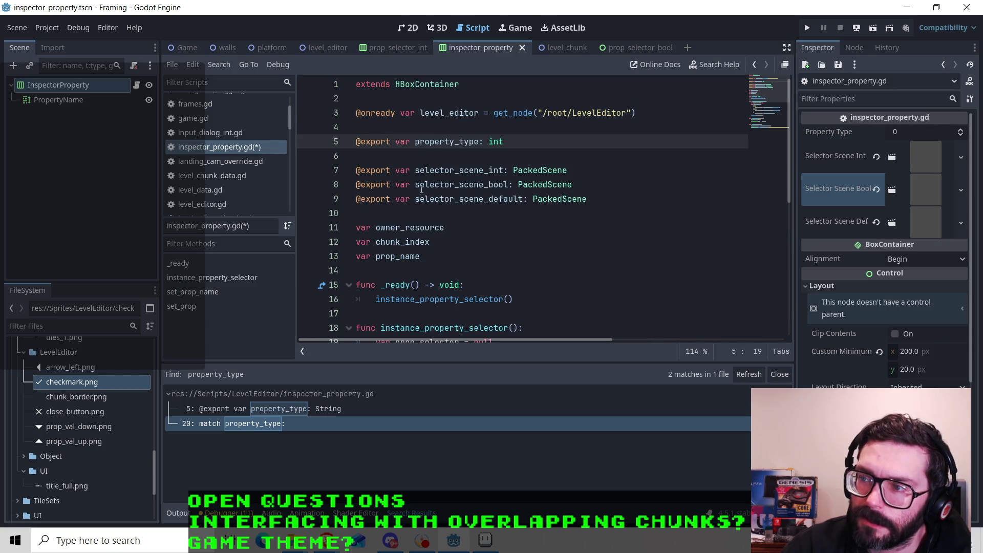
scroll(507, 158, down, 4)
- Replace the "int" case label with 2 and the "bool" case label with 1
click(433, 206)
drag(420, 199, 396, 199)
text(2:)
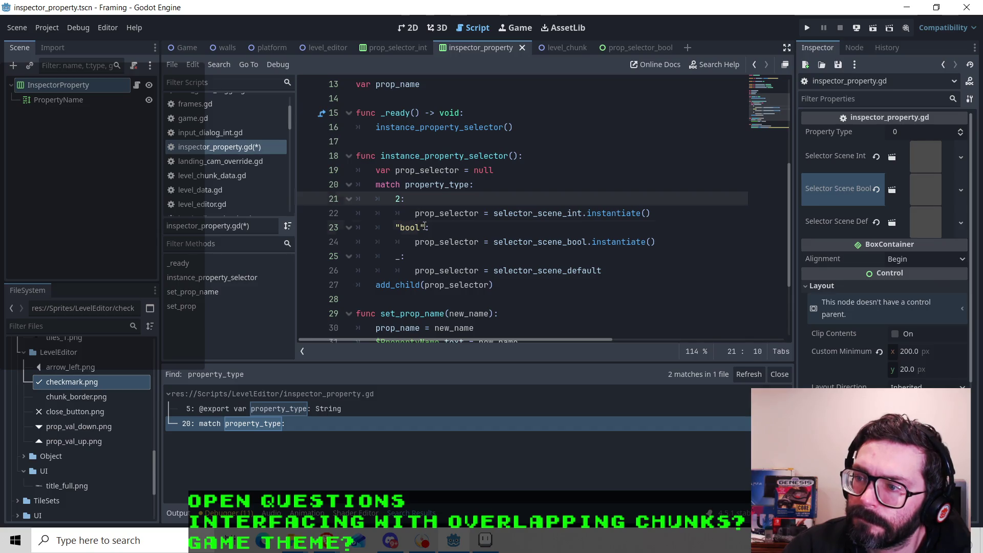
drag(425, 226, 396, 227)
text(1:)
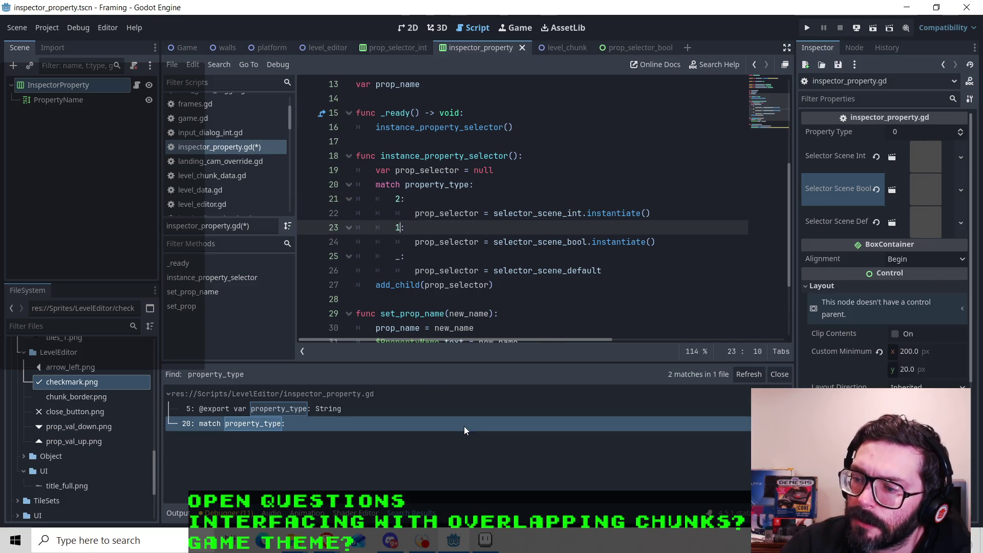
click(453, 548)
click(453, 548)
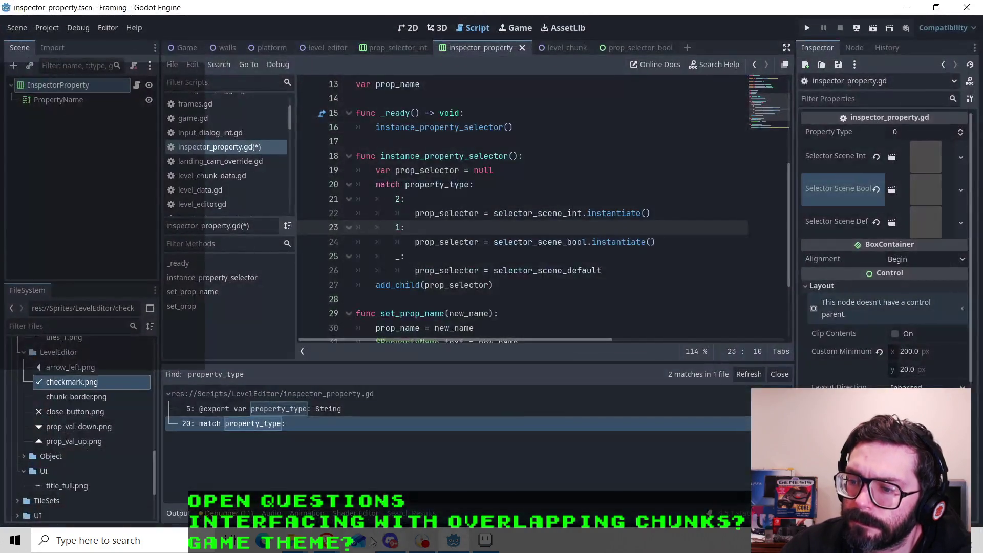
mouse_move(326, 542)
click(465, 476)
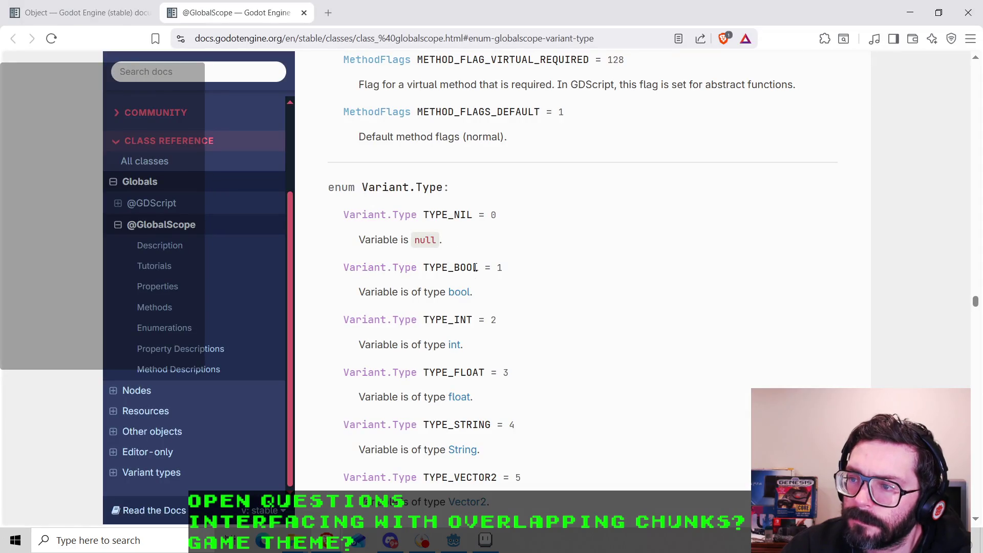
click(909, 13)
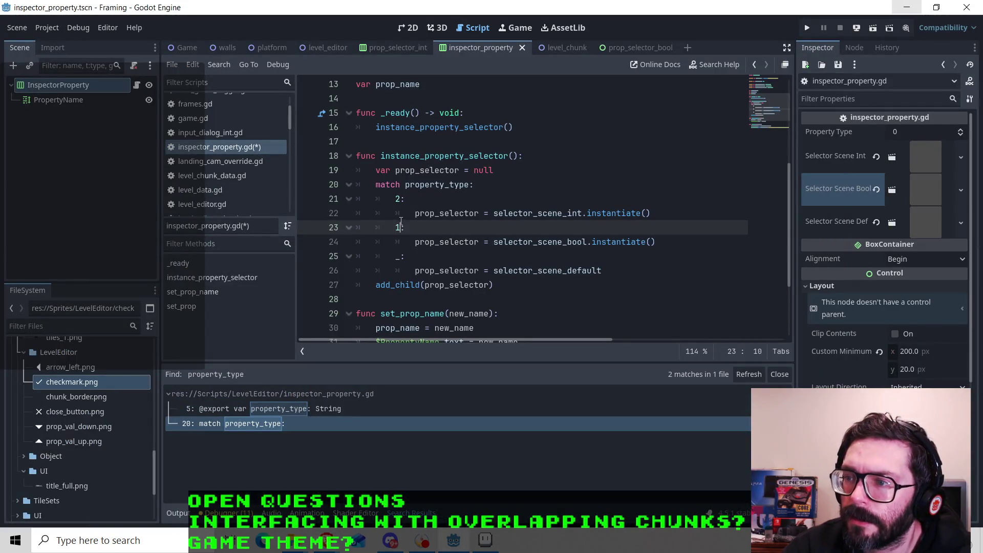
drag(664, 247, 347, 233)
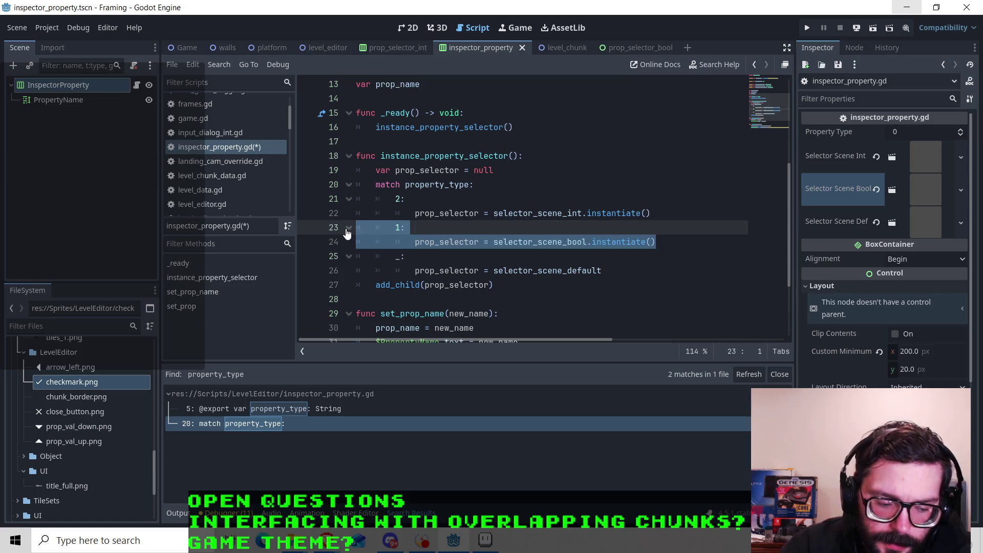
- Move the case 1 block above case 2 and fix its indentation
key(ctrl+x)
click(501, 187)
key(Return)
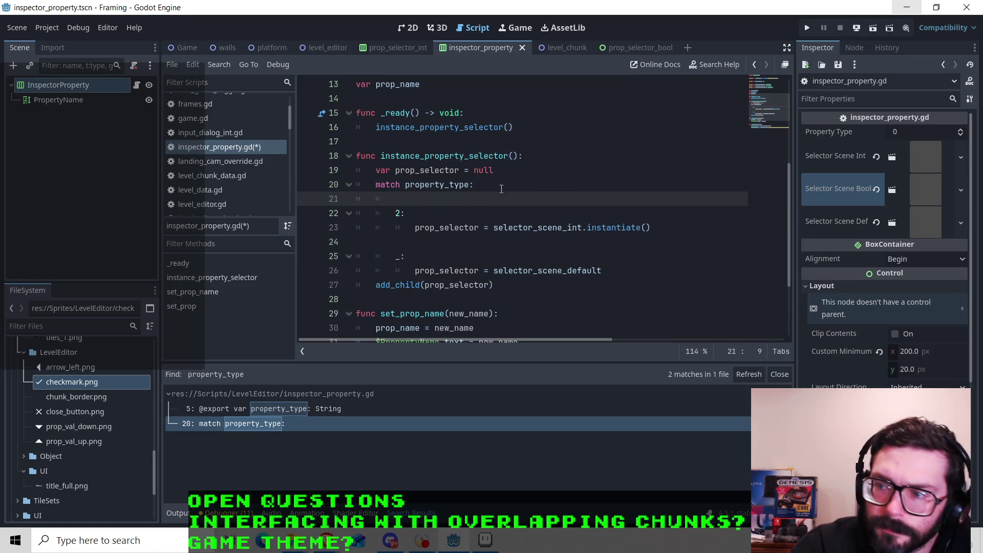
key(ctrl+v)
key(Up)
key(Home)
key(BackSpace)
key(BackSpace)
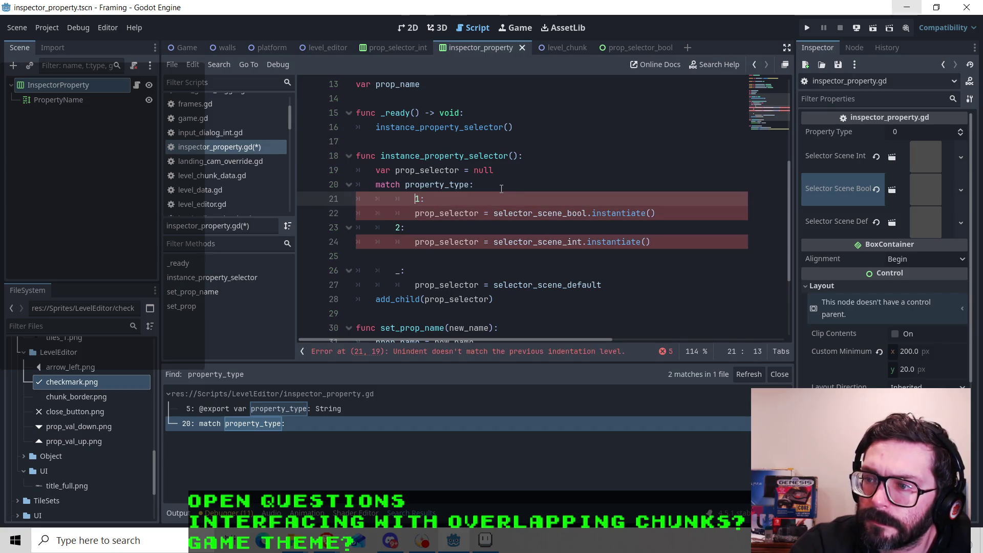
click(463, 202)
- Add #bool and #int comments under cases 1 and 2
key(Return)
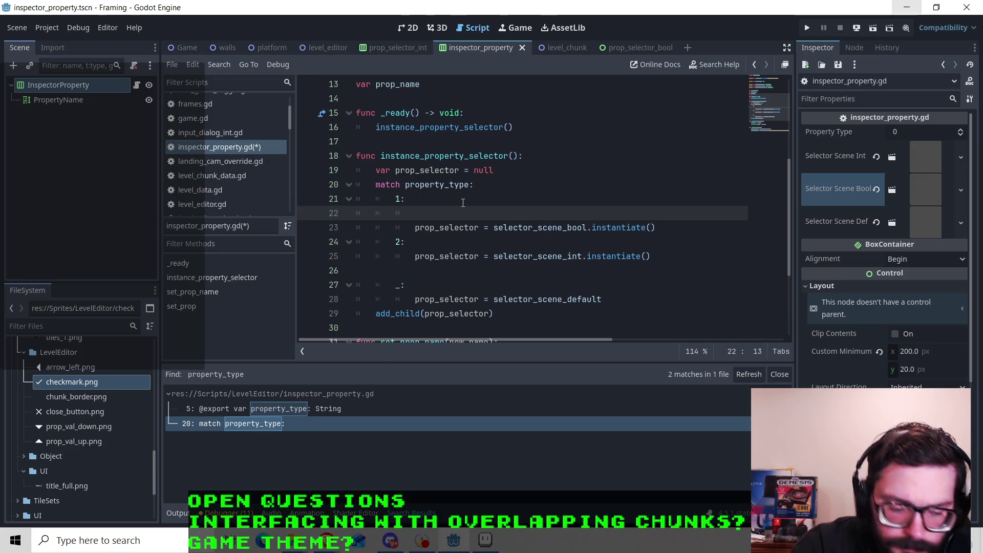
text($Bool)
key(BackSpace)
key(BackSpace)
key(BackSpace)
key(BackSpace)
text(#bool)
key(Down)
key(Down)
key(Return)
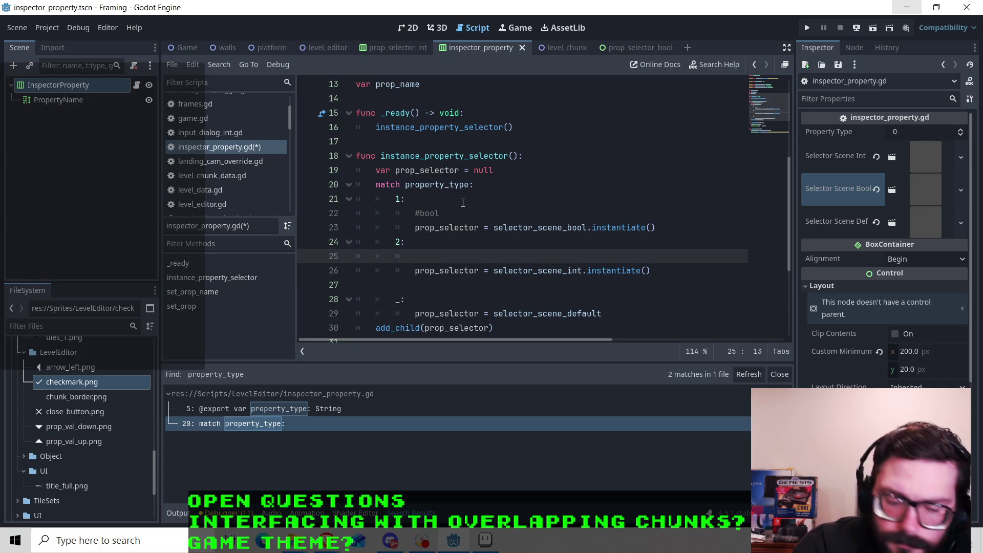
text(#int)
- Add a new 3: case with a #float comment
key(Down)
key(Down)
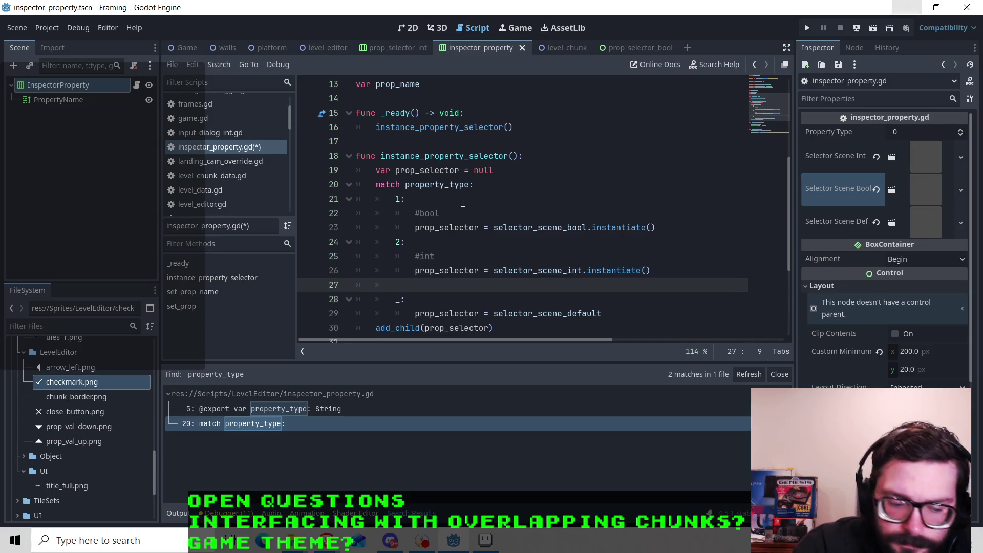
text(3:)
key(Return)
text(#float)
key(Return)
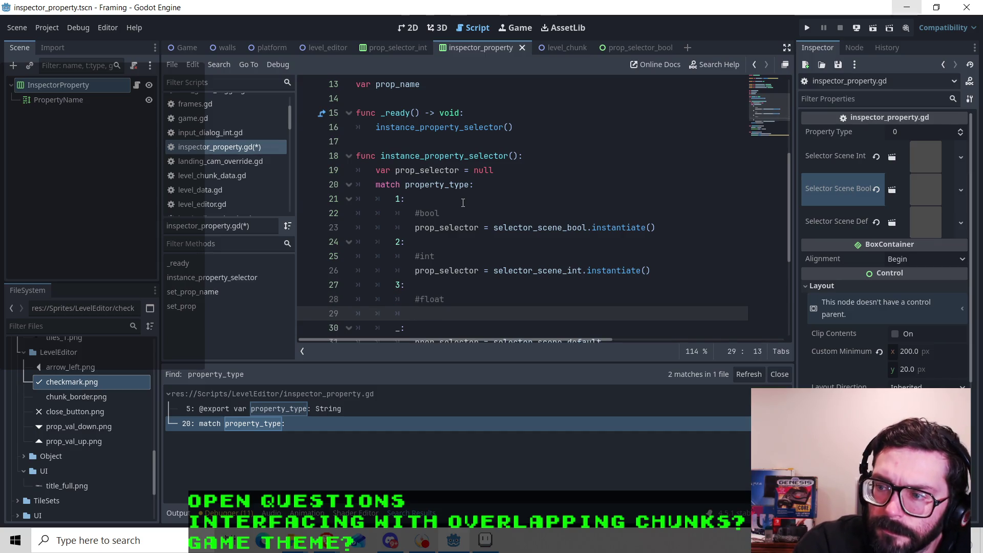
- Copy the int instantiation line into case 3 and change it to selector_scene_float
scroll(607, 228, down, 2)
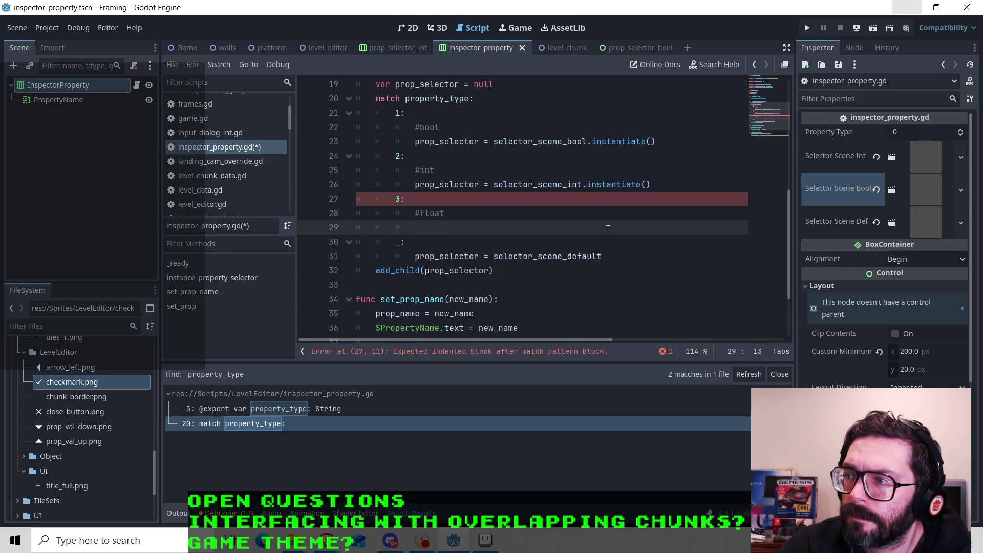
mouse_move(649, 187)
mouse_down()
mouse_move(399, 184)
mouse_move(412, 182)
mouse_up()
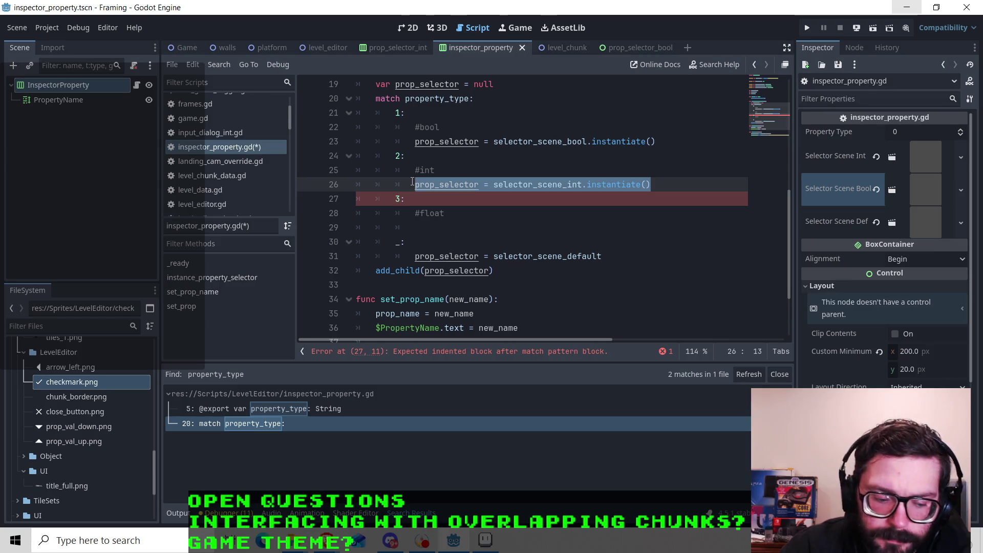
key(ctrl+c)
click(580, 229)
key(ctrl+v)
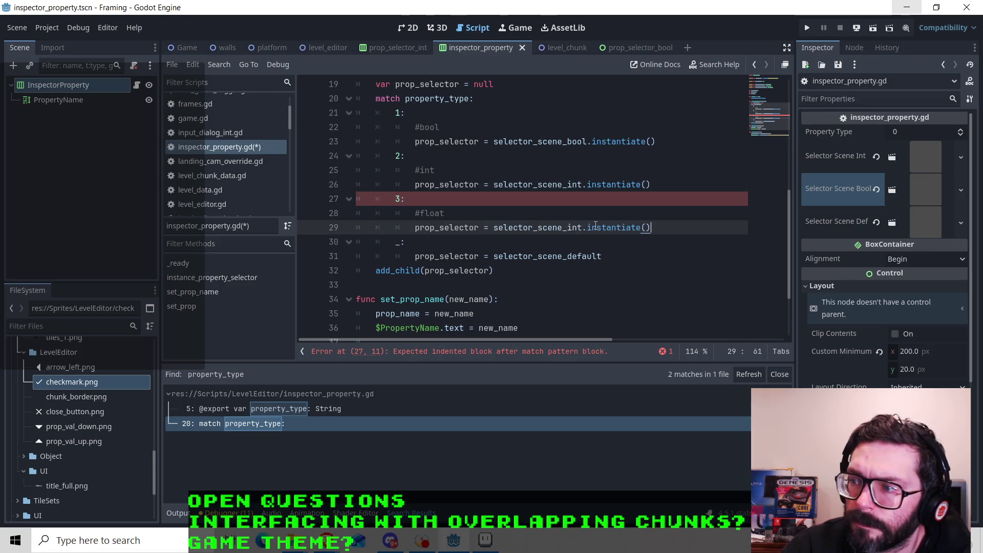
drag(581, 229, 568, 228)
text(float)
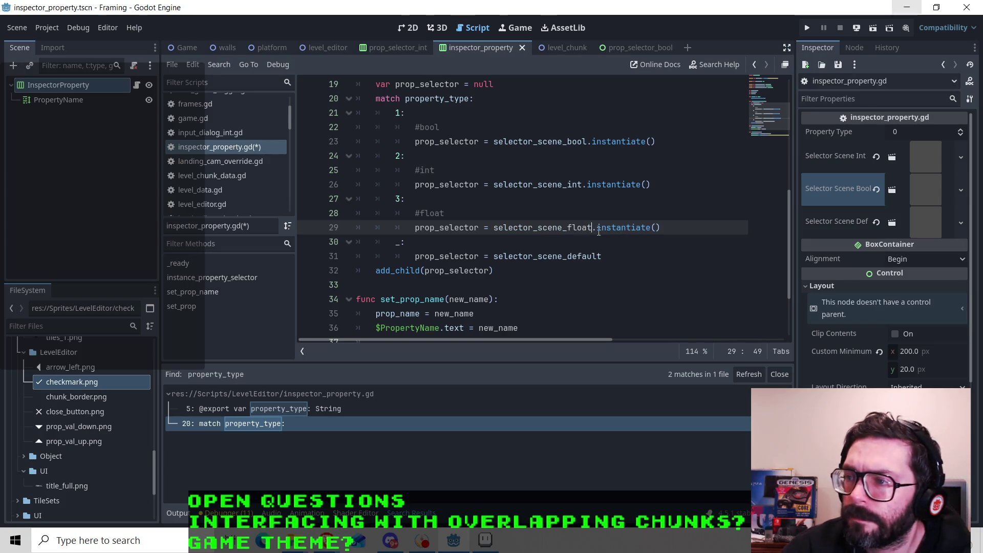
click(510, 229)
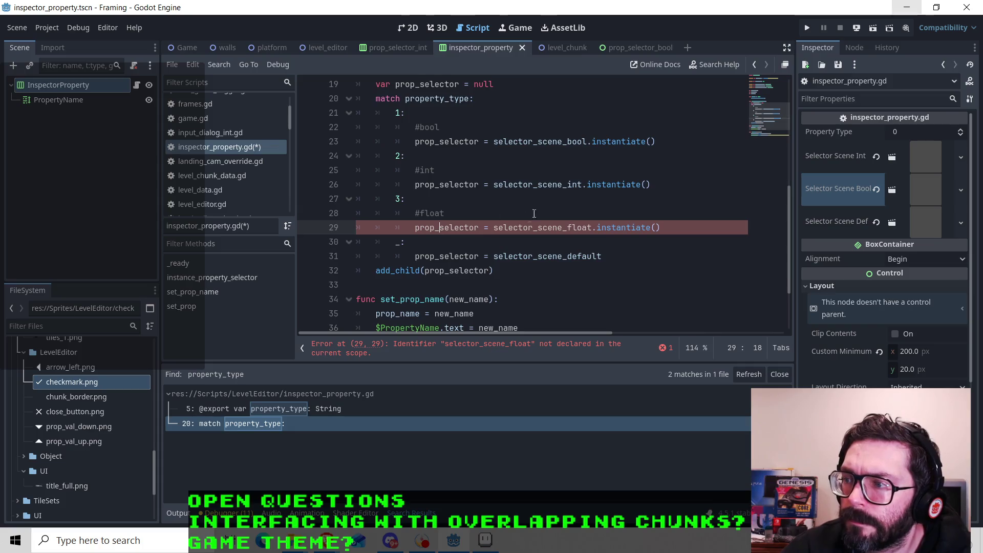
scroll(471, 185, up, 5)
click(490, 157)
click(597, 138)
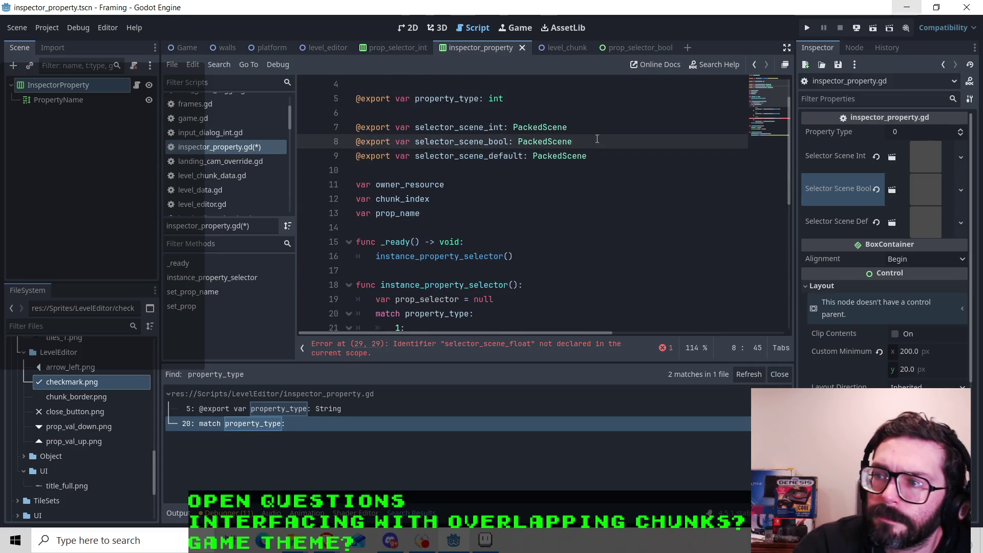
- Duplicate the selector_scene_bool export as selector_scene_float and add an empty line below it
drag(597, 139, 339, 137)
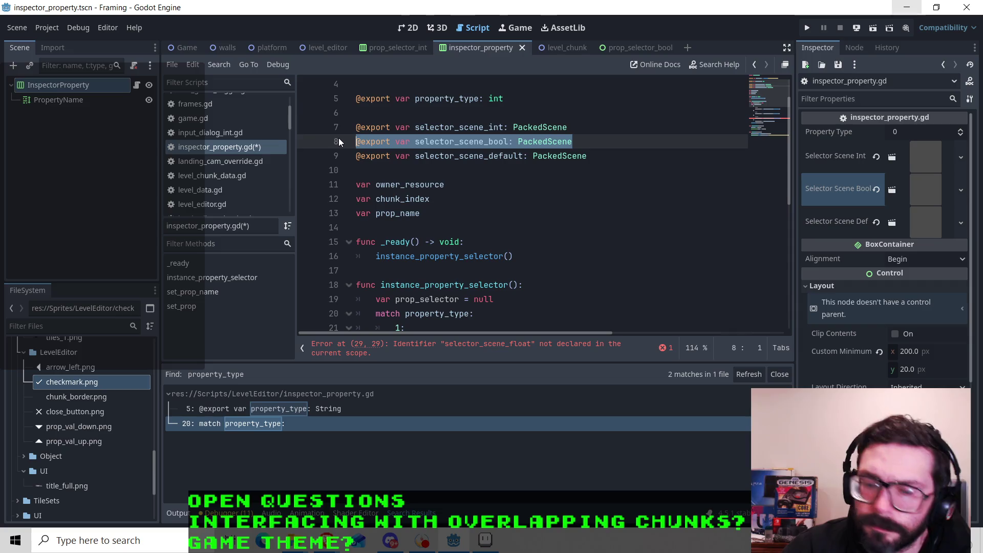
click(587, 141)
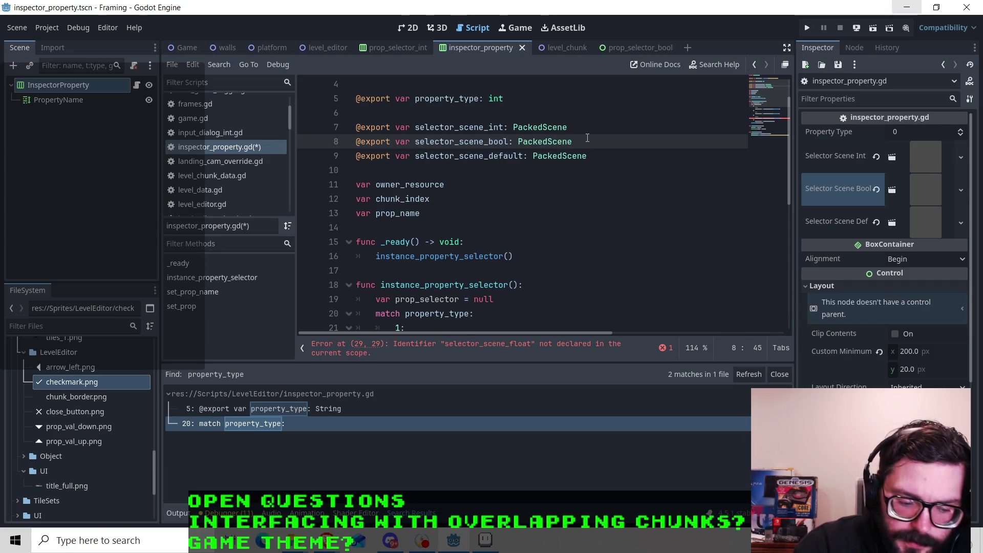
key(ctrl+shift+d)
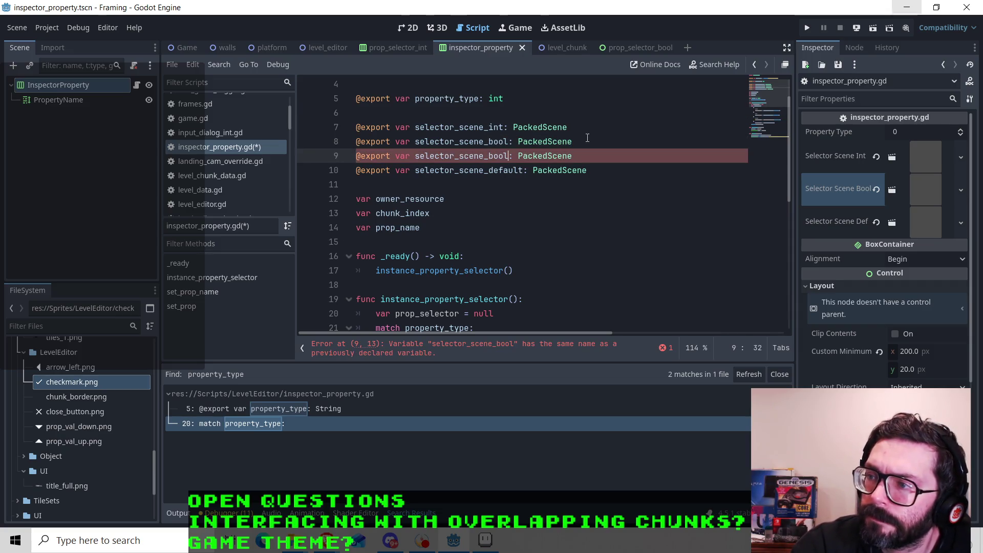
key(BackSpace)
key(BackSpace)
key(BackSpace)
text(float)
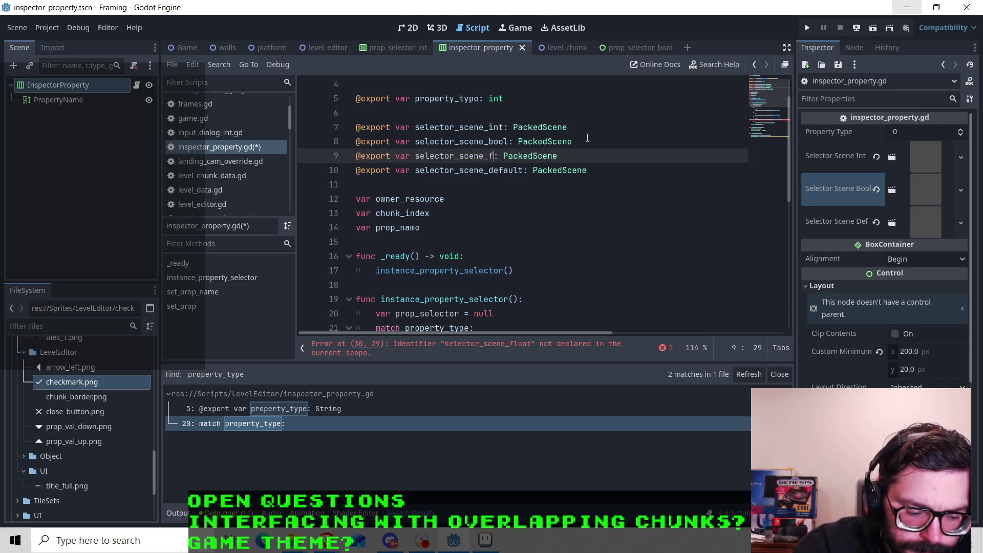
key(Down)
key(Down)
key(Down)
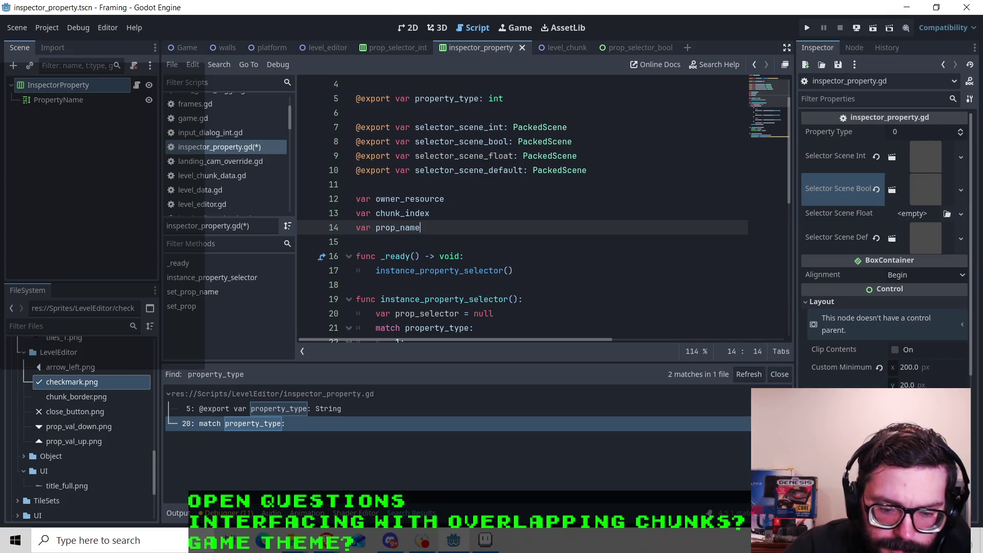
click(589, 154)
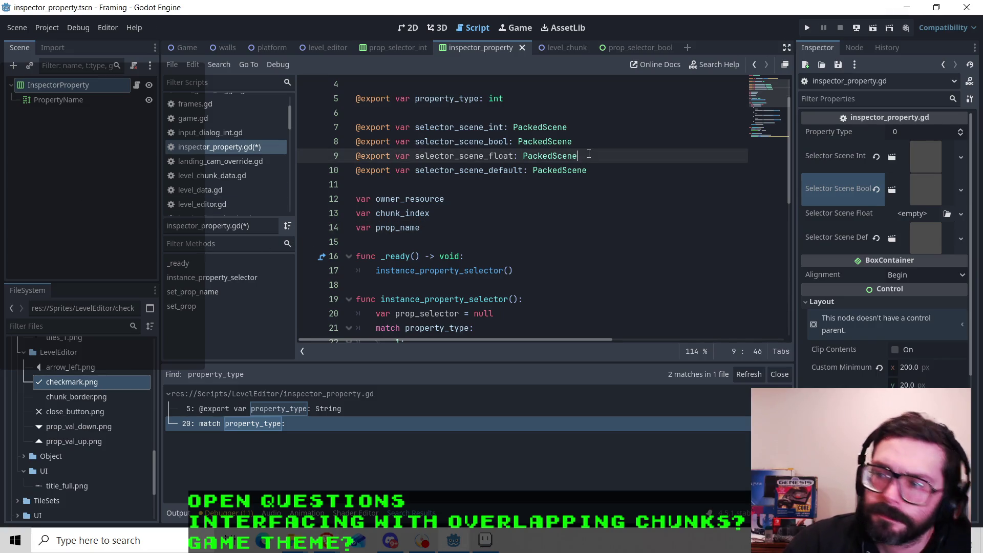
key(Return)
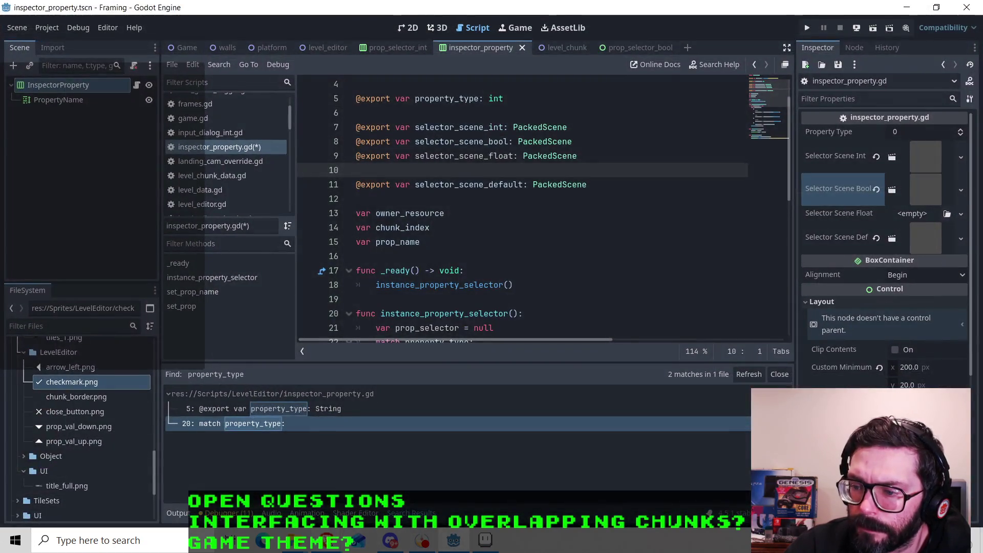
mouse_move(325, 540)
click(418, 496)
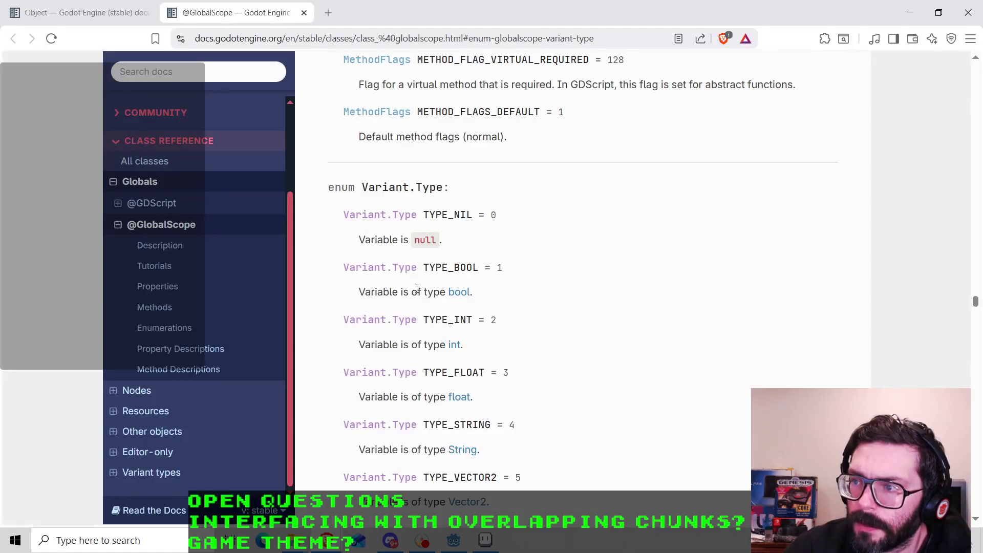
scroll(419, 303, down, 1)
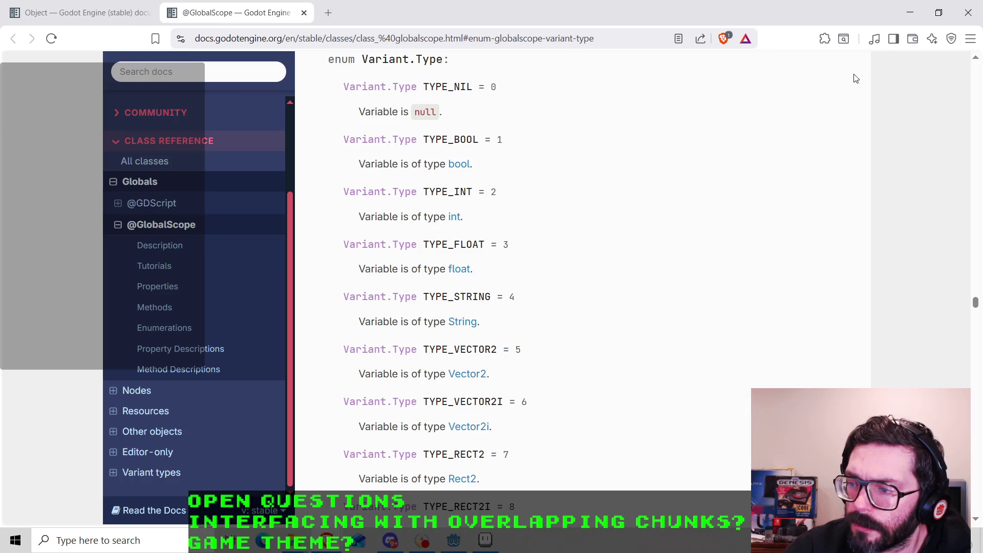
click(906, 17)
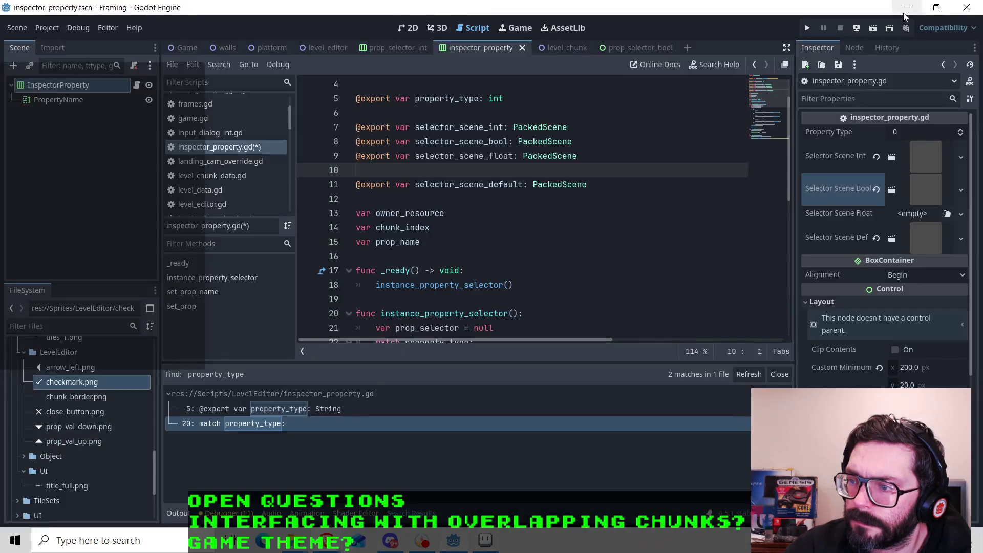
key(ctrl+v)
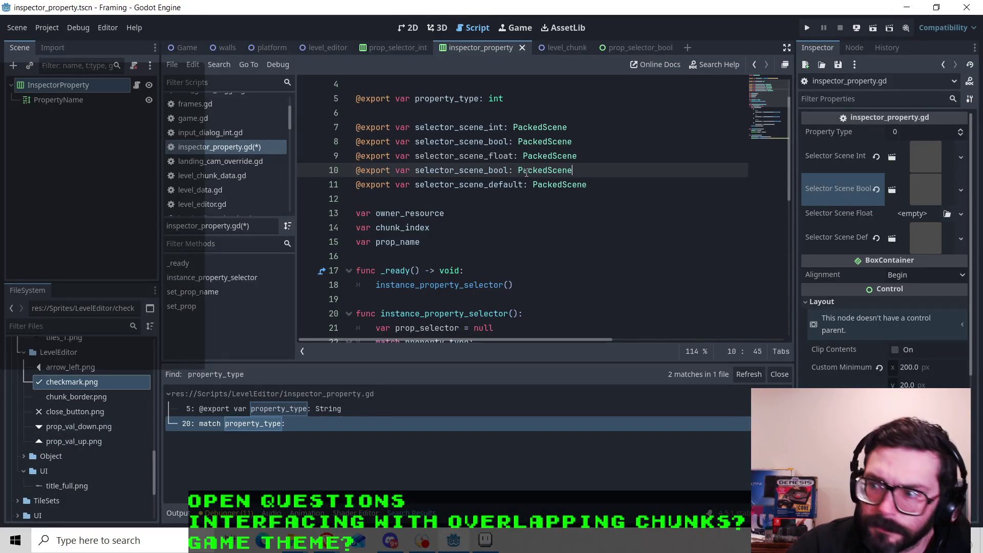
drag(506, 173, 490, 171)
text(string)
click(593, 170)
key(Return)
key(ctrl+v)
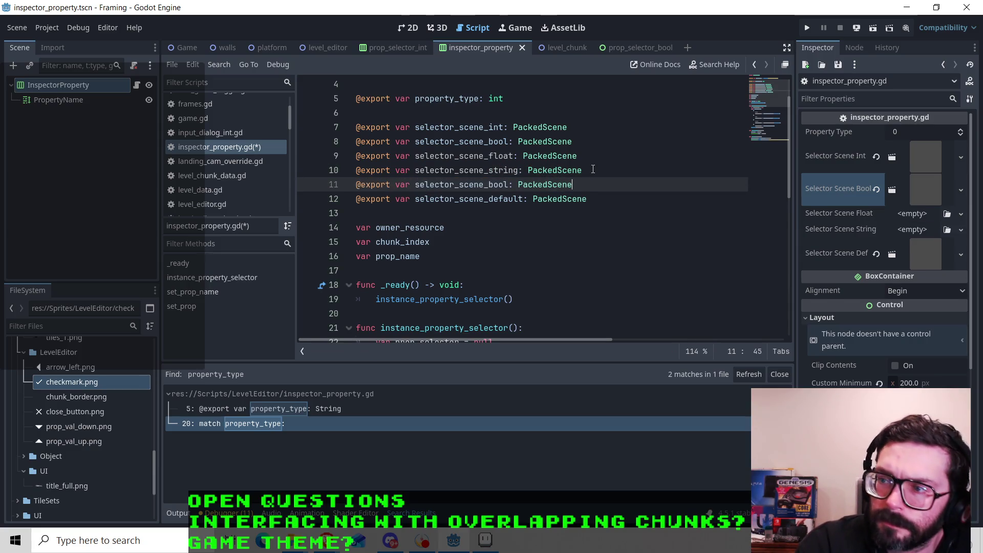
key(Left)
key(Left)
key(Left)
key(Delete)
key(BackSpace)
key(BackSpace)
key(BackSpace)
text(vec2)
key(End)
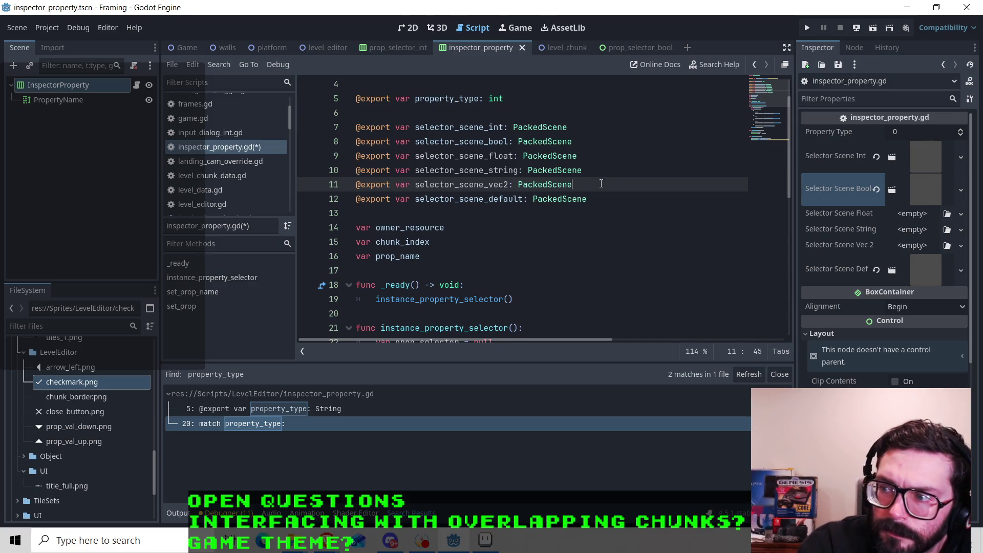
key(Return)
key(Return)
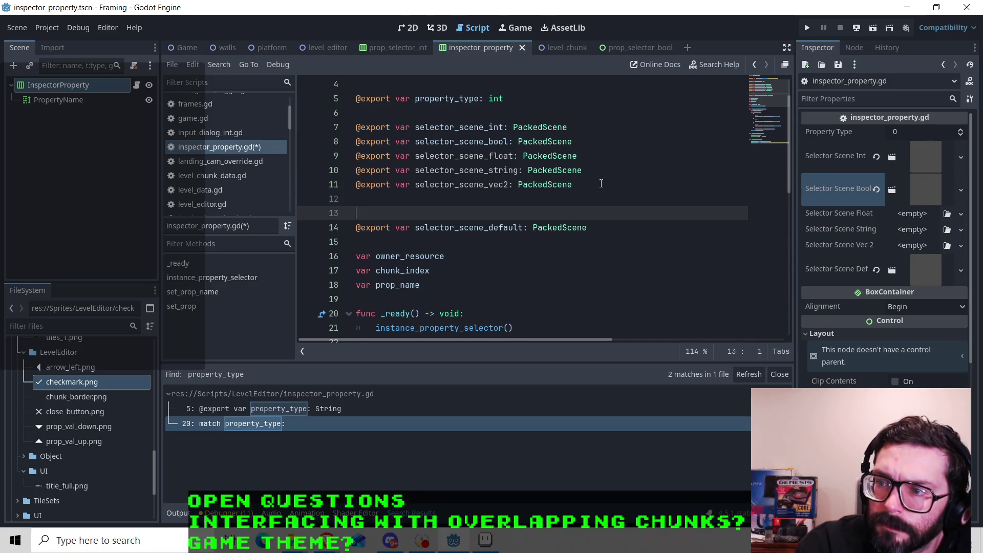
key(BackSpace)
key(ctrl+v)
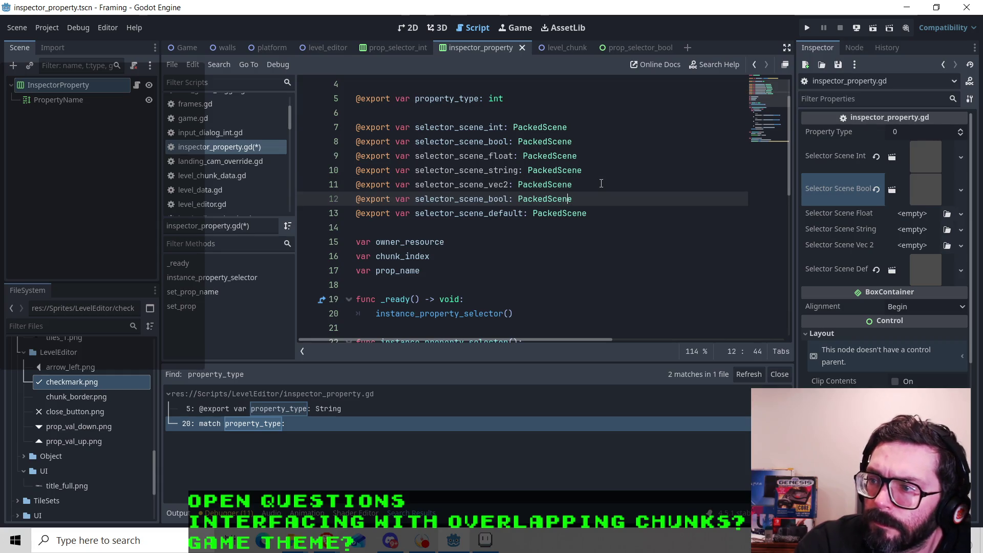
key(Left)
key(Left)
key(Left)
key(BackSpace)
key(BackSpace)
key(BackSpace)
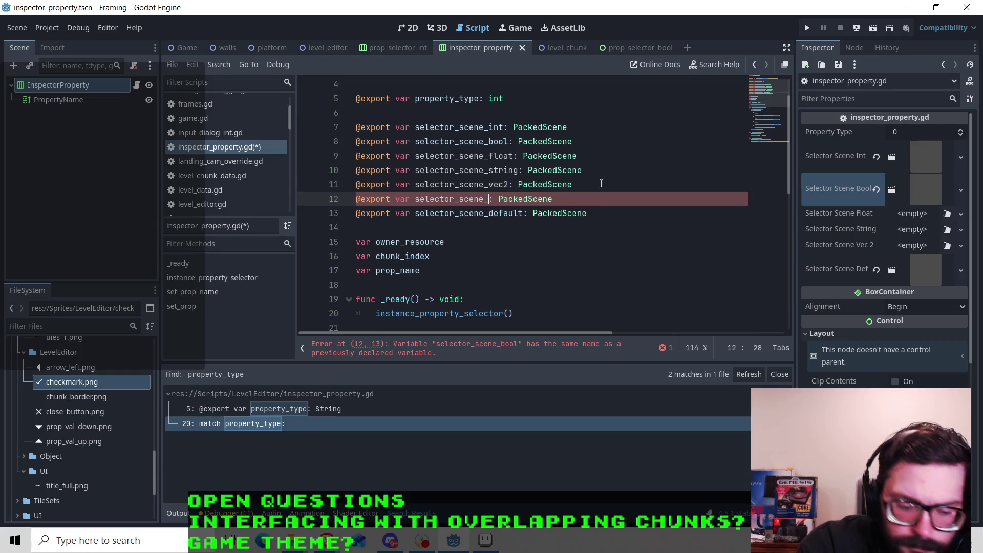
text(vec2i)
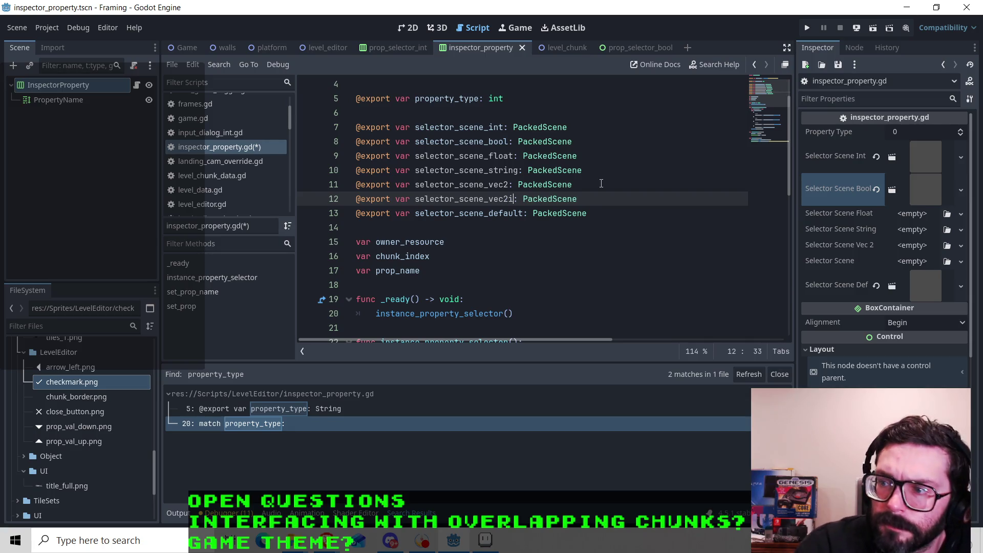
key(End)
scroll(578, 189, down, 1)
scroll(567, 180, up, 1)
click(633, 219)
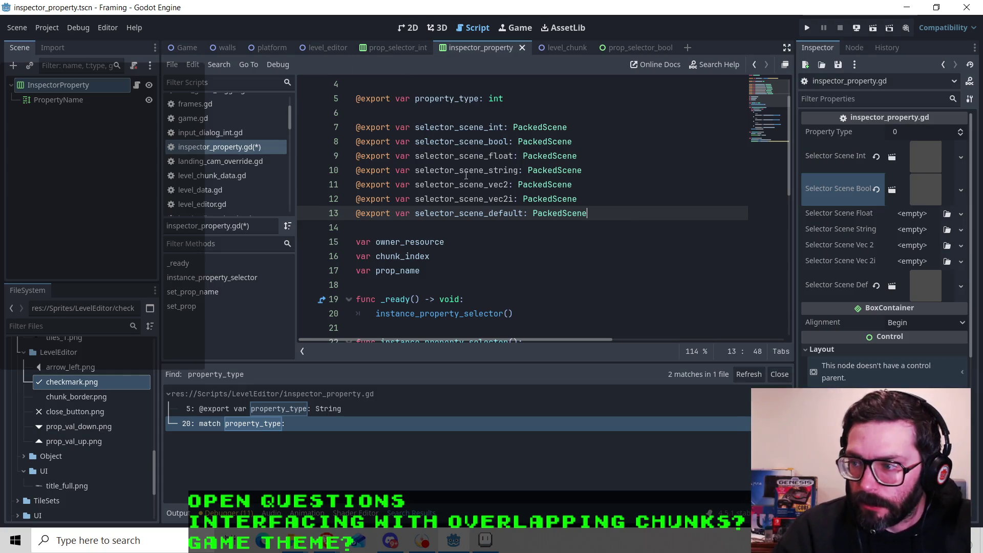
click(595, 199)
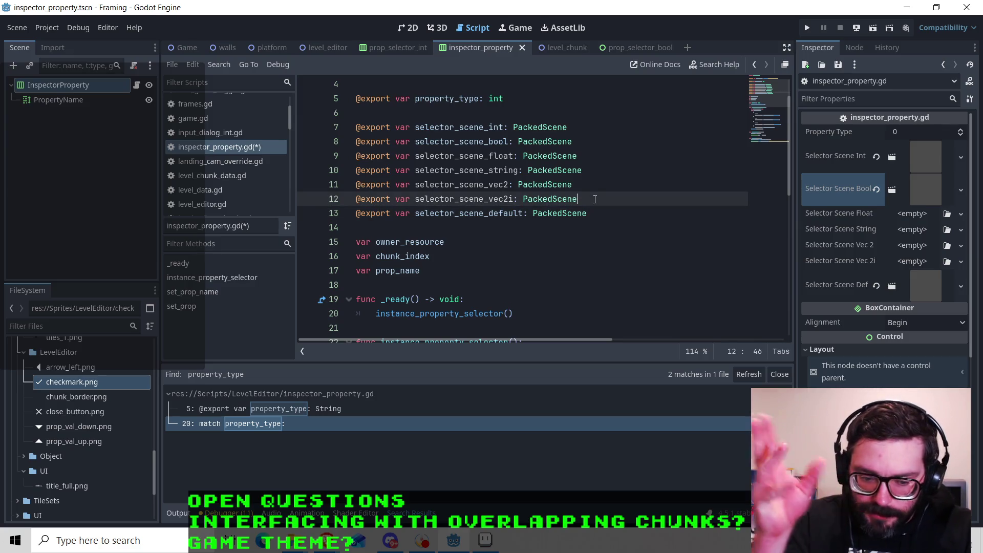
click(489, 200)
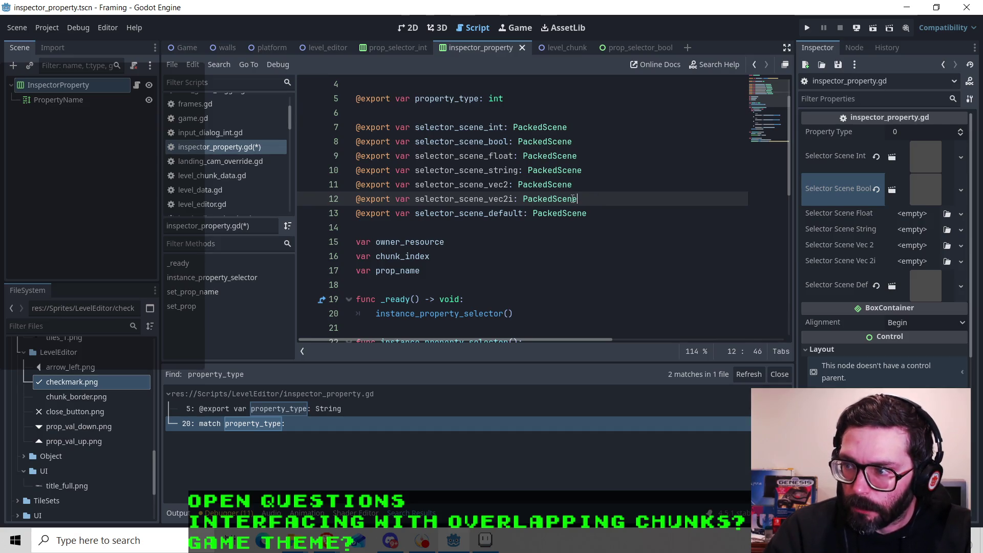
drag(502, 203, 449, 156)
click(449, 156)
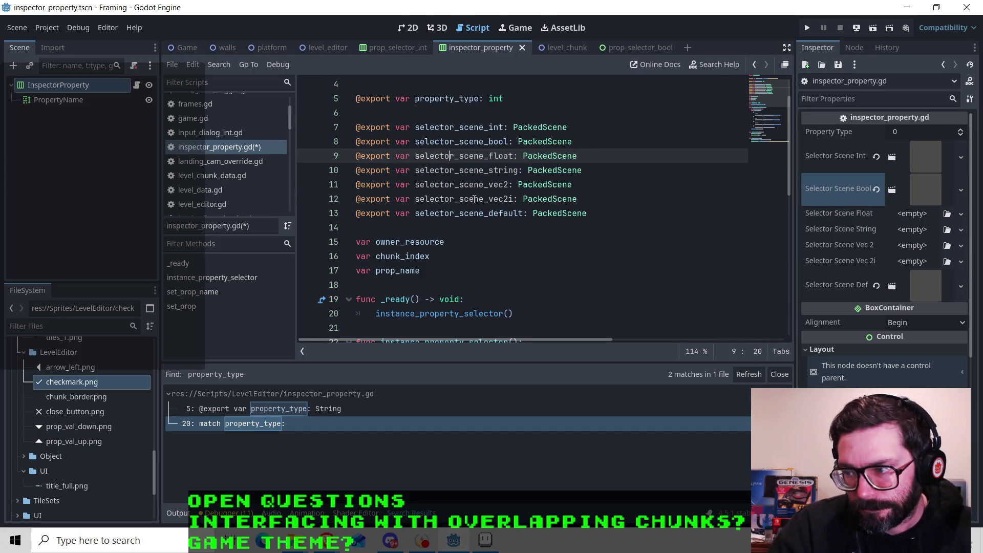
click(597, 201)
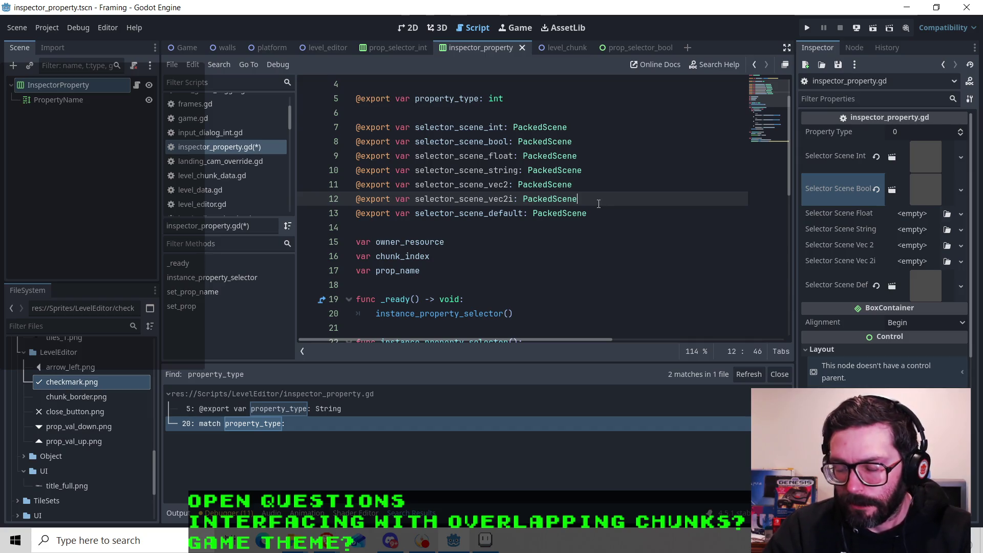
click(496, 199)
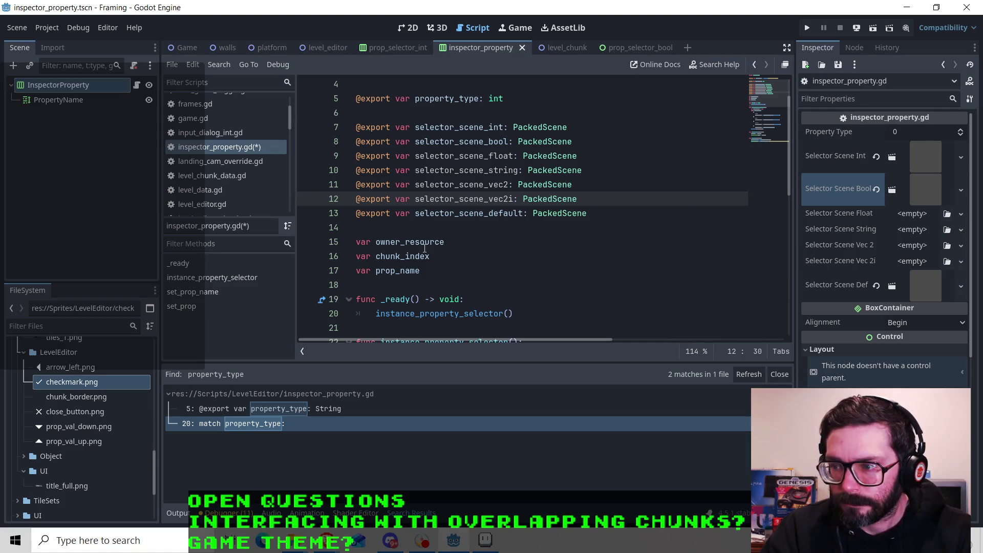
scroll(544, 183, down, 5)
scroll(523, 190, up, 4)
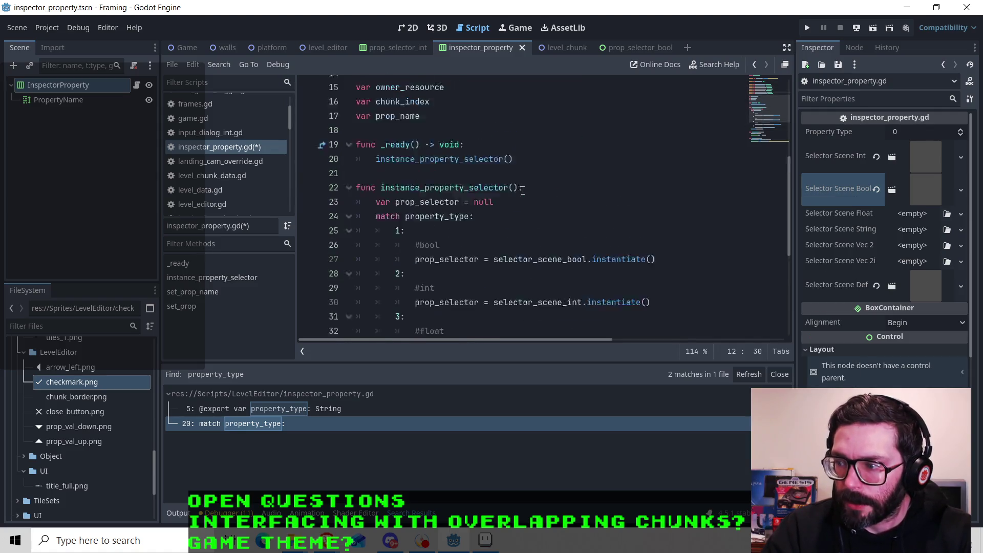
scroll(522, 191, up, 2)
scroll(523, 190, down, 9)
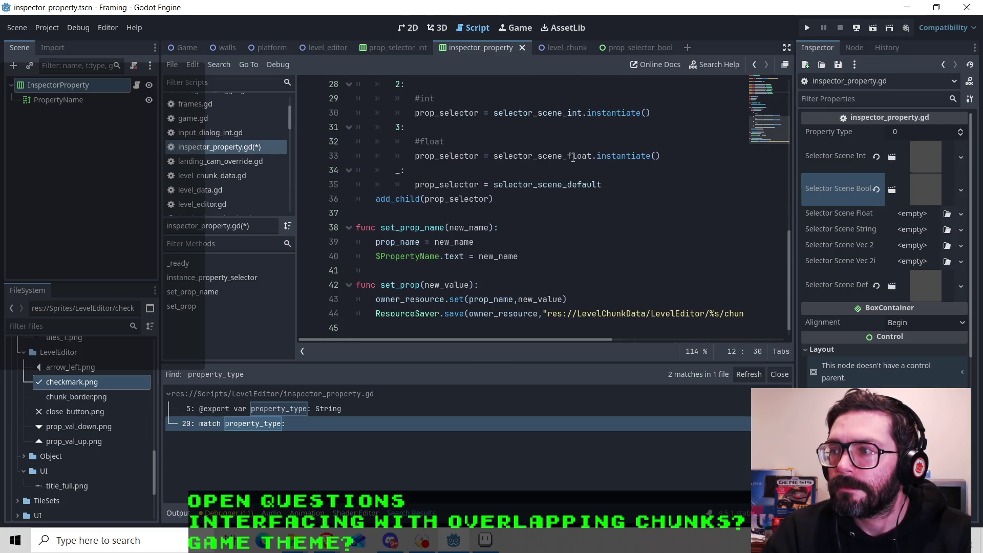
scroll(518, 193, up, 3)
scroll(521, 244, down, 2)
scroll(521, 244, down, 1)
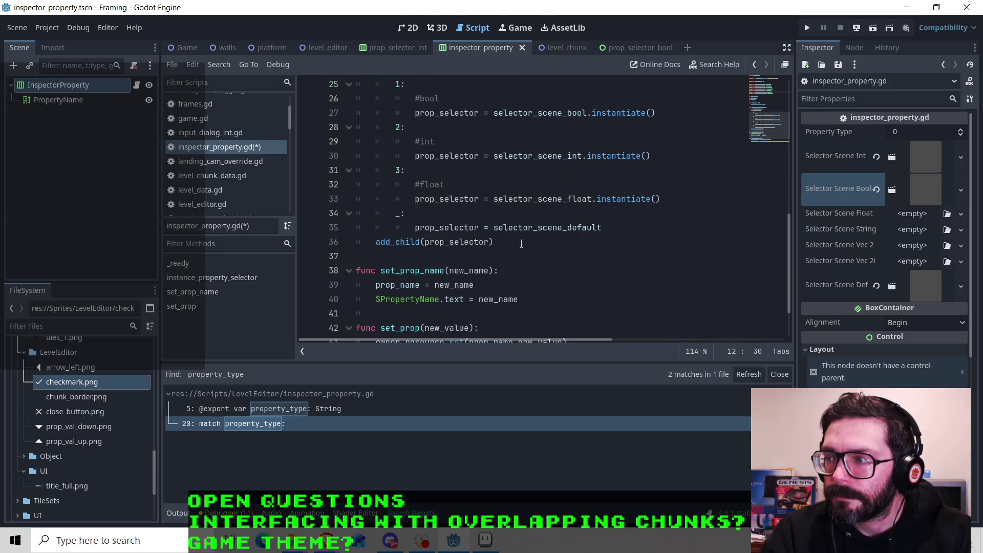
scroll(521, 243, up, 1)
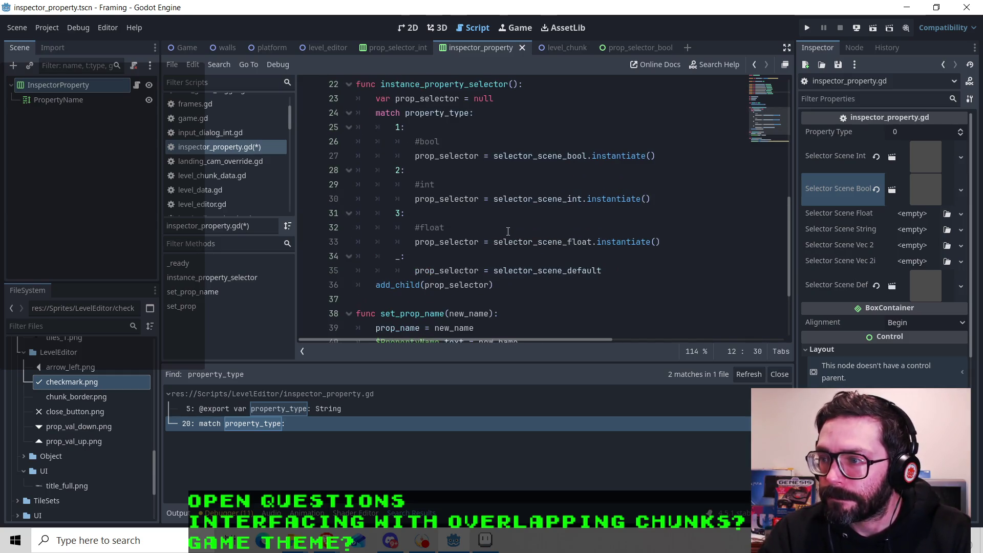
mouse_move(661, 242)
mouse_down()
mouse_move(396, 227)
mouse_move(366, 213)
mouse_up()
key(ctrl+c)
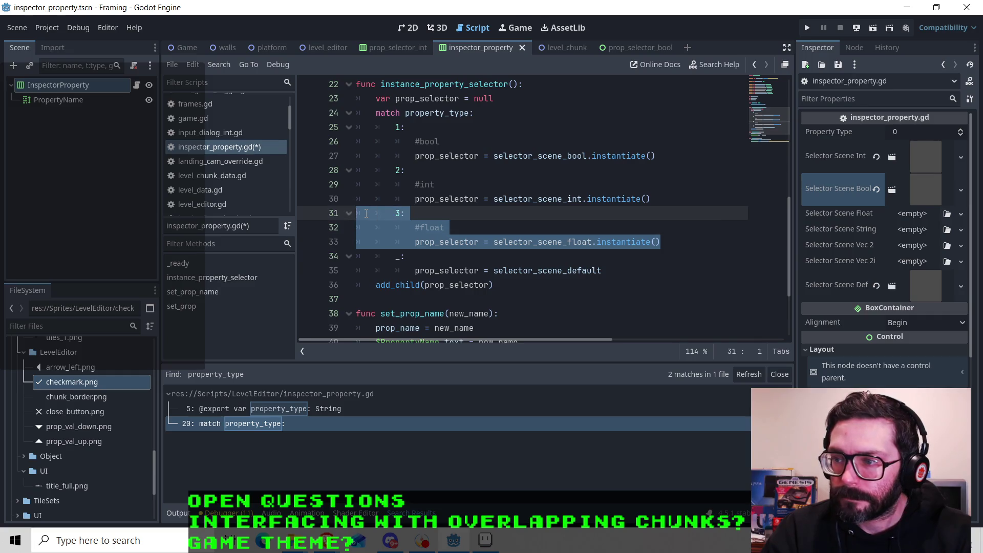
scroll(461, 209, up, 6)
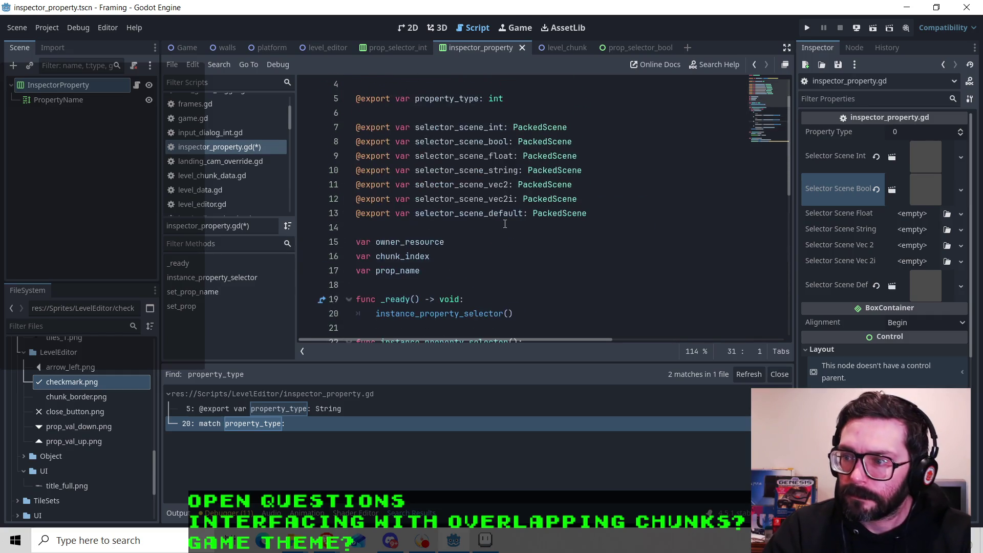
scroll(533, 203, down, 3)
scroll(533, 203, up, 2)
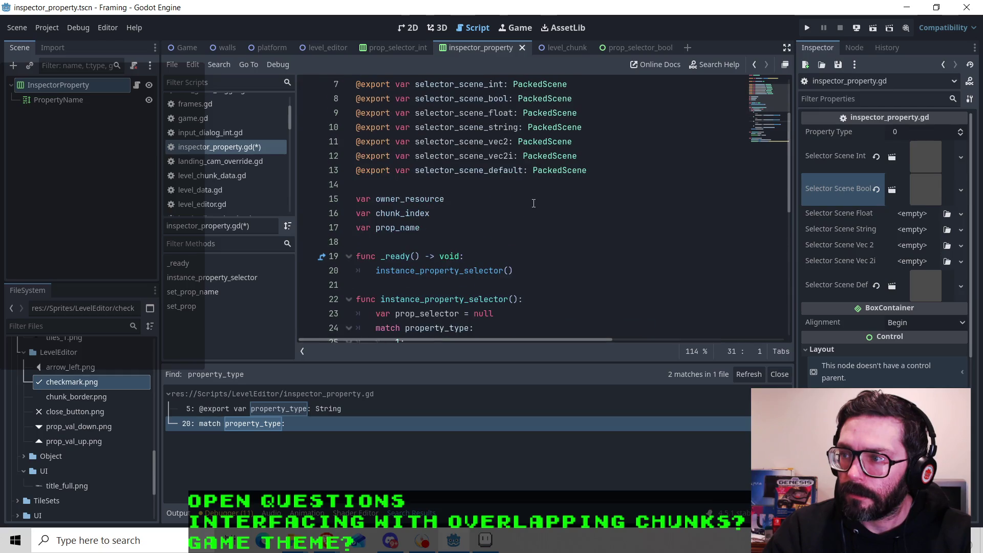
scroll(533, 203, down, 4)
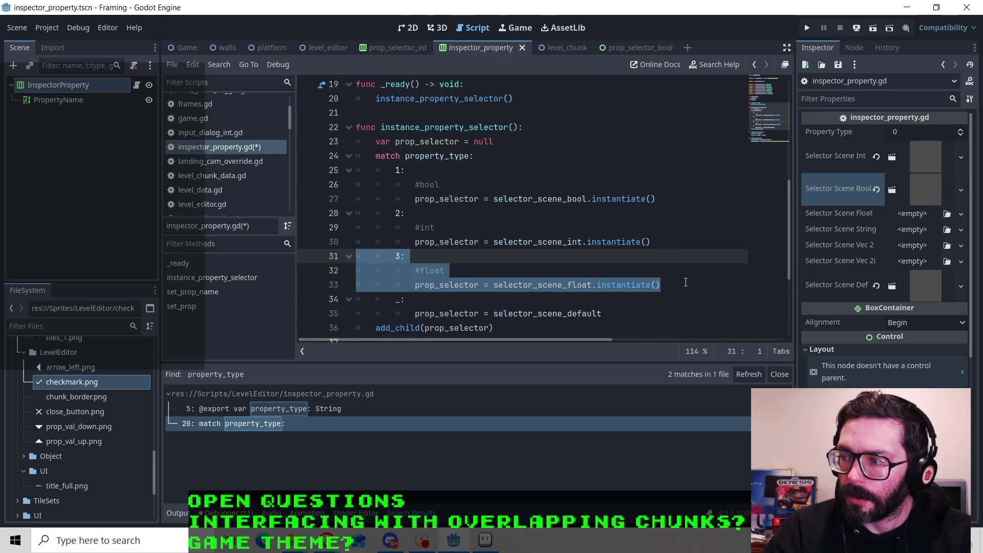
click(686, 282)
- Add a case 4 branch commented #string, copied from the float case
key(Return)
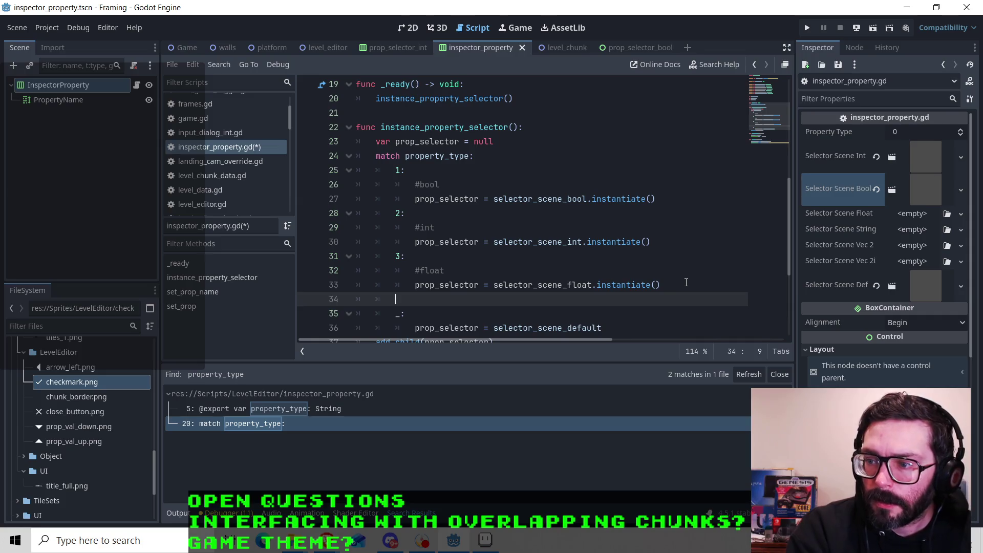
key(ctrl+v)
key(Up)
key(Up)
key(Home)
key(BackSpace)
key(BackSpace)
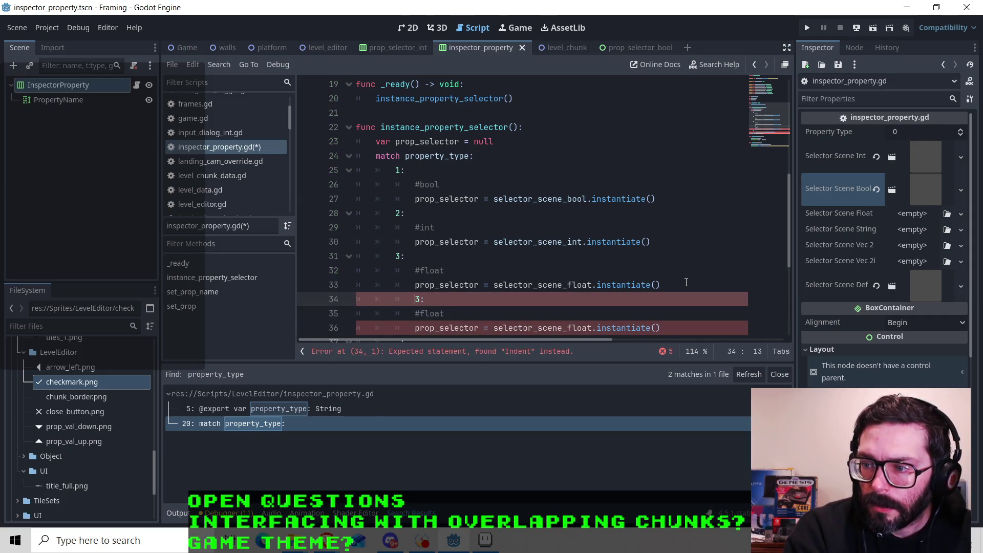
key(Delete)
text(4)
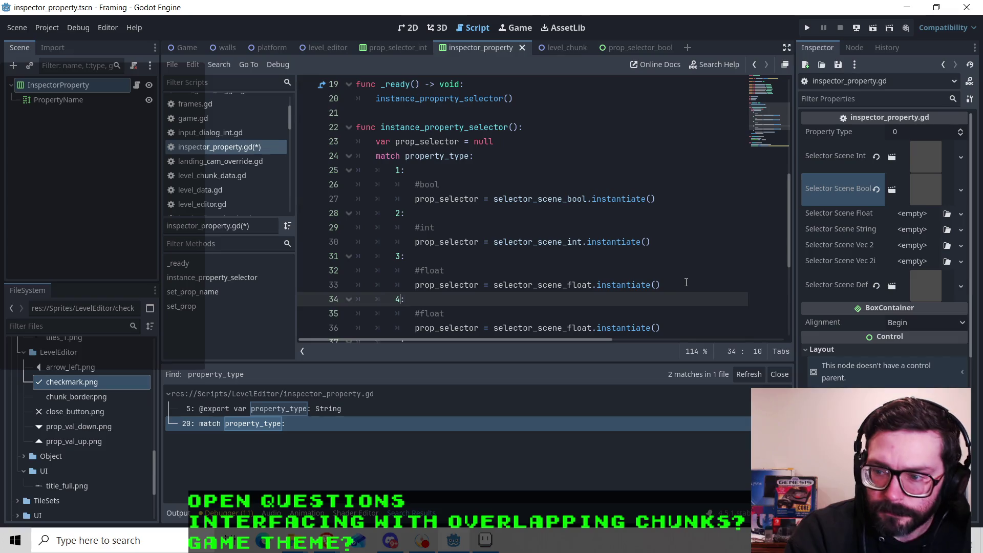
key(Down)
key(Right)
key(Right)
key(Right)
key(Delete)
key(BackSpace)
key(BackSpace)
key(BackSpace)
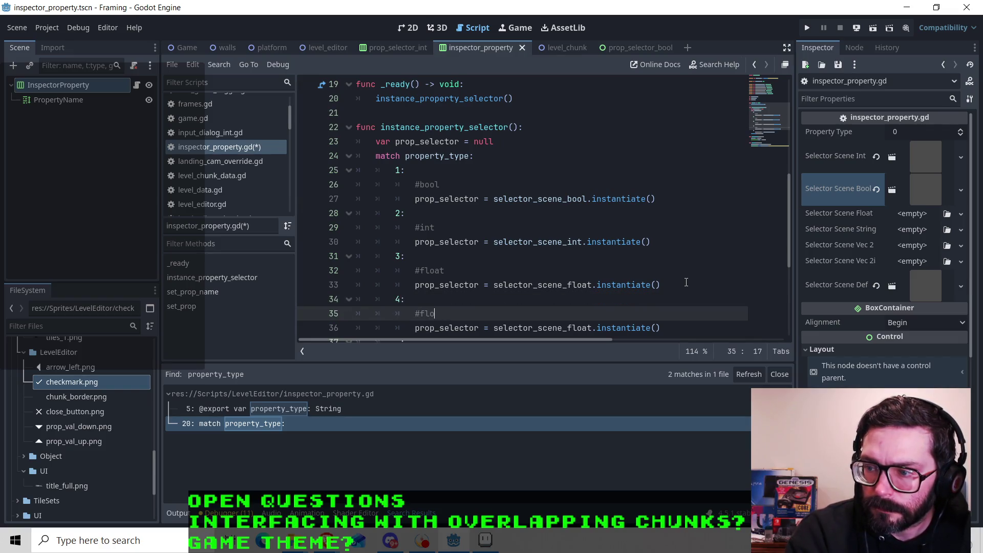
text(string)
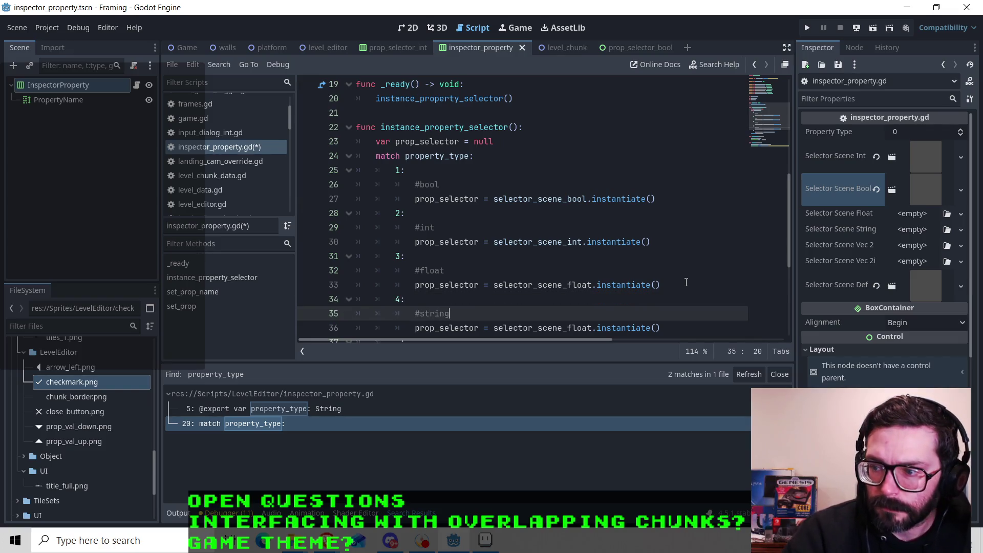
scroll(681, 282, down, 2)
click(592, 241)
drag(592, 241, 569, 241)
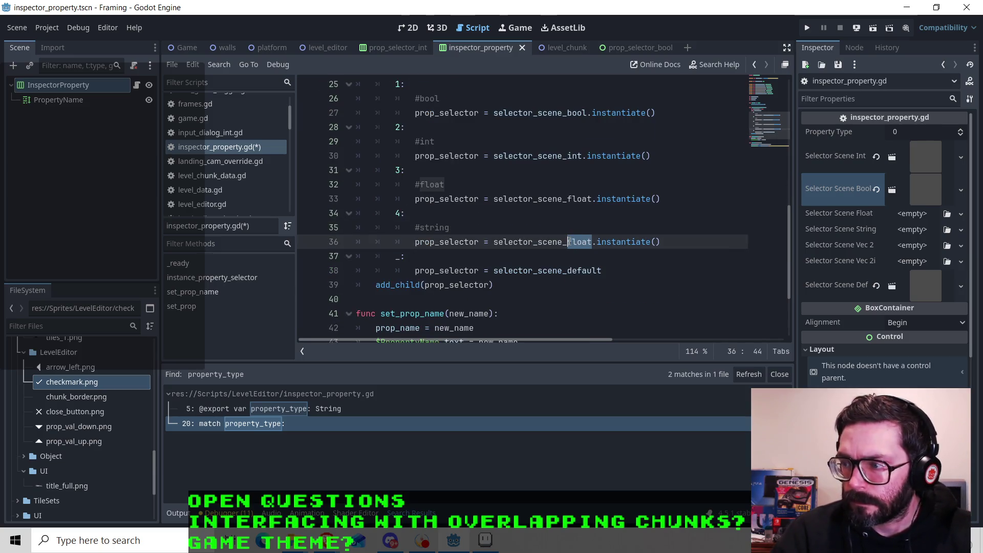
text(string)
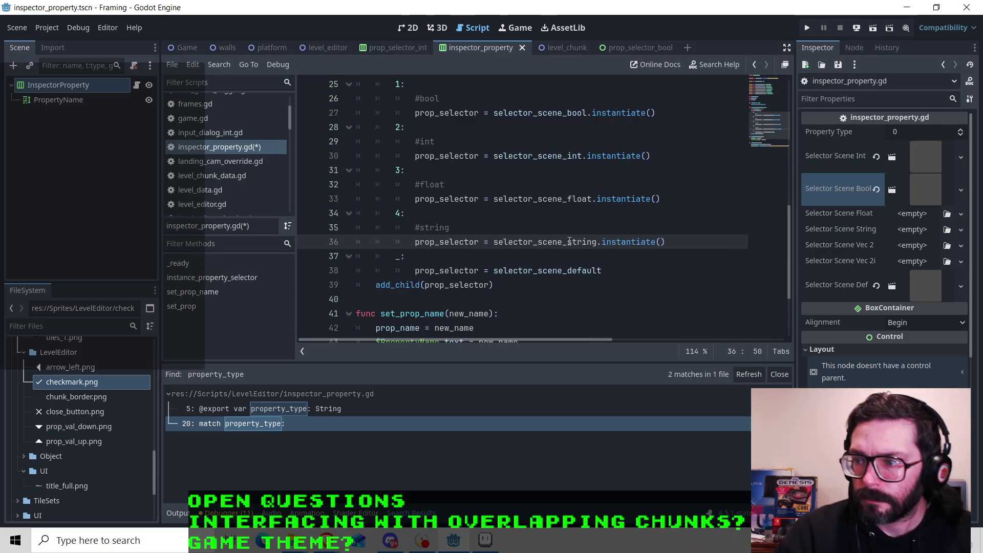
- Add a case 5 branch commented #vec2, renaming its selector from float to vec2
click(665, 241)
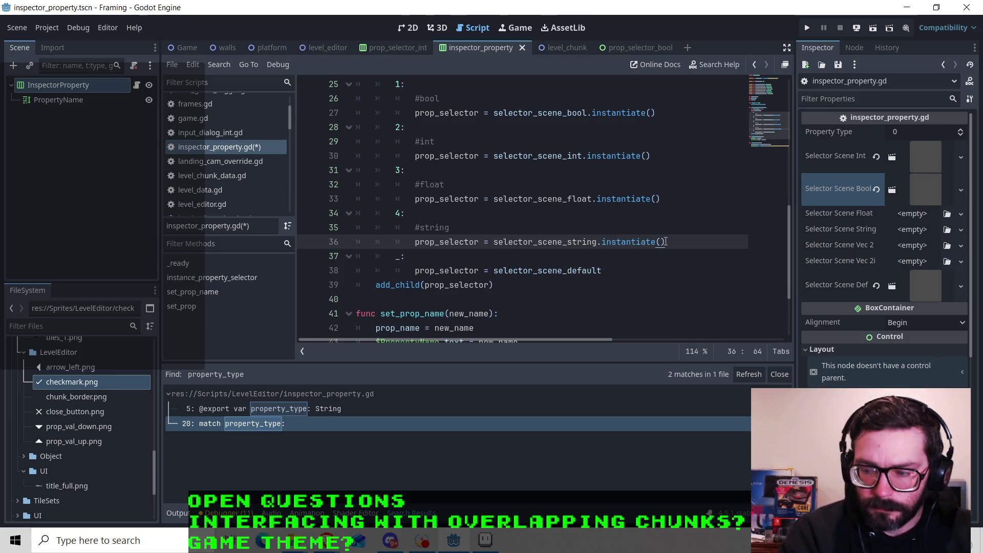
key(Return)
key(ctrl+v)
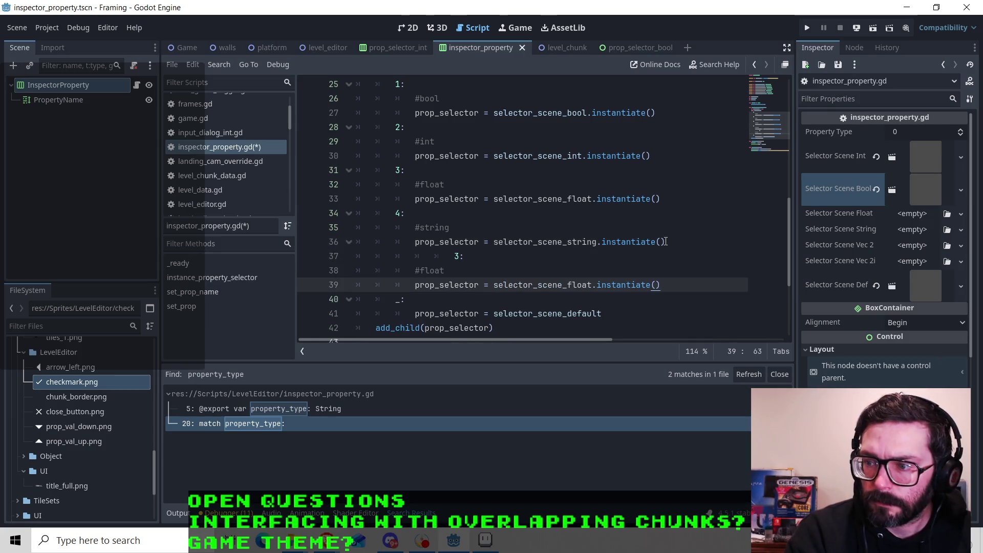
key(Up)
key(Up)
key(BackSpace)
key(BackSpace)
key(BackSpace)
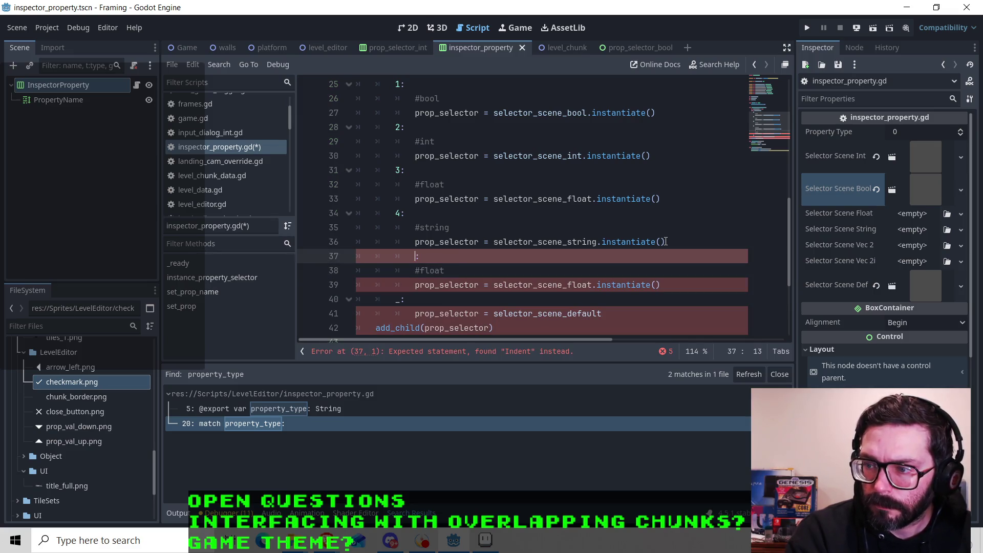
text(5)
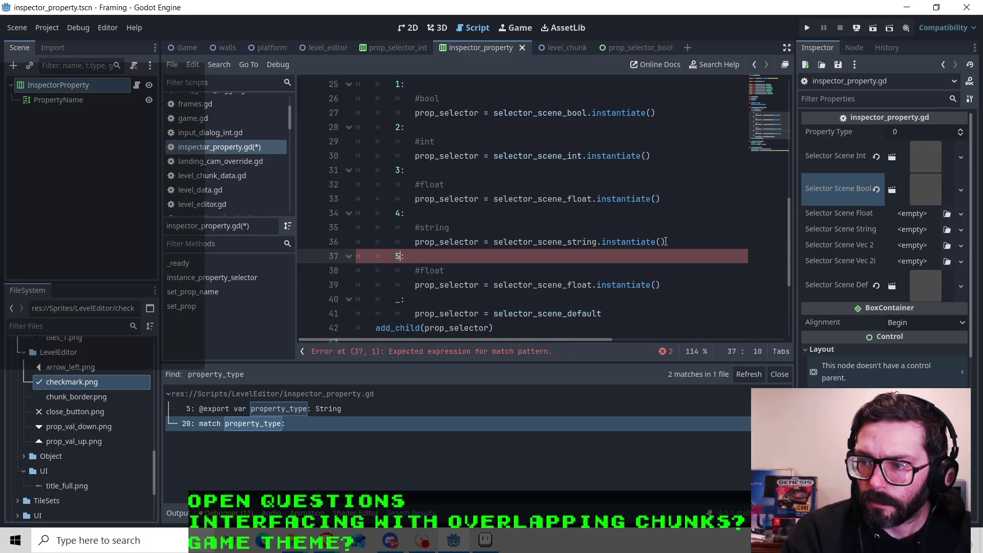
key(Down)
key(BackSpace)
key(BackSpace)
key(BackSpace)
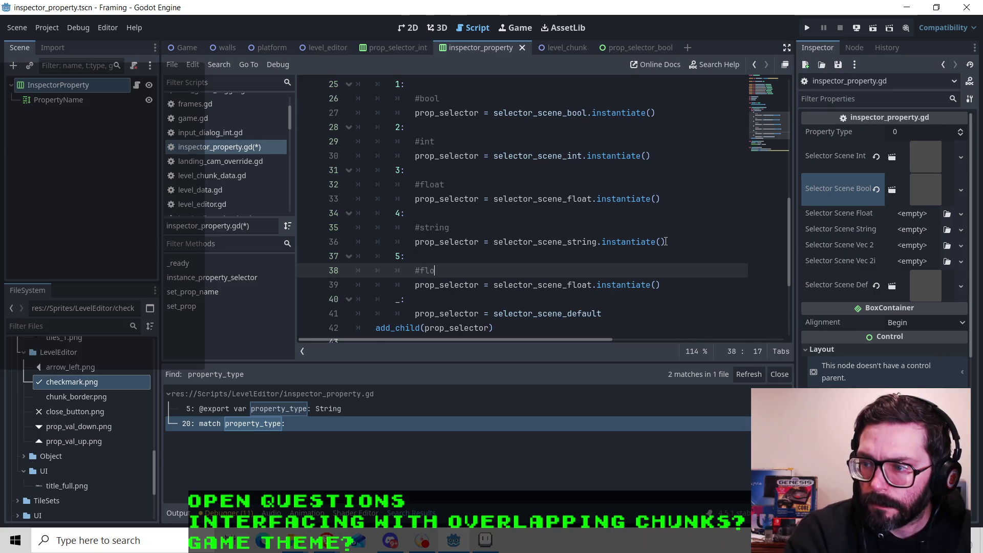
text(s)
key(BackSpace)
text(vec2)
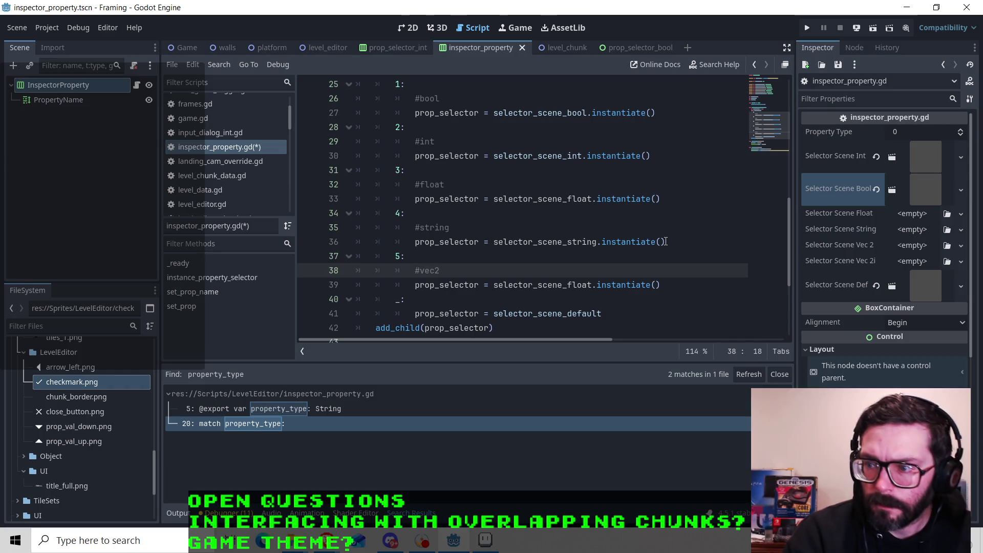
click(493, 285)
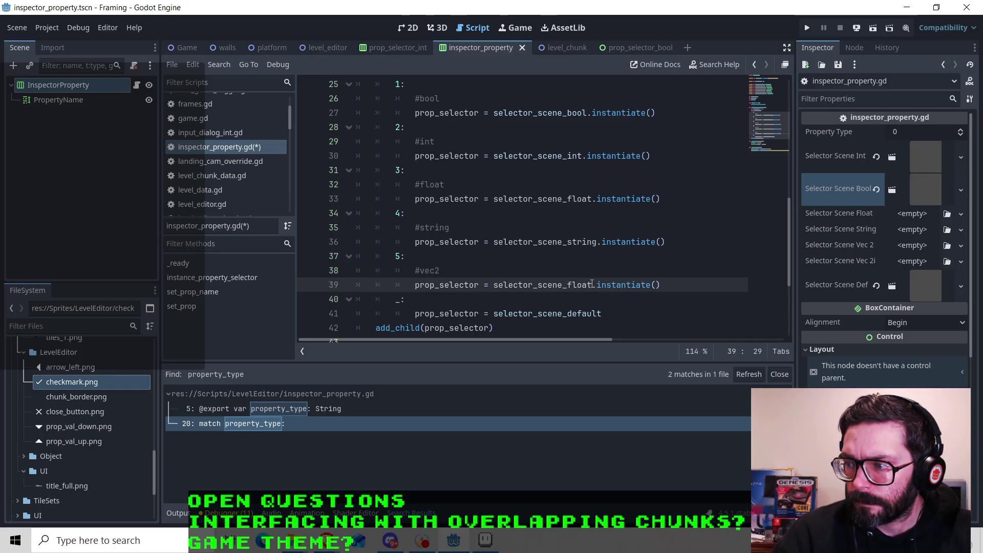
drag(592, 284, 568, 285)
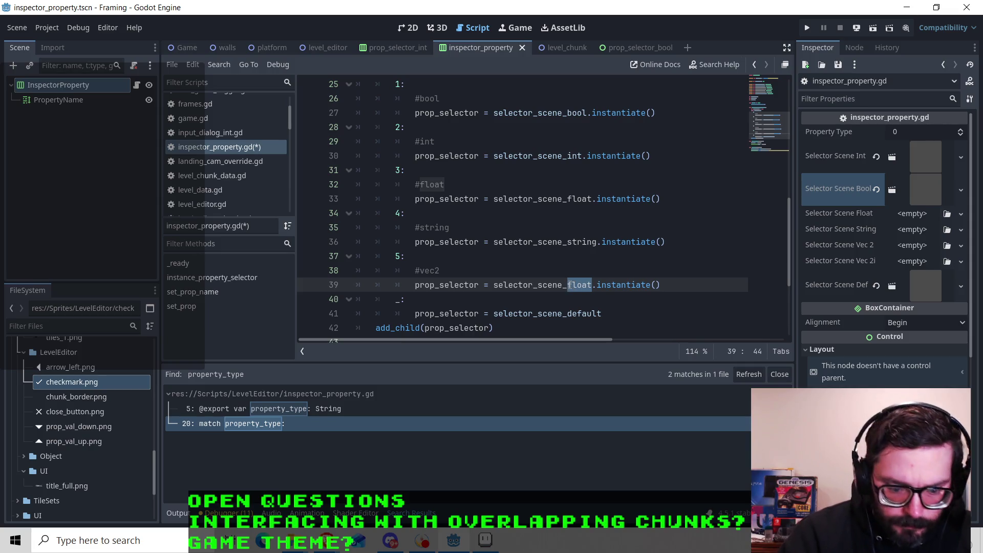
text(vec2)
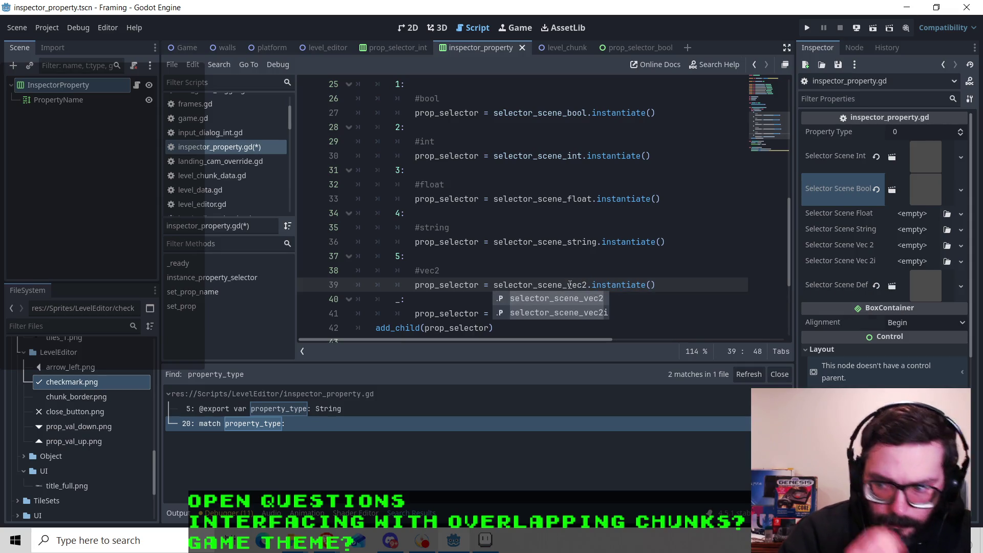
click(568, 285)
- Paste another float case copy and renumber its stray 3: label to 6:
click(664, 286)
key(Return)
key(ctrl+v)
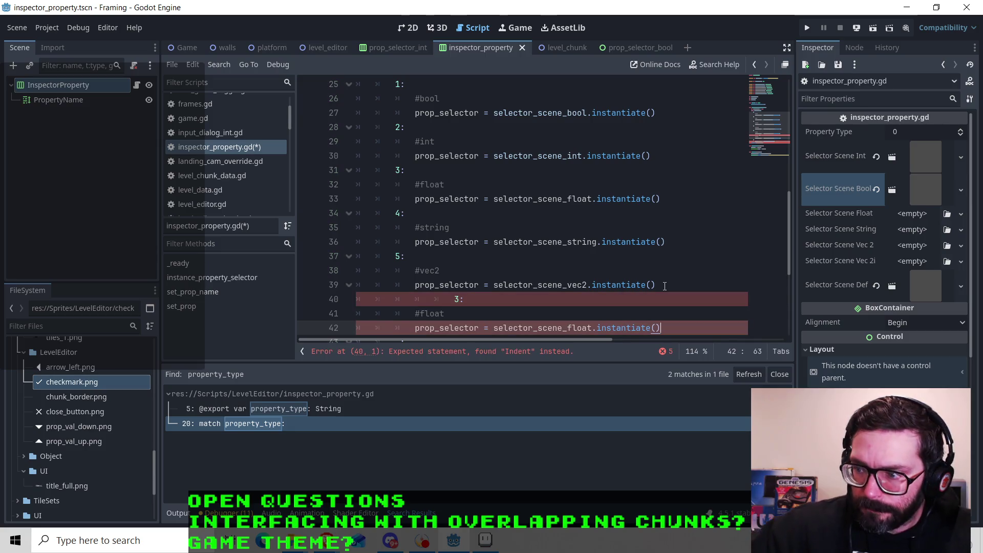
click(458, 299)
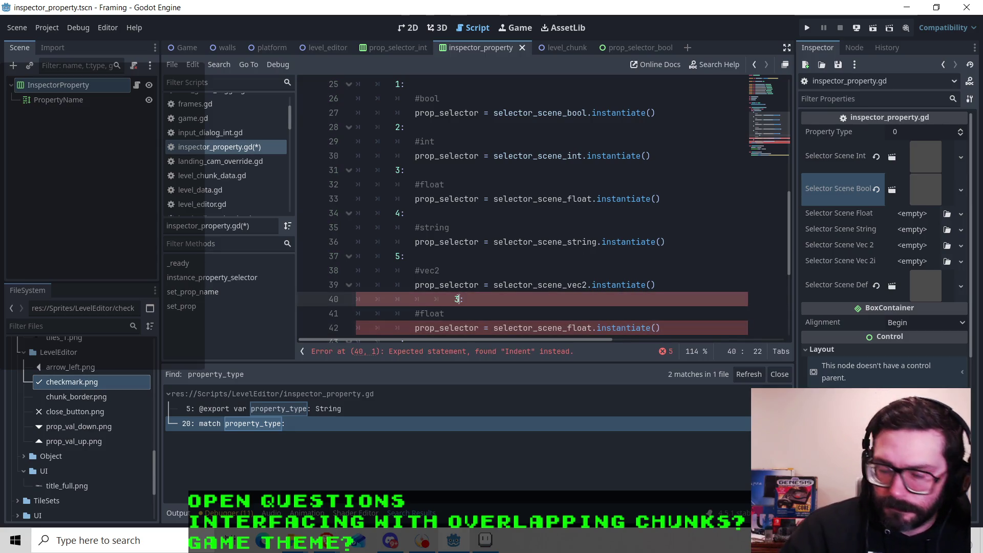
key(BackSpace)
key(BackSpace)
key(BackSpace)
text(6)
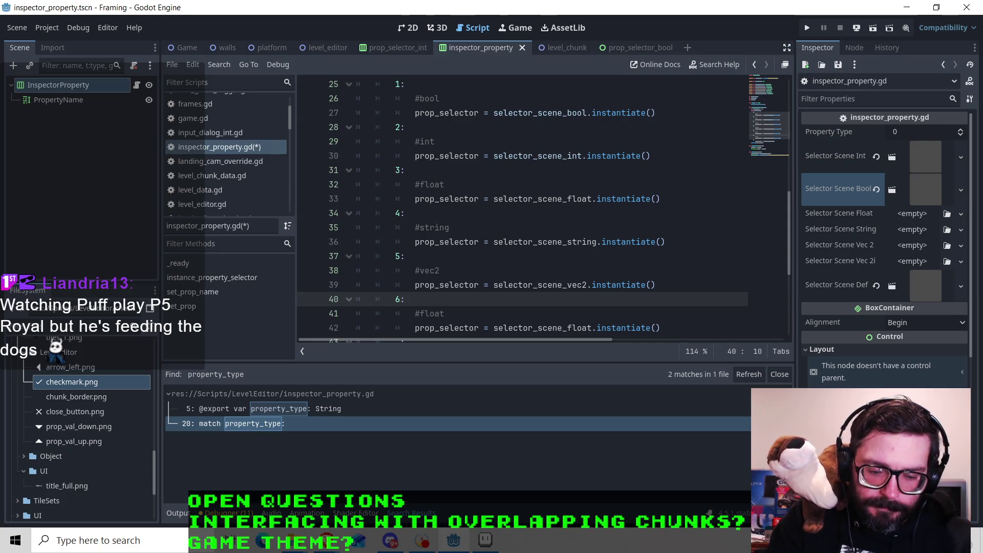
- Place the caret at the end of the 5: case line
click(563, 256)
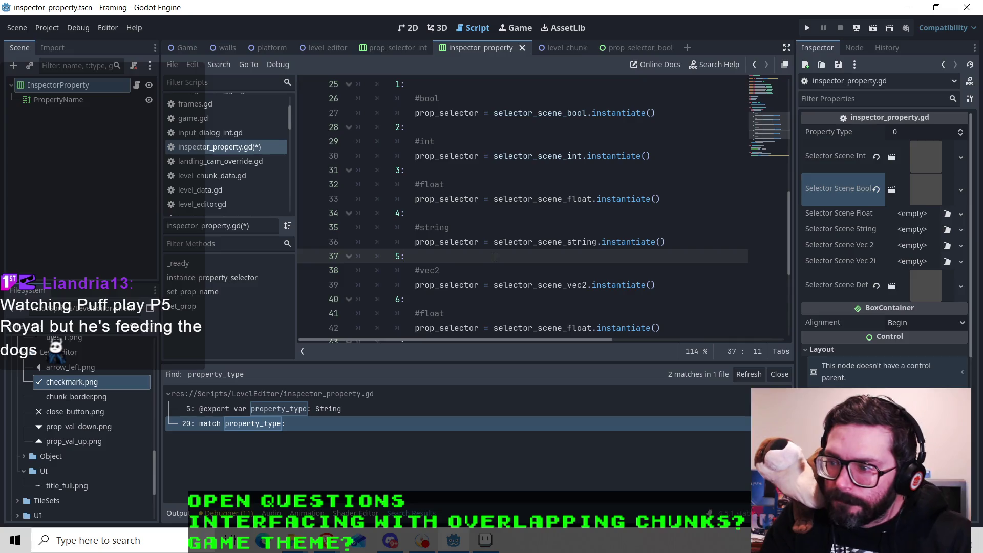
- Change float to vec2i in case 6's instantiate call and comment, then save
scroll(589, 246, down, 2)
drag(593, 242, 568, 241)
text(vec2i)
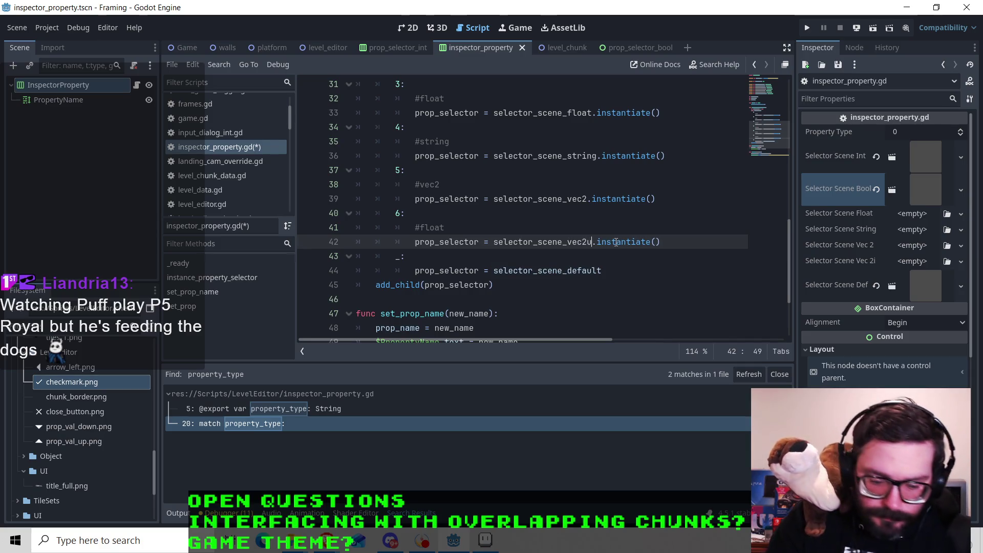
click(582, 252)
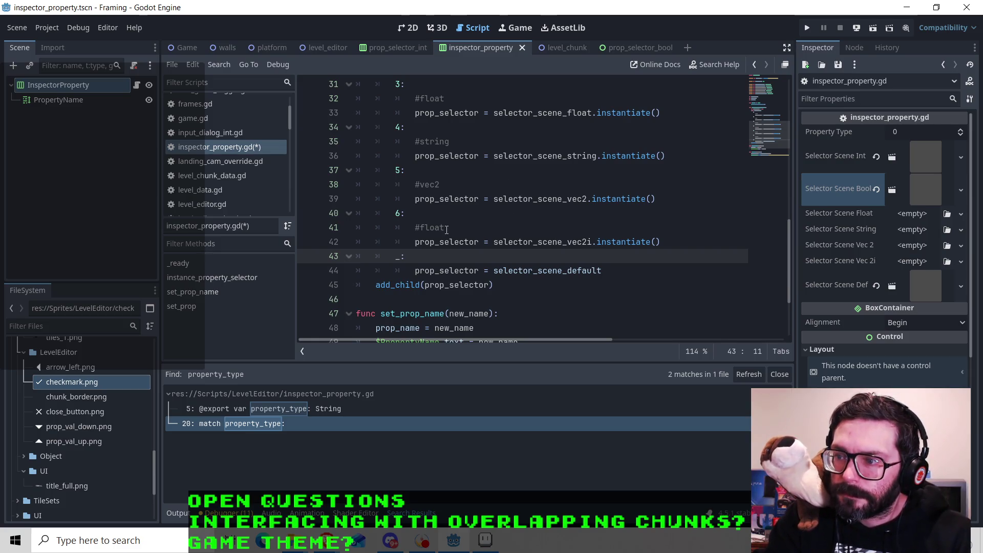
drag(447, 230, 423, 230)
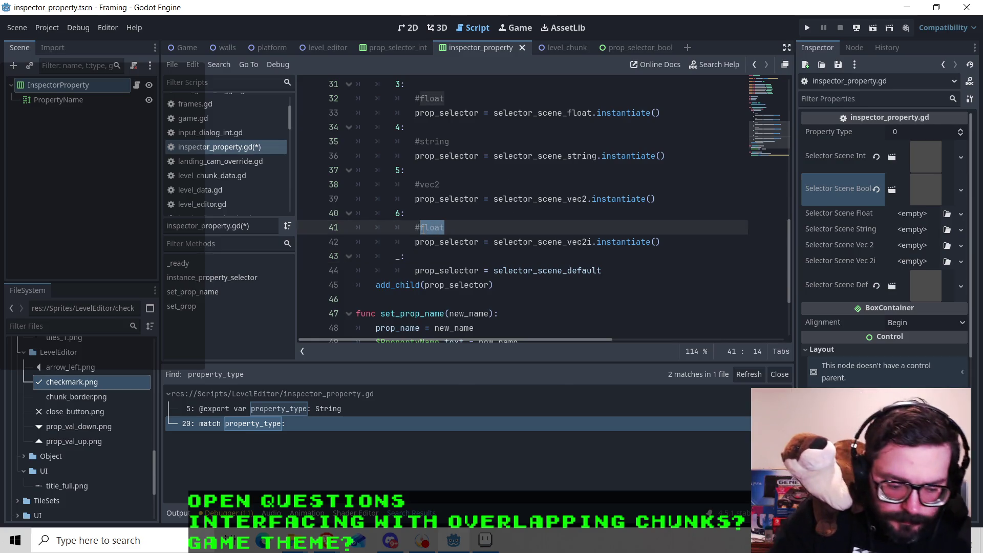
text(vec2i)
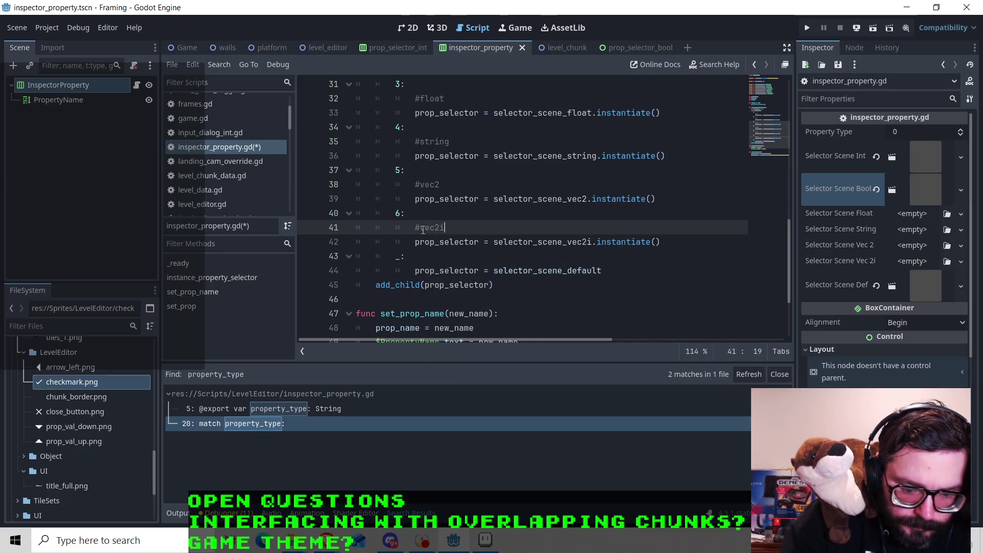
click(522, 255)
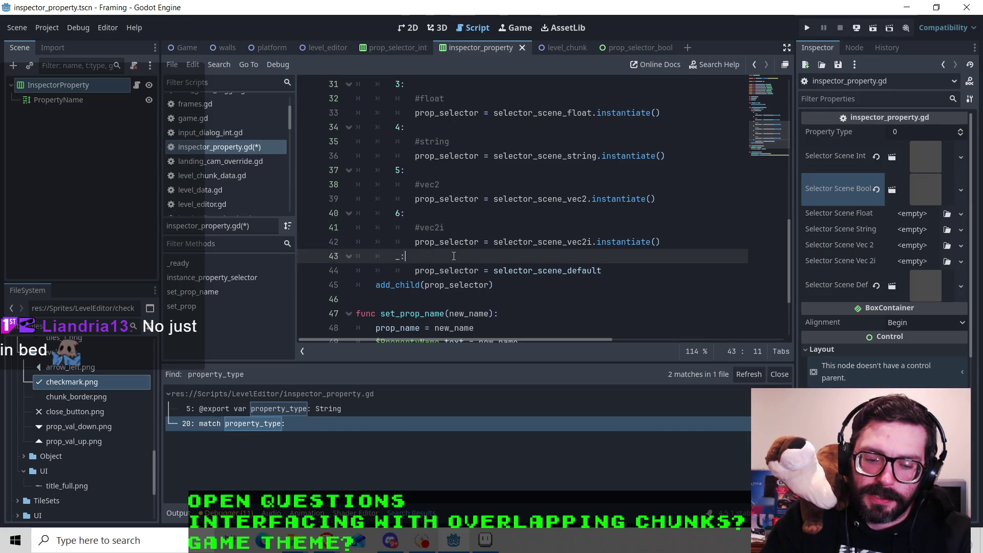
click(679, 245)
click(592, 256)
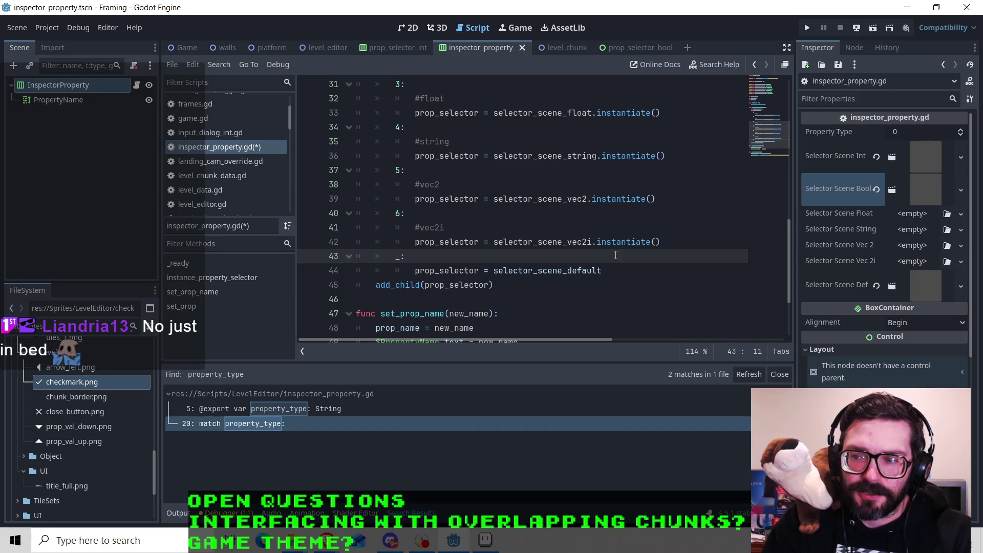
click(624, 270)
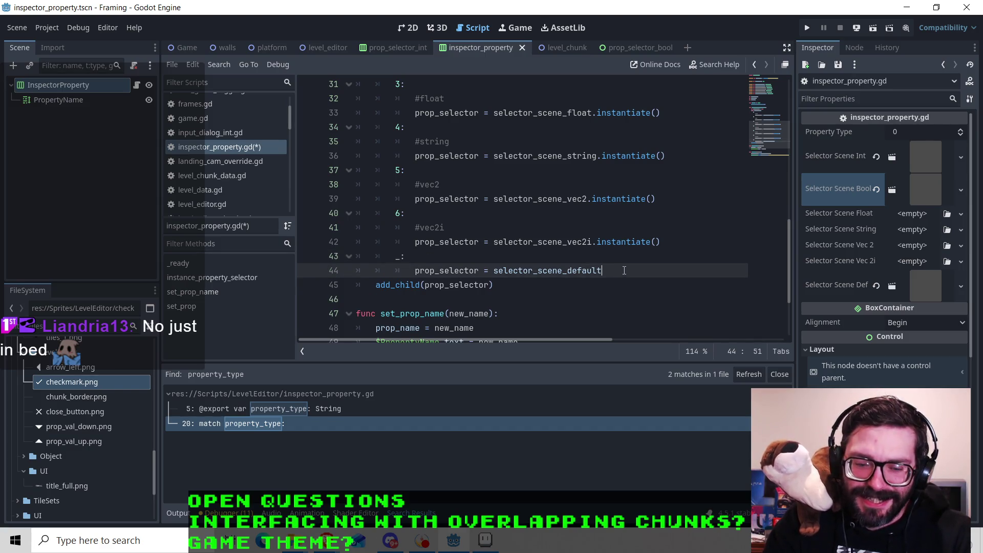
key(ctrl+s)
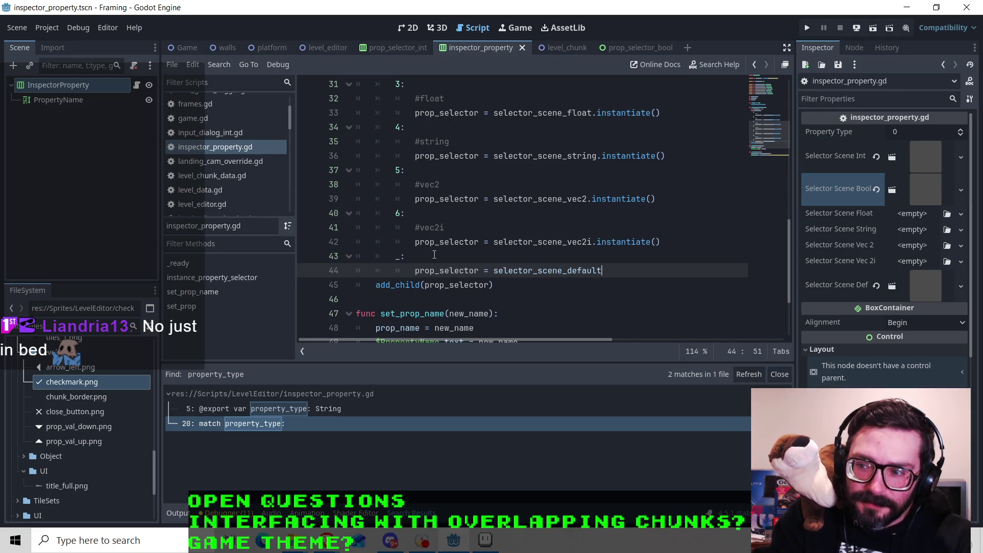
- Review the vec2i case and the default _: case using selector_scene_default
click(458, 259)
click(676, 243)
click(647, 252)
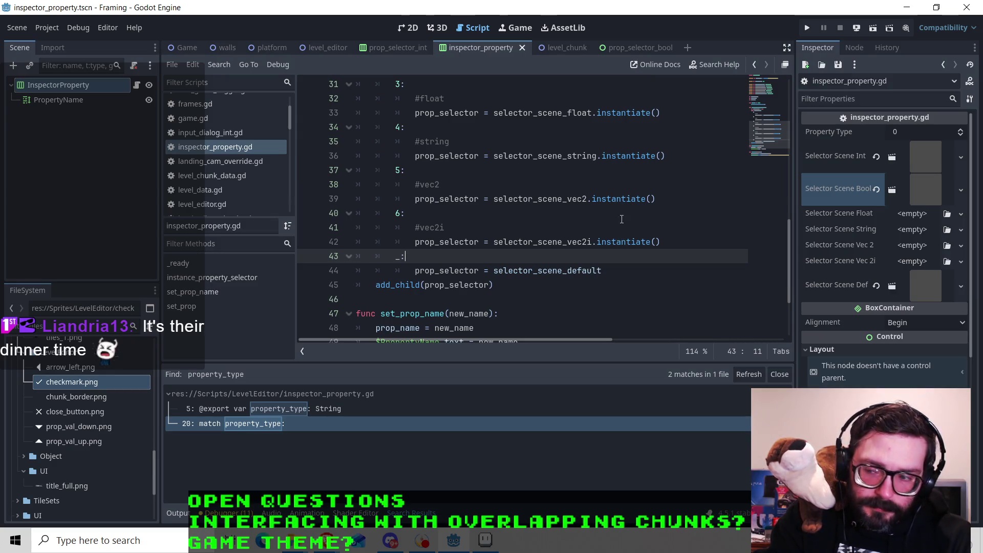
key(Up)
key(Up)
key(Up)
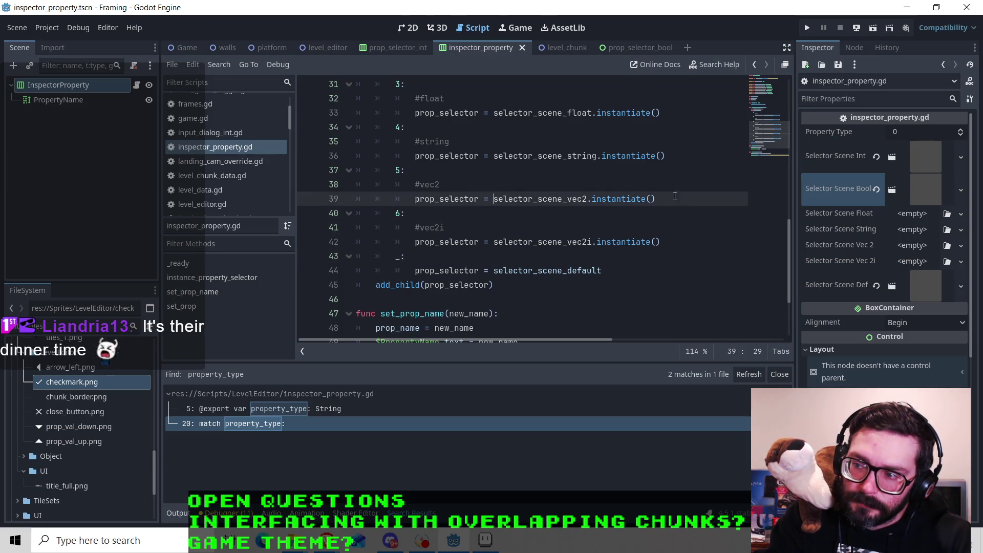
click(614, 188)
key(Up)
key(Down)
key(Down)
key(Down)
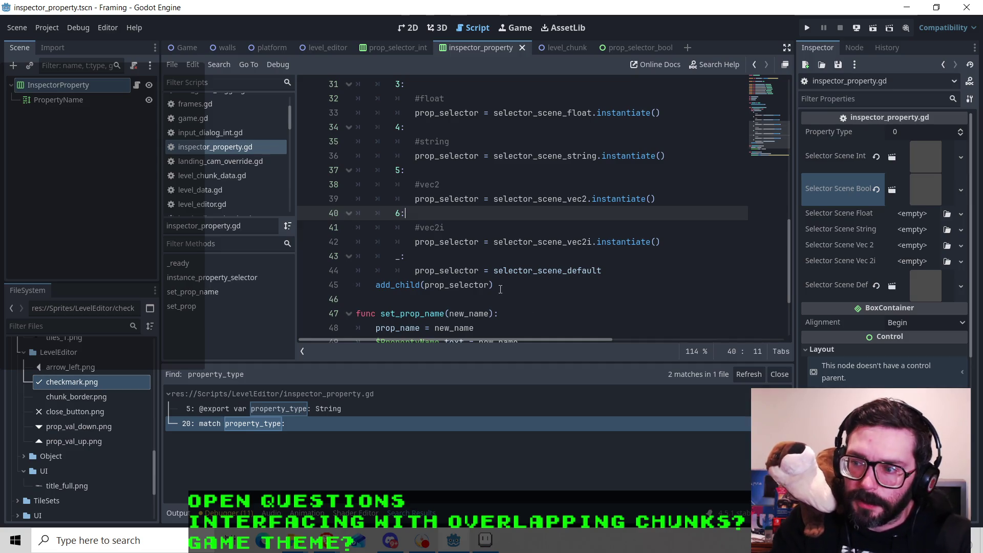
click(500, 291)
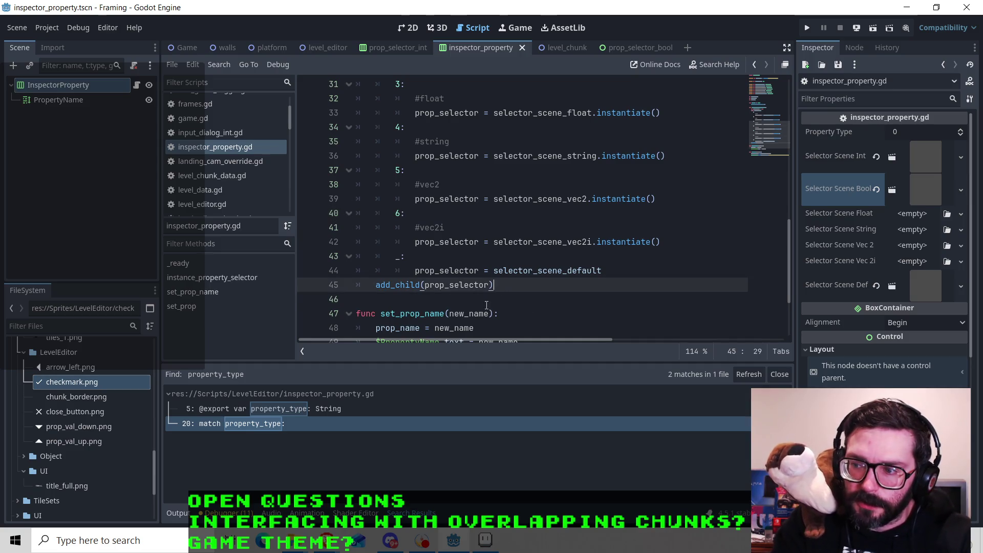
click(631, 270)
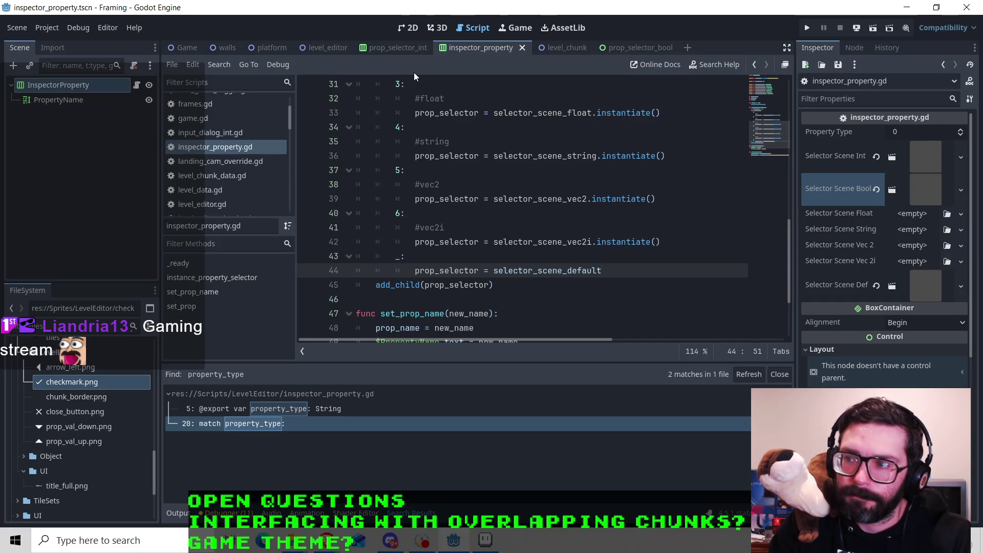
click(408, 28)
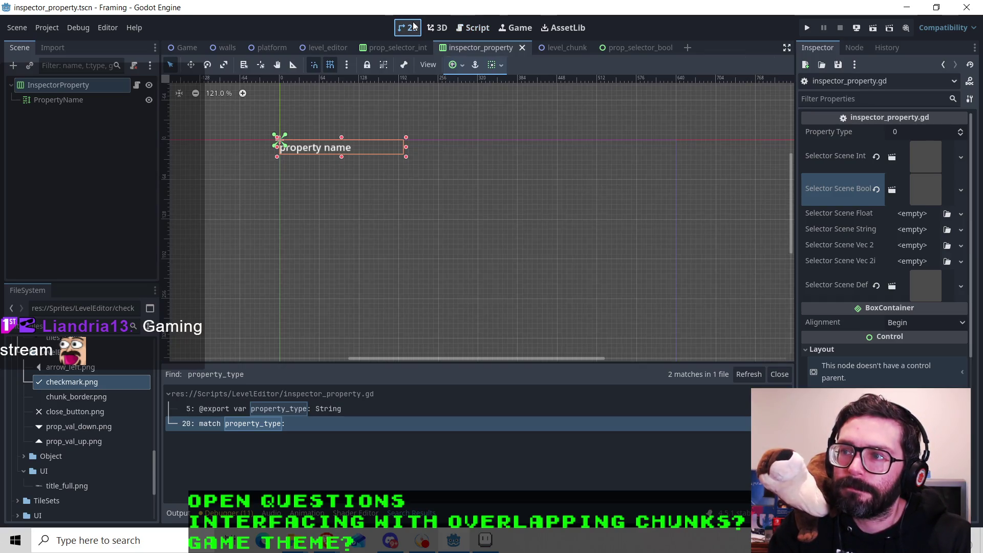
- Review the prop_selector_int scene's SelectorInt root, then bring up the prop_selector_bool scene
click(389, 47)
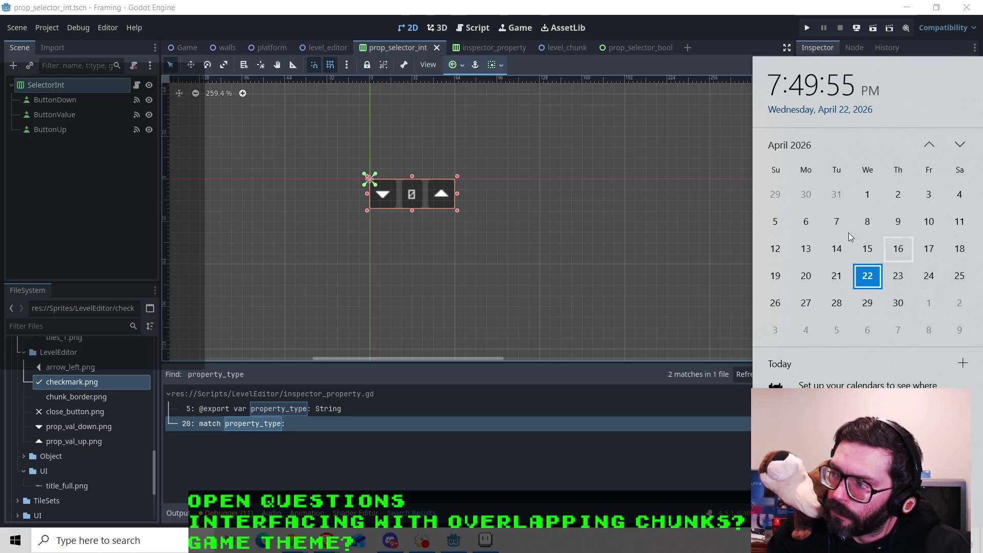
click(652, 4)
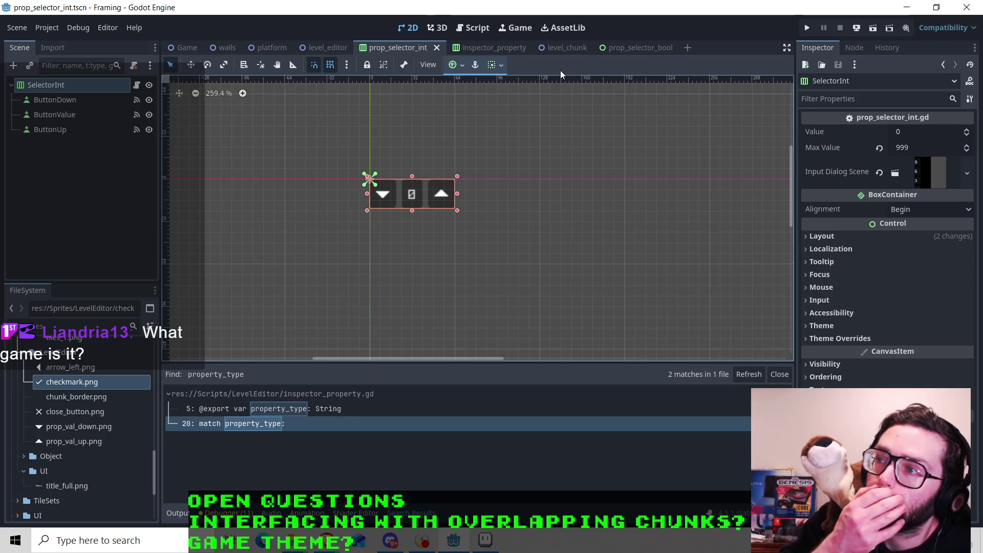
click(614, 51)
- Connect the Button's pressed() signal to a new _on_button_pressed function
click(45, 100)
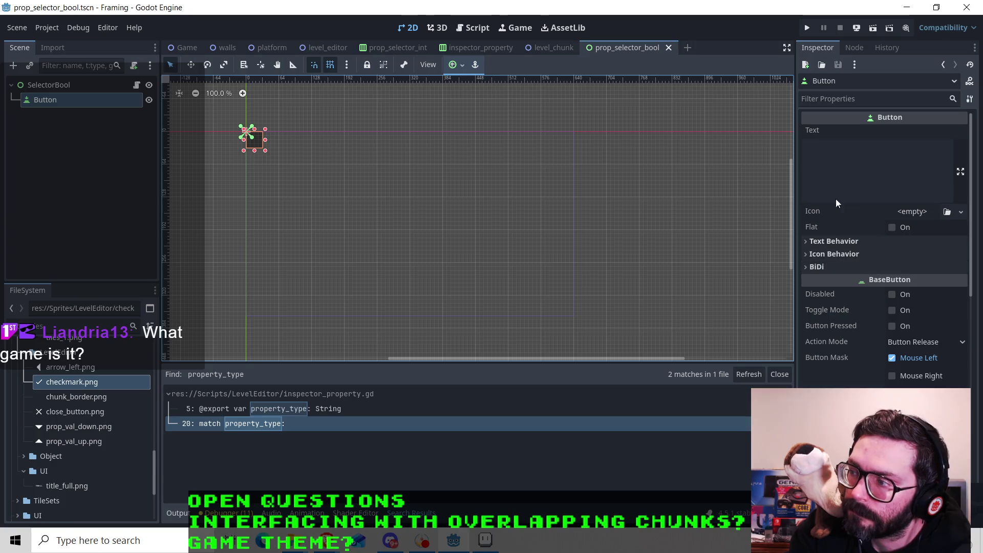
click(854, 47)
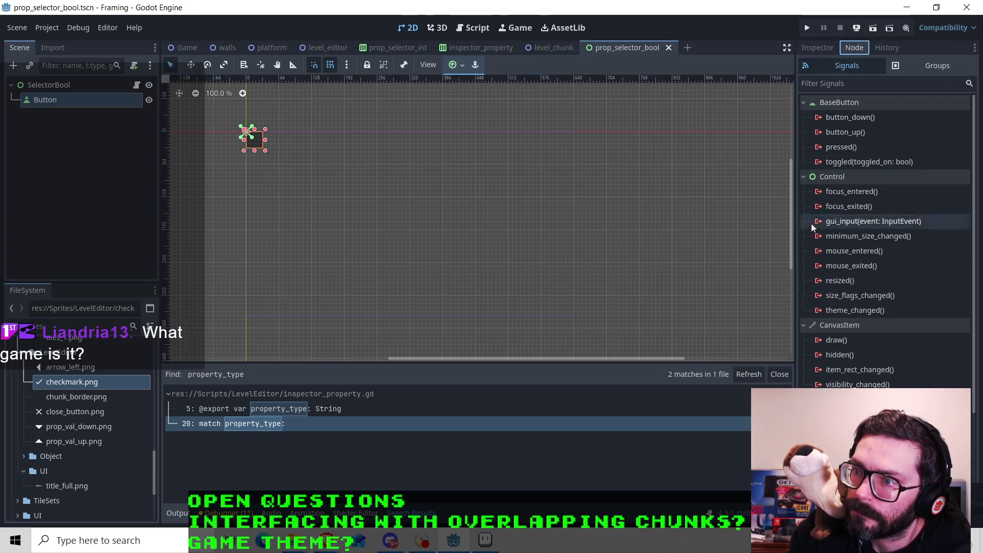
right_click(847, 148)
click(873, 157)
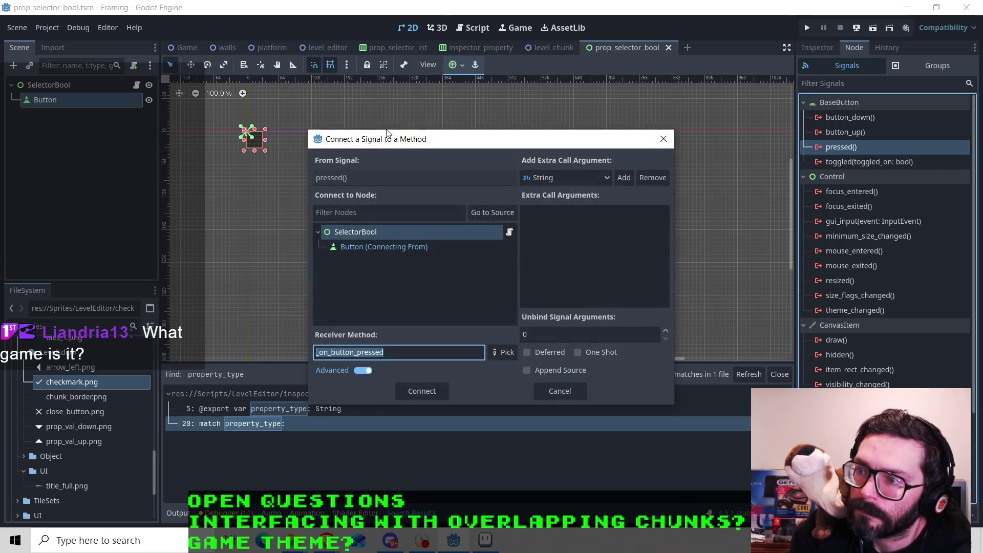
click(419, 391)
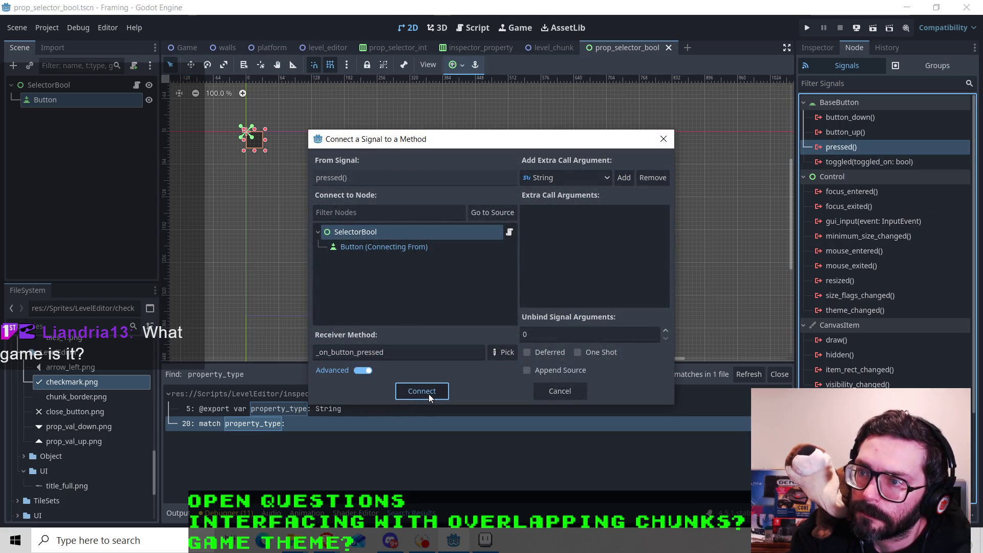
- Declare 'var state: bool' below the checked_icon export and save
click(381, 142)
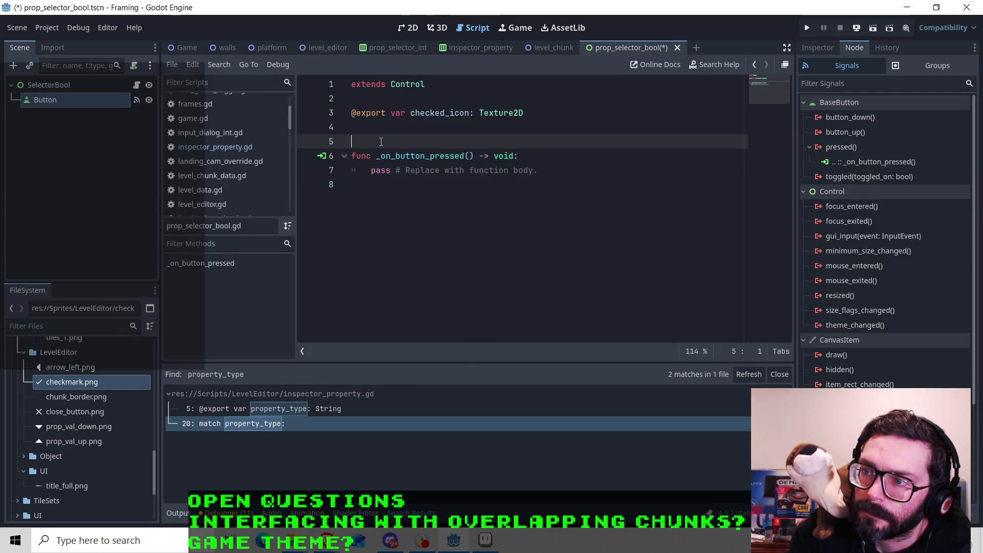
click(365, 123)
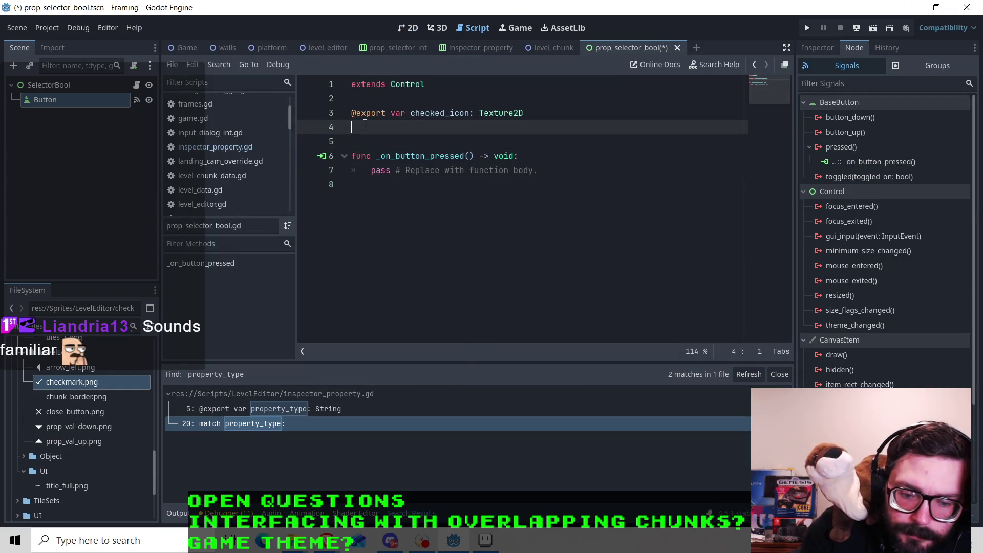
key(Return)
text(var state:)
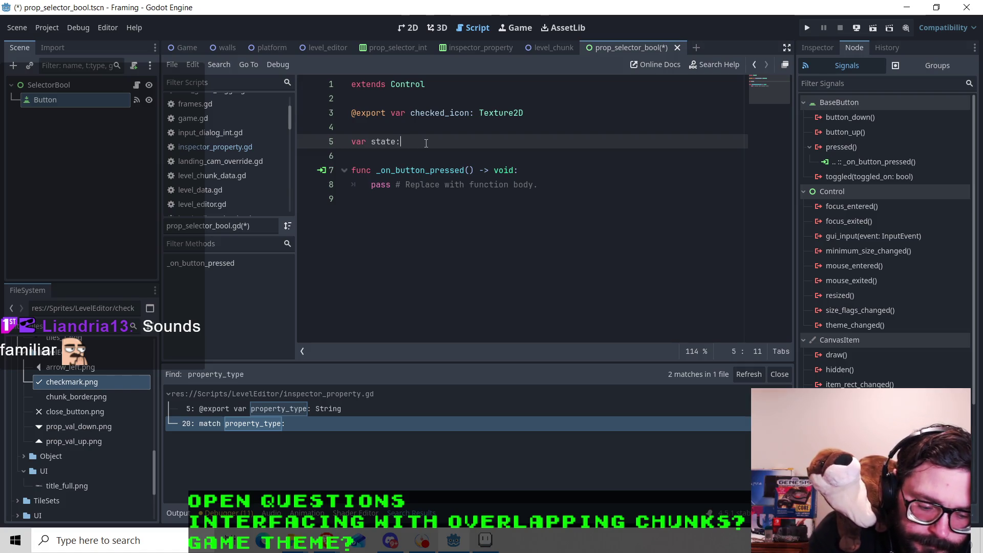
text(bool)
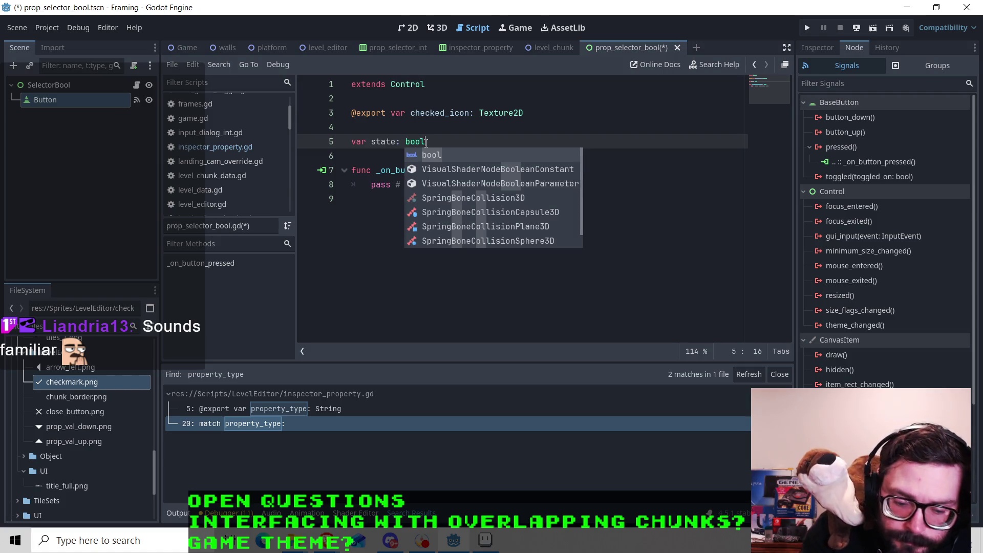
key(ctrl+s)
key(Escape)
key(Down)
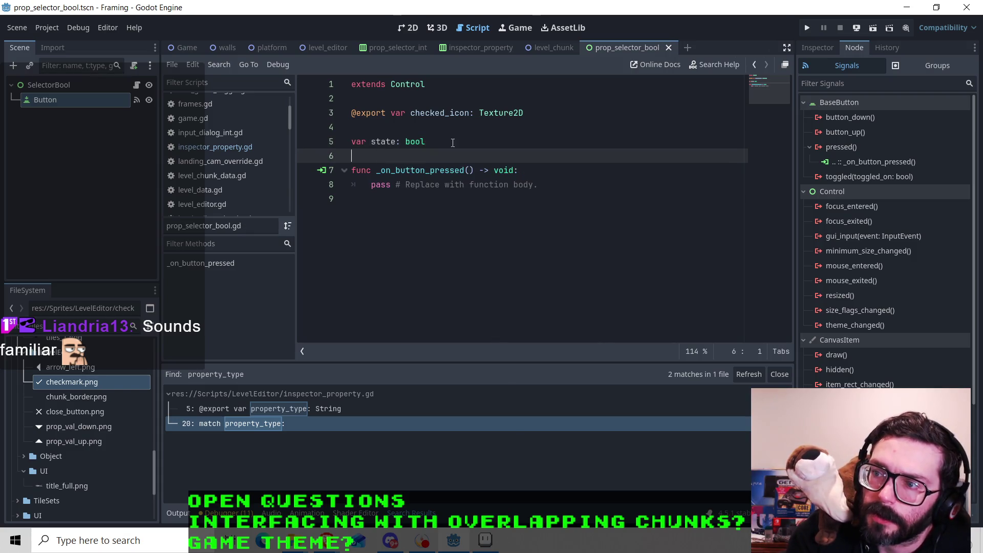
click(448, 143)
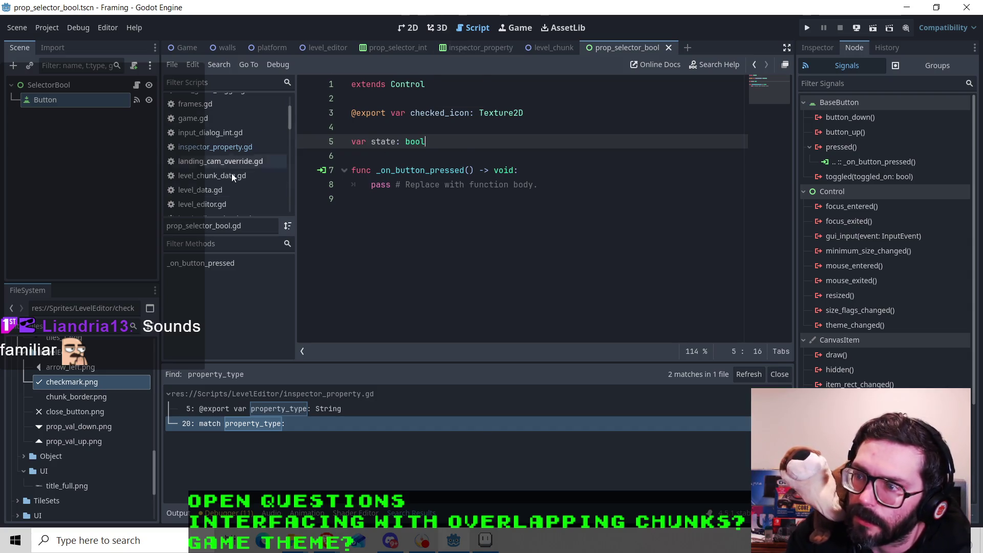
scroll(74, 371, up, 10)
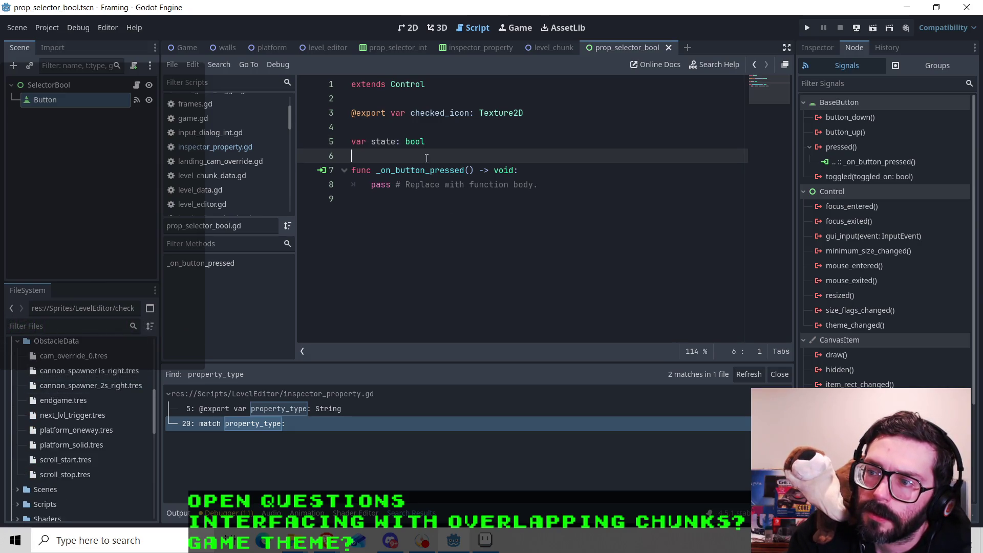
- Replace pass in _on_button_pressed with 'state = !state' followed by an 'if(state):' line
click(458, 186)
drag(548, 182, 370, 185)
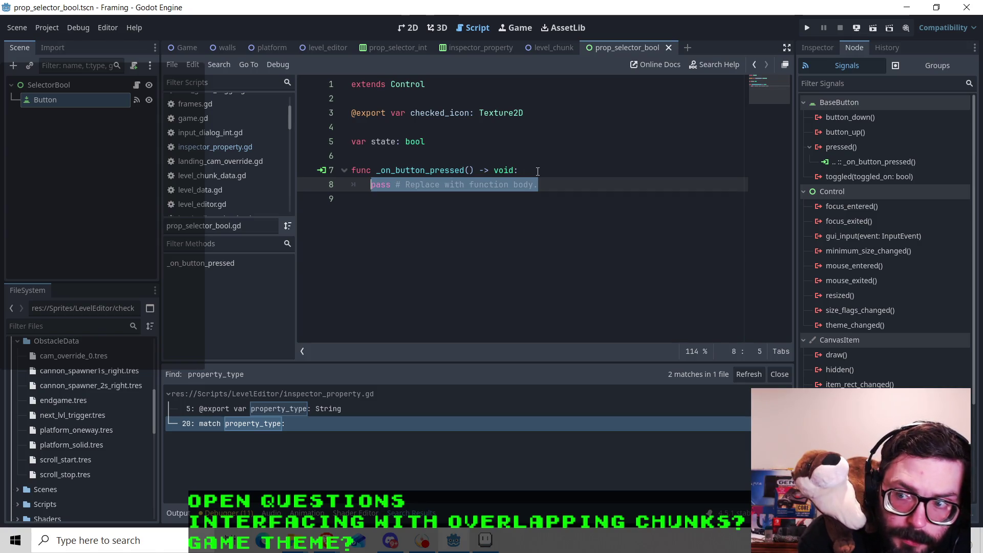
text(state = )
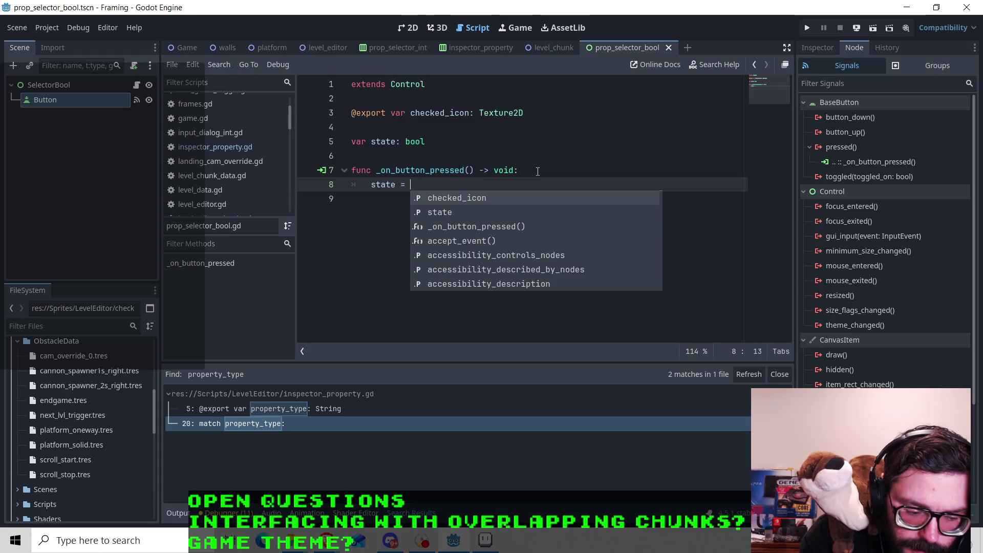
text(!state)
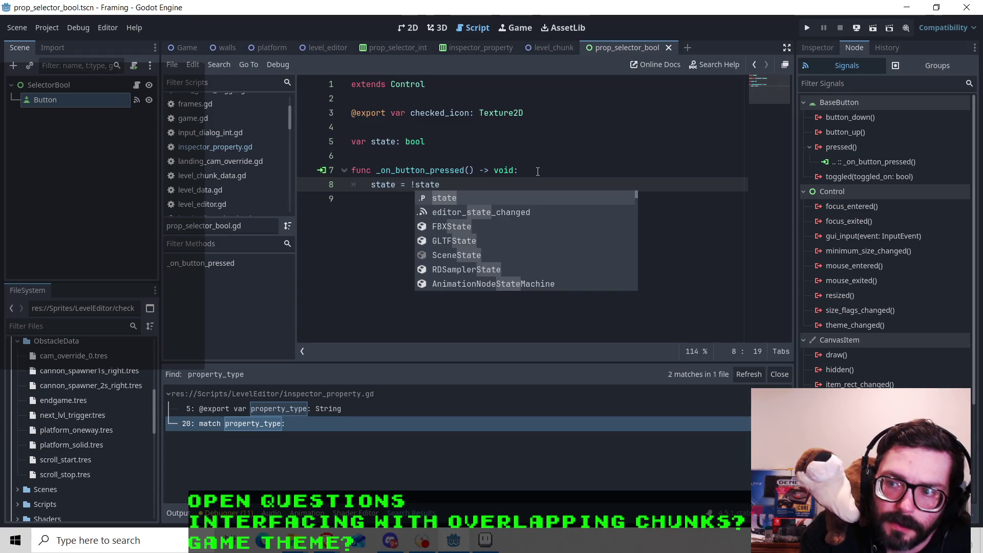
key(Escape)
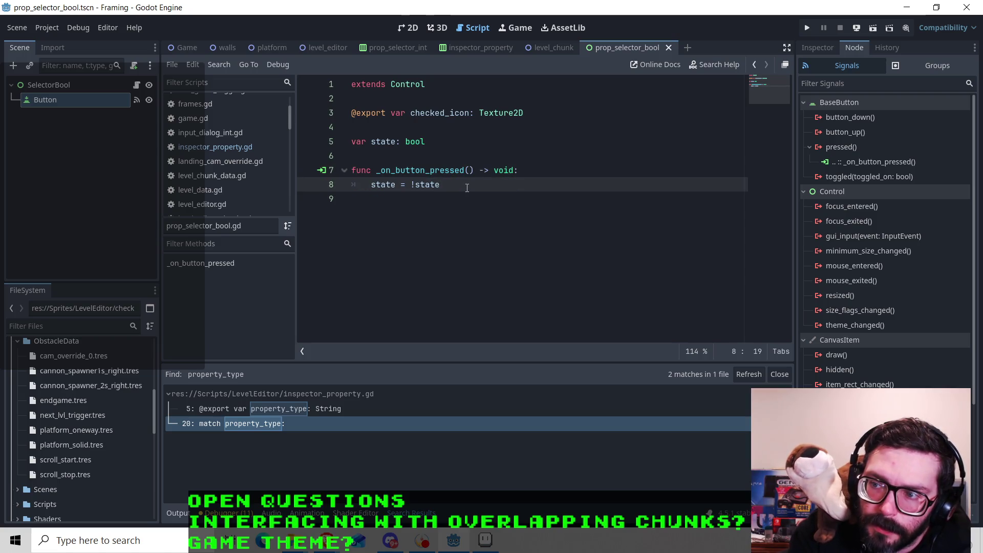
key(Return)
text(if(s)
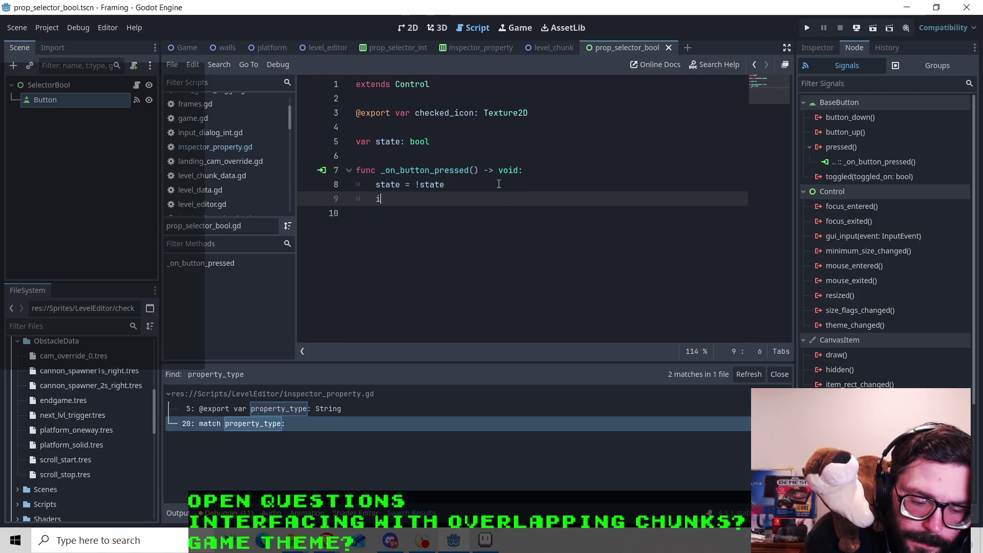
text(tate)
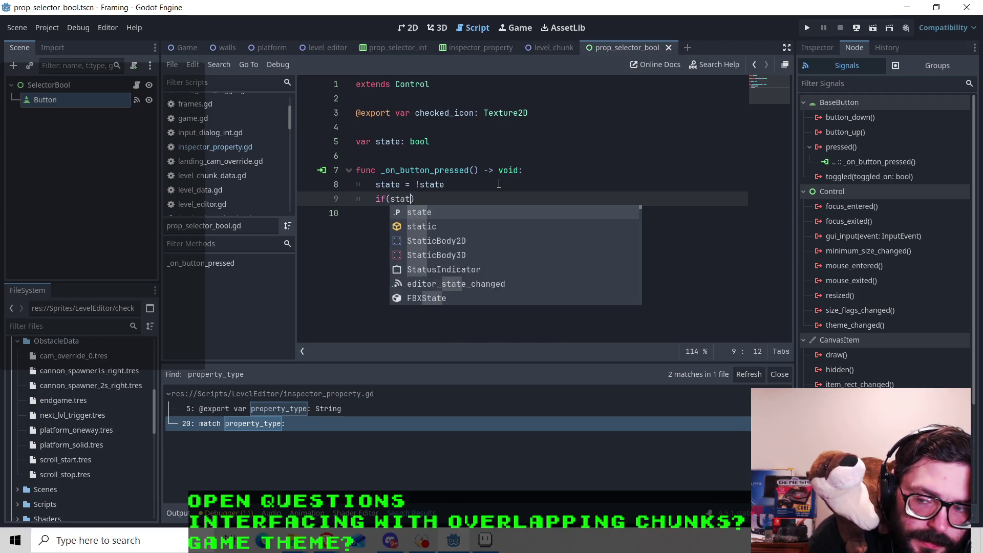
text():)
key(Return)
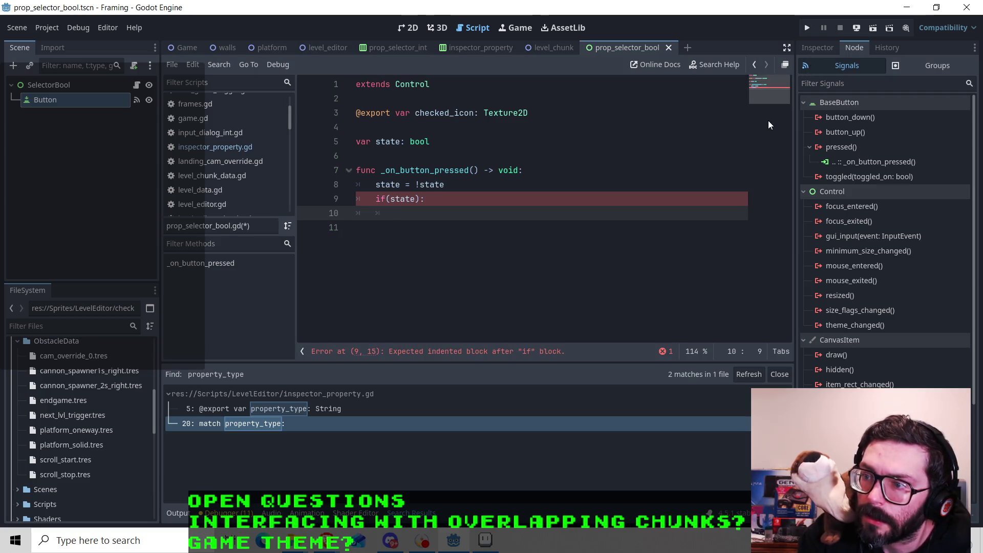
click(829, 48)
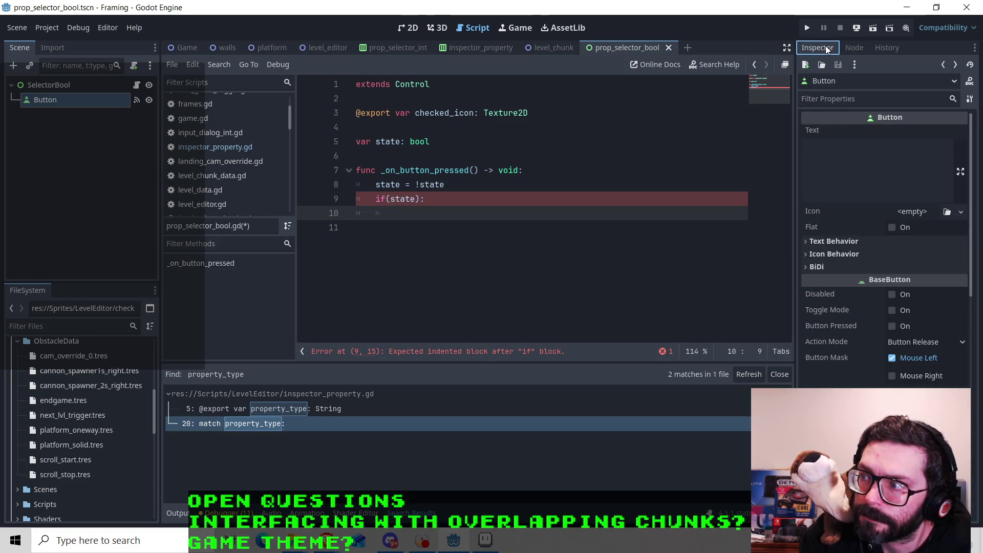
- Inside if(state), set $Button.icon = checked_icon
click(414, 211)
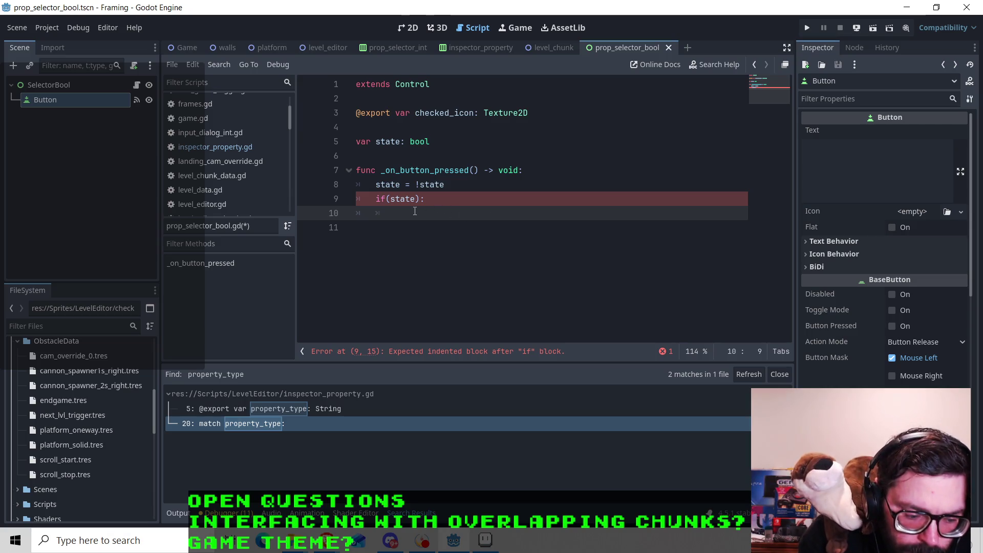
text($But)
key(Return)
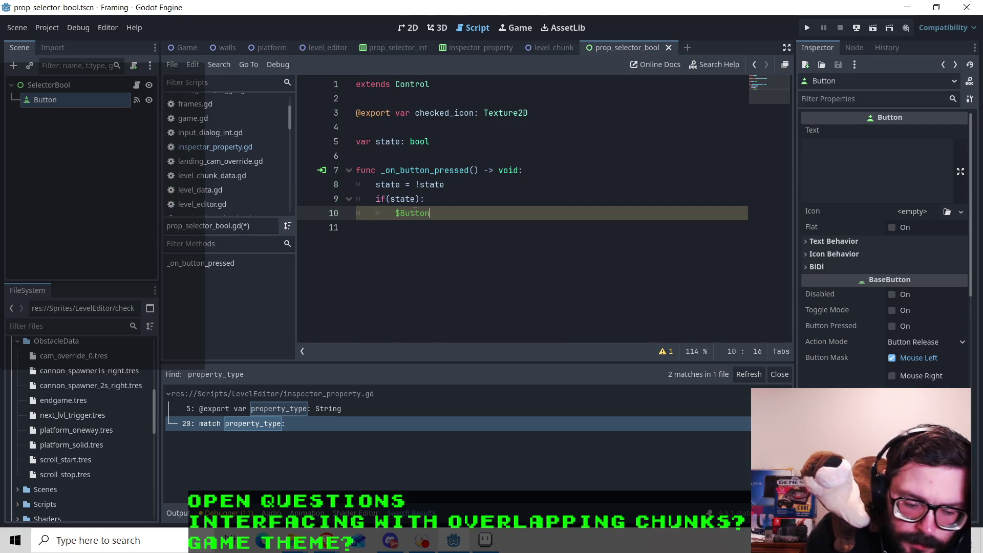
text(.ic)
key(Return)
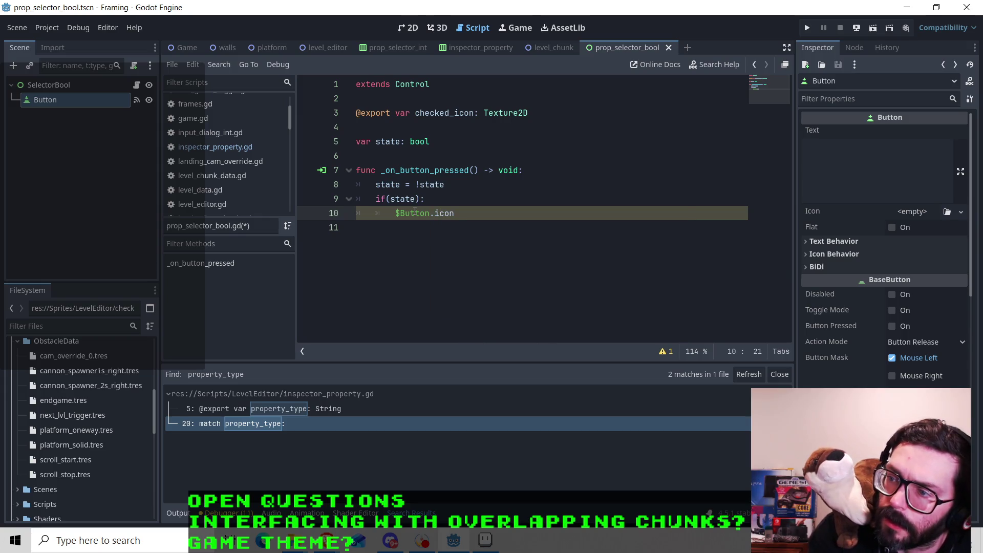
key(ctrl+space)
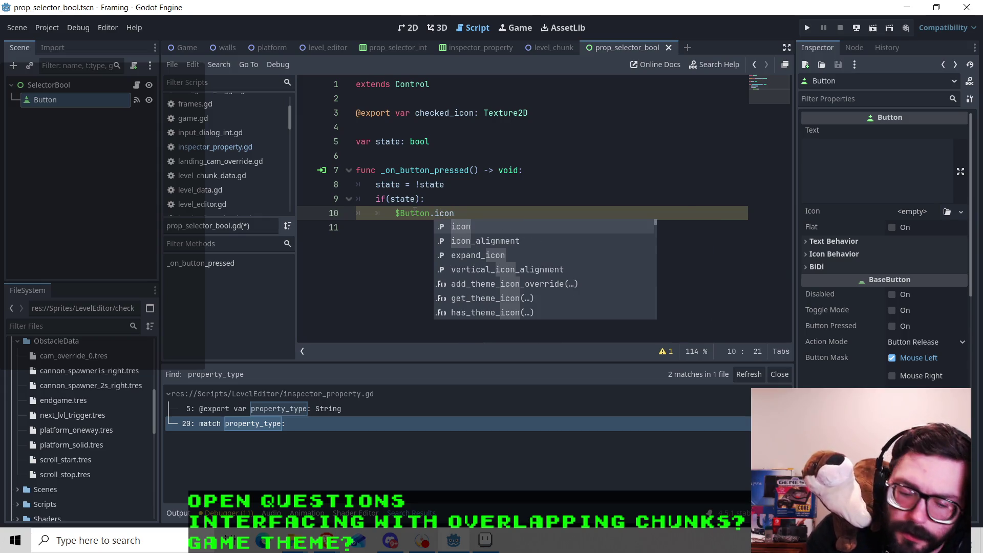
text(= )
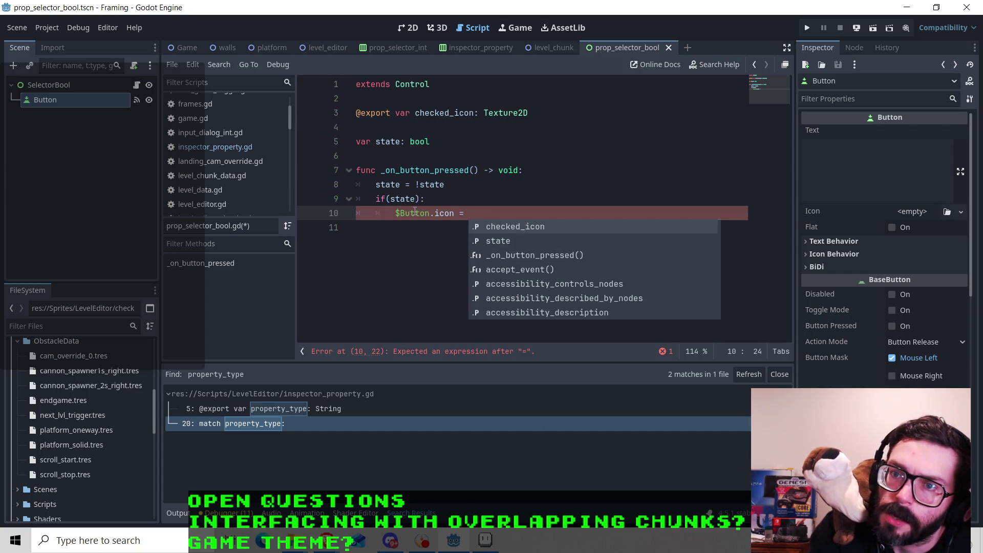
text(check)
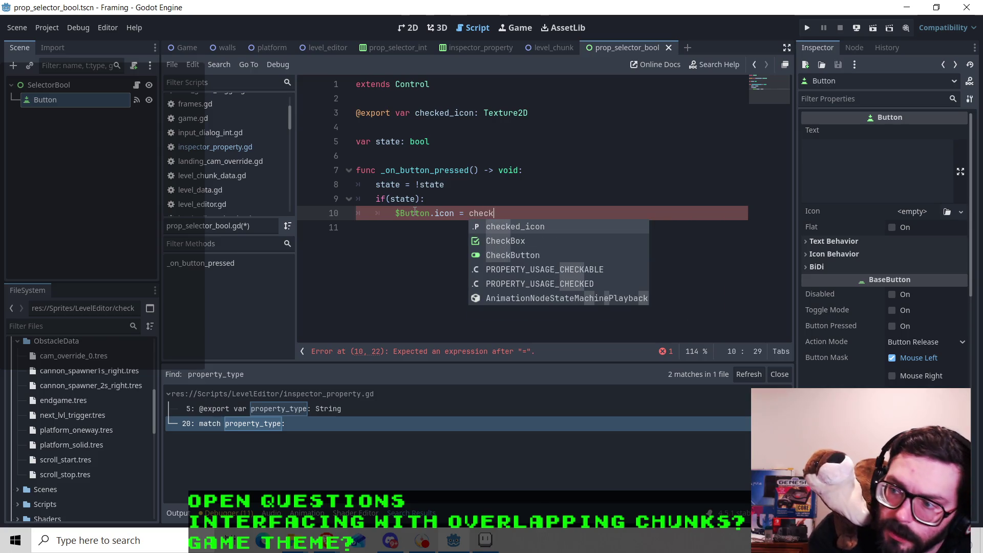
key(Return)
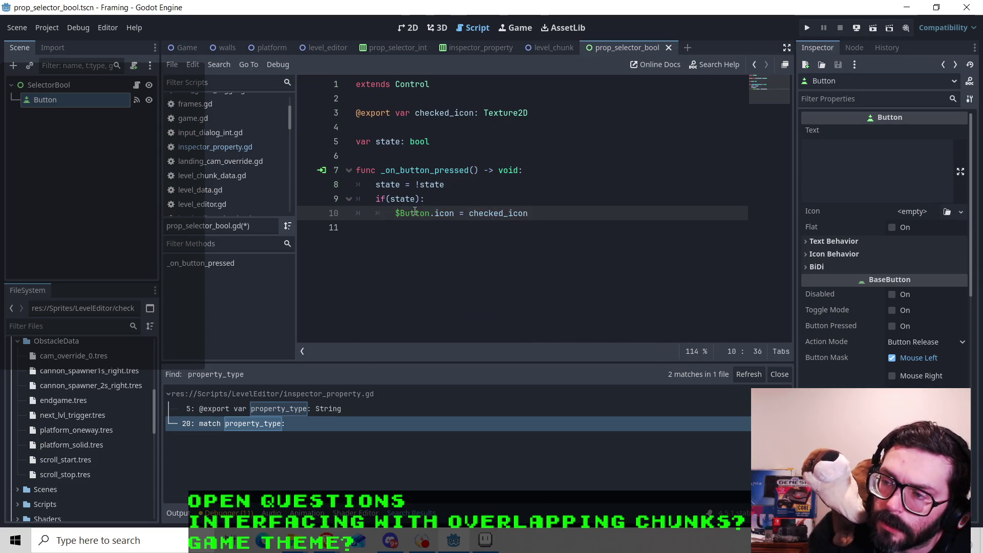
- Add an else branch setting $Button.icon = null and save the script
key(Return)
key(BackSpace)
text(else:)
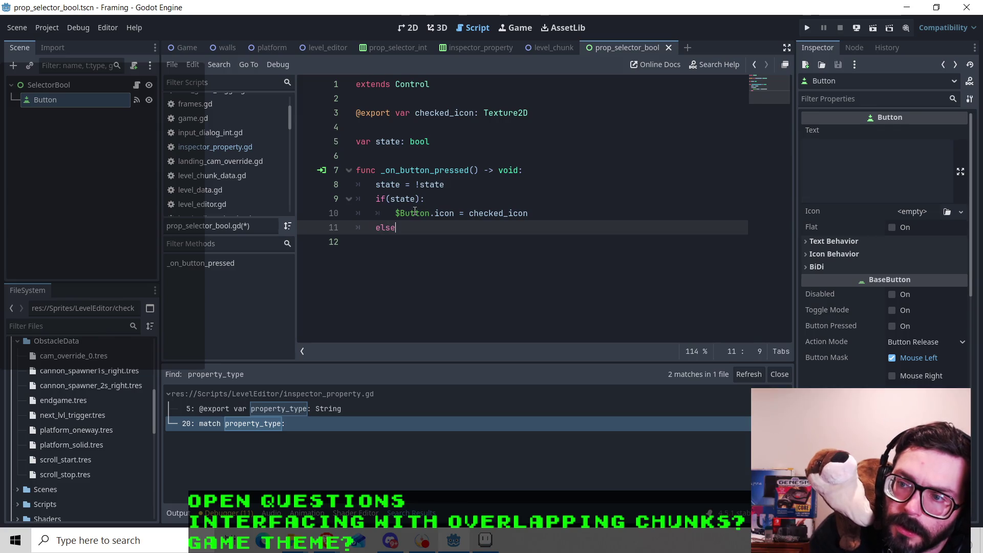
key(Return)
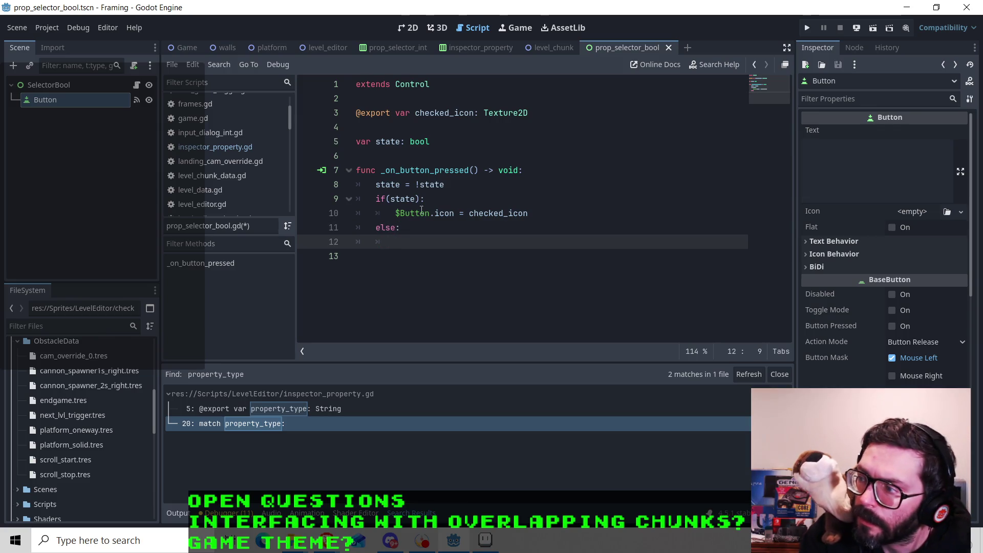
mouse_move(810, 211)
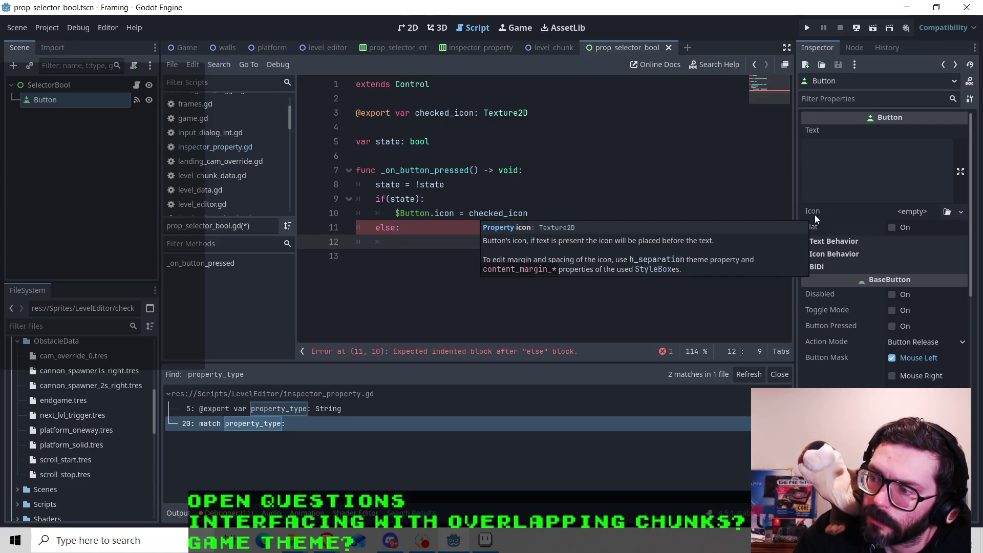
text($Button.)
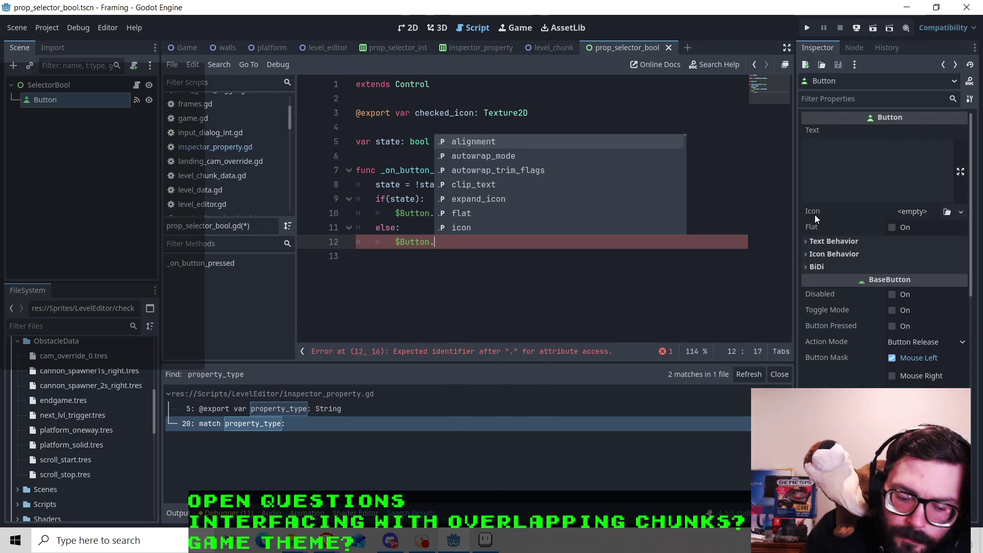
key(Down)
key(Down)
key(Down)
key(Down)
key(Down)
key(Down)
key(Down)
key(Down)
key(Down)
key(Down)
key(Down)
key(Down)
key(Down)
key(Down)
key(Down)
key(Down)
key(Down)
key(Down)
key(Down)
key(Down)
key(Down)
key(Down)
key(Down)
key(Down)
key(Down)
key(Down)
key(Down)
key(Down)
key(Down)
key(Down)
key(Down)
key(Down)
key(Down)
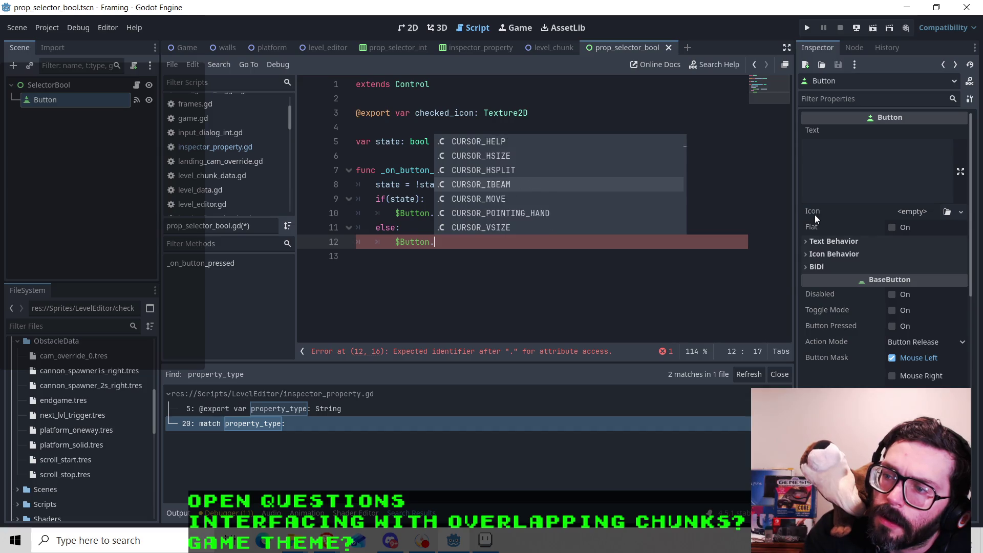
text(ic)
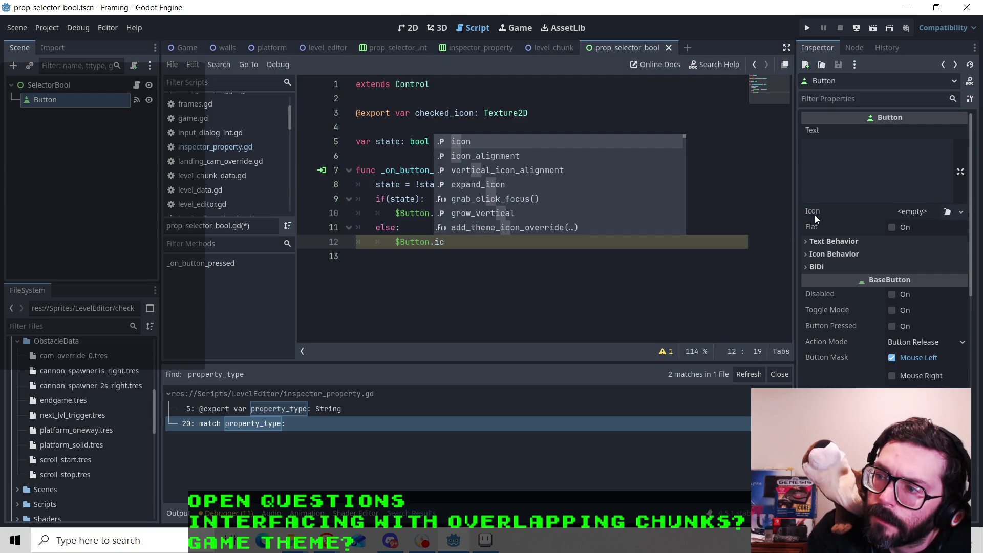
key(Down)
key(Down)
key(Down)
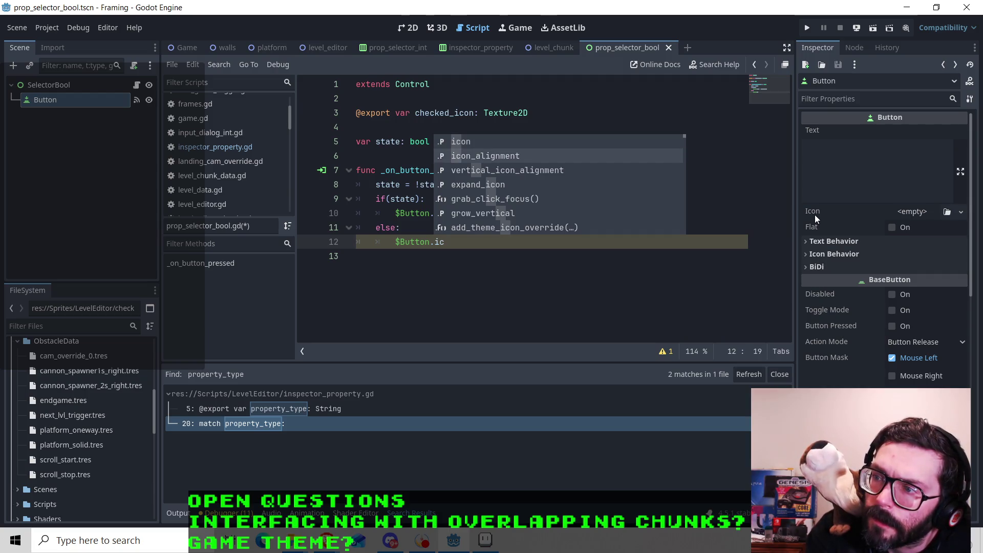
key(Down)
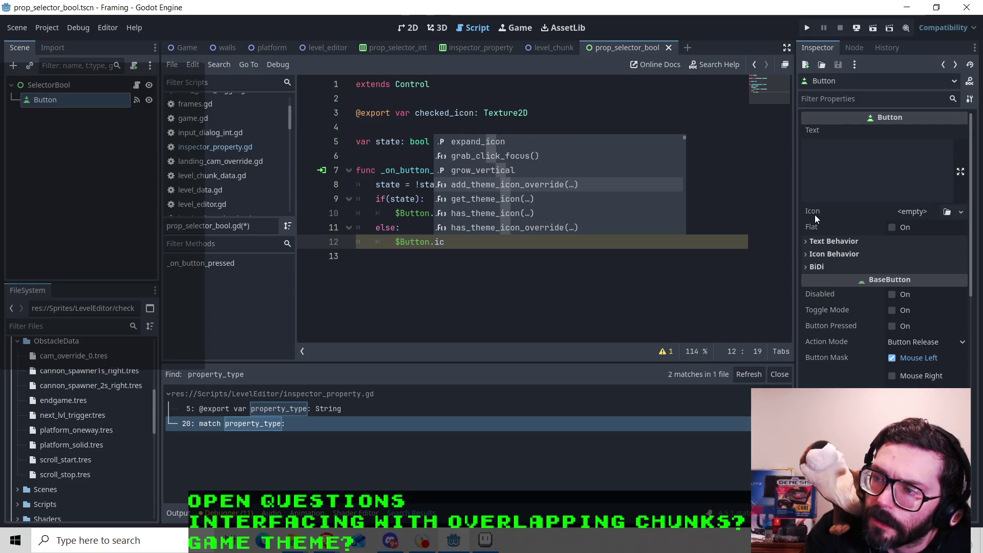
key(Down)
key(Down)
key(Down)
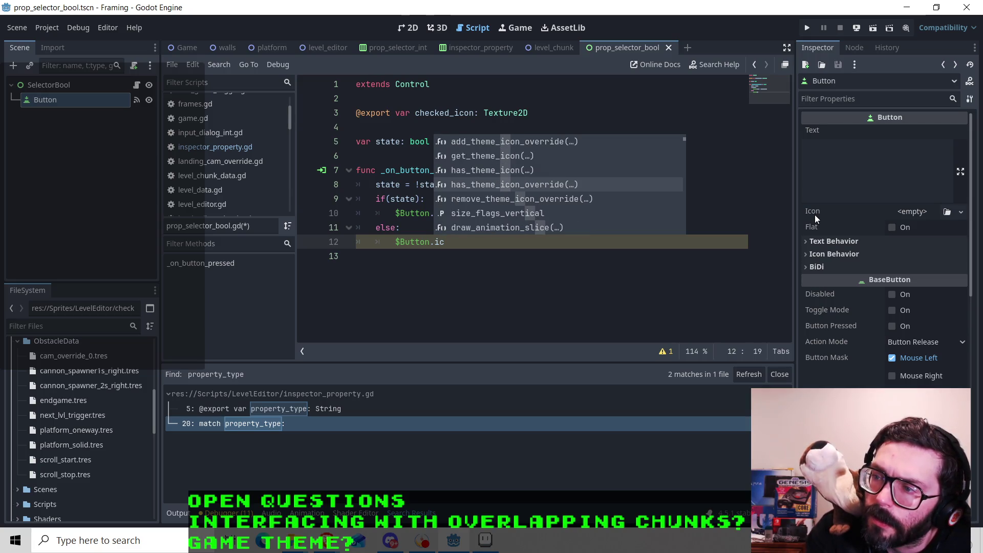
key(Down)
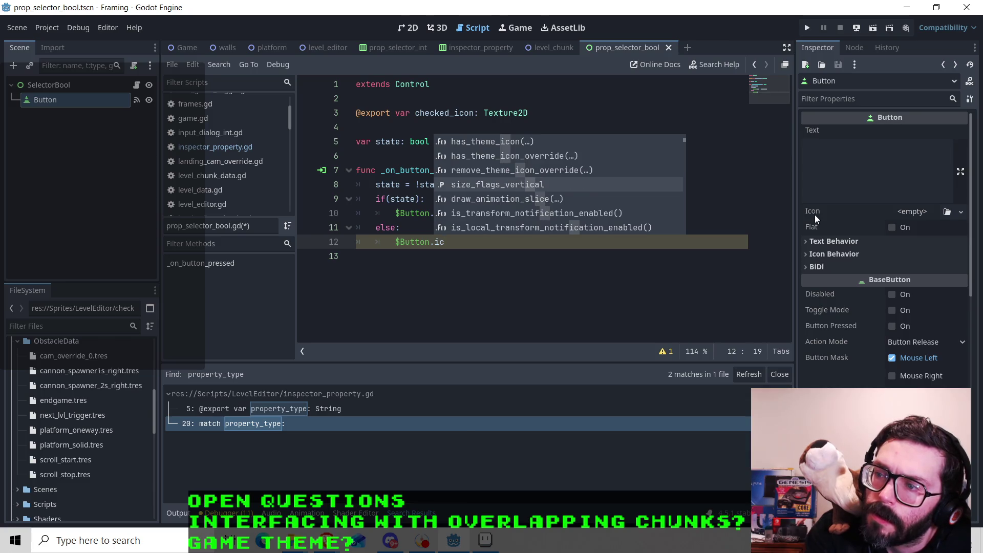
key(Down)
key(Down)
key(Down)
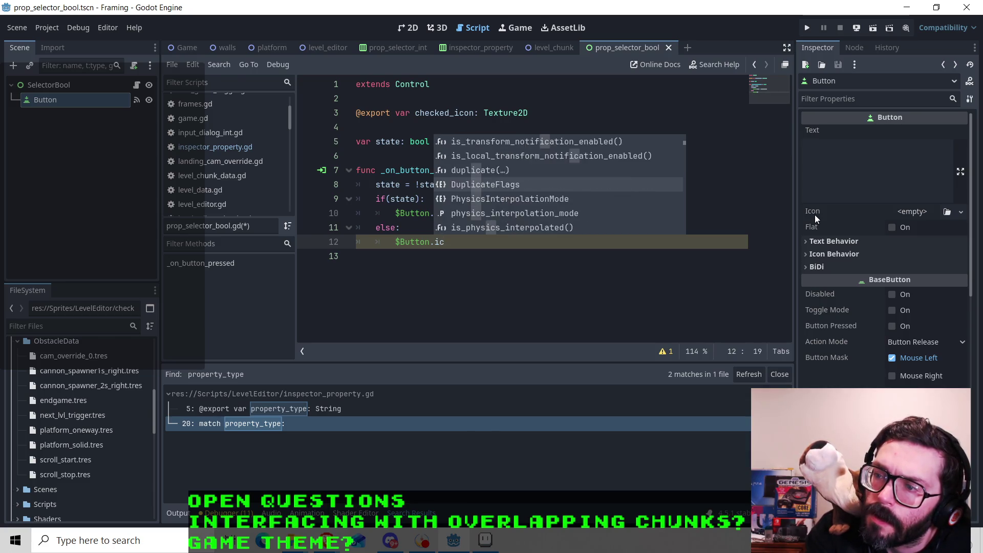
key(Down)
key(Down)
key(Down)
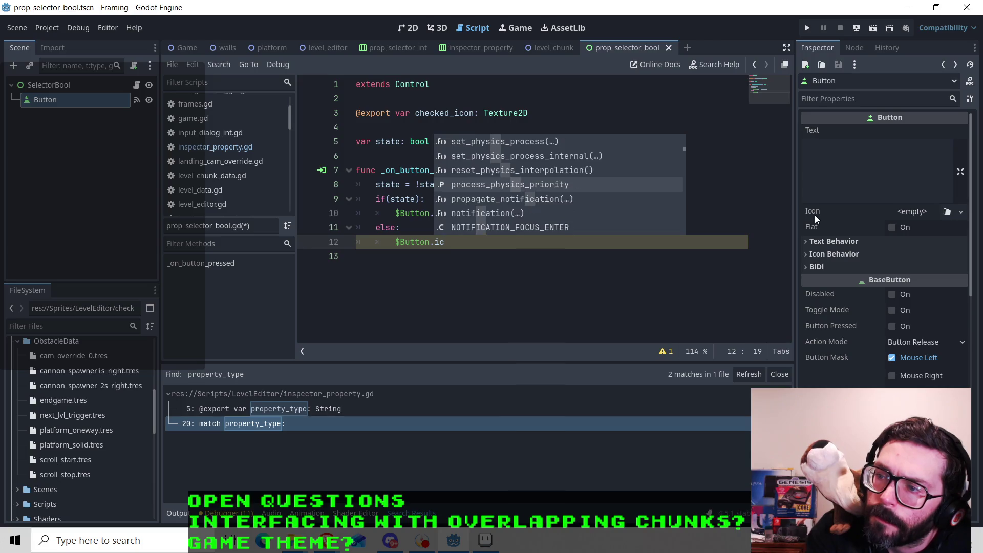
key(Up)
text(on = )
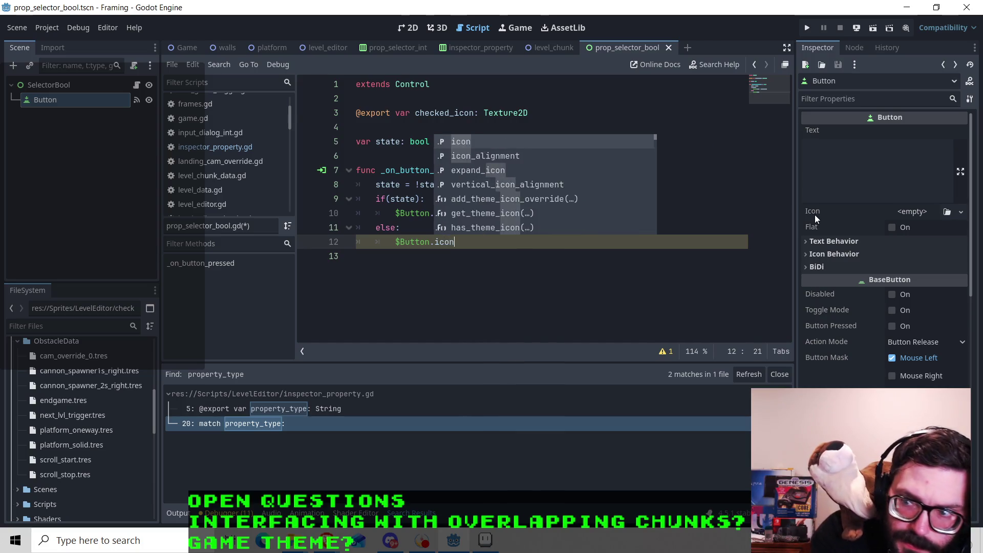
text(null)
key(ctrl+s)
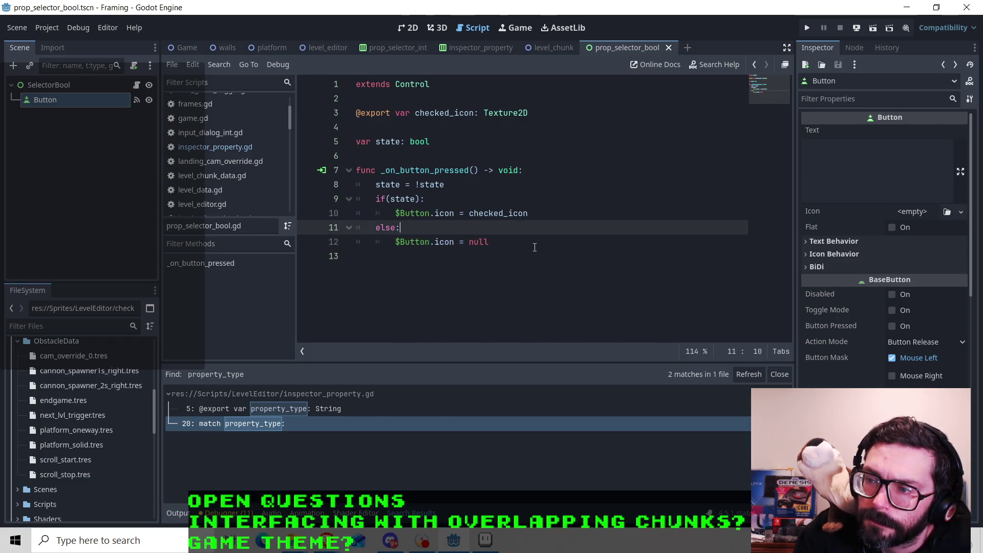
click(456, 227)
click(520, 242)
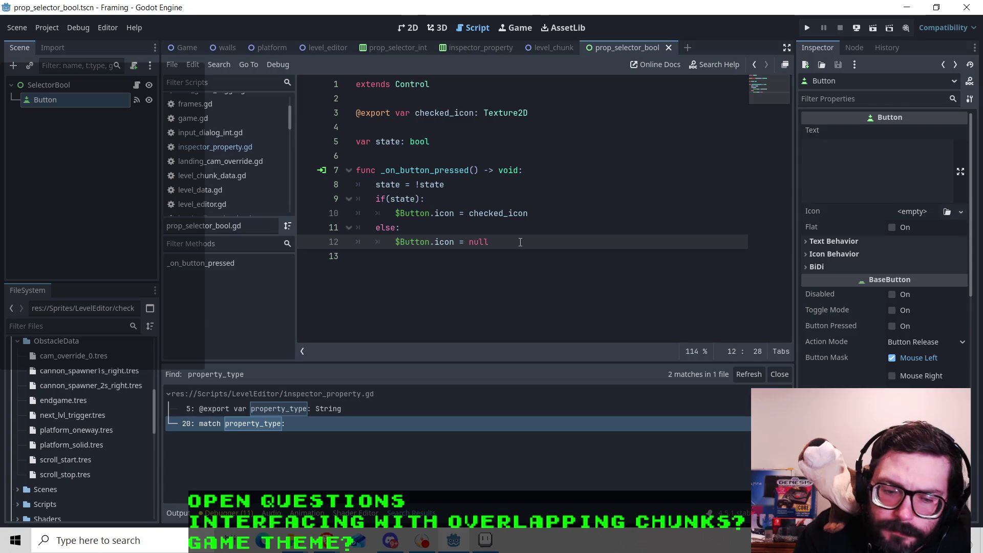
click(400, 29)
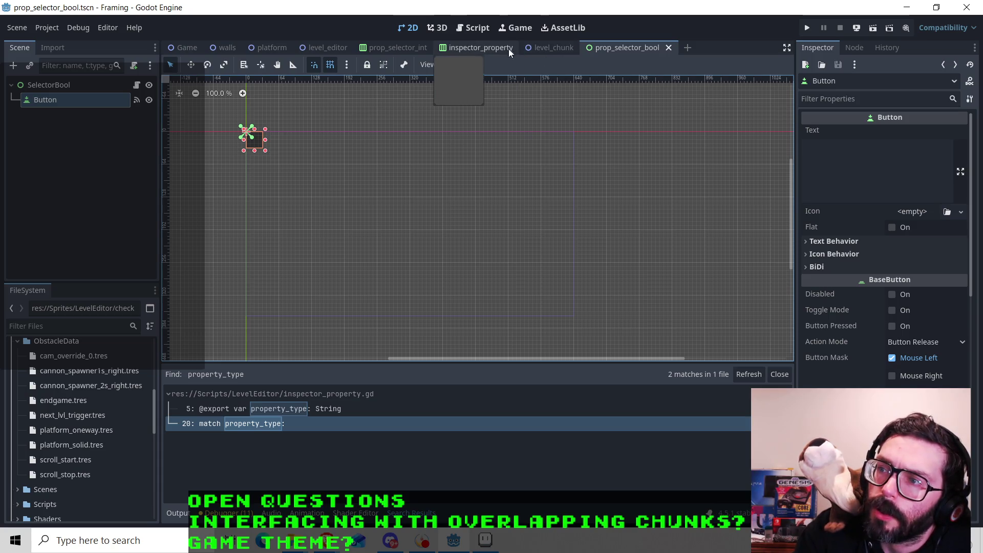
- Run the level_editor scene, add and select a chunk, and inspect the error lines
click(472, 48)
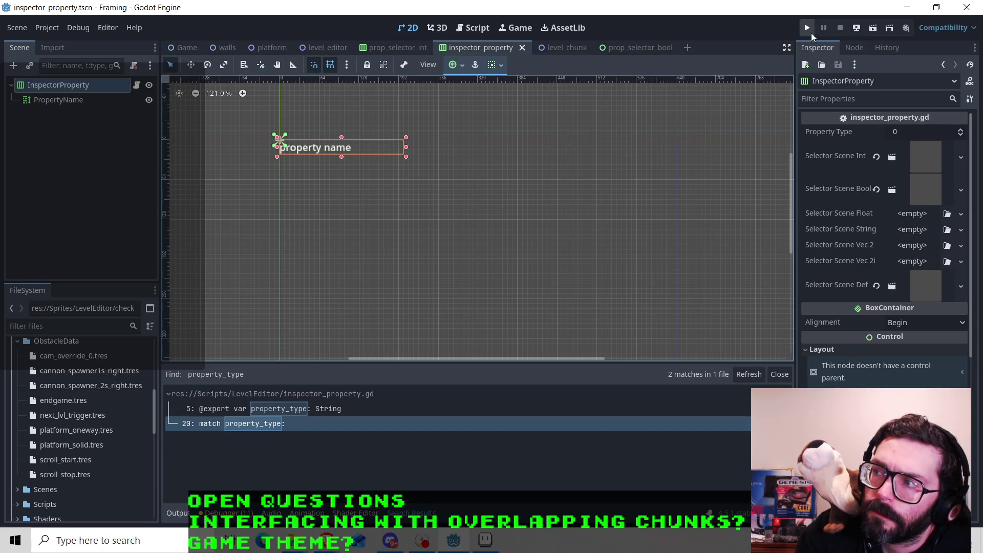
click(395, 48)
click(339, 47)
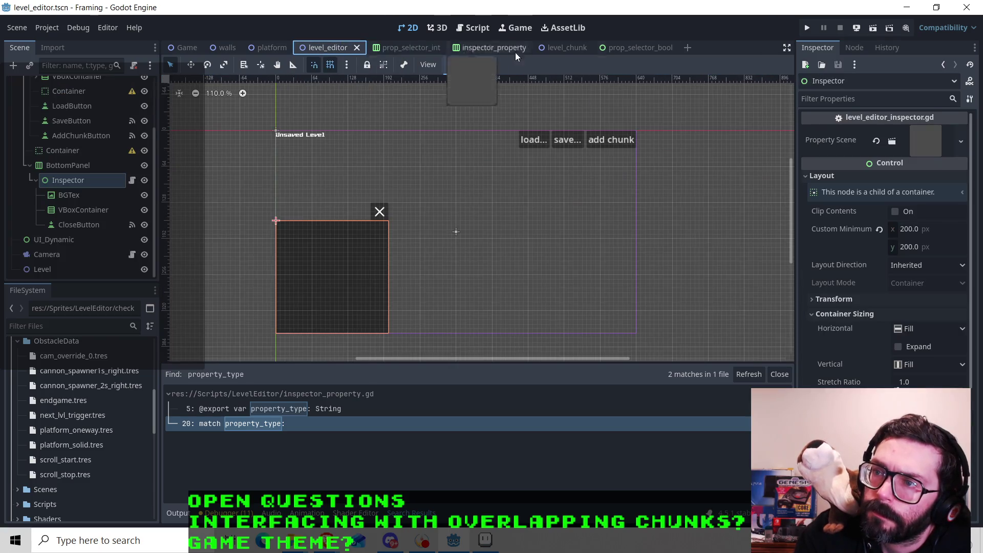
click(867, 30)
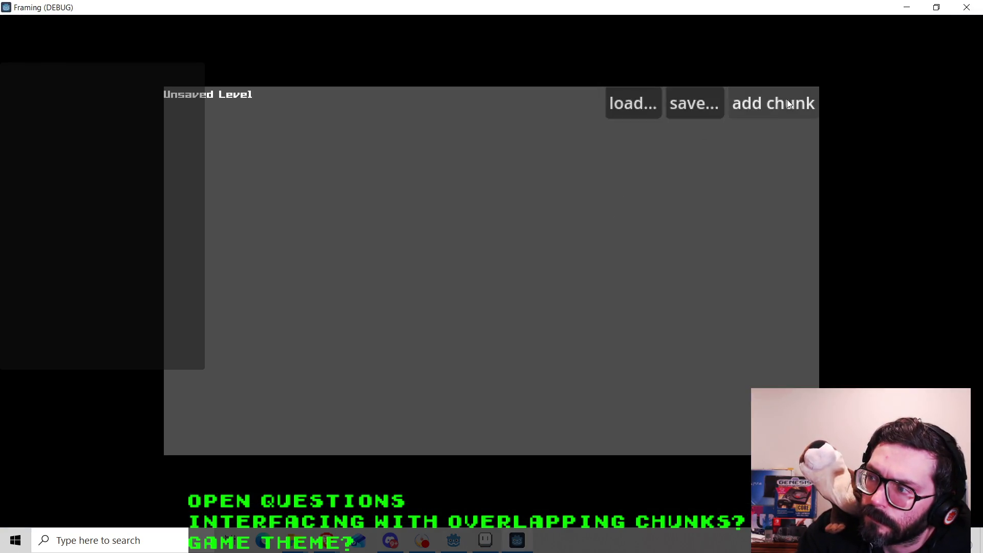
click(788, 104)
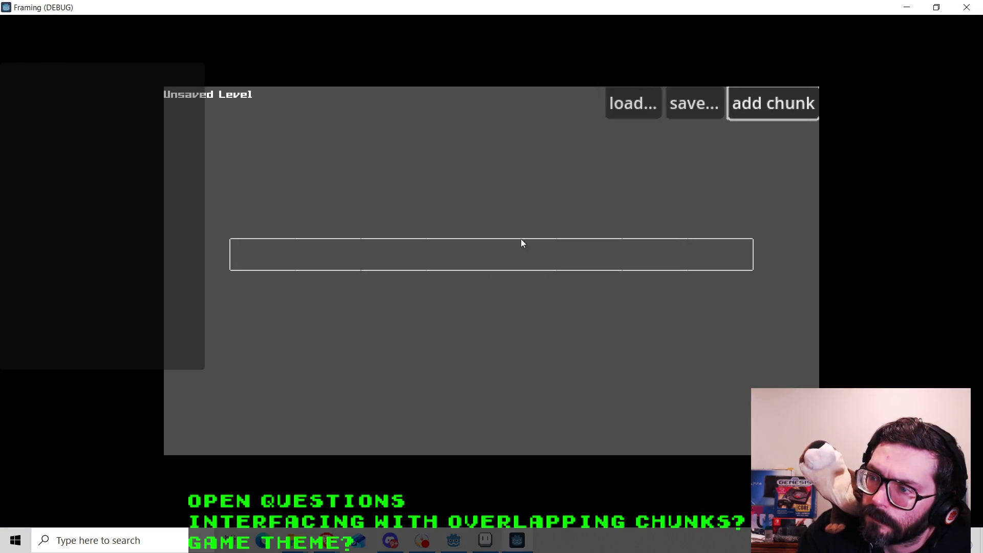
click(514, 241)
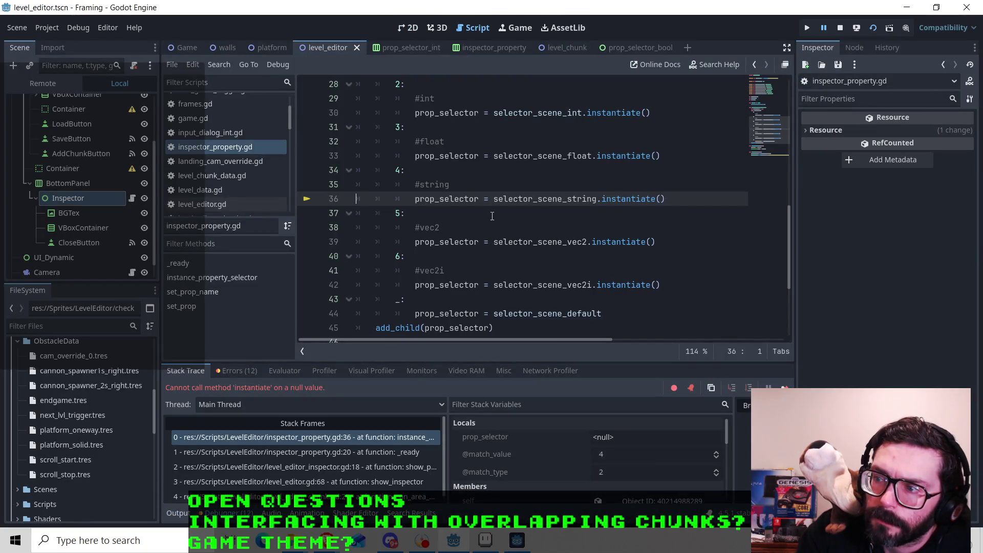
click(492, 215)
click(500, 228)
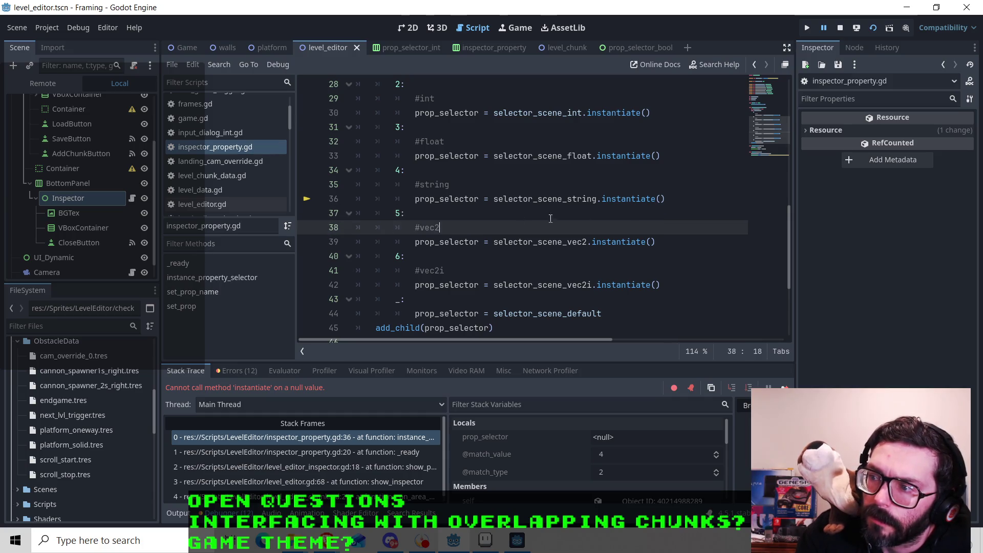
- Stop the run and view the Inspector node's exported selector scenes
click(839, 28)
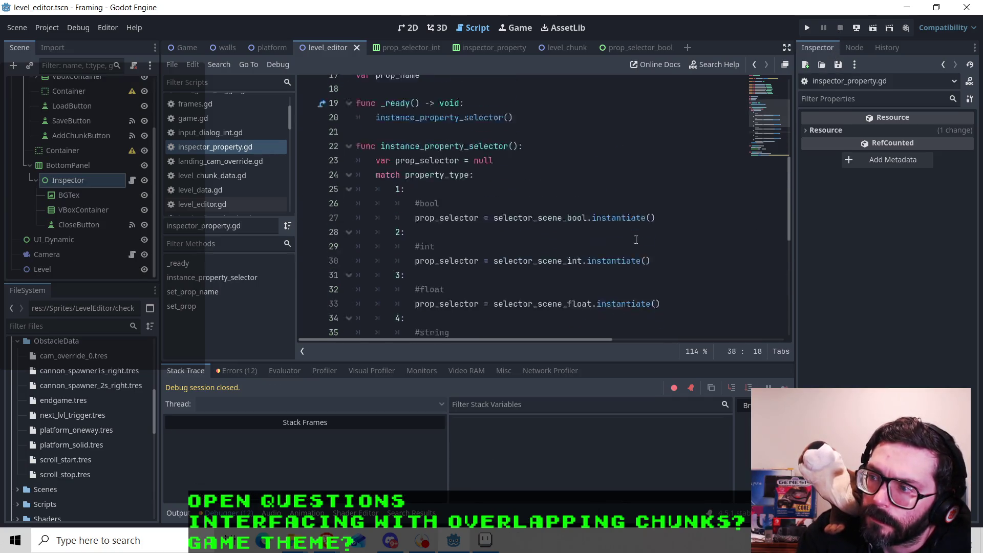
scroll(657, 247, up, 3)
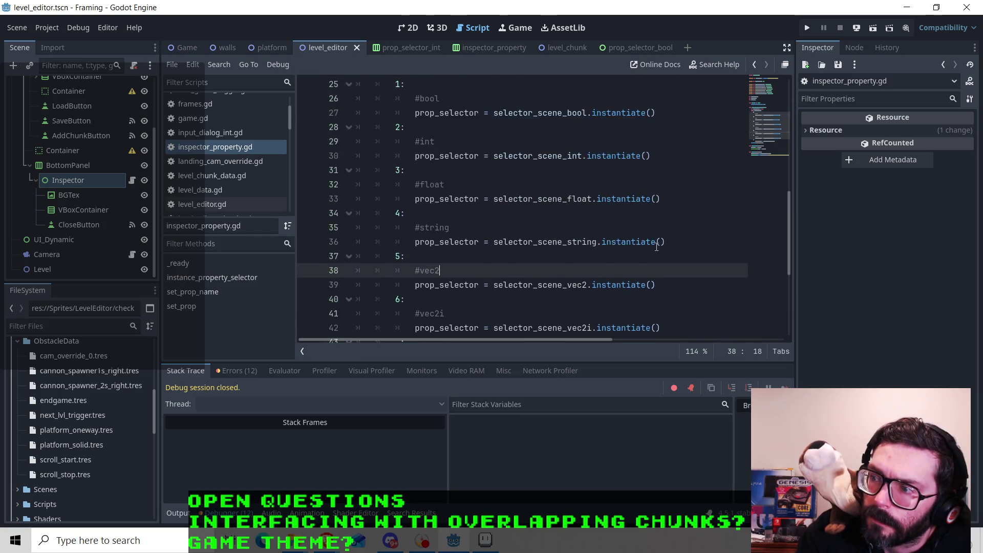
scroll(656, 246, up, 6)
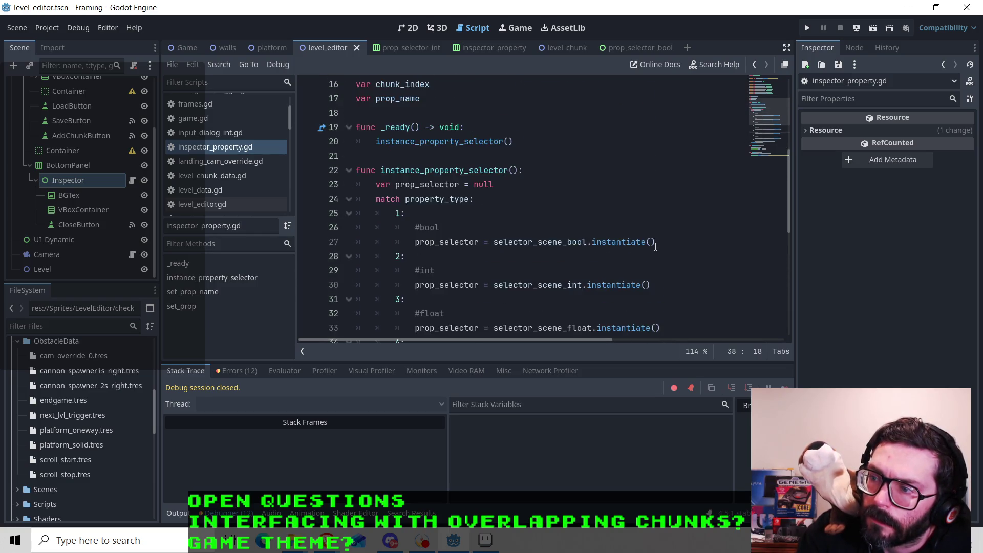
click(85, 180)
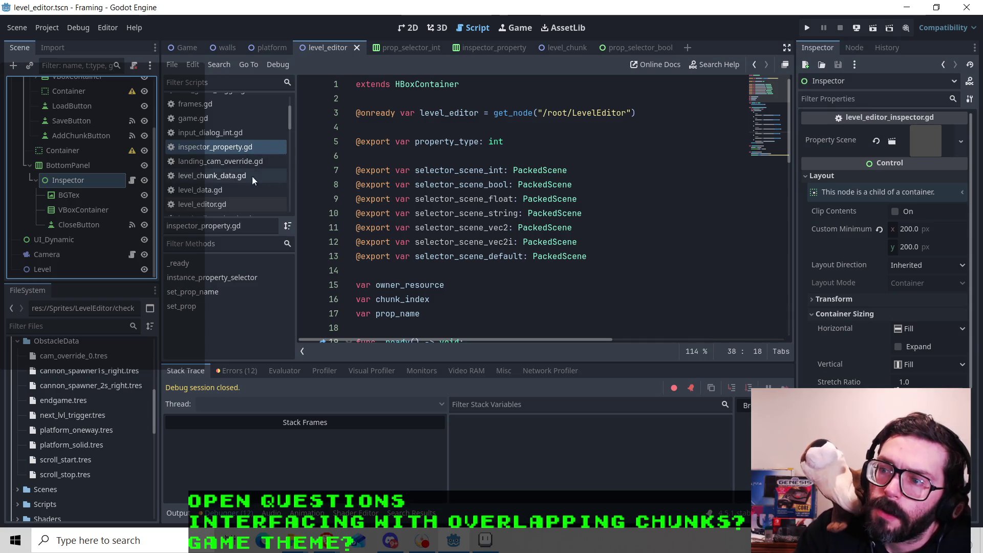
scroll(461, 205, down, 1)
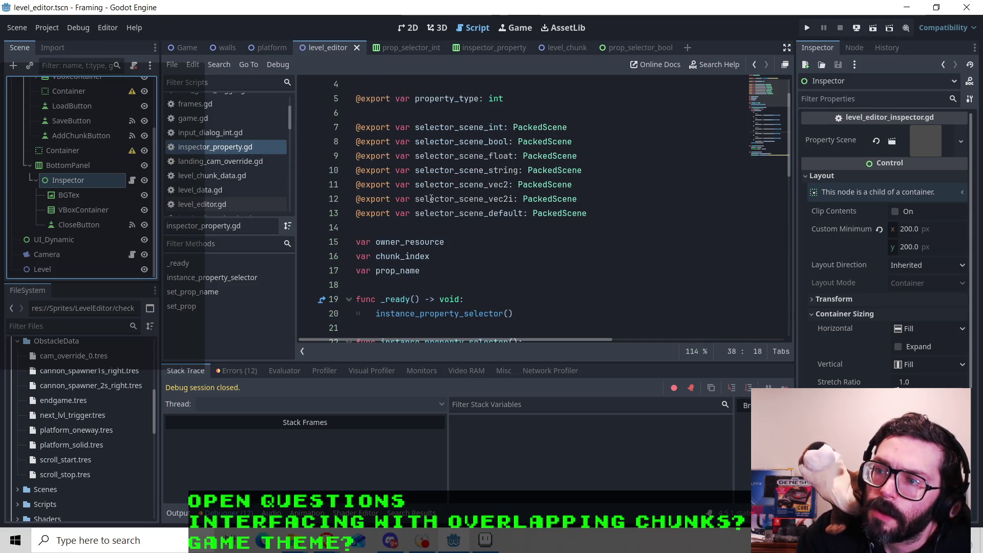
- In inspector_property, load prop_selector_bool.tscn into Selector Scene Float and a LevelEditor selector scene into String
click(489, 47)
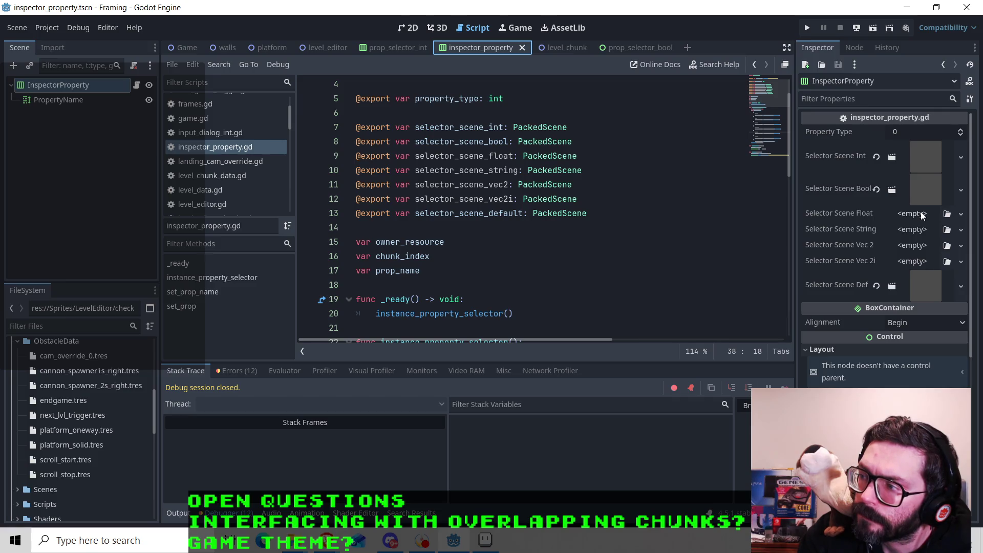
click(908, 215)
click(930, 272)
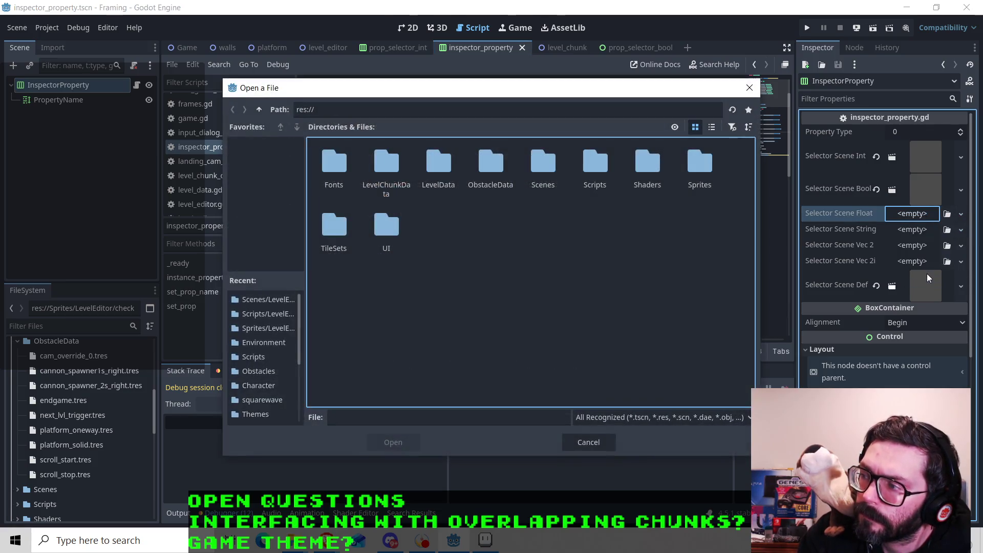
double_click(545, 185)
double_click(332, 179)
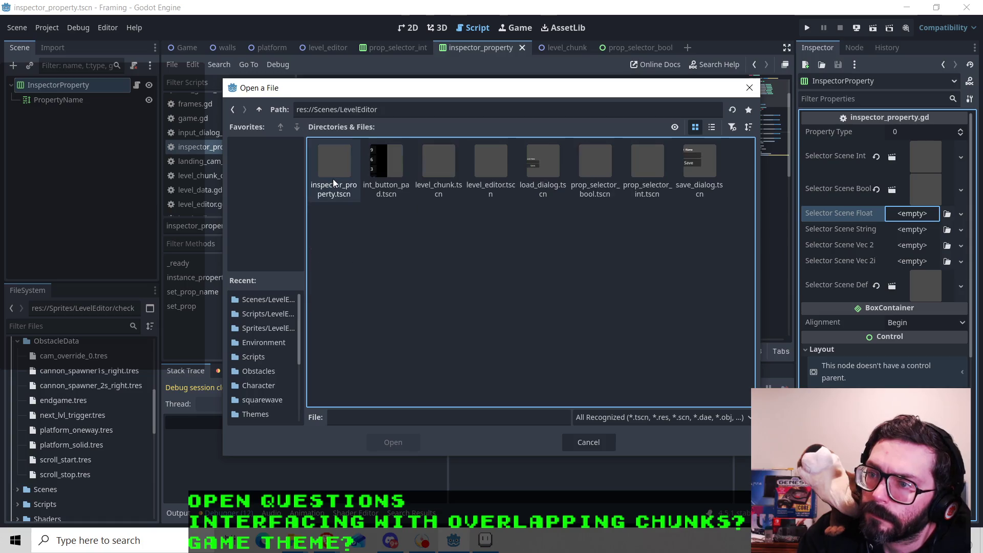
click(600, 172)
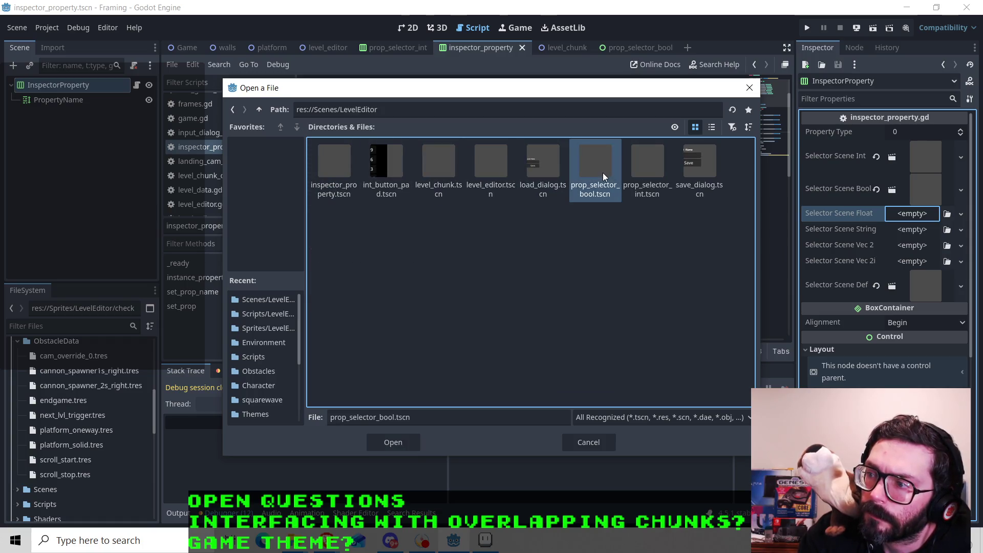
double_click(662, 172)
click(911, 246)
click(925, 309)
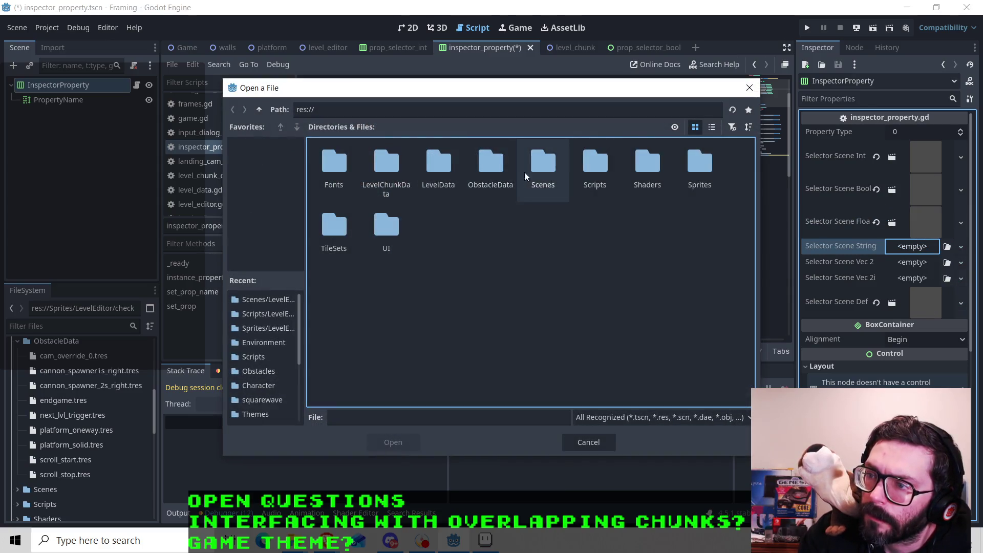
double_click(531, 176)
double_click(333, 167)
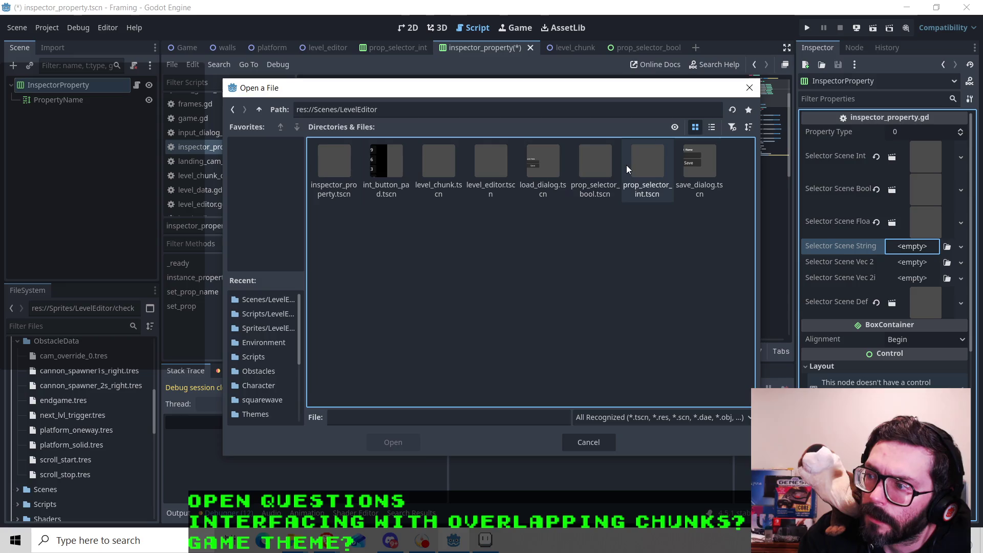
double_click(627, 166)
- Assign prop_selector_int.tscn to the Vec 2 and Vec 2i selector slots and save the scene
click(912, 279)
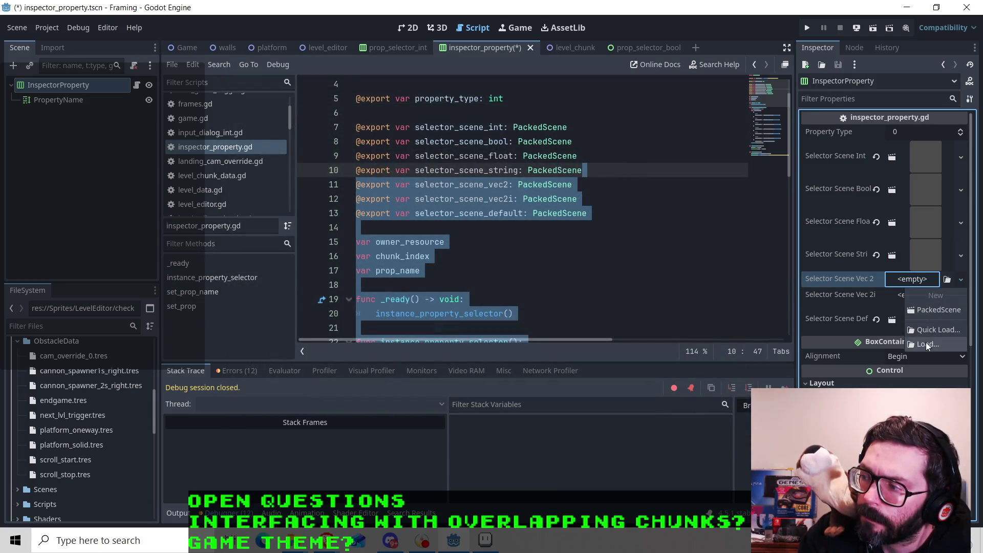
click(925, 343)
double_click(556, 170)
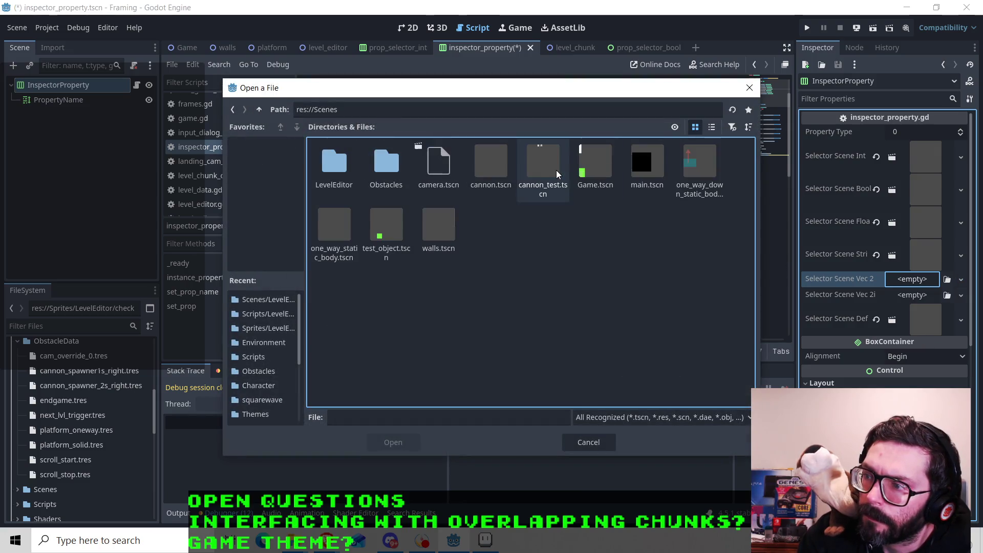
double_click(343, 171)
double_click(628, 173)
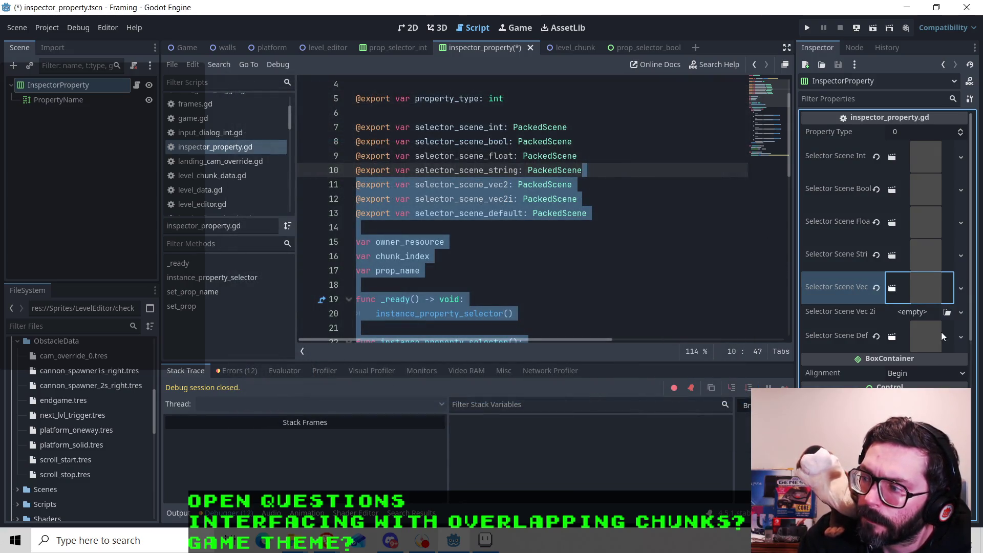
click(914, 316)
click(926, 377)
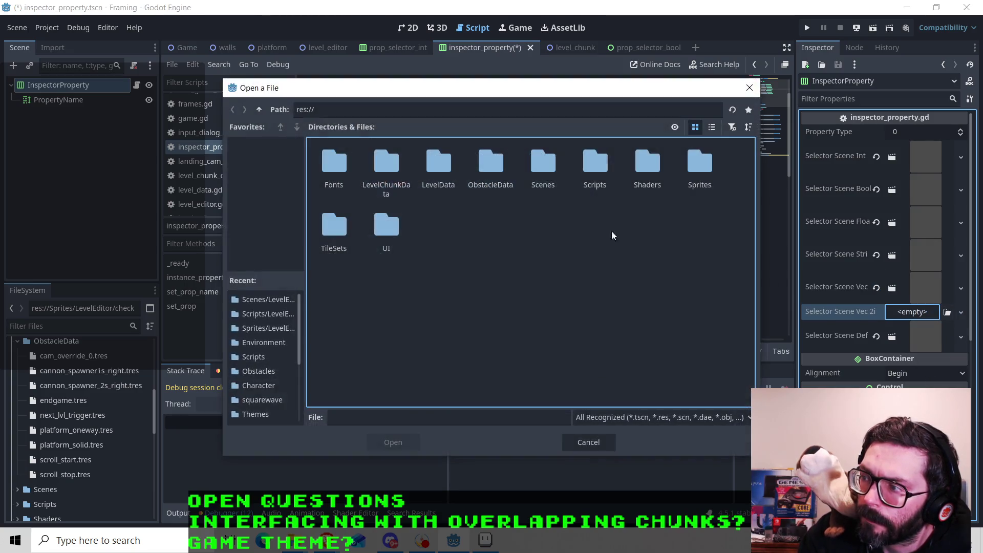
double_click(556, 193)
double_click(331, 176)
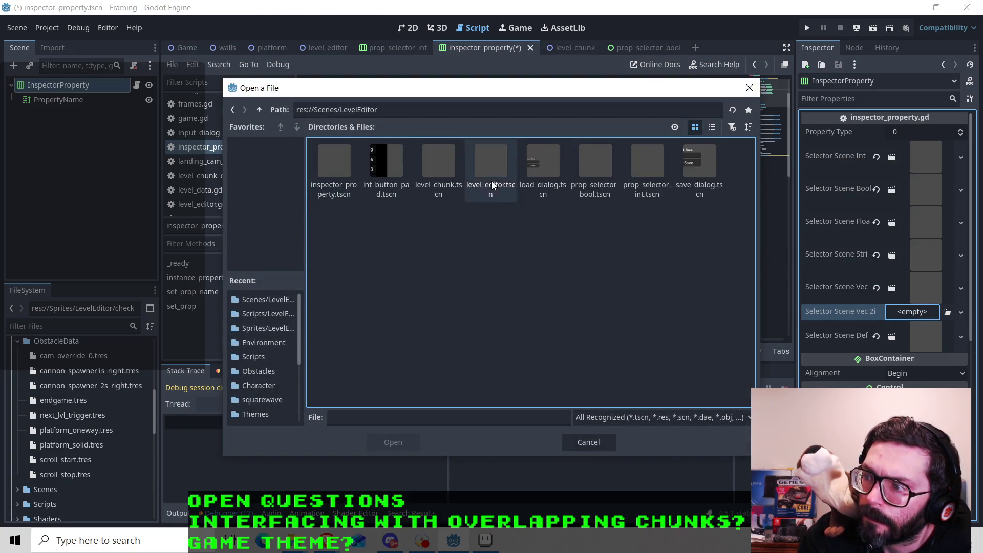
double_click(649, 172)
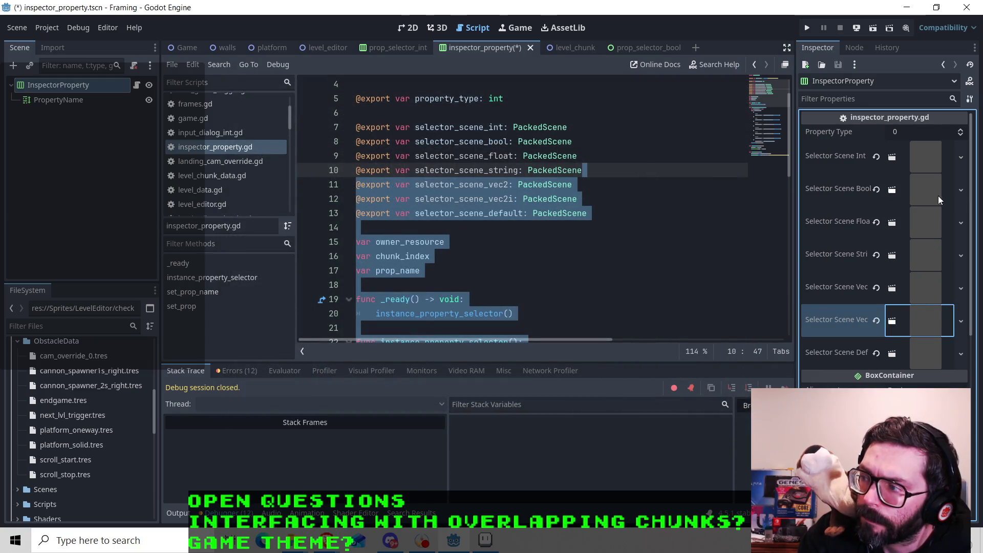
key(ctrl+s)
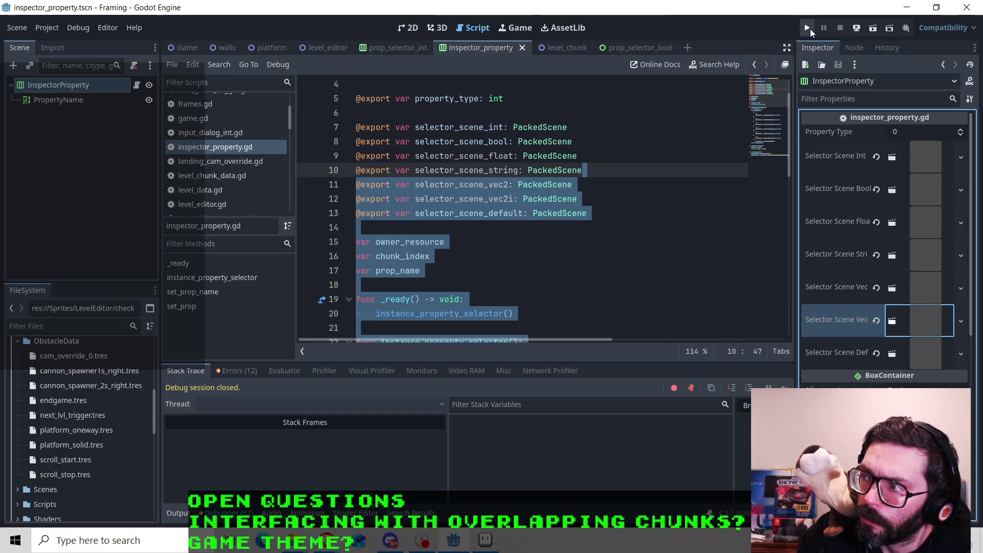
click(808, 28)
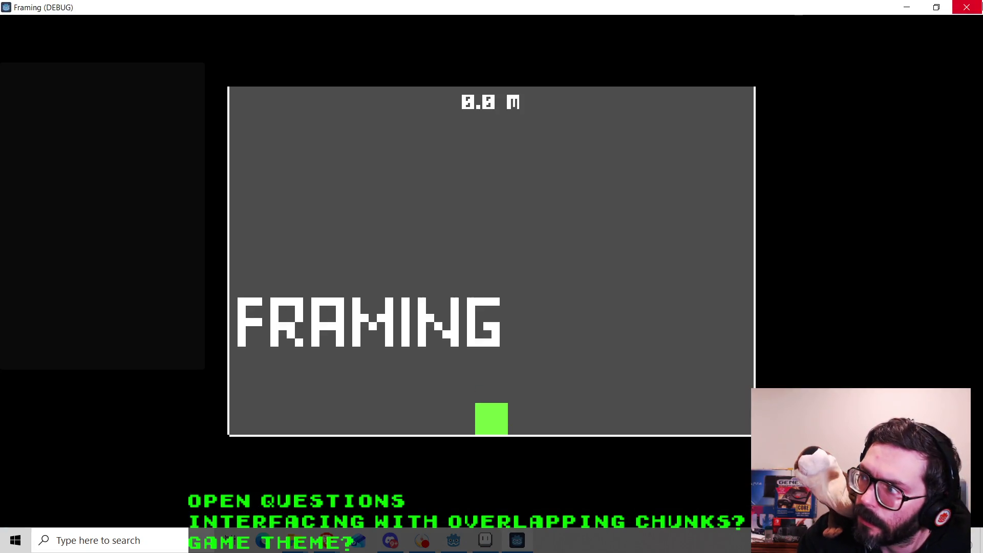
click(967, 8)
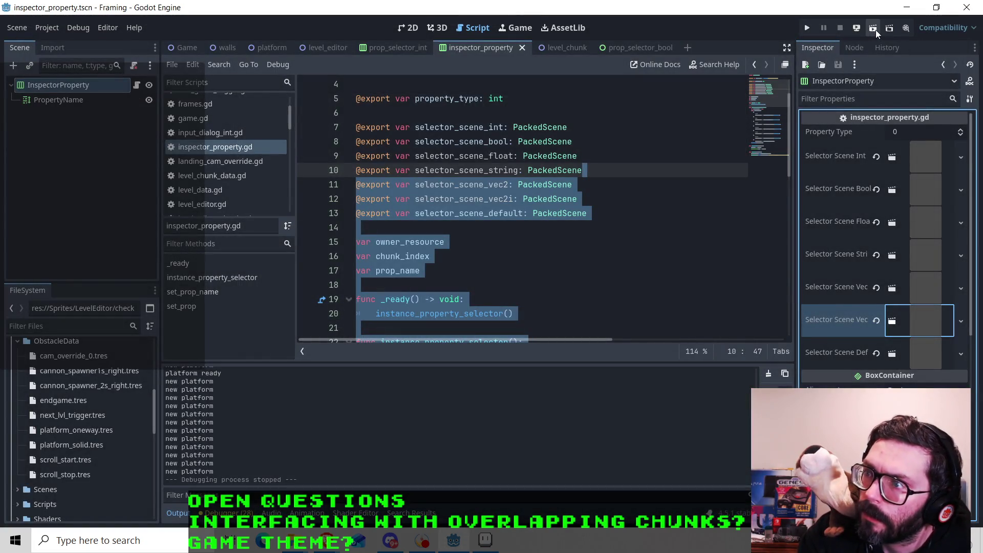
click(333, 51)
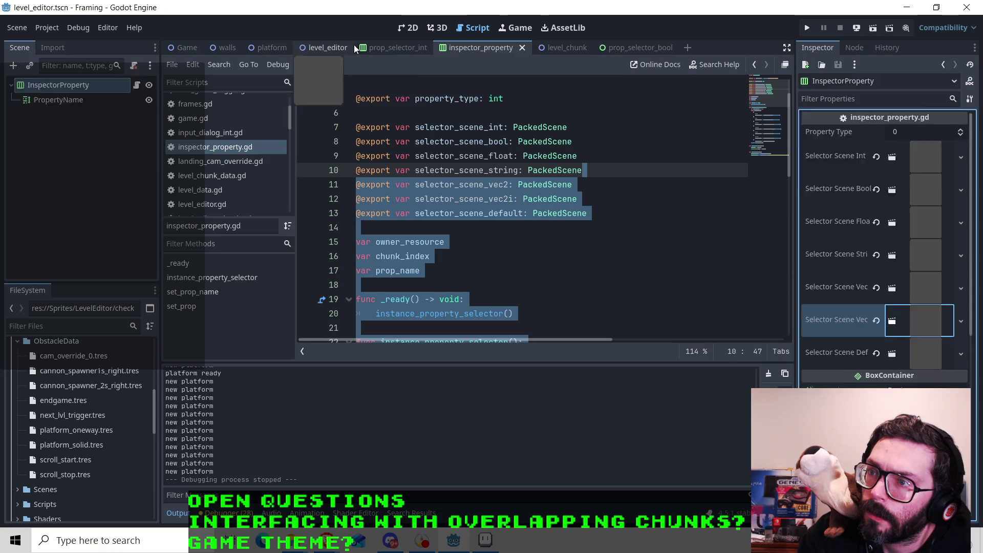
click(872, 32)
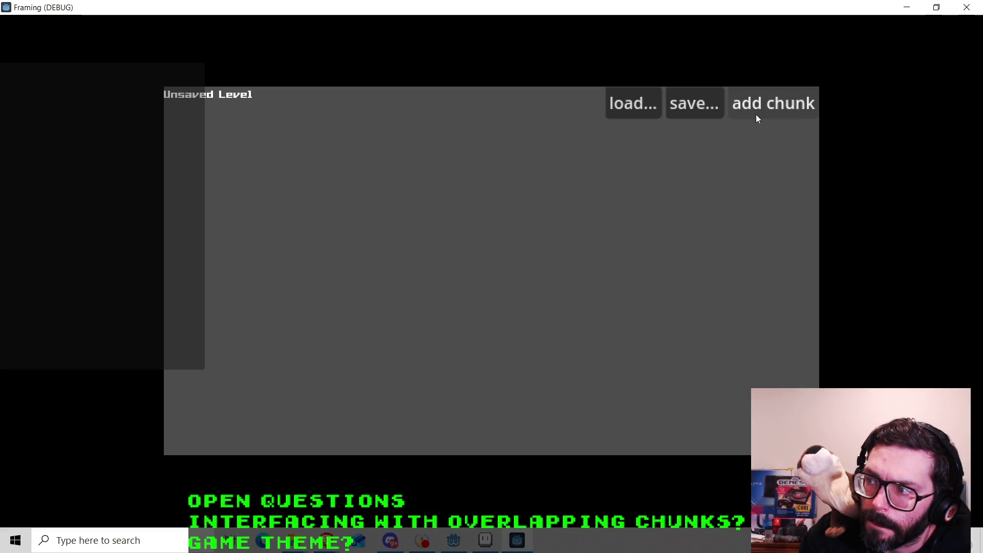
click(756, 110)
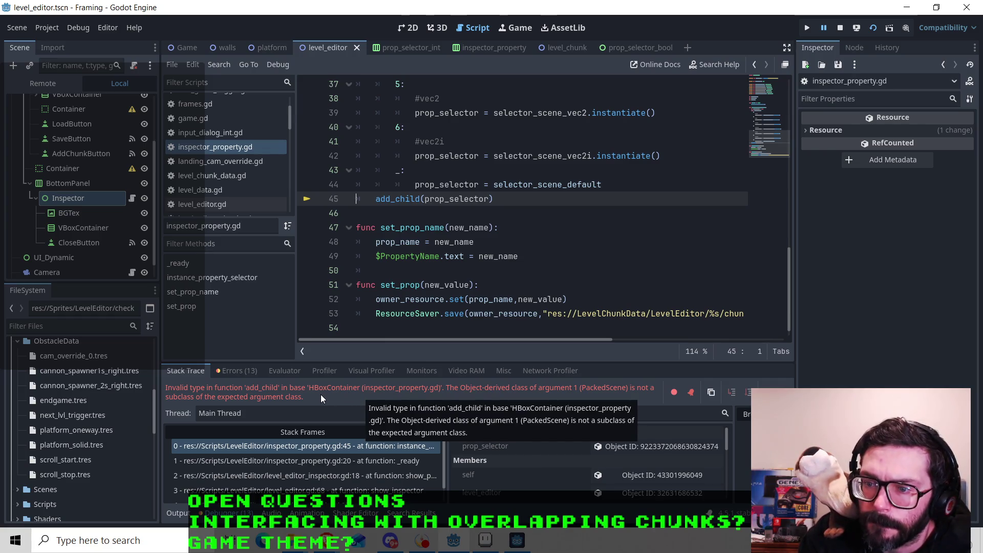
scroll(438, 285, up, 2)
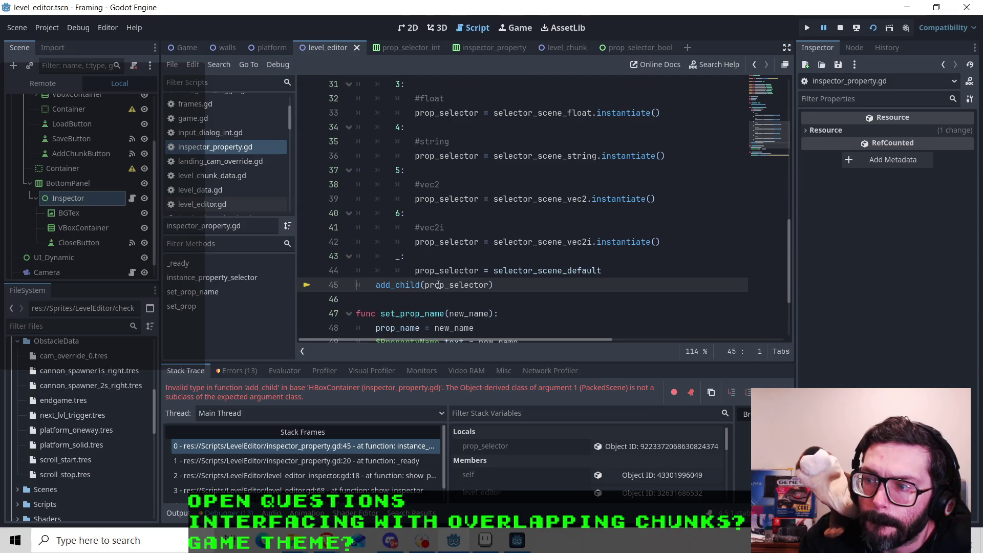
scroll(438, 284, up, 5)
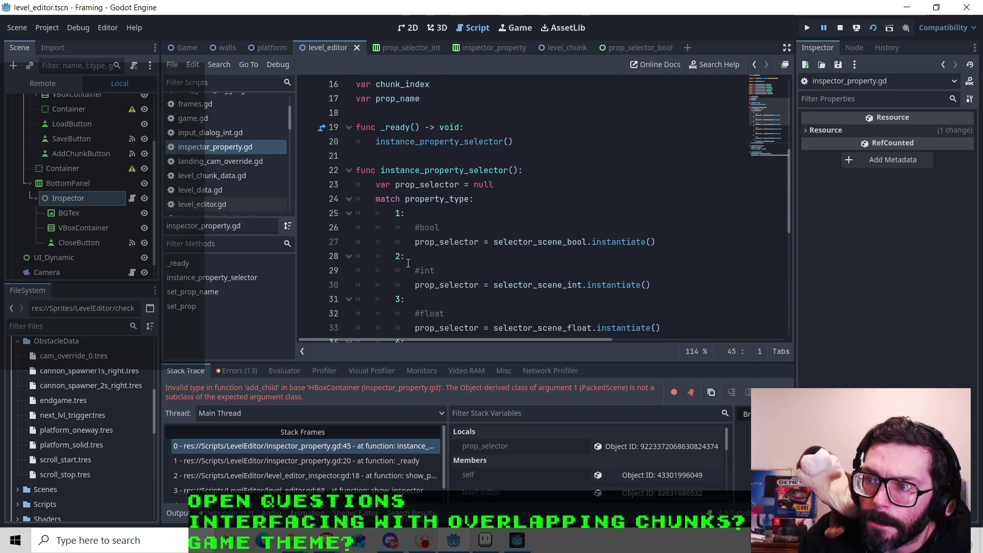
scroll(424, 267, down, 5)
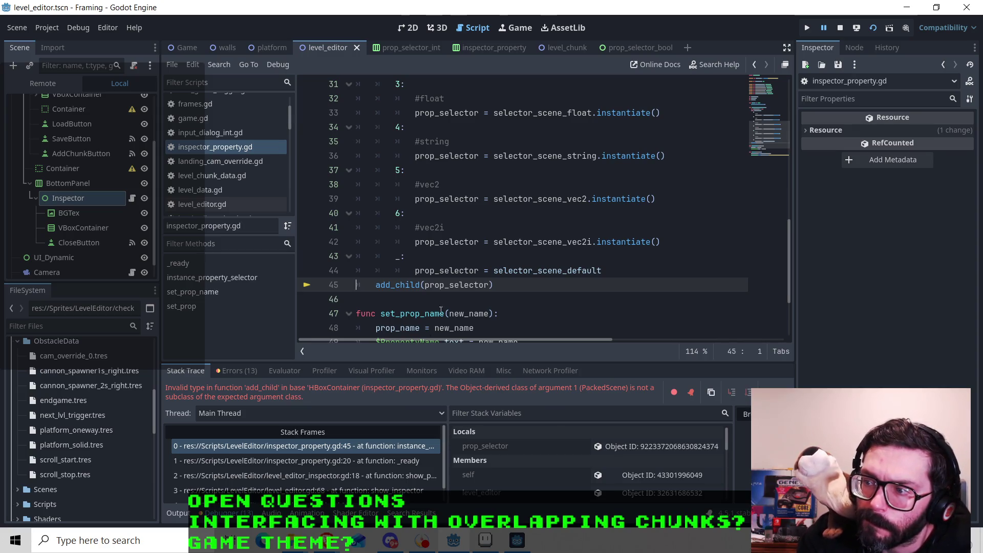
scroll(481, 209, up, 3)
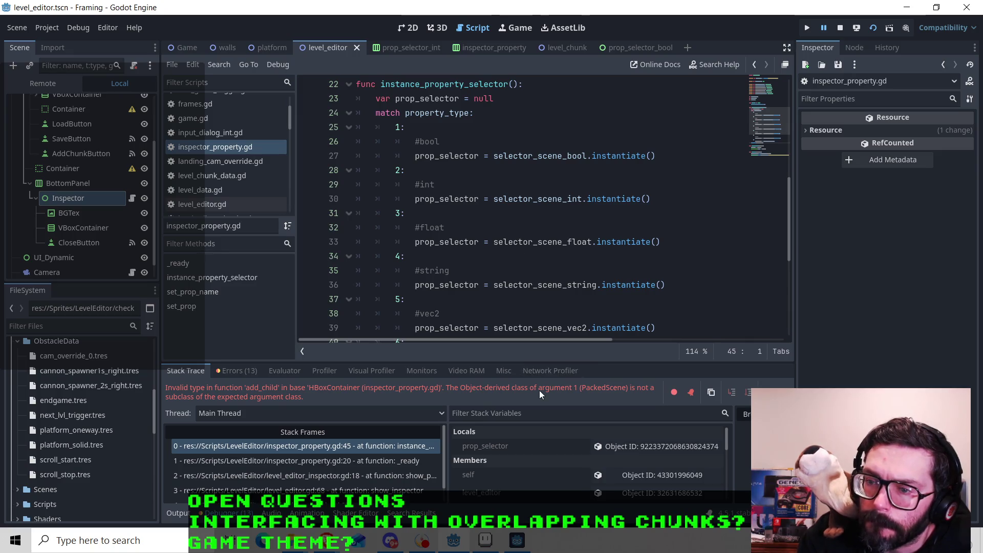
scroll(537, 291, down, 4)
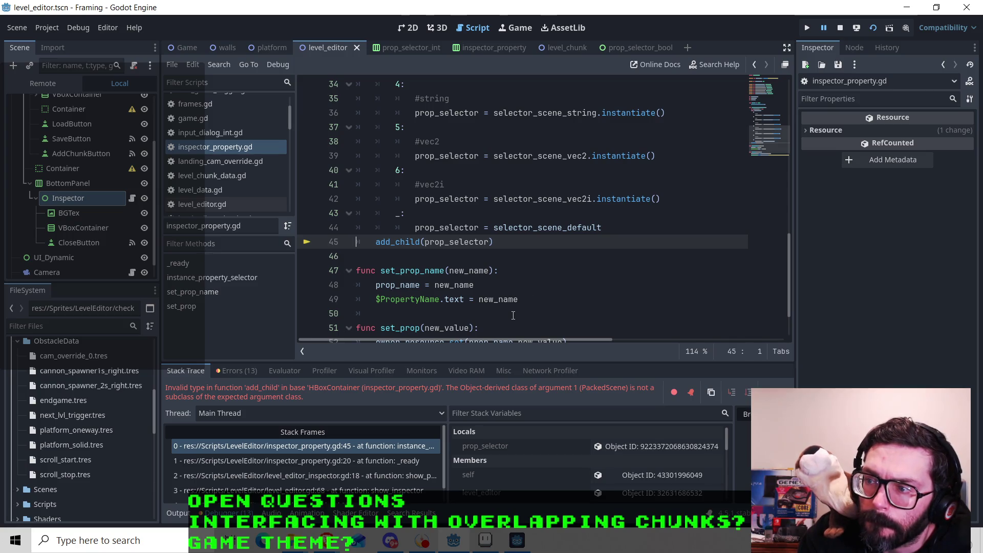
scroll(514, 312, up, 4)
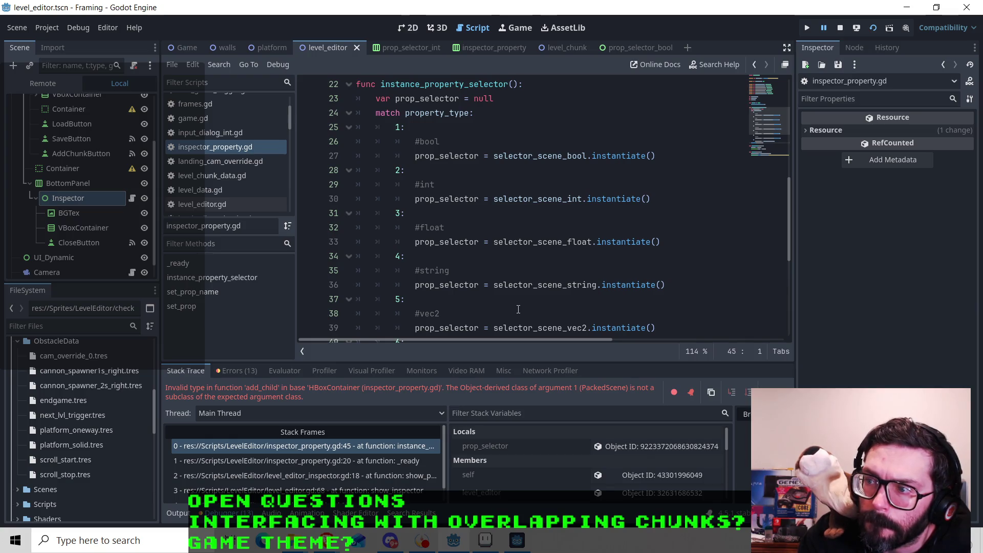
scroll(518, 309, up, 7)
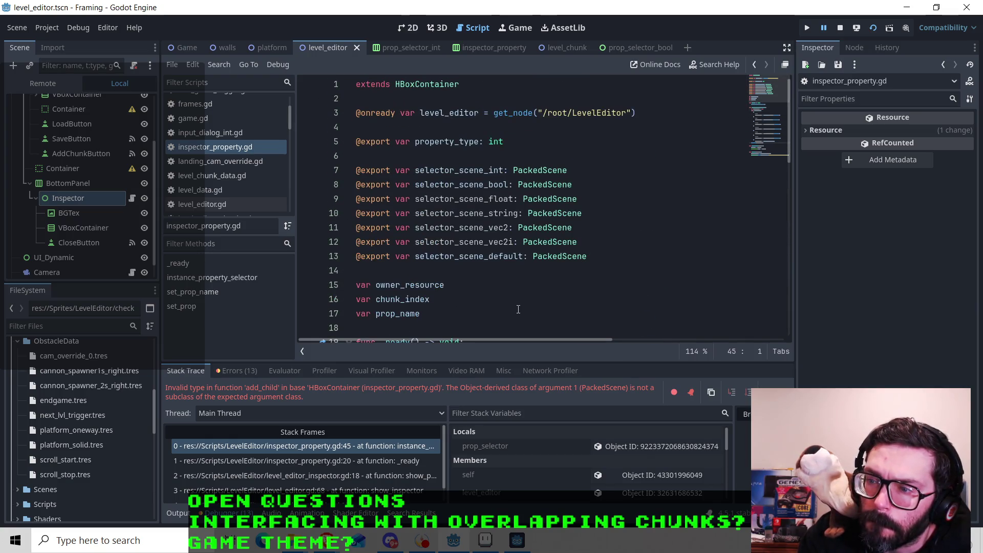
scroll(518, 309, down, 8)
scroll(518, 309, down, 2)
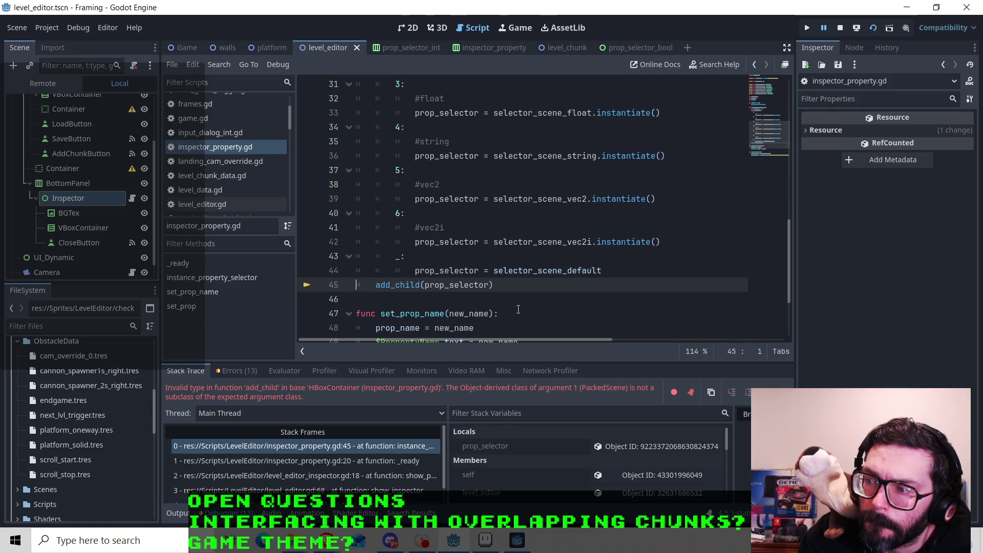
click(514, 280)
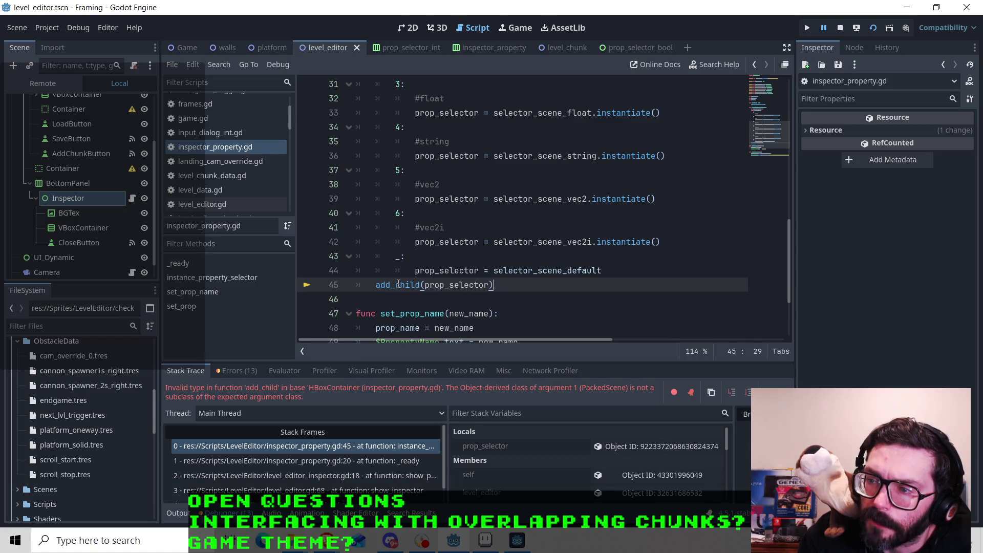
mouse_move(398, 285)
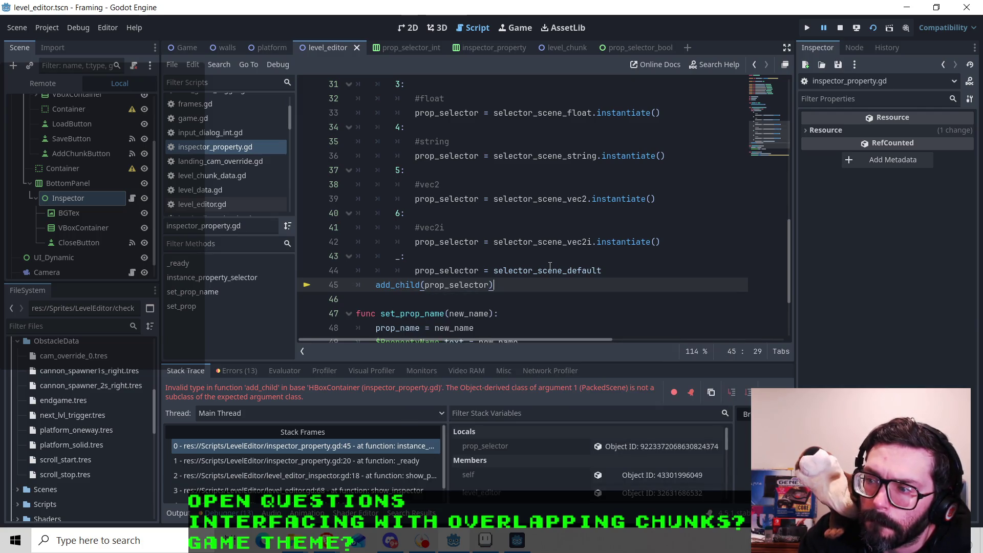
mouse_move(484, 290)
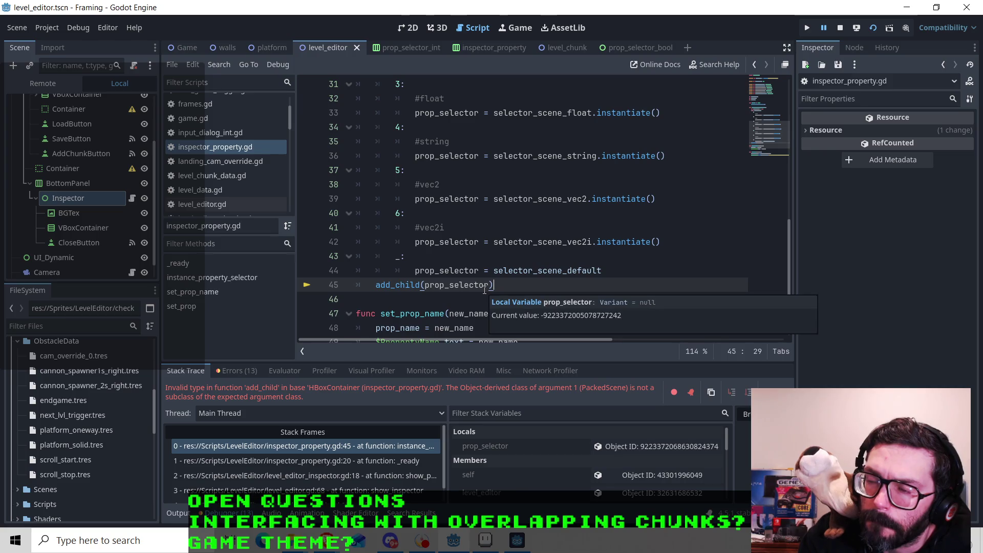
scroll(496, 273, up, 4)
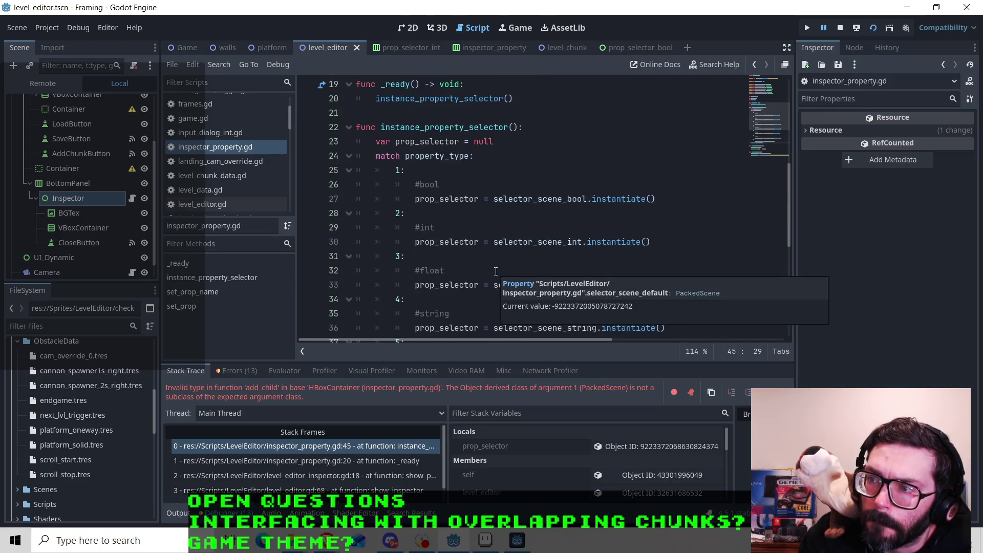
scroll(496, 272, down, 1)
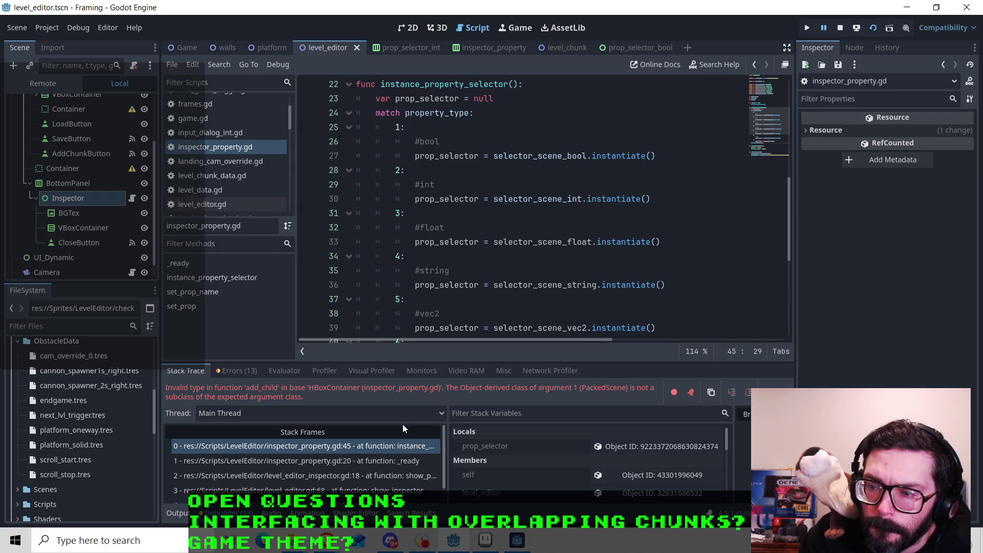
scroll(498, 447, down, 3)
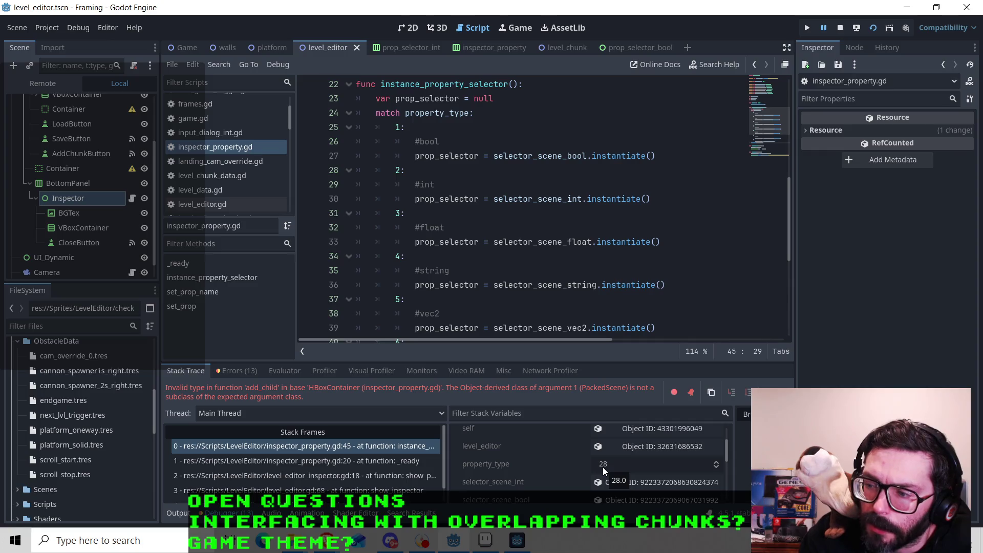
scroll(469, 319, down, 4)
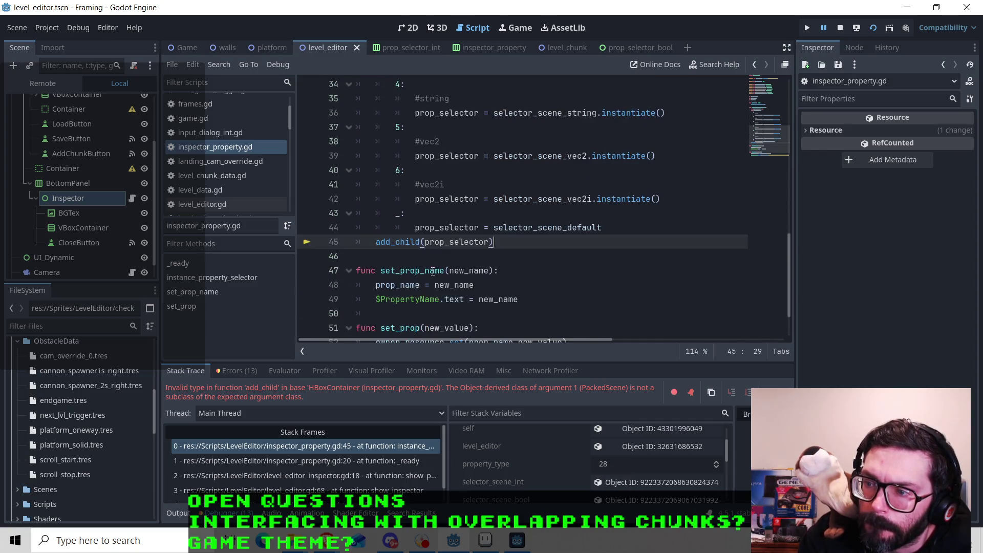
- Stop the game and append .instantiate() to selector_scene_default on line 44
click(574, 227)
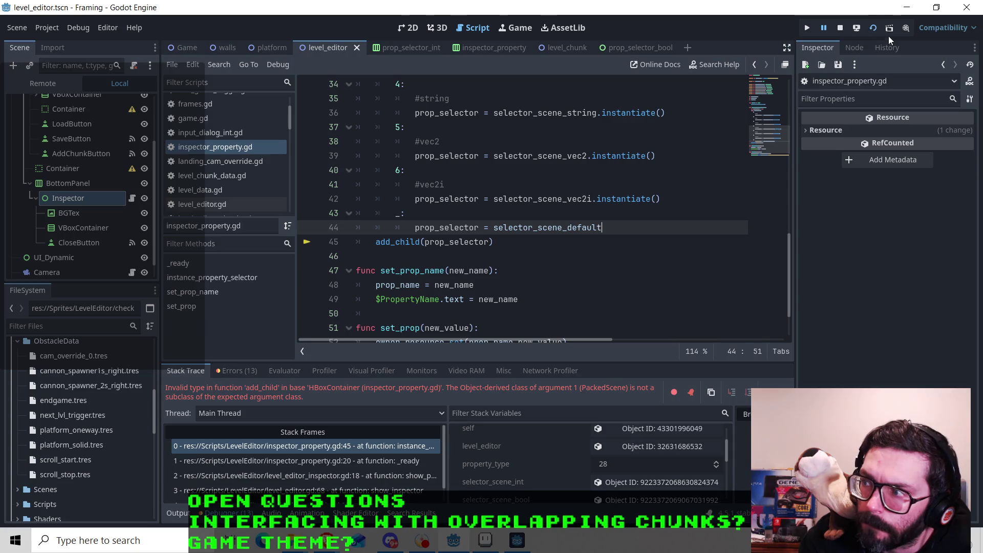
click(840, 27)
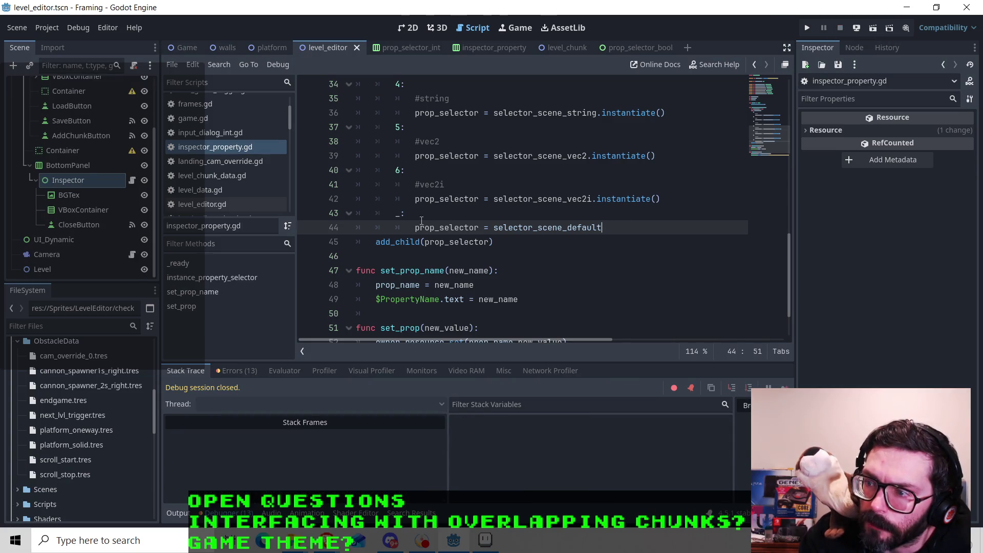
double_click(553, 228)
click(621, 230)
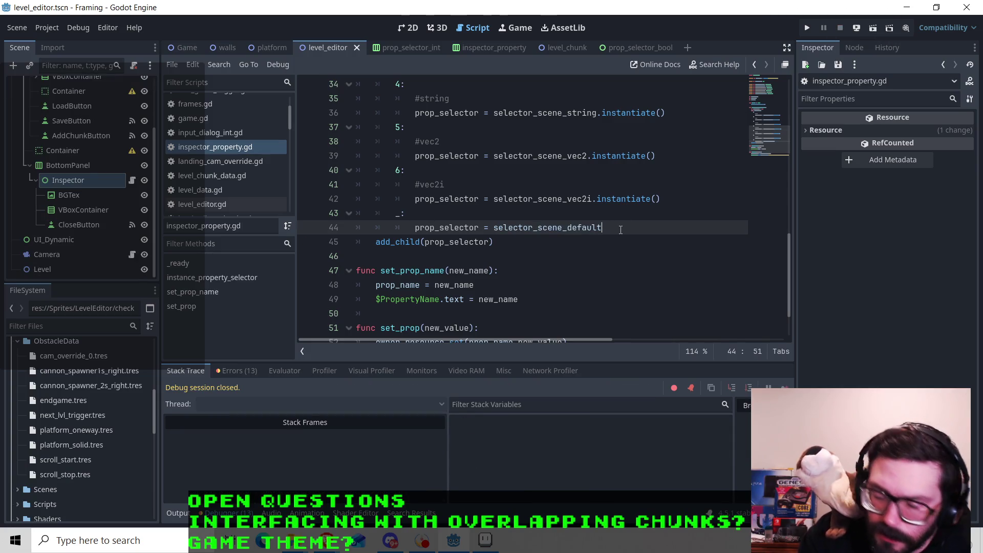
text(.instanmt)
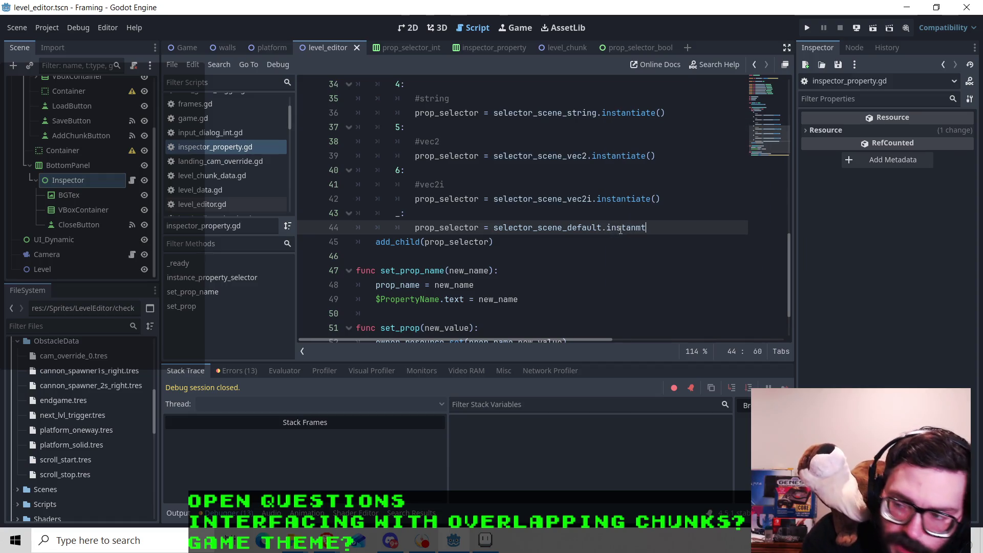
key(BackSpace)
key(BackSpace)
text(tiate)
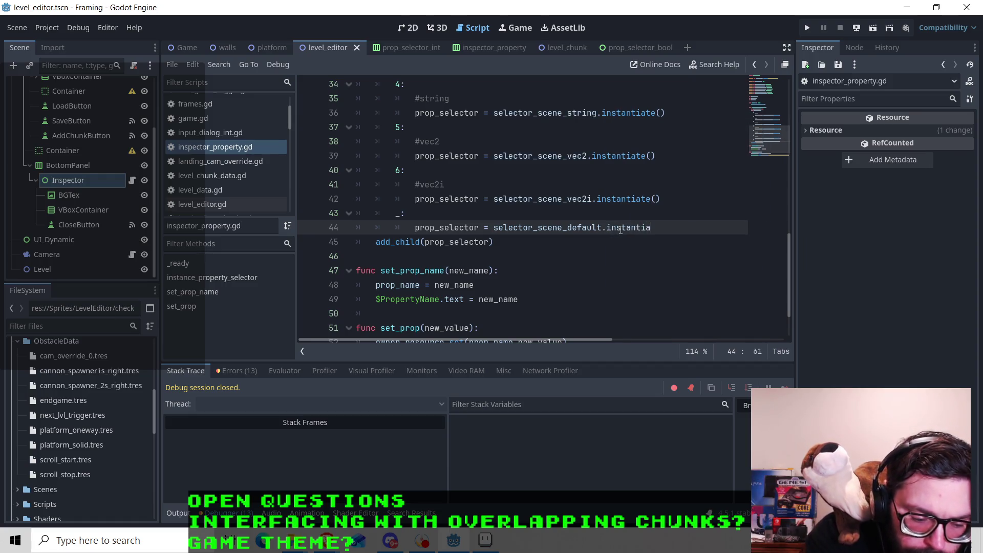
key(Return)
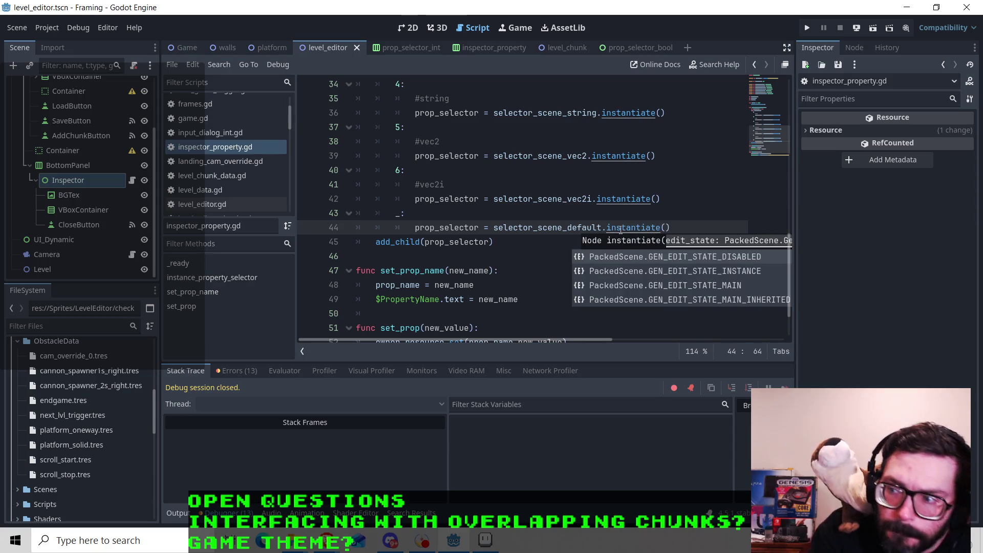
- Rerun the current scene to test the fix
key(Escape)
click(533, 242)
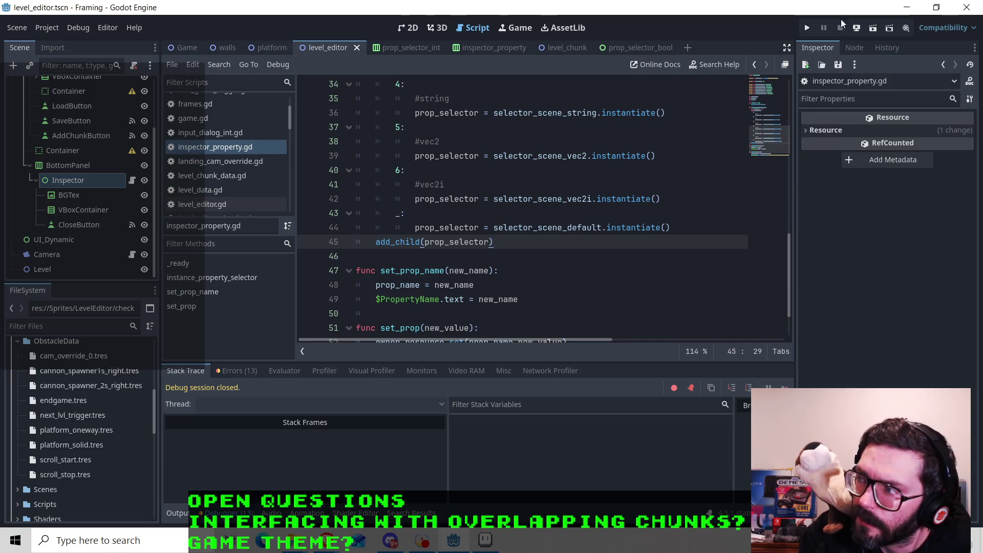
click(874, 33)
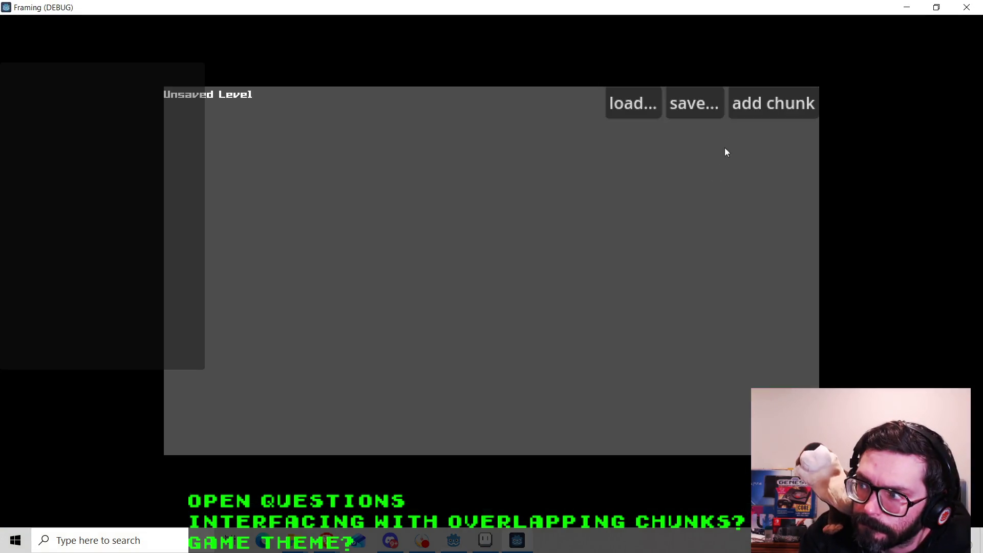
- Add a new chunk, open its property panel, toggle one_way, and restore down the game window
click(763, 103)
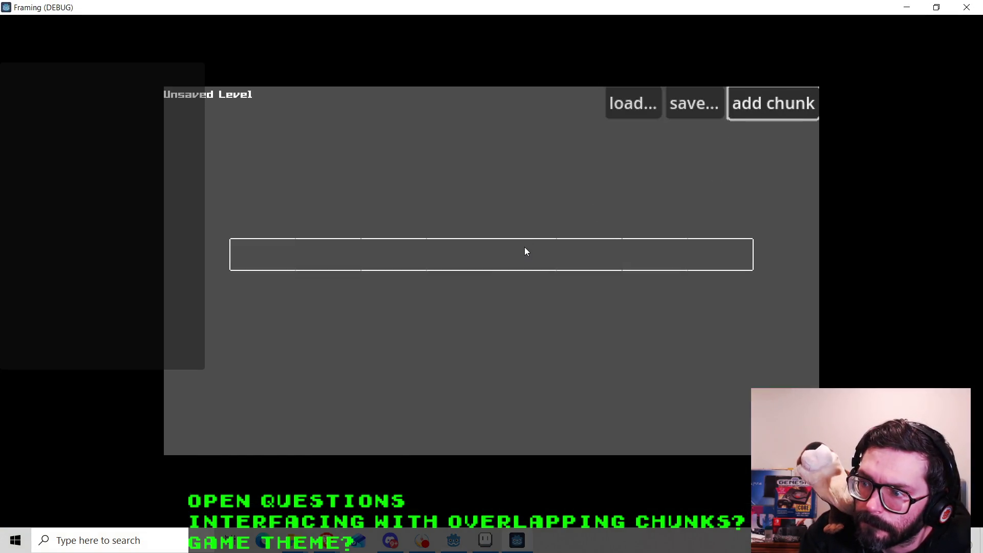
click(525, 251)
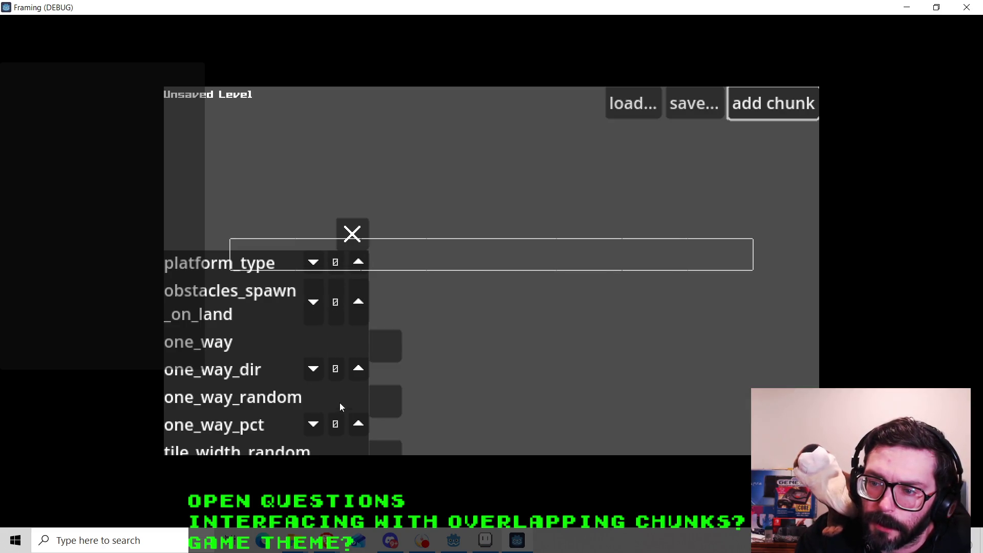
click(400, 344)
click(399, 344)
click(398, 346)
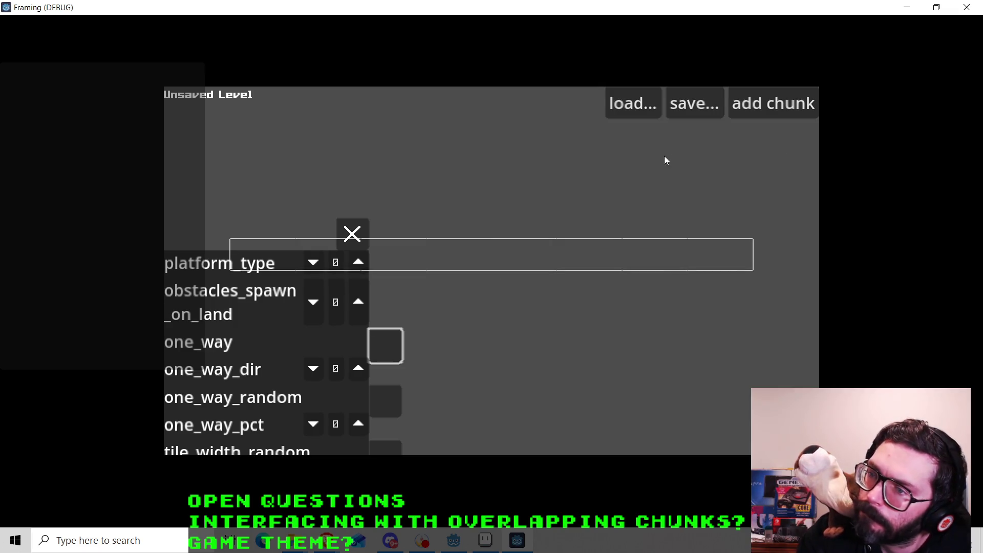
click(932, 10)
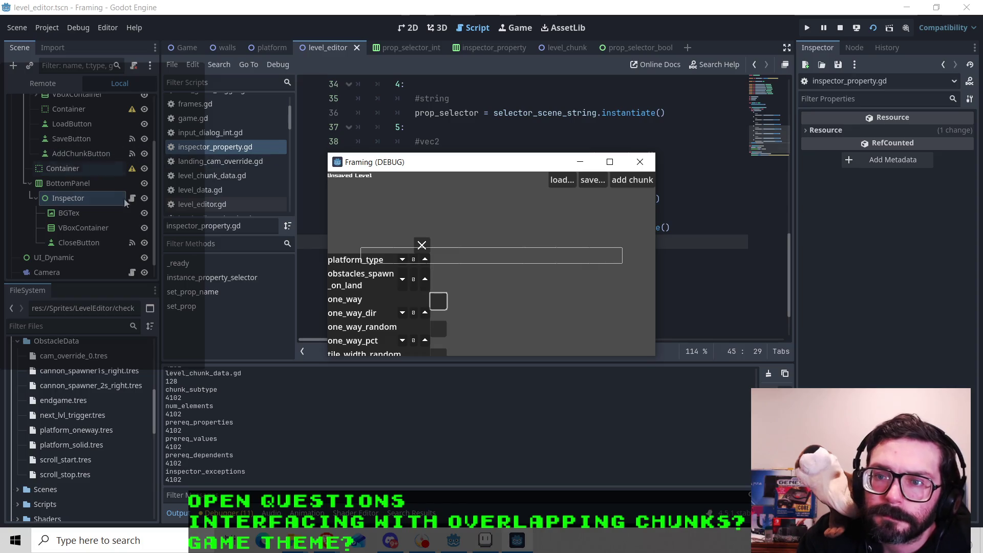
scroll(87, 184, up, 5)
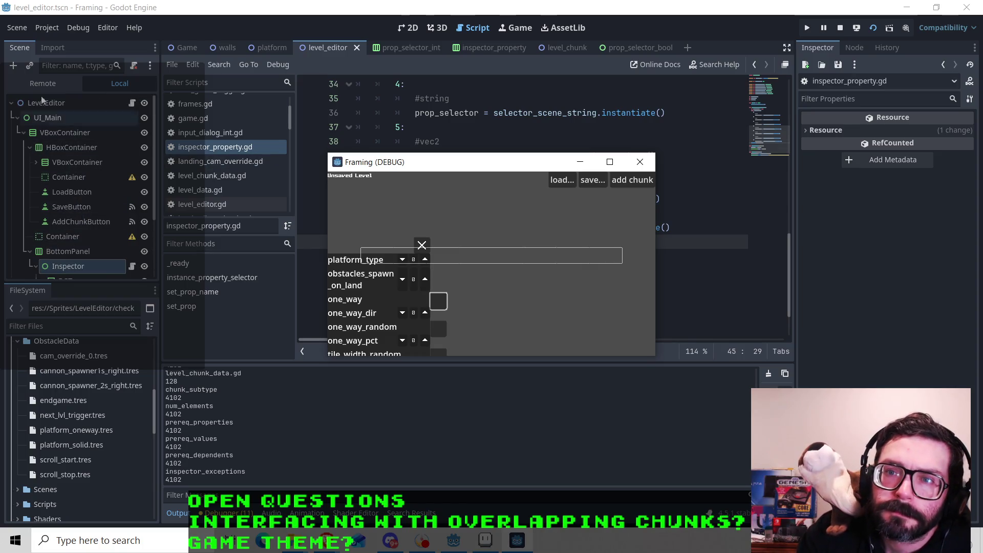
- In the Remote scene tree, expand LevelEditor, UI_Main and BottomPanel down to the Inspector node
click(42, 84)
click(17, 118)
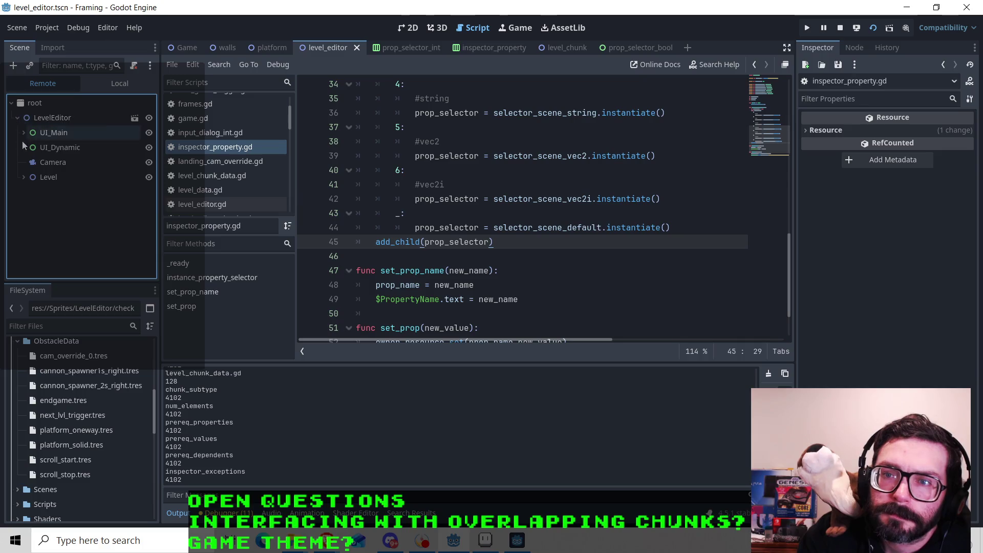
click(24, 177)
click(23, 134)
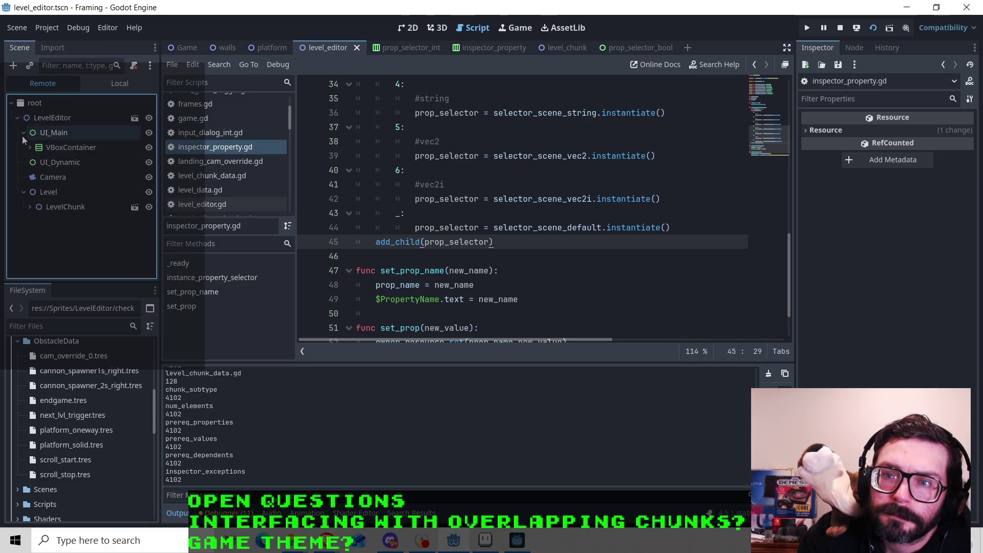
click(29, 149)
click(30, 192)
click(35, 193)
click(70, 208)
click(42, 206)
scroll(65, 225, down, 2)
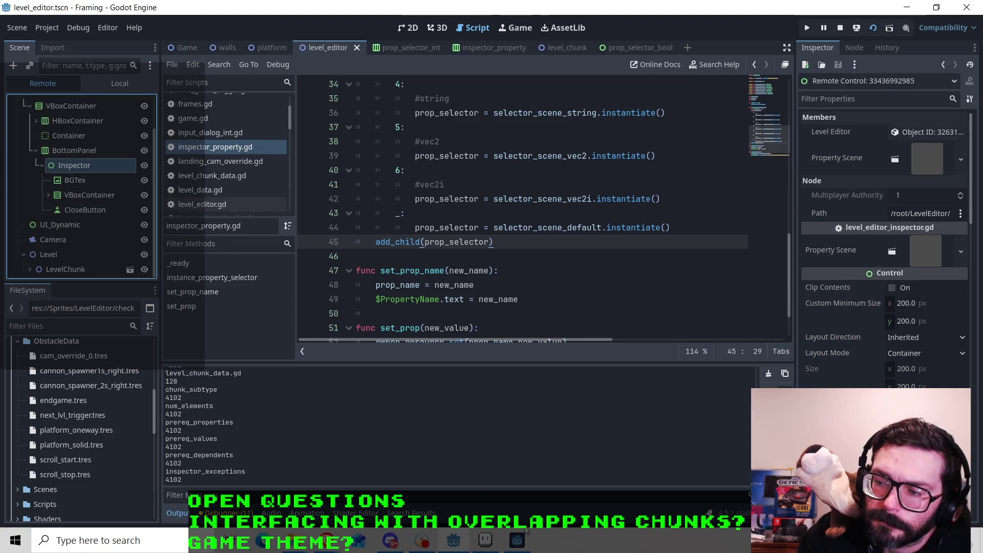
- Compare with the game window, expand the generated property rows, and switch to the 2D view
click(526, 543)
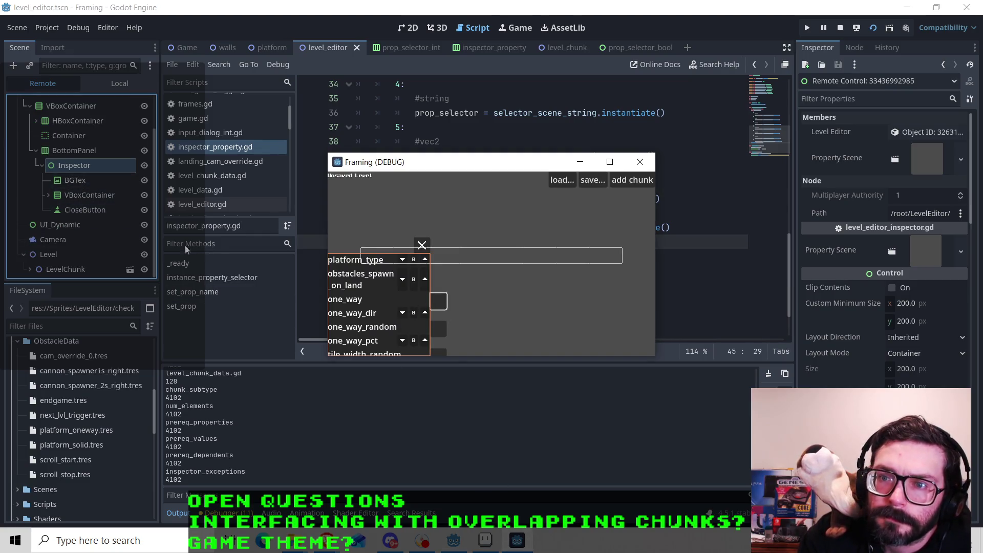
click(49, 195)
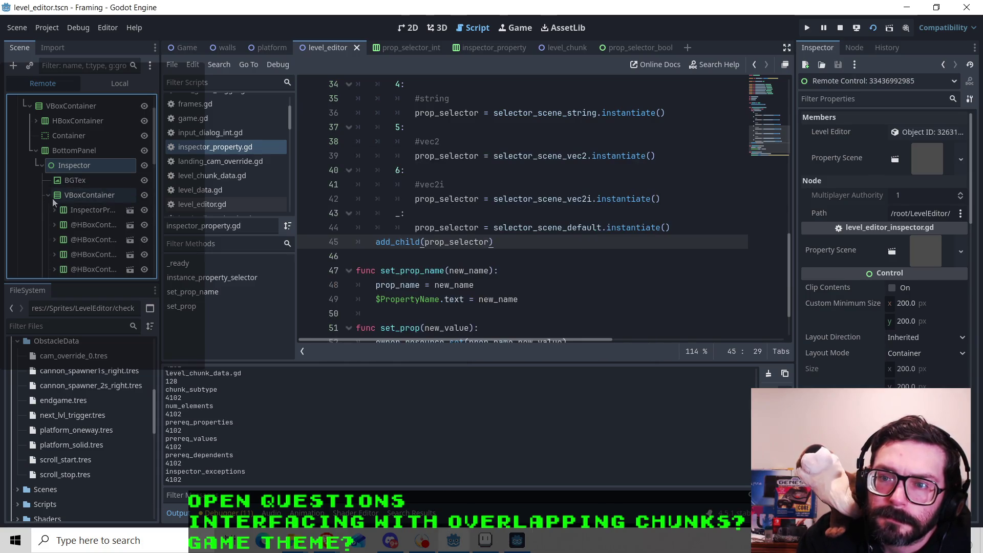
scroll(69, 214, down, 2)
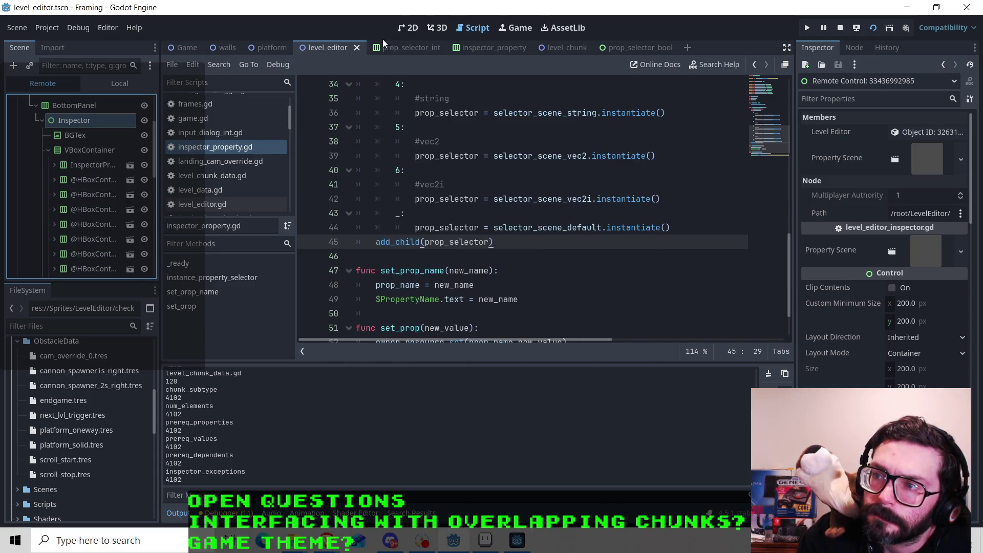
click(408, 27)
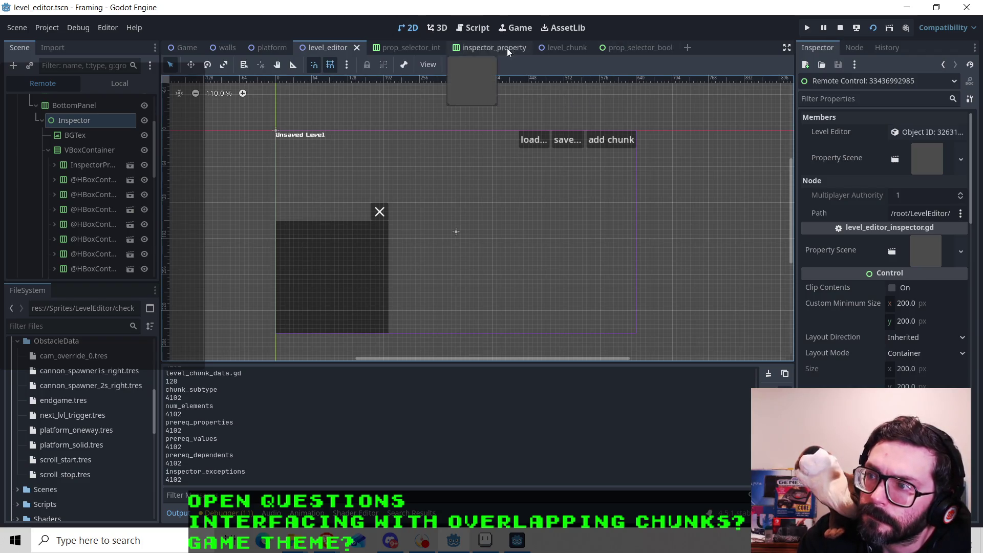
- Open the inspector_property scene and bring the running game forward to compare
click(407, 47)
click(481, 45)
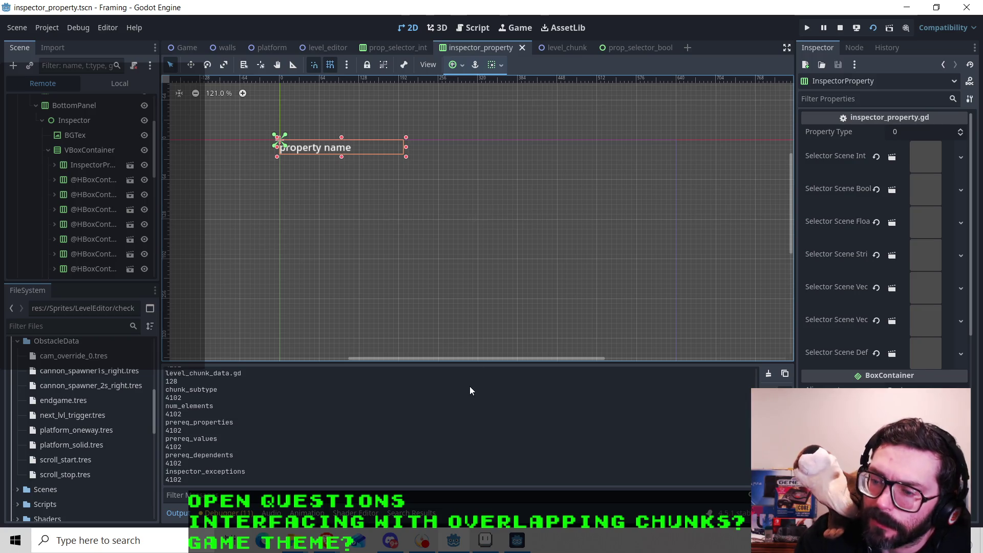
click(516, 541)
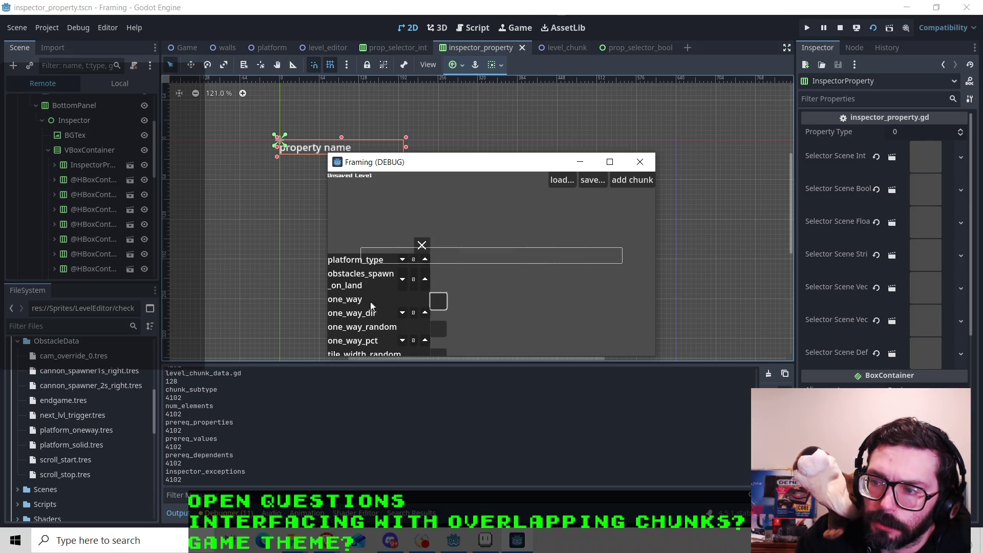
- Inspect the first remote property row's PropertyName label and SelectorInt node
click(80, 165)
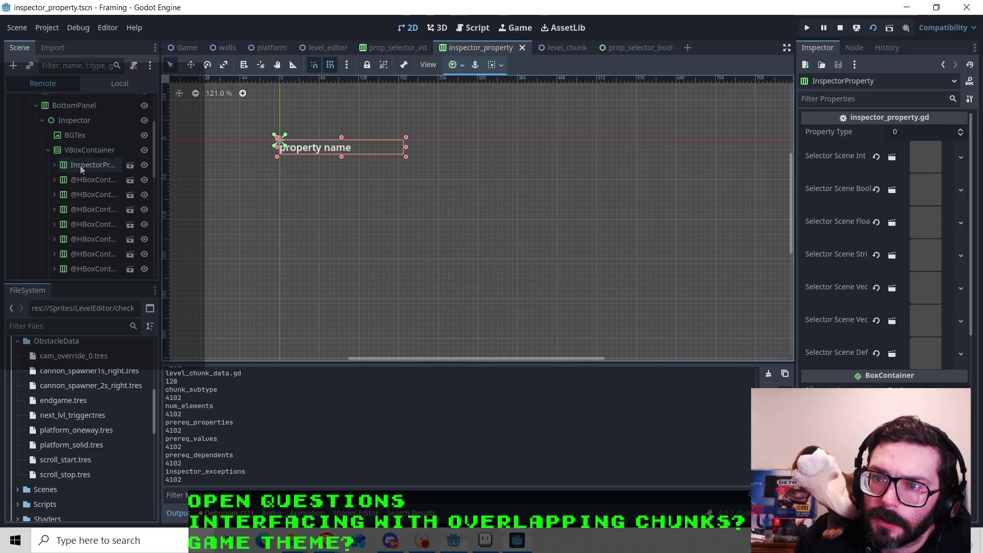
click(54, 165)
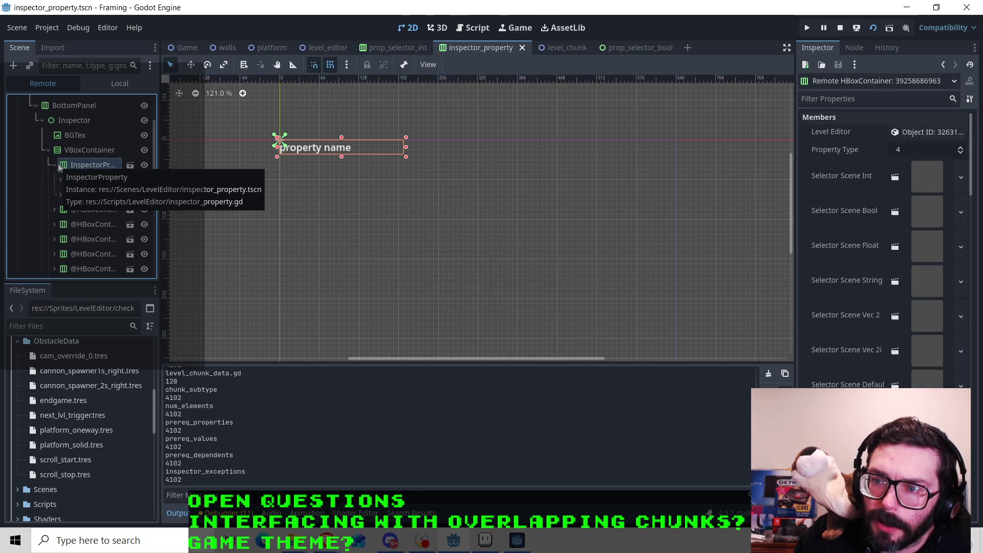
click(60, 180)
click(87, 180)
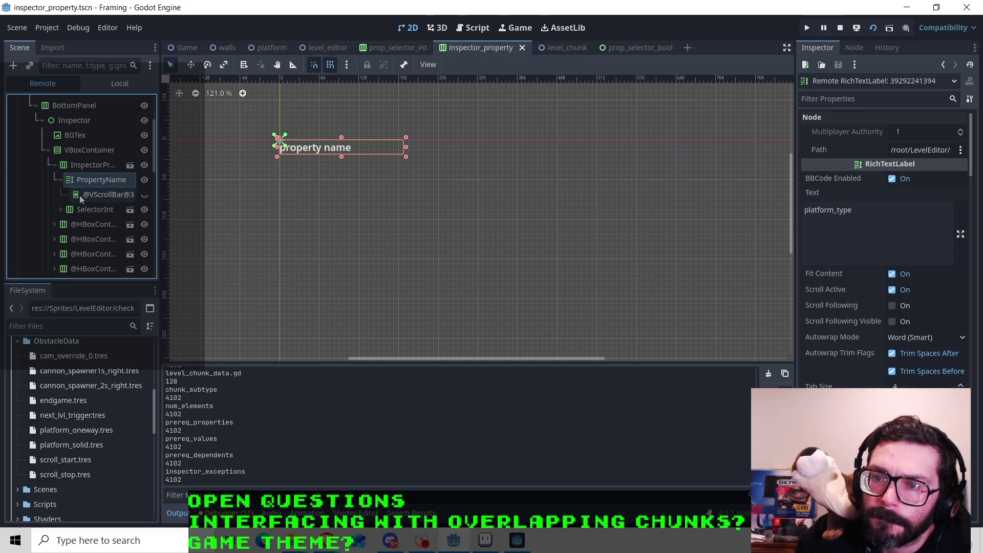
click(61, 180)
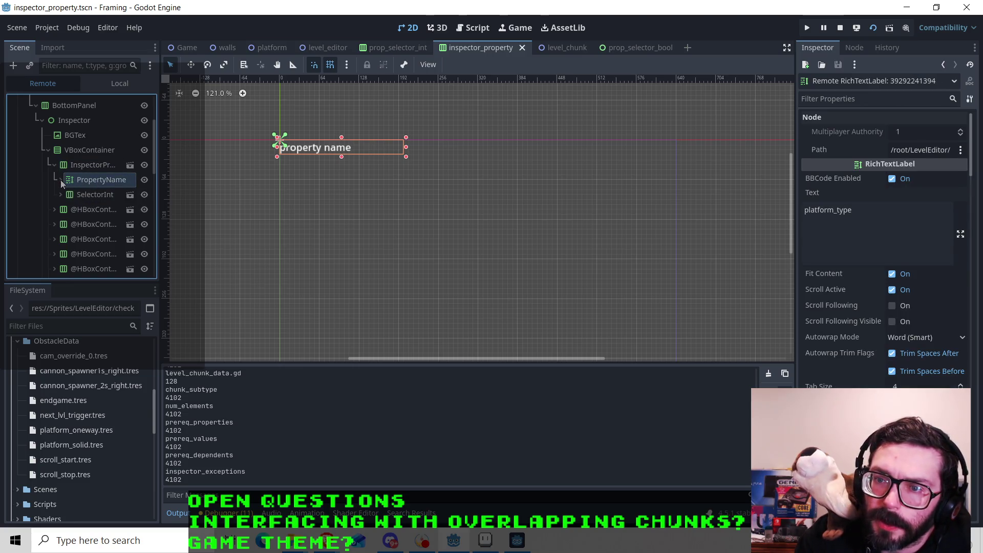
click(74, 195)
click(60, 195)
click(205, 325)
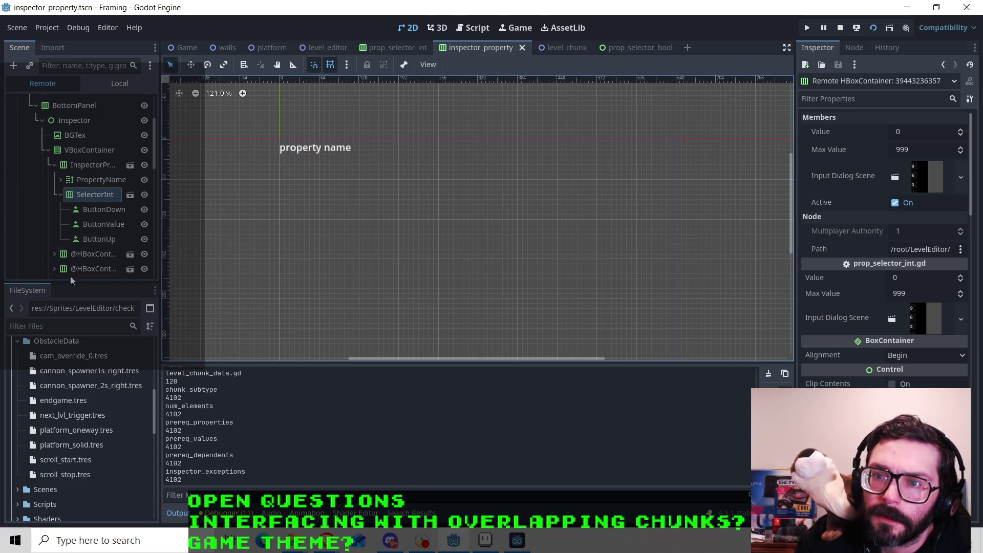
click(60, 195)
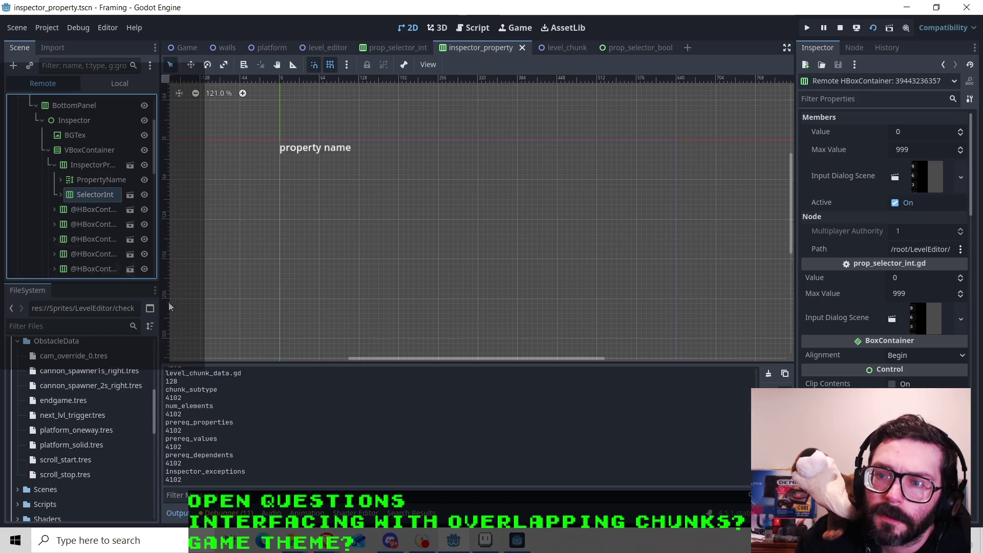
key(alt+Tab)
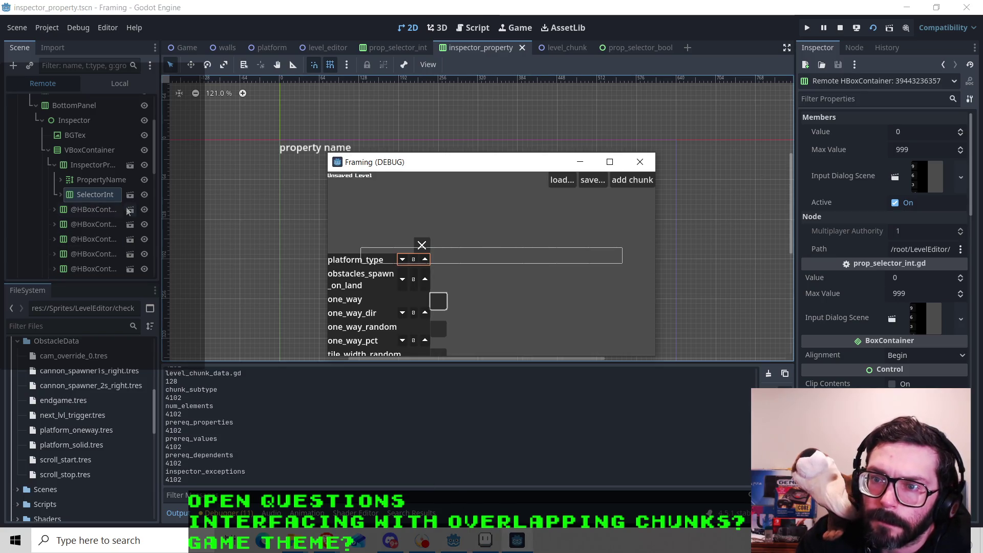
- Inspect the one_way row's label, SelectorBool and container, then stop the game
click(81, 211)
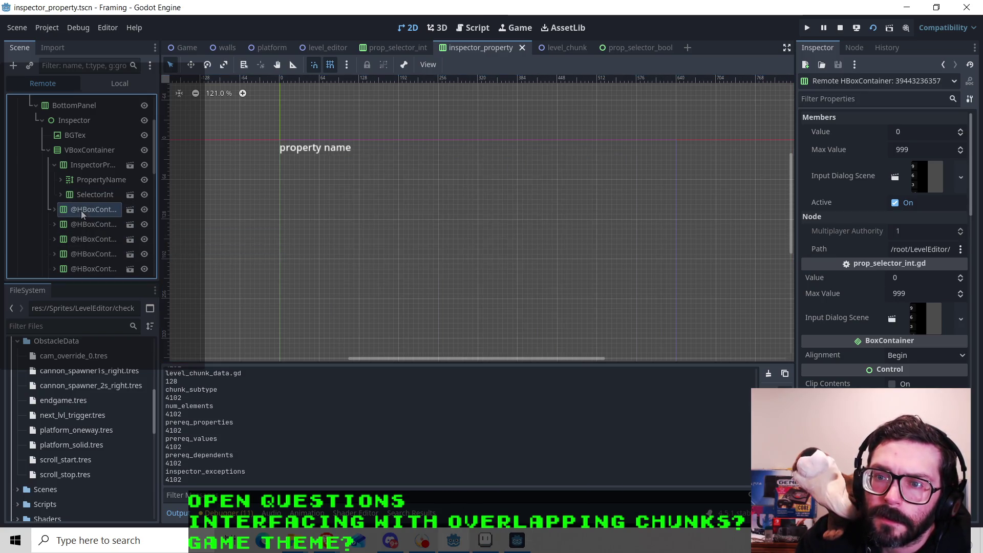
click(82, 251)
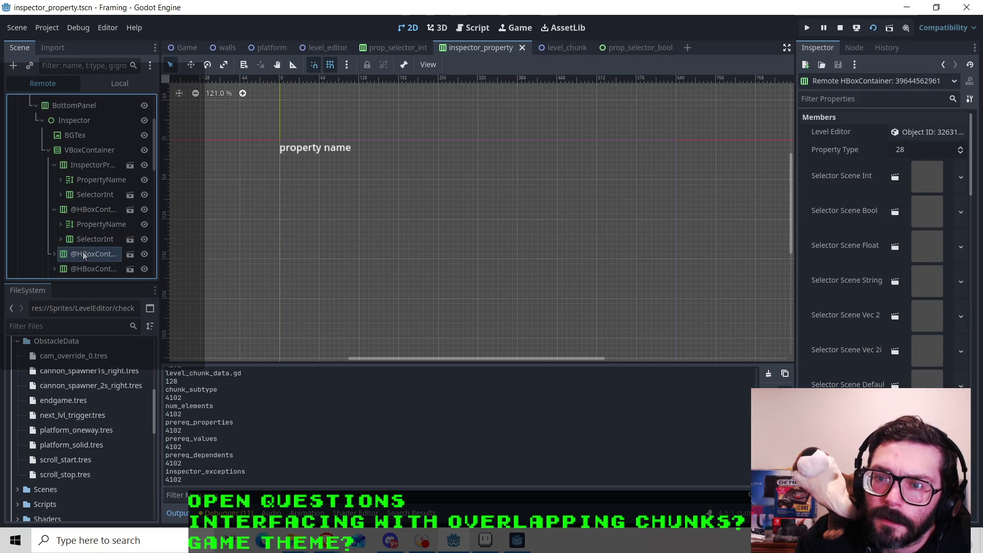
click(102, 225)
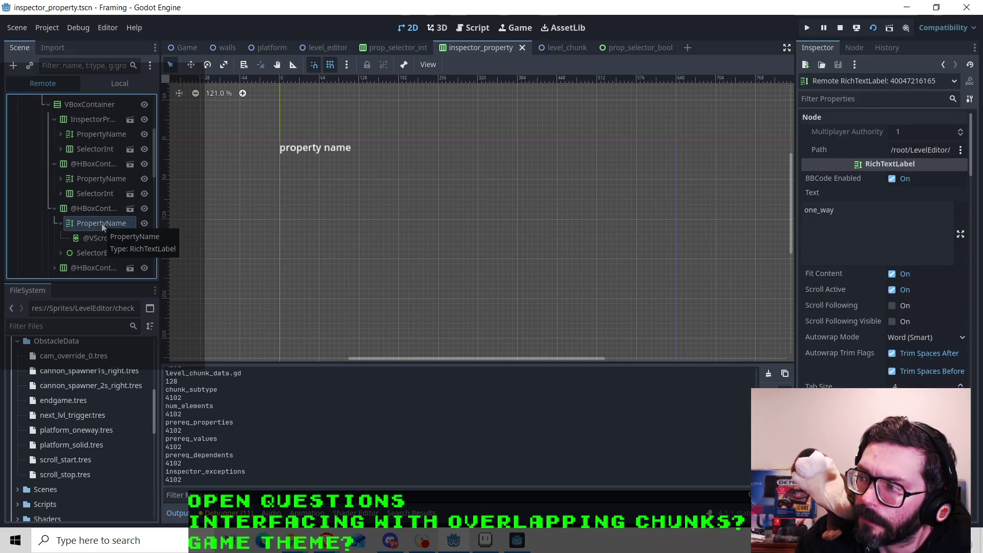
click(80, 252)
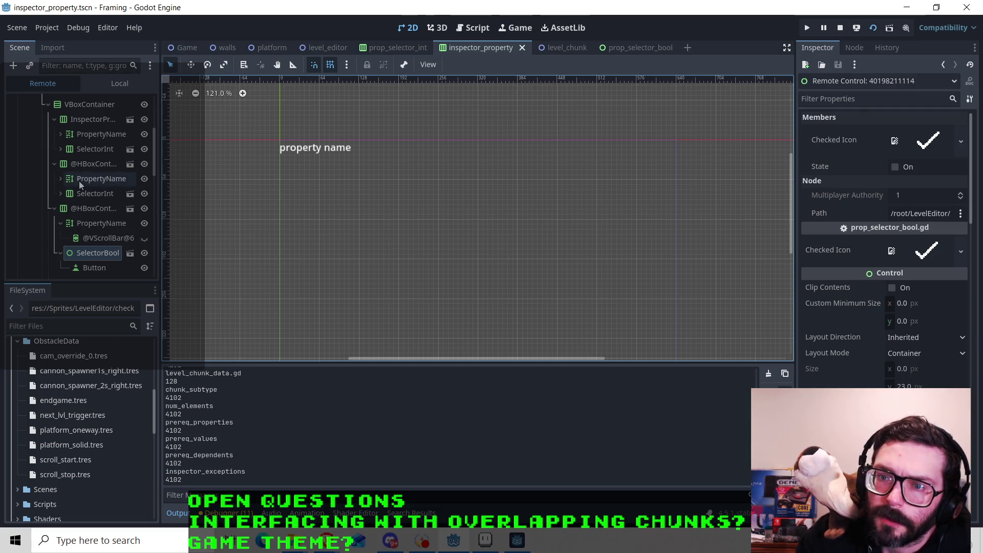
scroll(828, 337, down, 1)
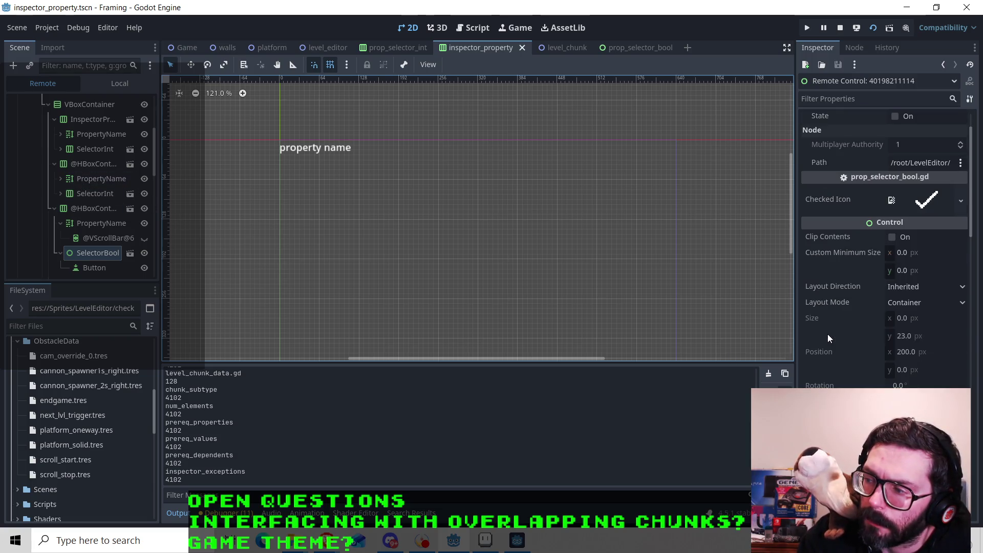
scroll(870, 343, up, 1)
scroll(859, 340, down, 1)
scroll(865, 340, up, 1)
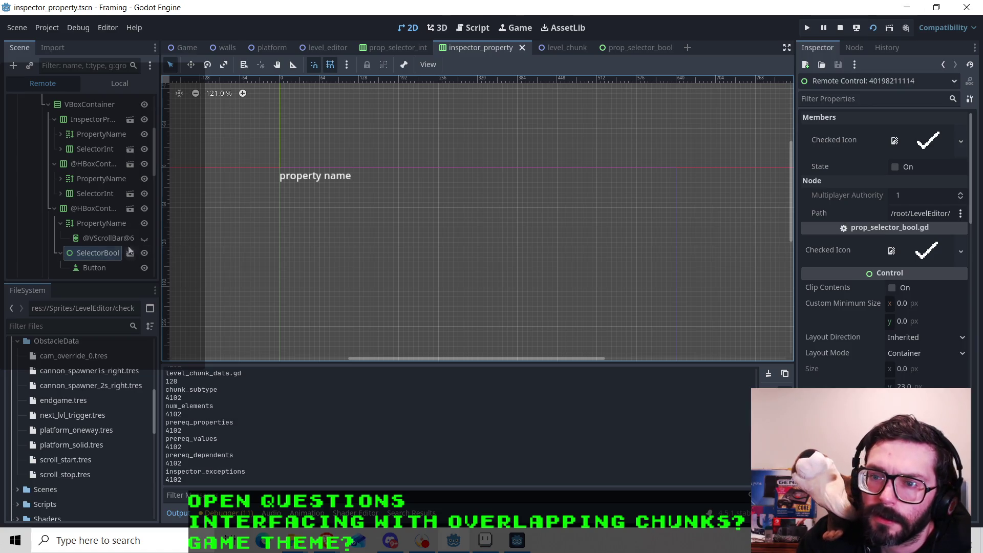
scroll(85, 220, down, 1)
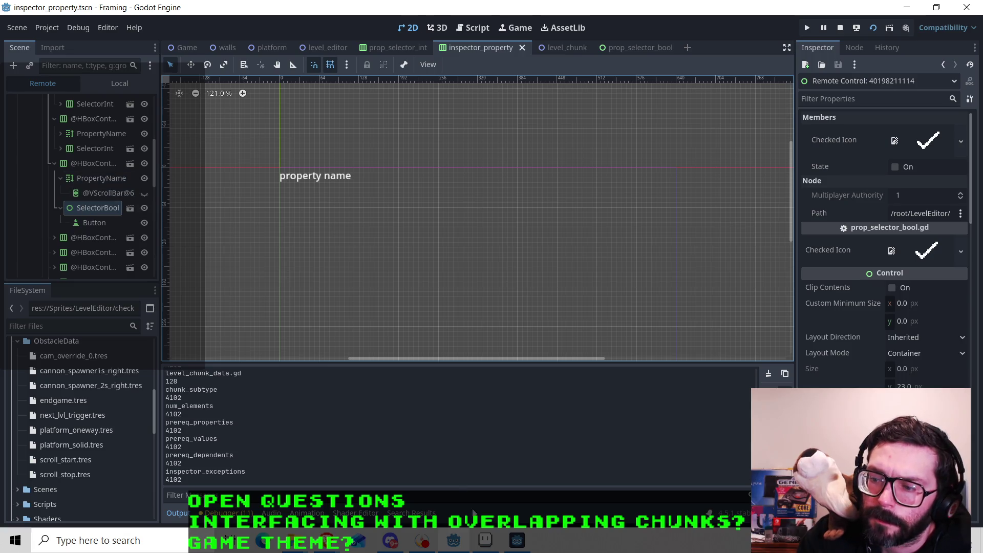
click(82, 167)
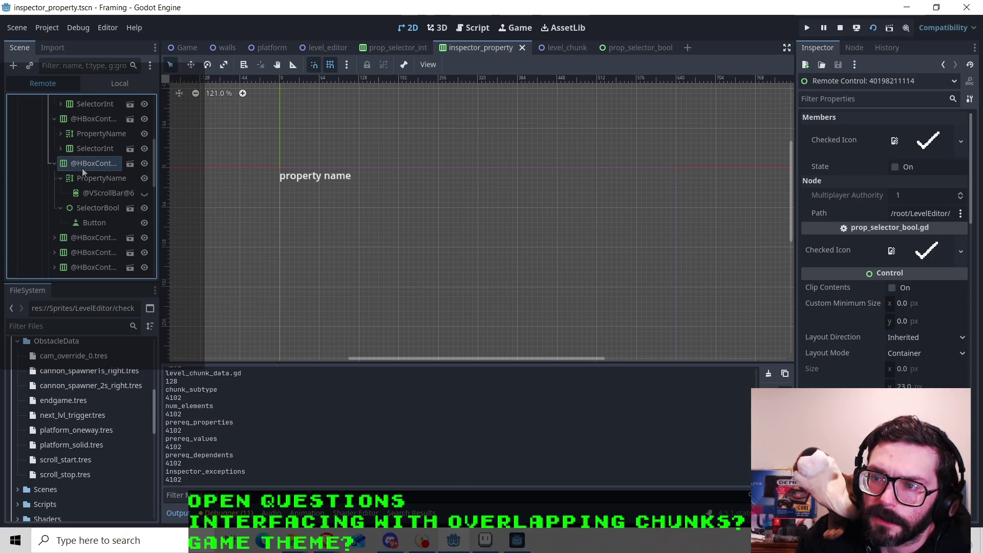
click(85, 175)
click(97, 167)
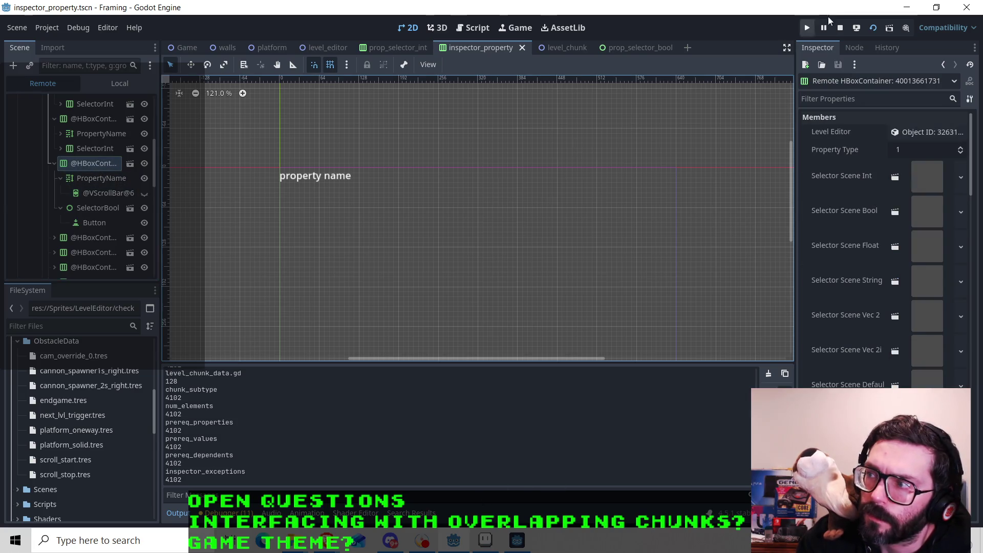
click(845, 29)
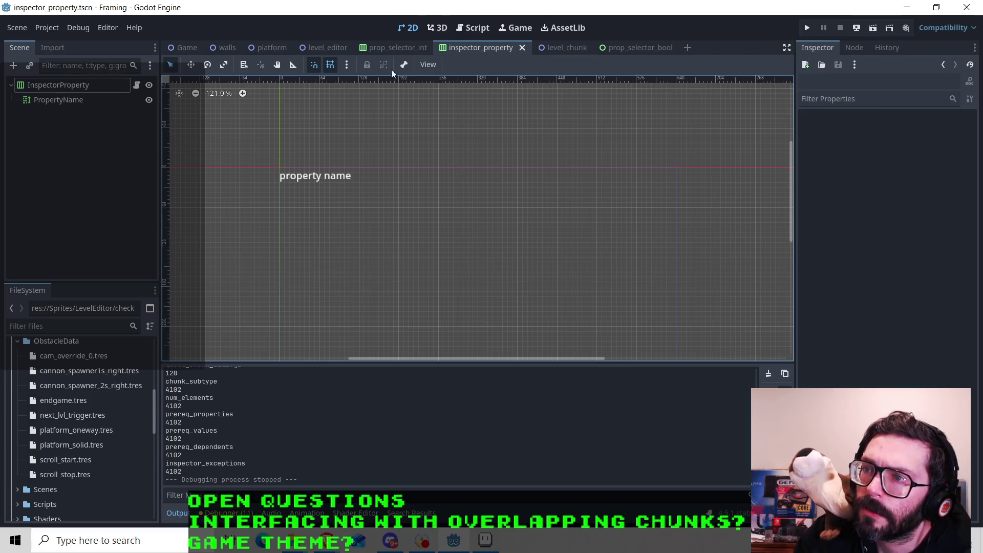
- Open prop_selector_int, move the prop_selector_bool tab beside it, and review SelectorInt's layout settings
click(382, 48)
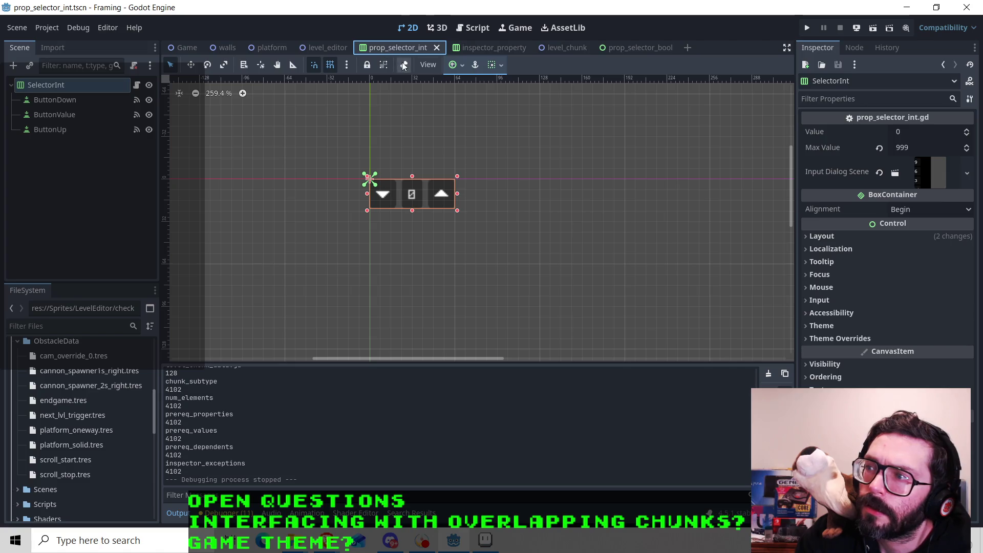
drag(643, 47, 470, 49)
click(394, 47)
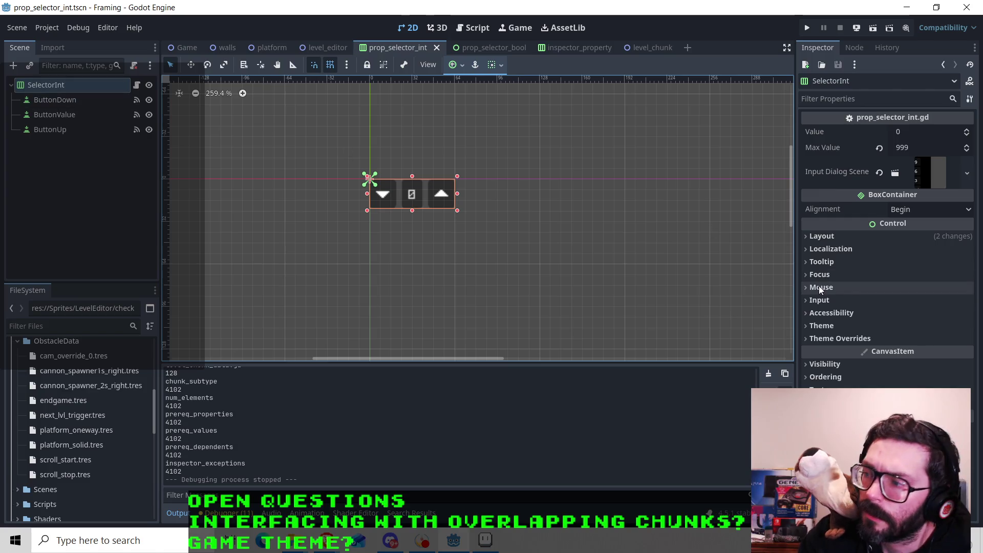
click(819, 236)
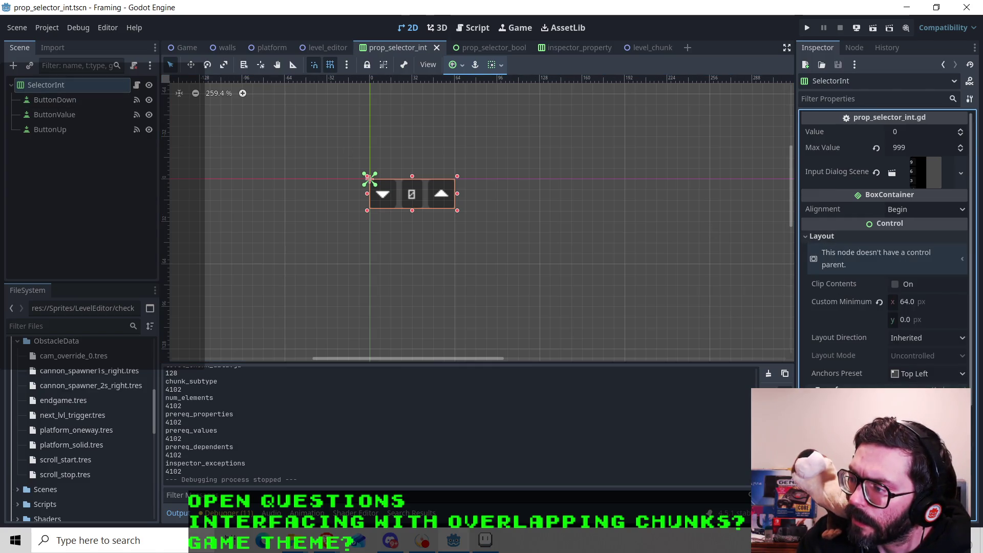
scroll(896, 368, down, 1)
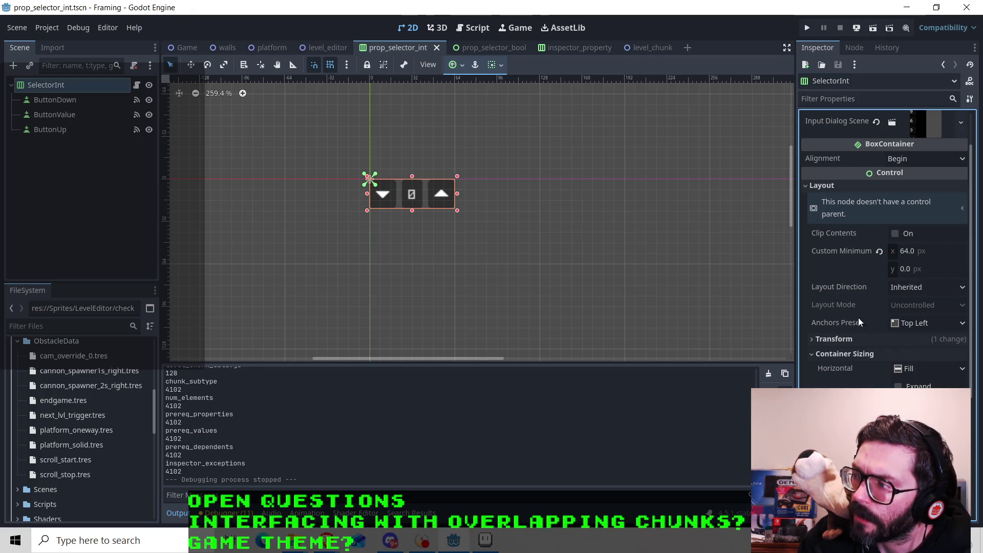
scroll(856, 316, up, 1)
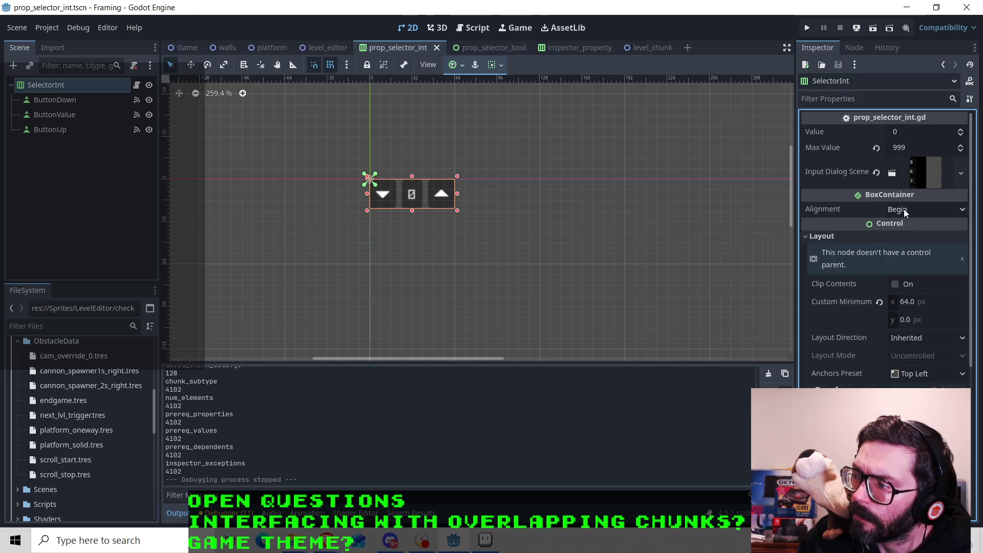
mouse_move(843, 302)
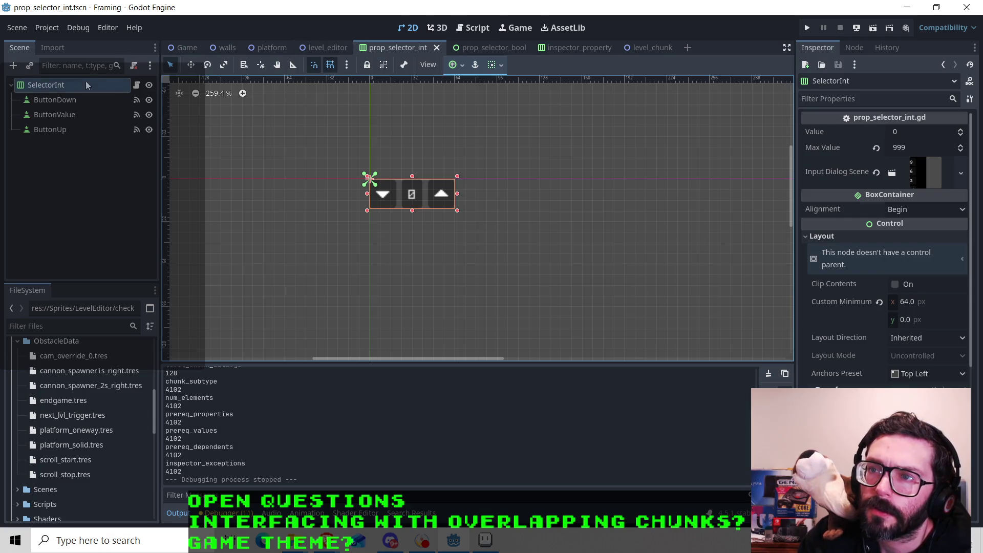
- Switch to prop_selector_bool and review the Button's Layout properties, leaving Layout Direction Inherited
click(481, 44)
scroll(879, 290, down, 4)
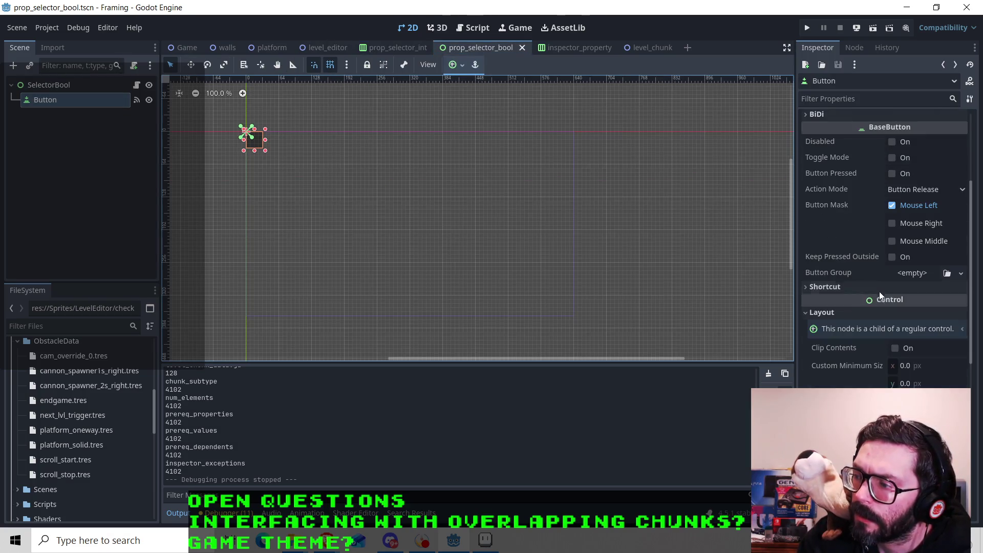
scroll(831, 316, down, 4)
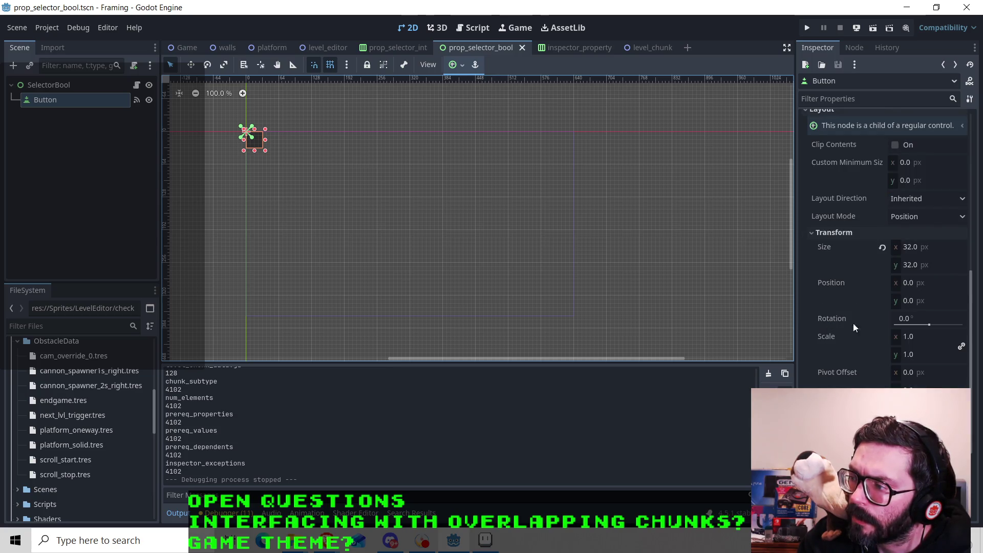
scroll(883, 358, up, 1)
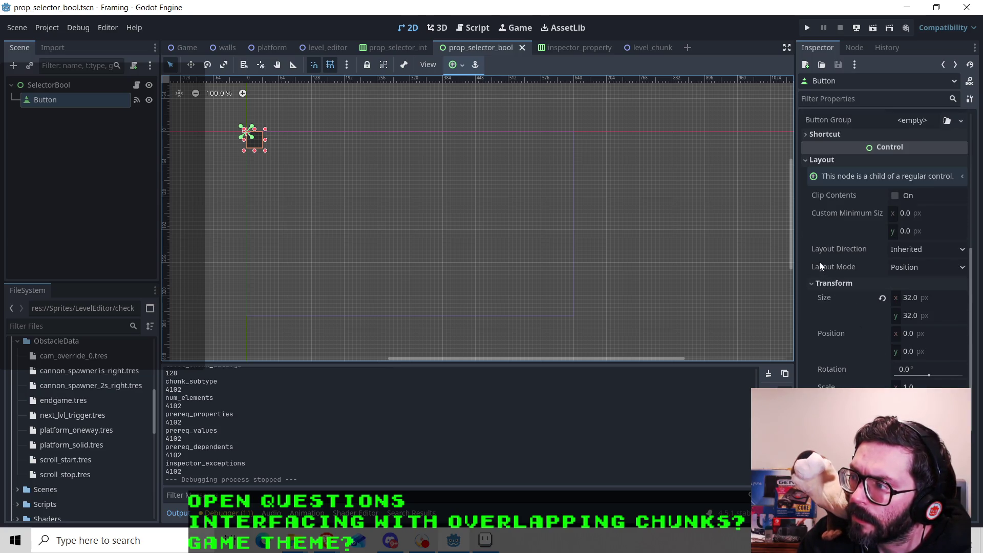
scroll(825, 295, down, 3)
scroll(852, 342, up, 10)
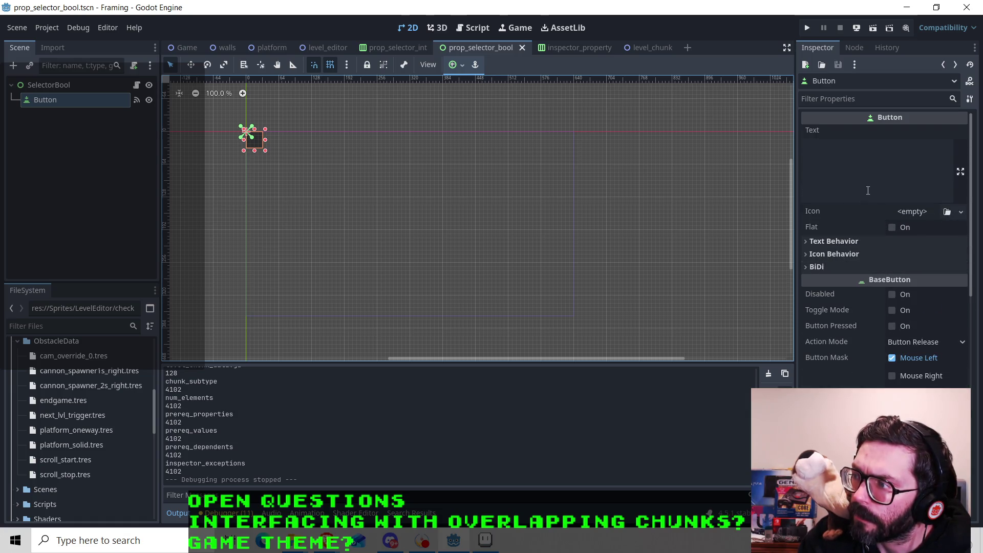
scroll(815, 281, down, 1)
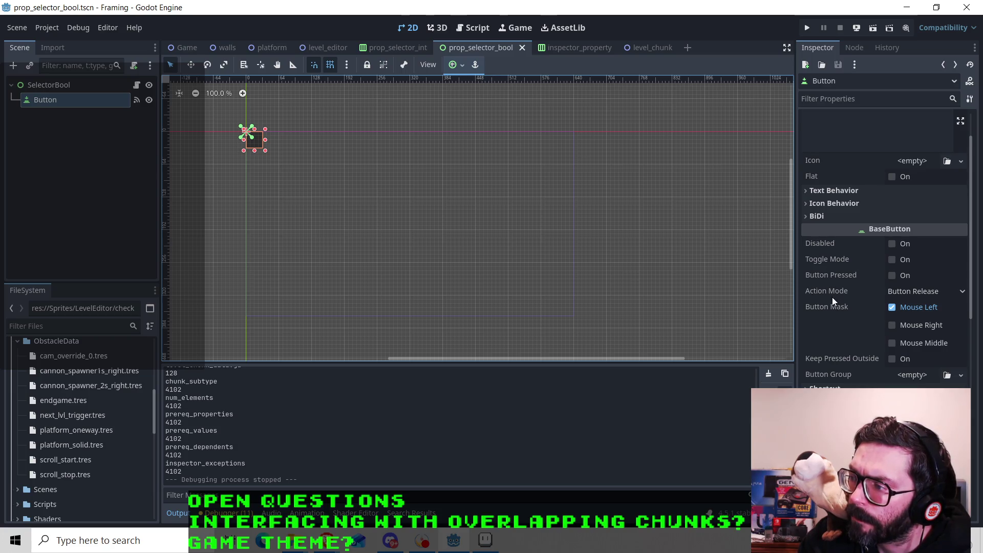
scroll(855, 319, down, 4)
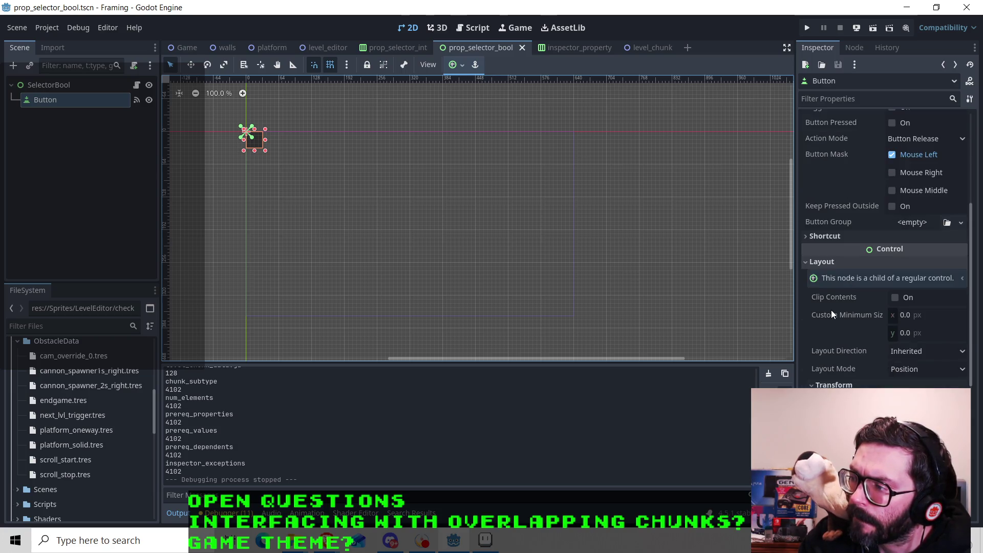
scroll(831, 314, down, 1)
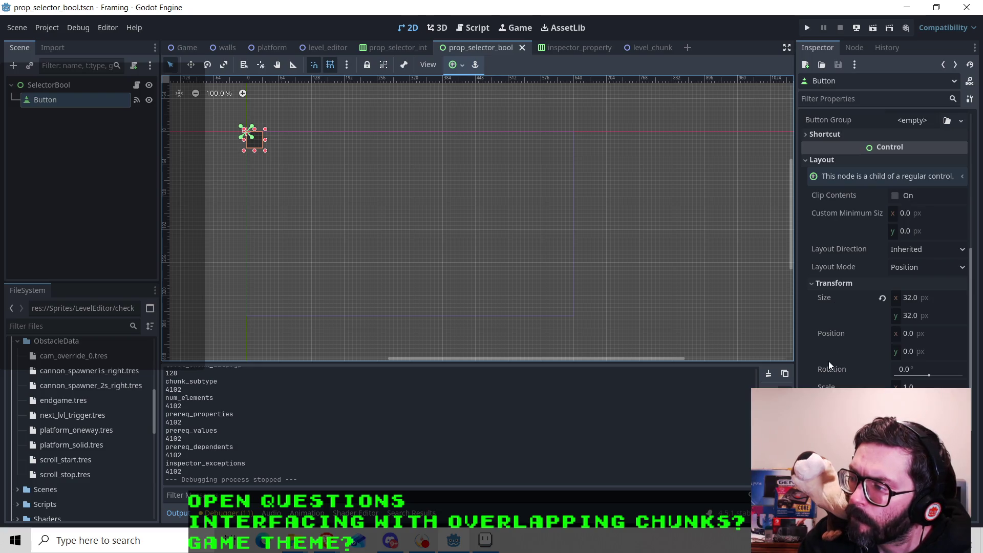
scroll(835, 366, up, 1)
click(935, 301)
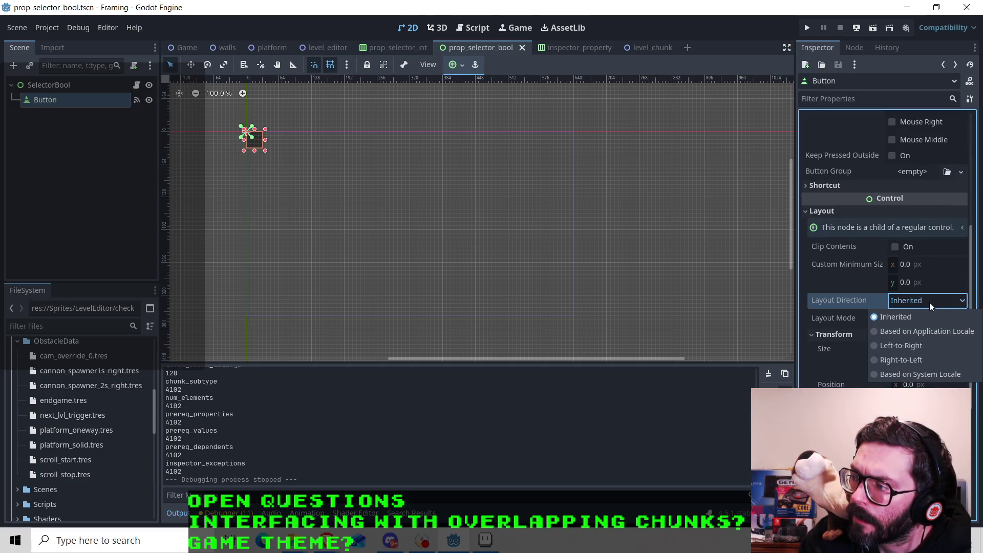
click(917, 306)
click(906, 316)
click(906, 317)
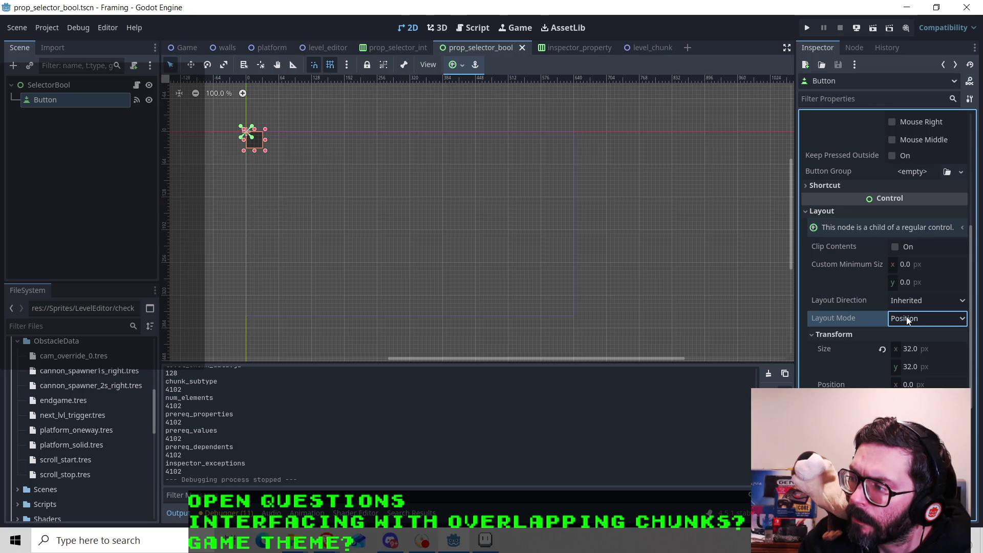
- Set the Button's Layout Mode to Anchors with the Top Left preset
click(901, 319)
click(899, 352)
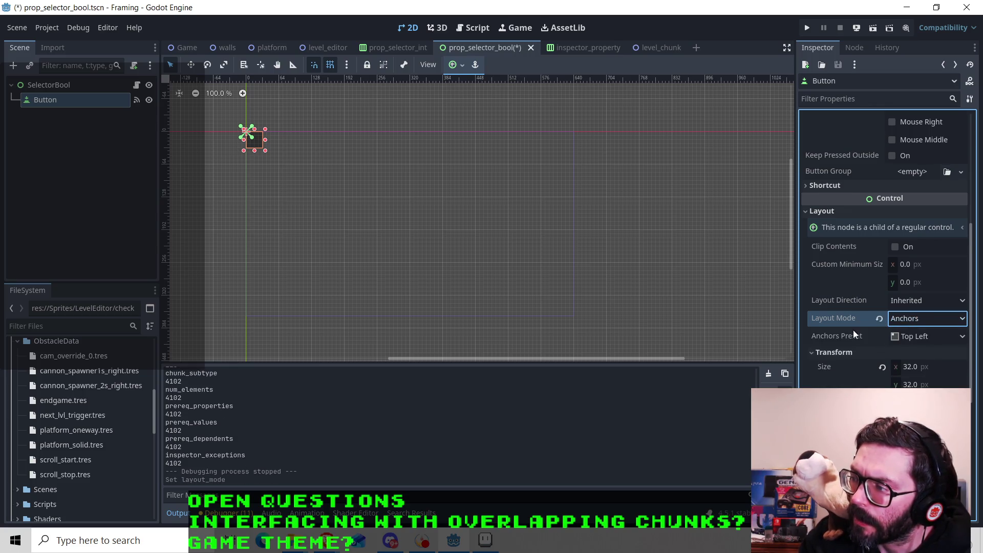
scroll(853, 329, down, 1)
click(903, 291)
click(902, 288)
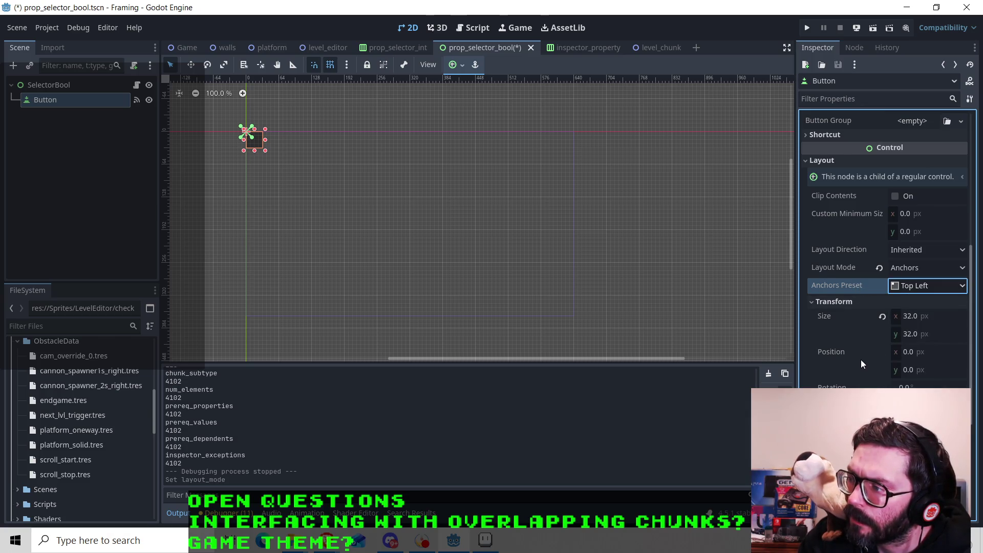
scroll(861, 358, up, 3)
scroll(861, 361, up, 1)
scroll(830, 290, up, 2)
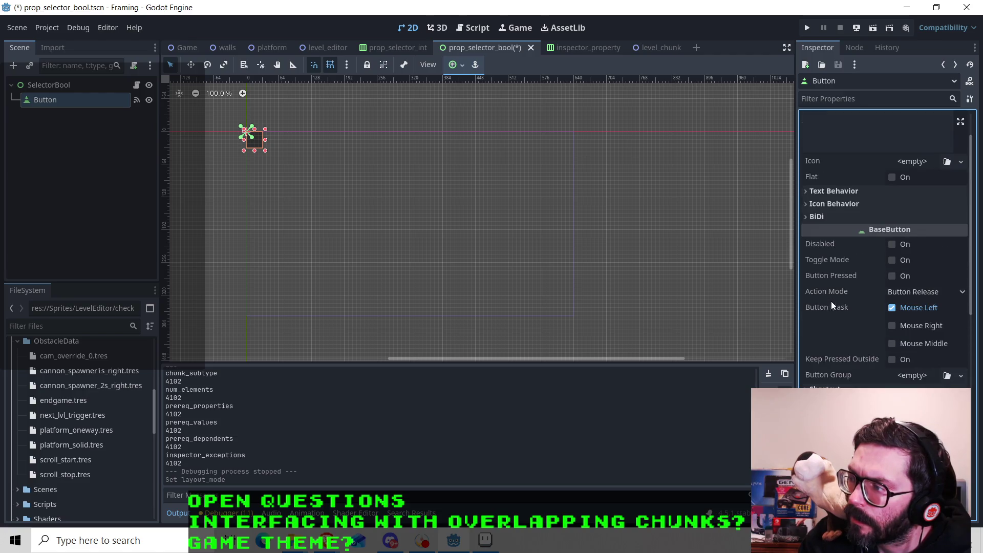
scroll(837, 334, up, 1)
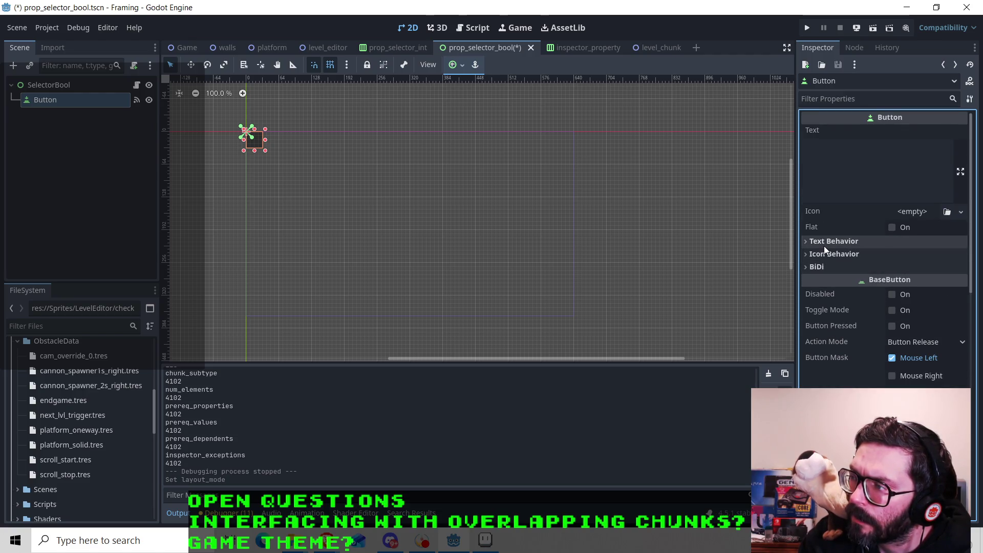
scroll(822, 348, down, 10)
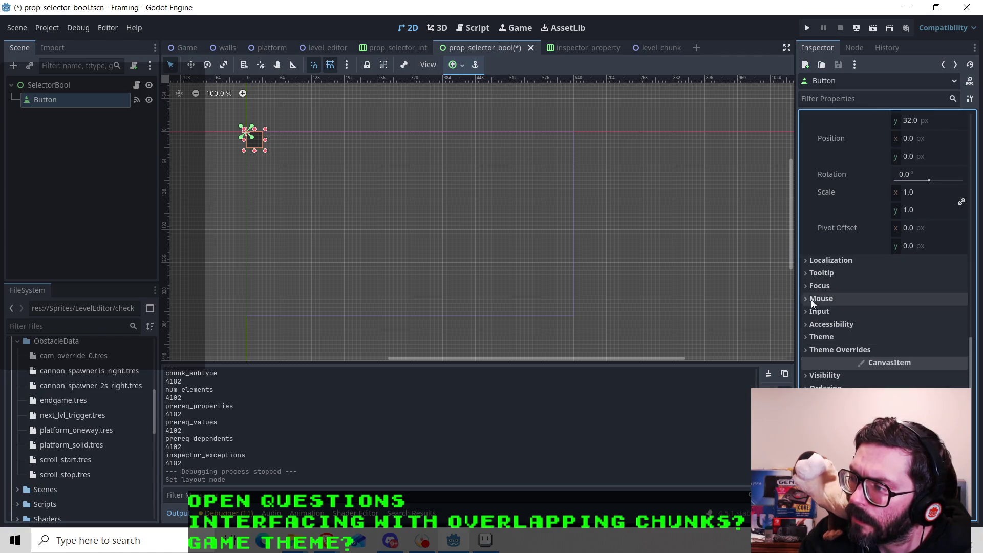
scroll(876, 343, up, 5)
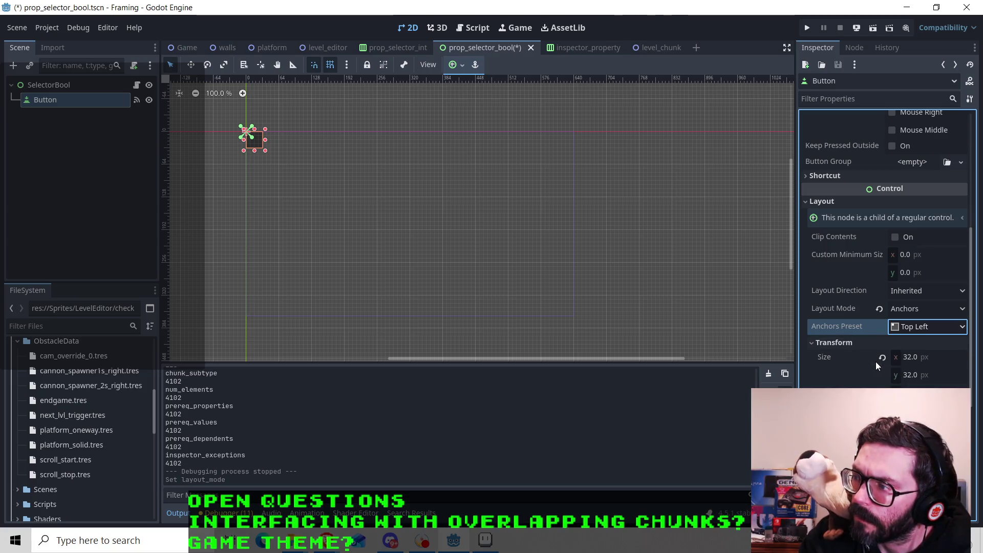
scroll(877, 362, down, 5)
mouse_move(886, 364)
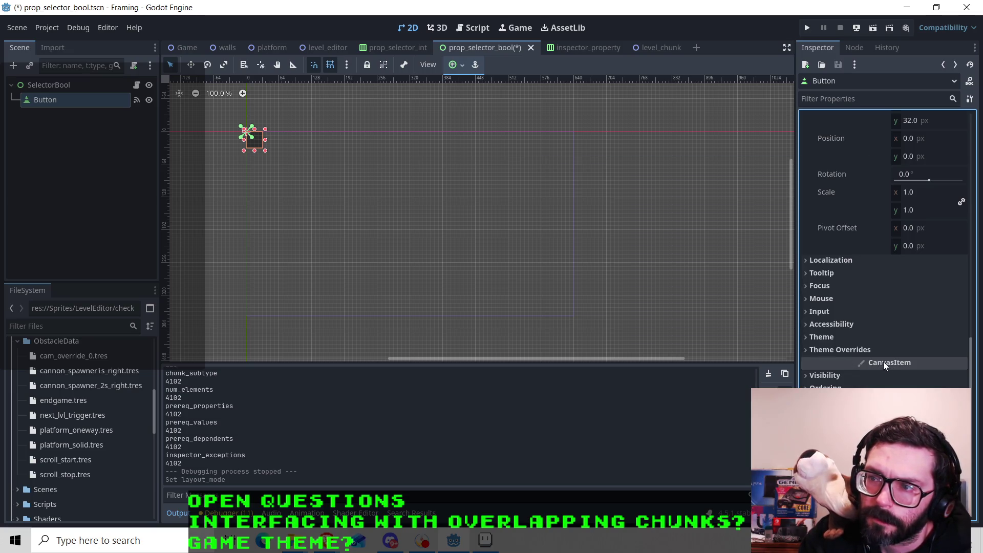
scroll(870, 333, up, 5)
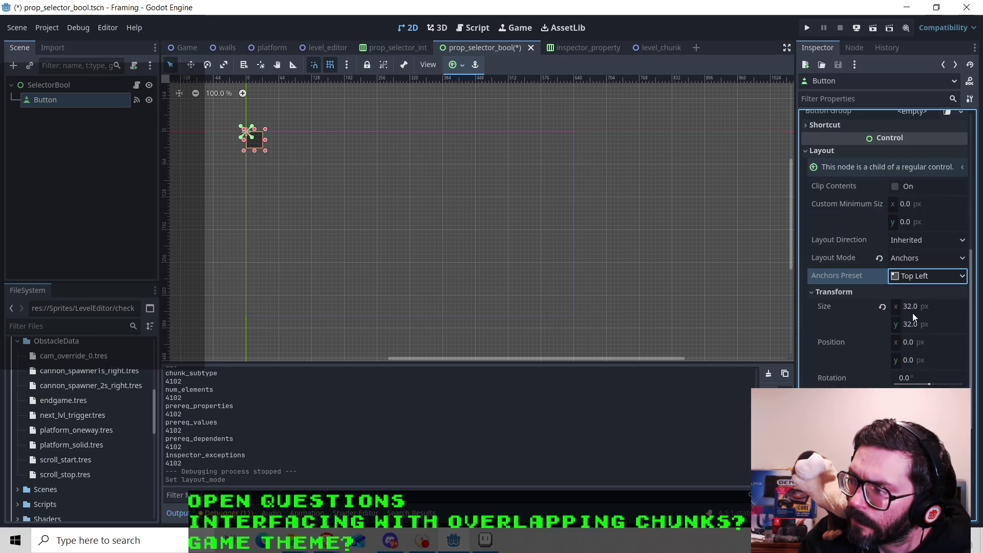
- Resize the bool selector Button to 24 × 24 px, save the scene, and run the game
click(913, 309)
key(BackSpace)
key(BackSpace)
key(BackSpace)
text(24)
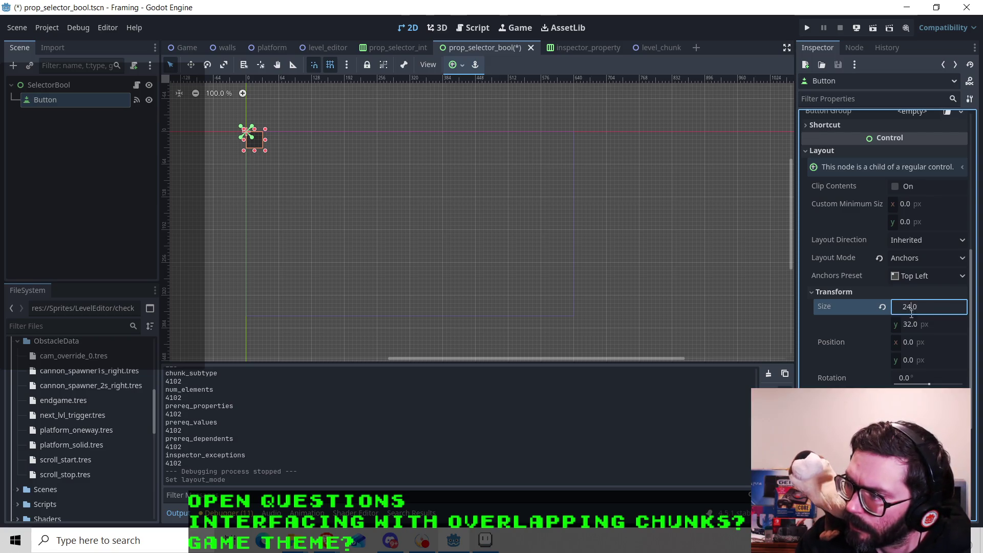
click(914, 320)
double_click(919, 324)
text(24)
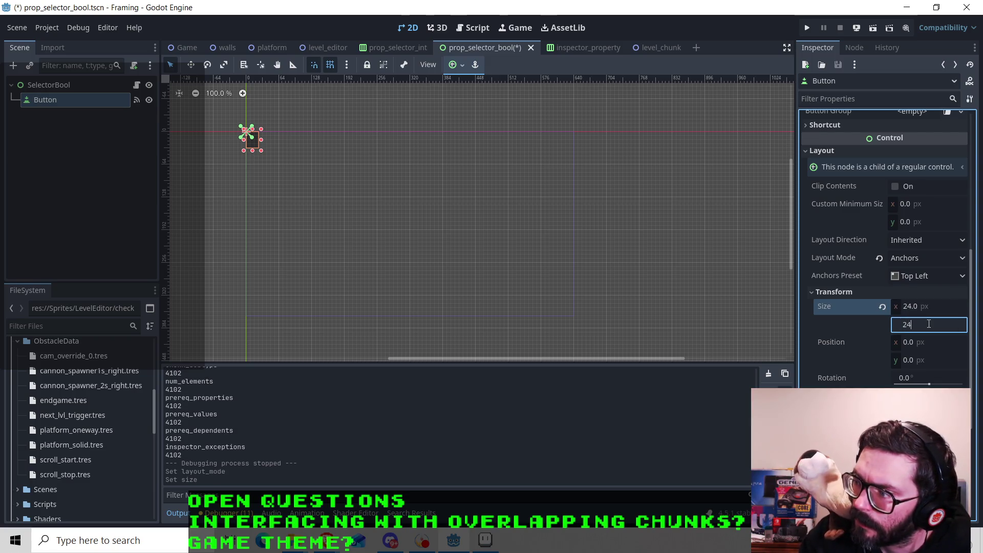
key(Return)
key(ctrl+s)
scroll(243, 136, up, 2)
scroll(242, 137, down, 3)
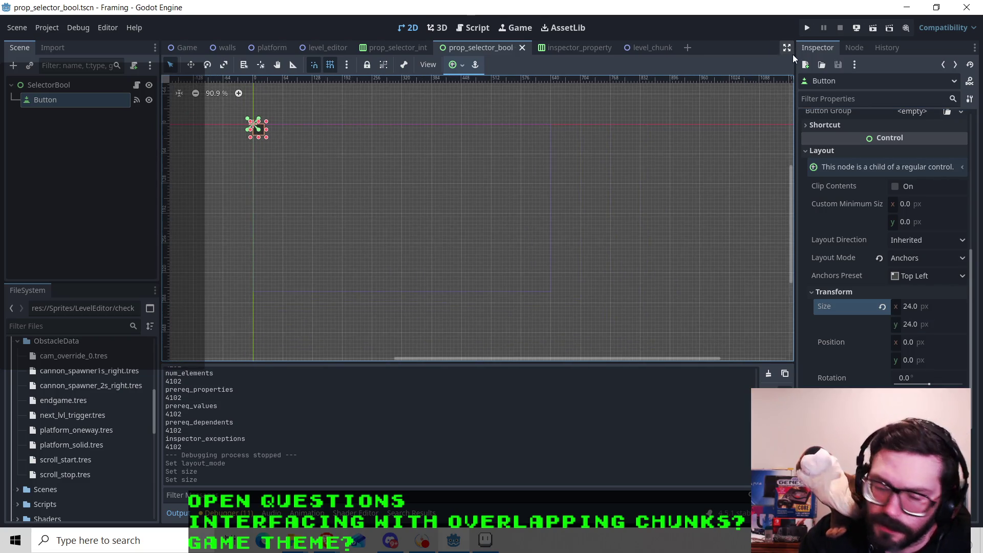
click(806, 28)
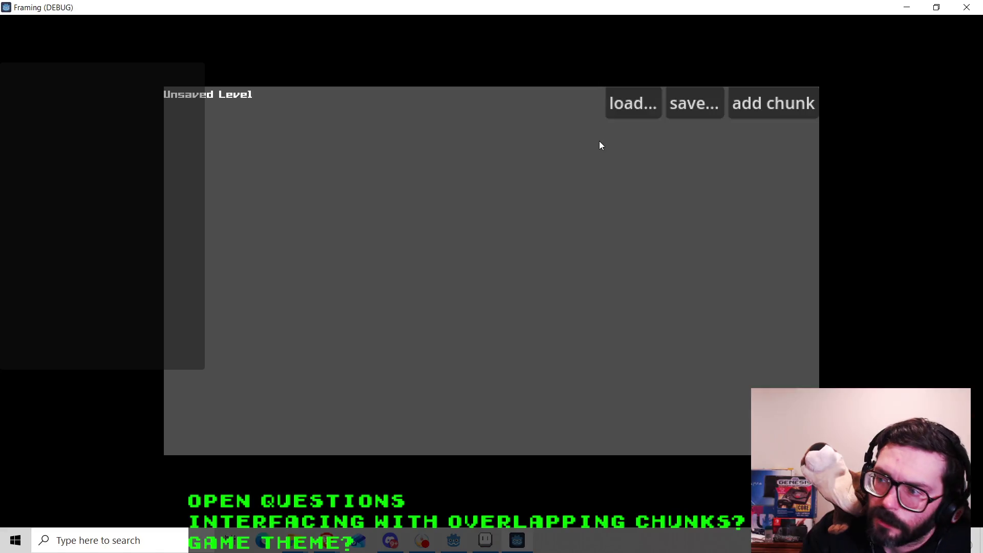
- Add a chunk, open its properties, and toggle the one_way checkbox on and off
click(756, 118)
click(531, 245)
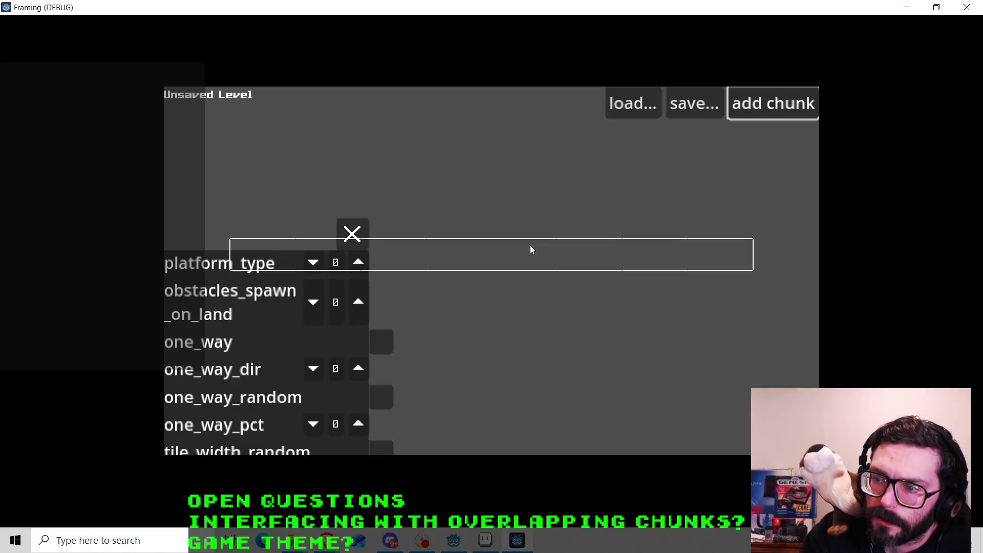
click(378, 351)
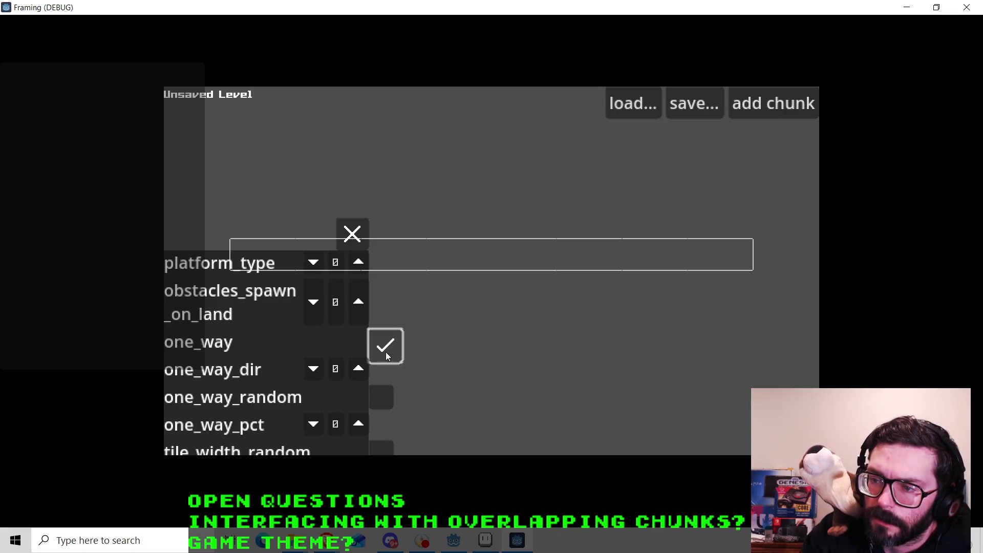
click(377, 349)
click(384, 349)
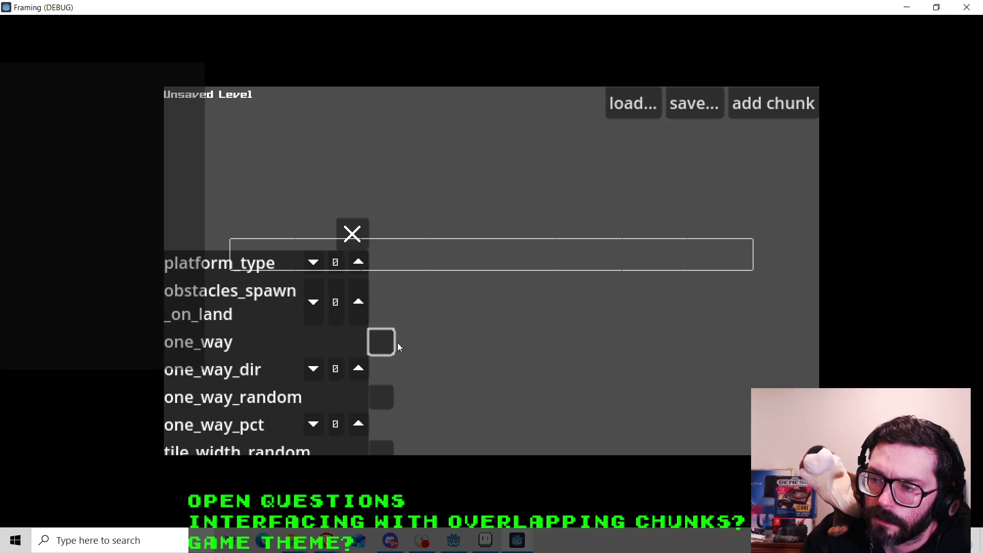
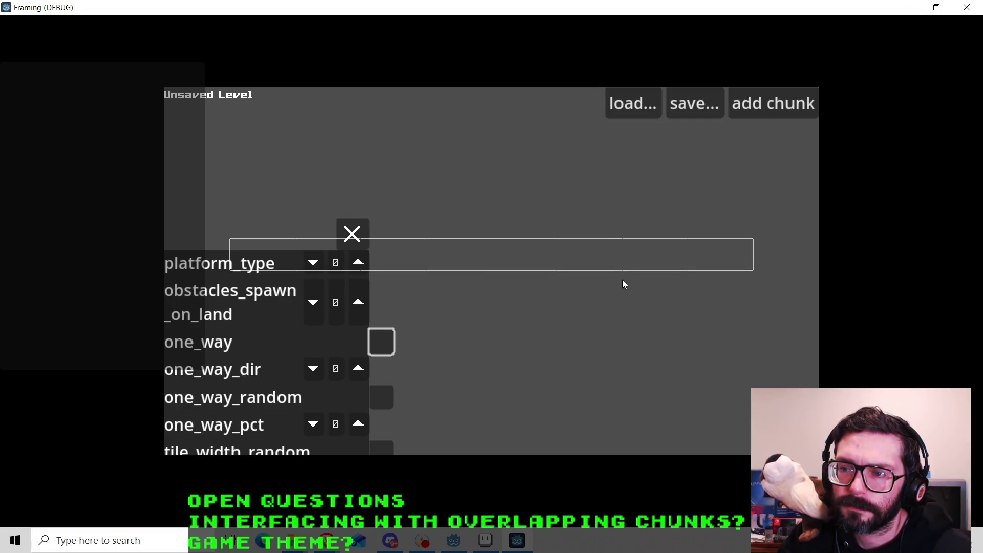
- Close the running game, switch to the prop_selector_bool scene, and bring up SelectorBool's node actions
click(964, 8)
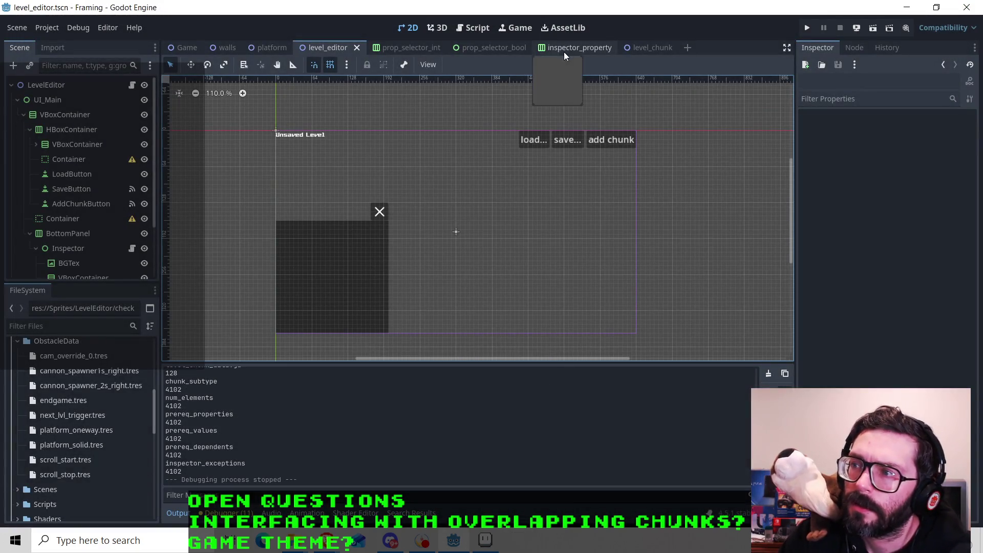
click(385, 47)
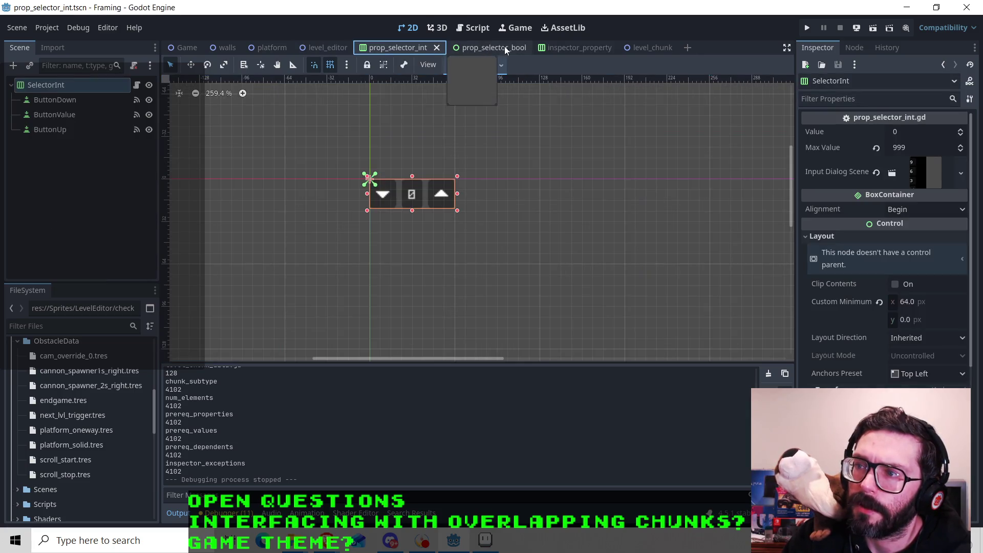
click(487, 46)
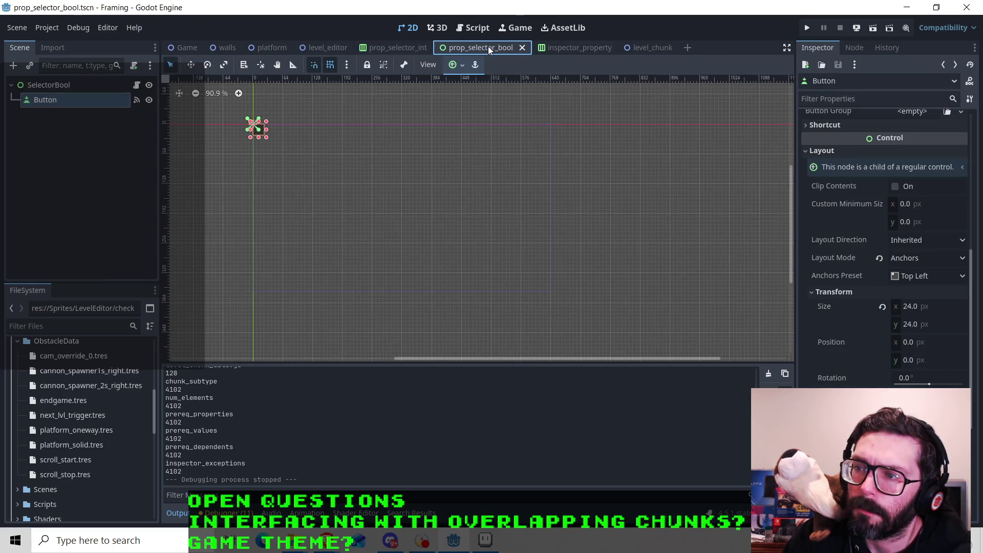
right_click(65, 87)
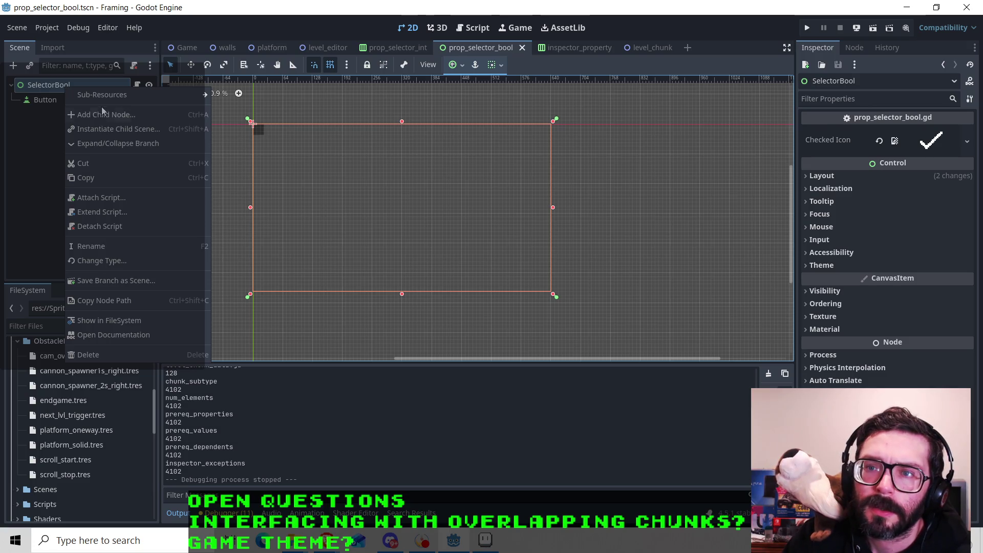
- Change the SelectorBool root node's type to HBoxContainer
click(110, 262)
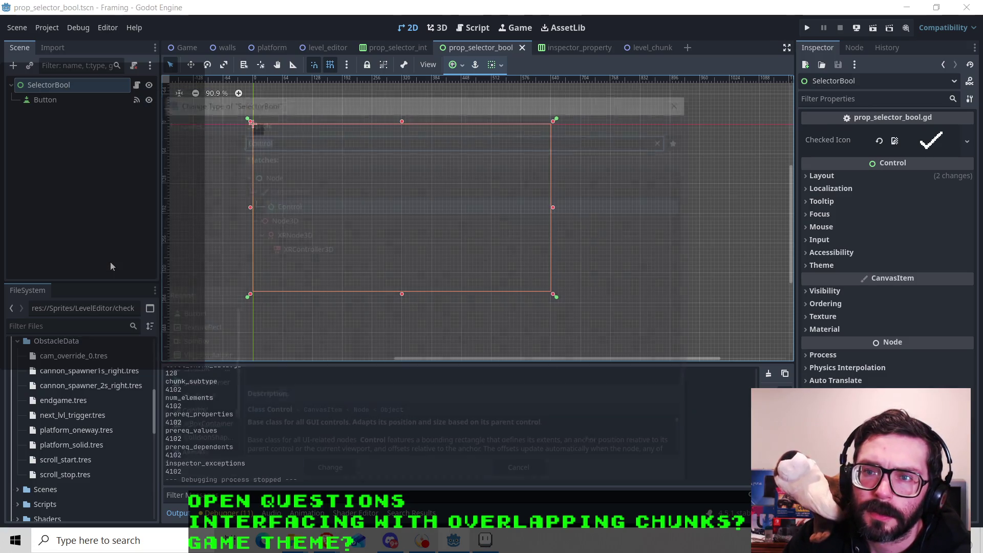
text(h)
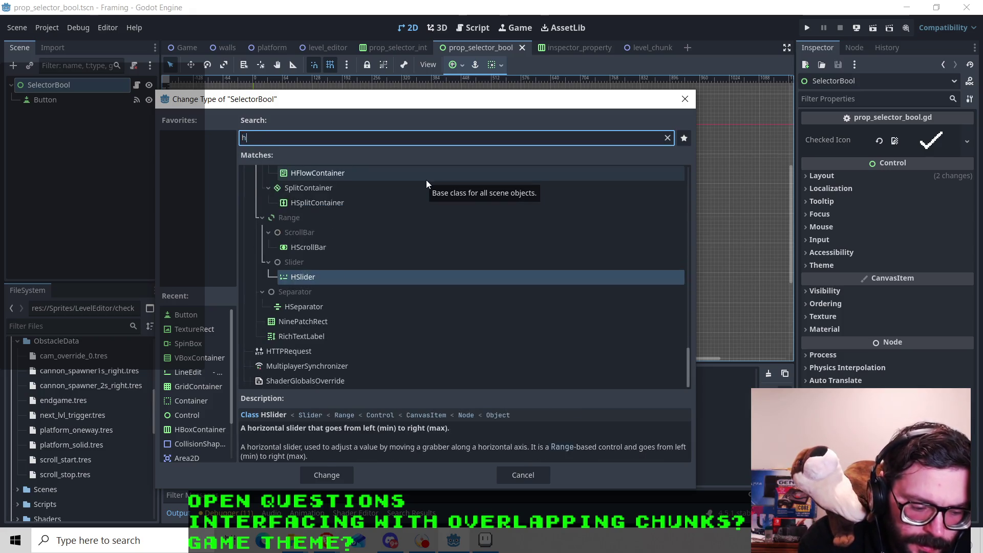
text(box)
key(Return)
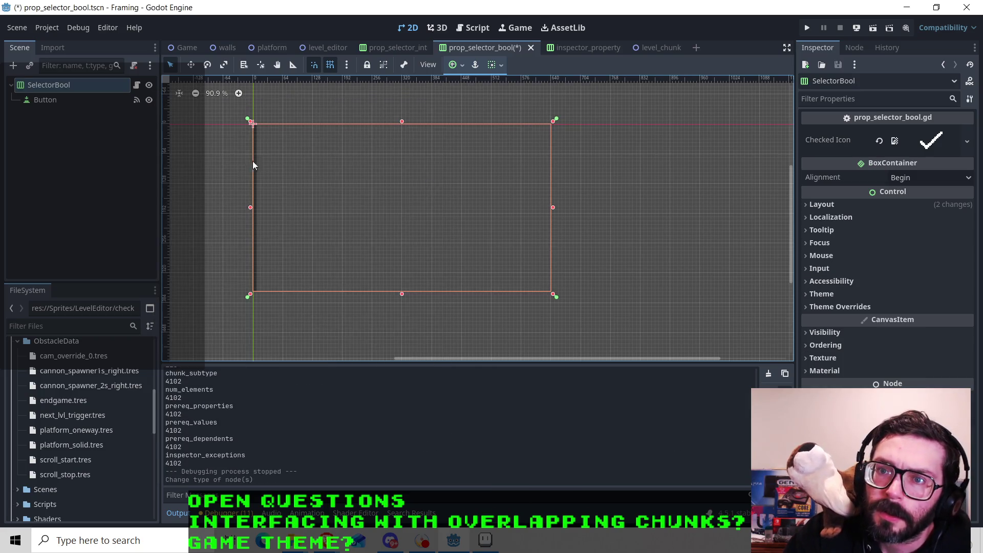
- Make prop_selector_bool.gd extend HBoxContainer instead of Control and save
click(137, 85)
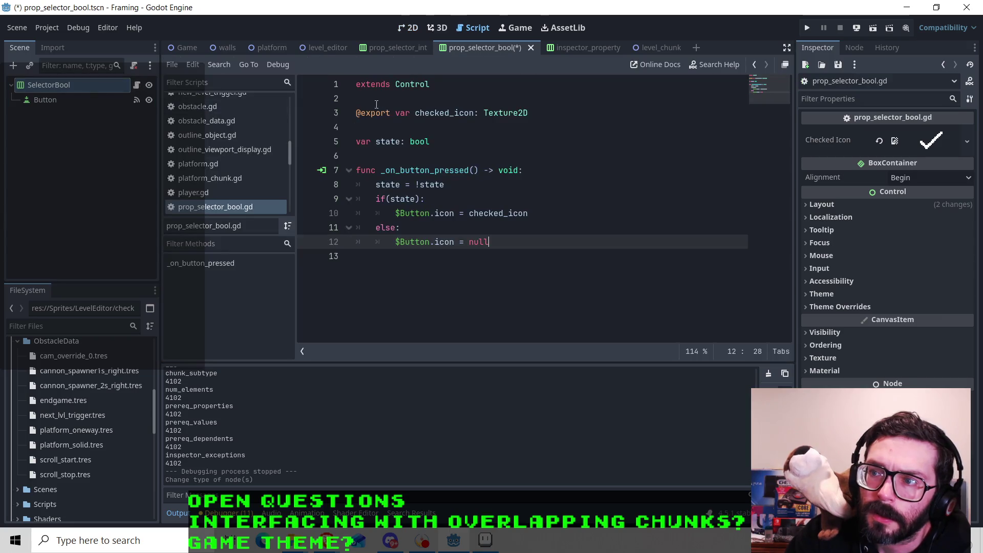
double_click(402, 86)
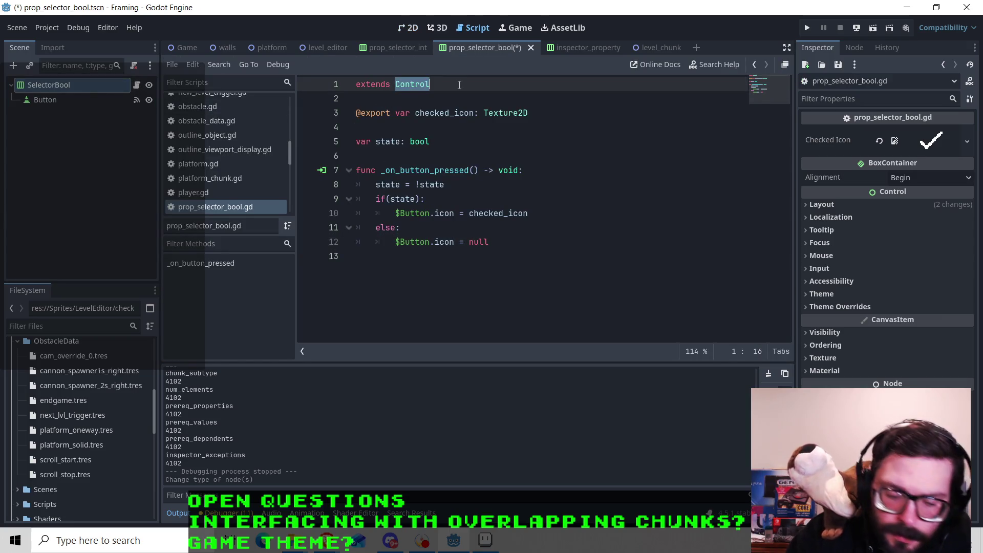
text(HBo)
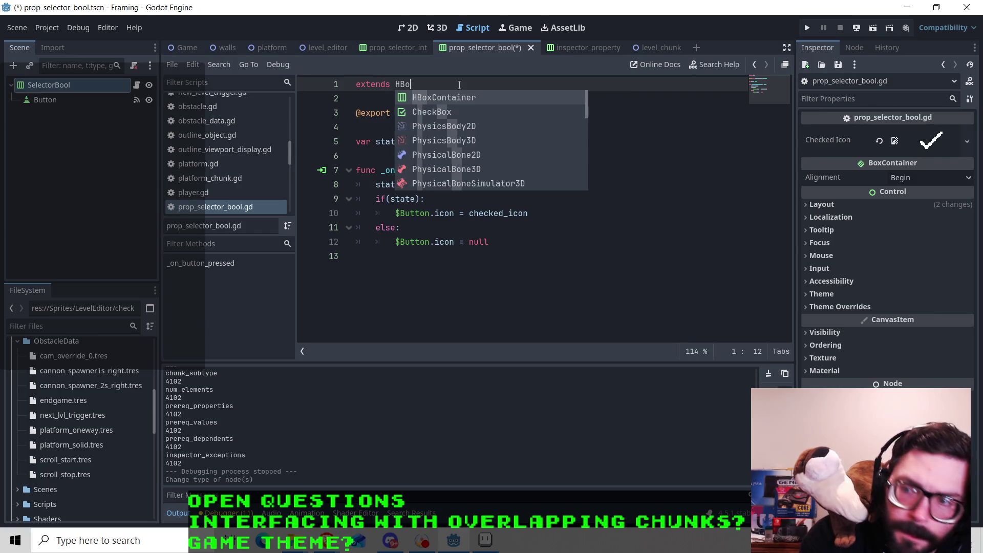
key(Return)
key(ctrl+s)
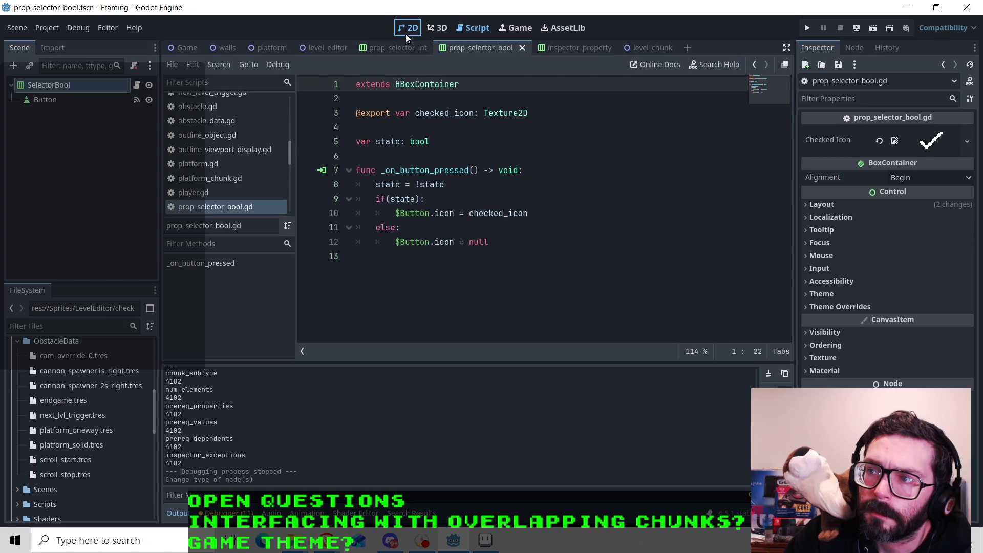
click(407, 34)
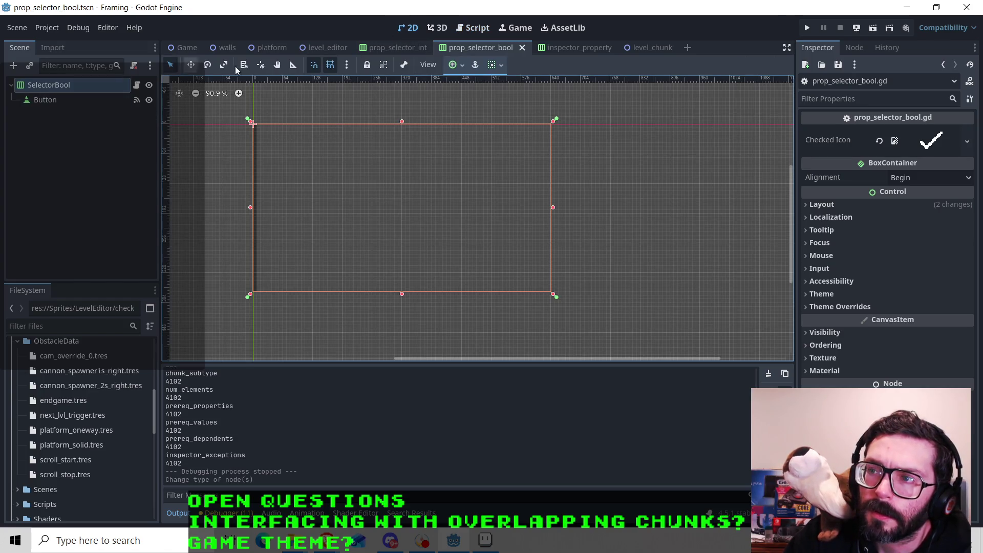
- Copy the SelectorInt root node's properties in prop_selector_int
click(404, 51)
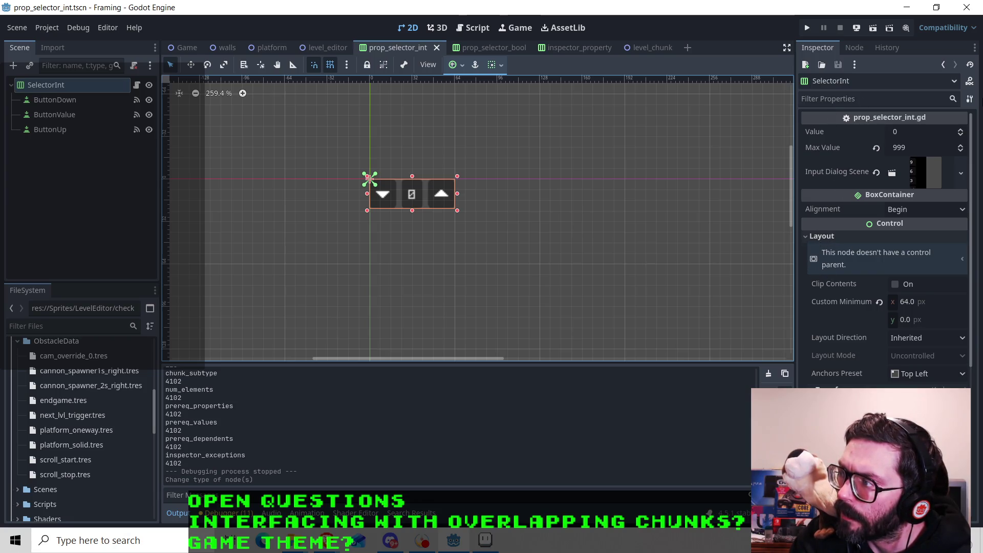
click(974, 102)
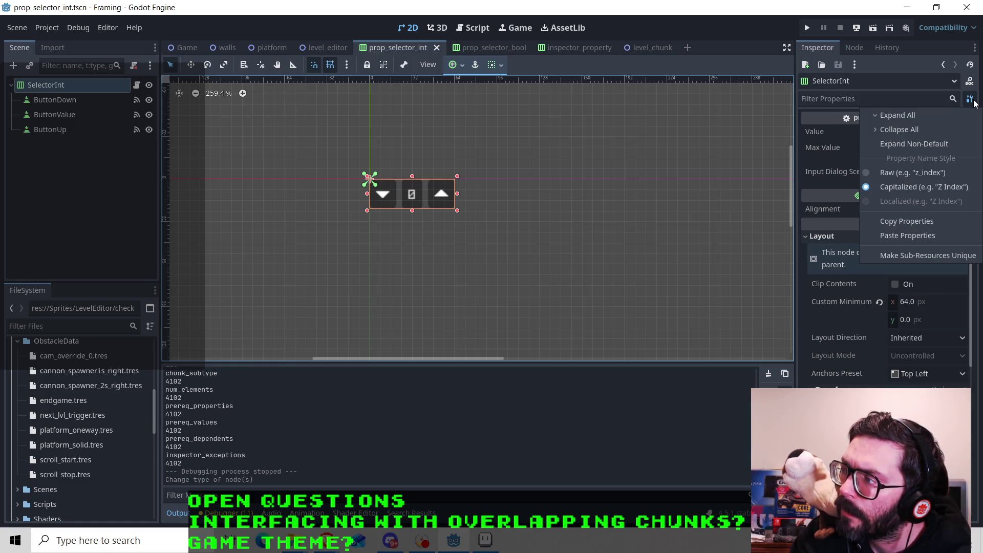
click(899, 222)
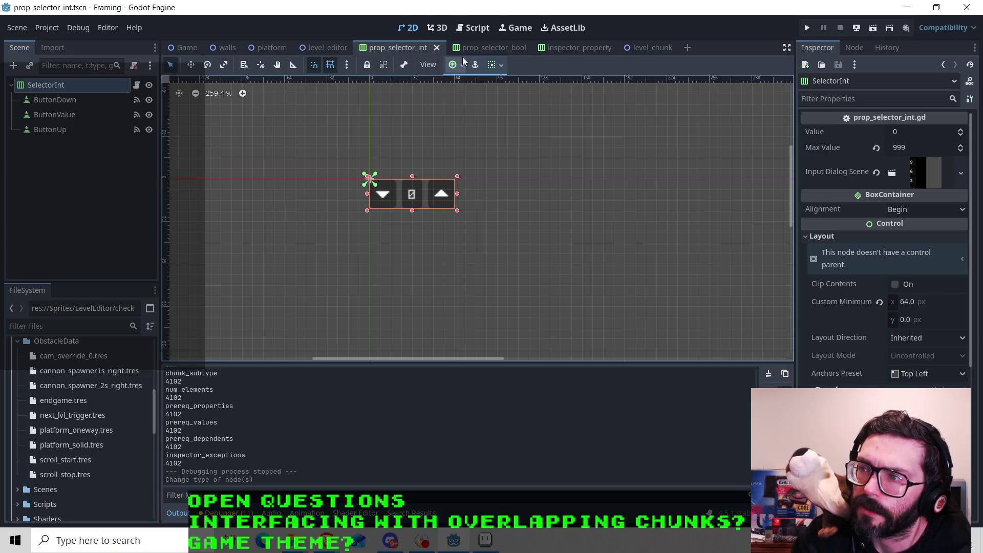
- Paste the copied properties onto SelectorBool, giving it 64 px minimum width and Top Left anchors
click(484, 50)
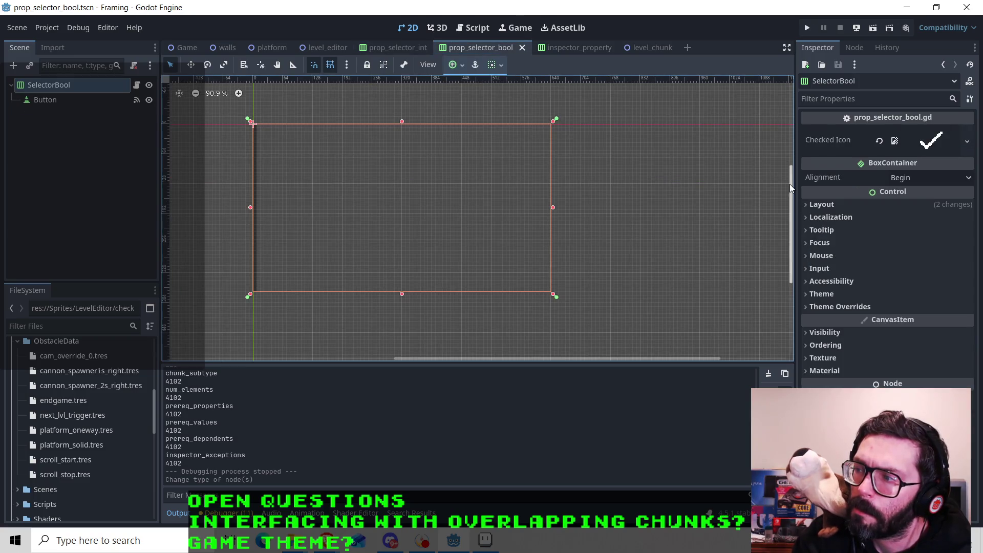
click(810, 205)
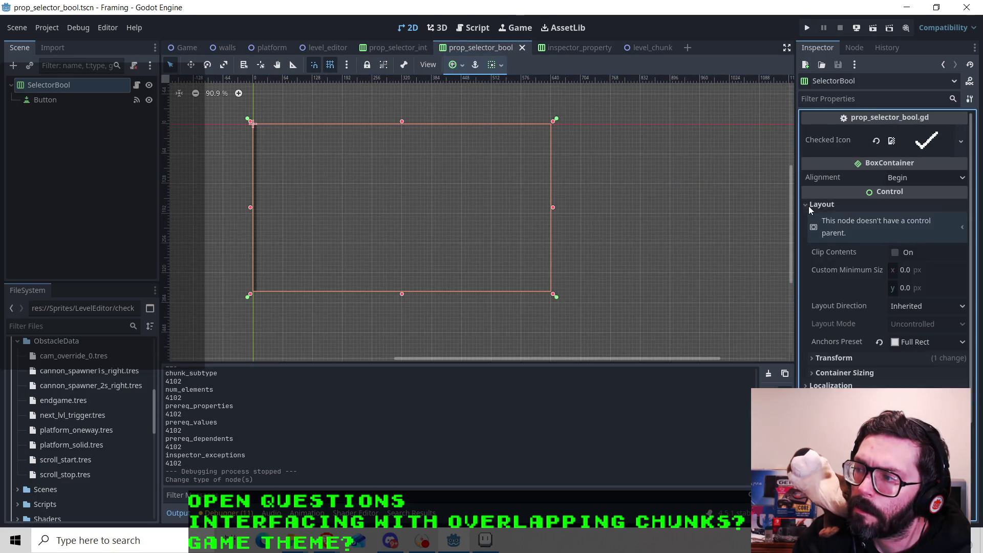
click(812, 360)
scroll(858, 346, down, 3)
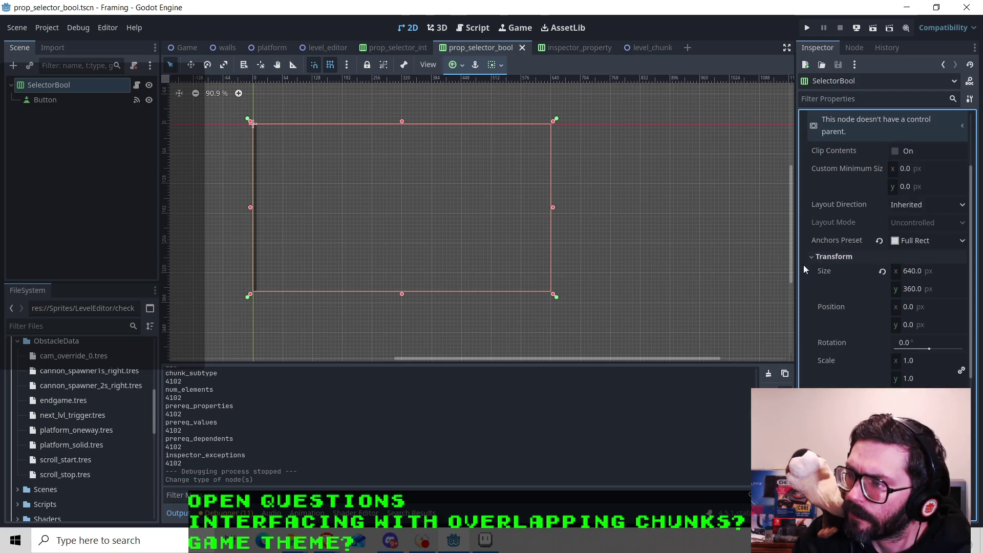
right_click(45, 88)
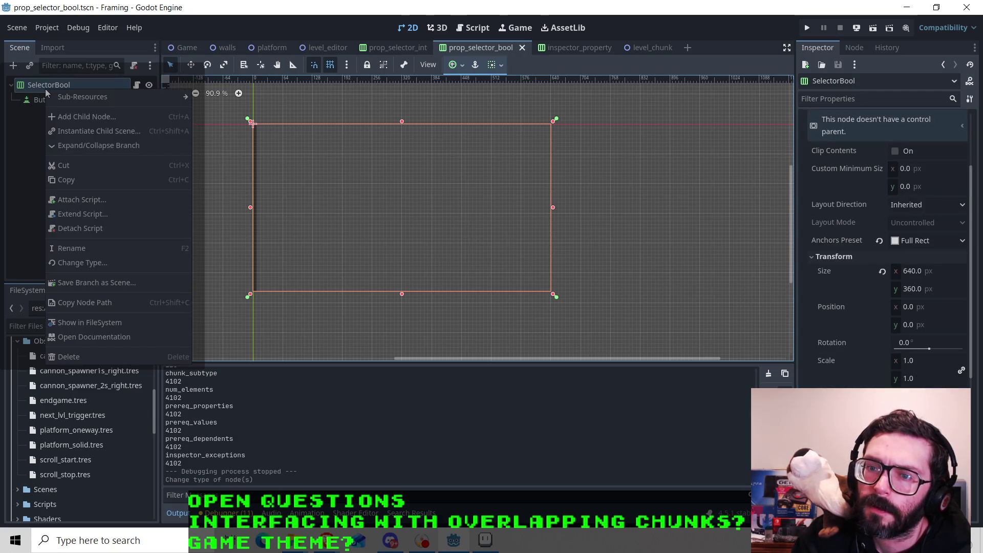
click(44, 88)
scroll(870, 205, up, 3)
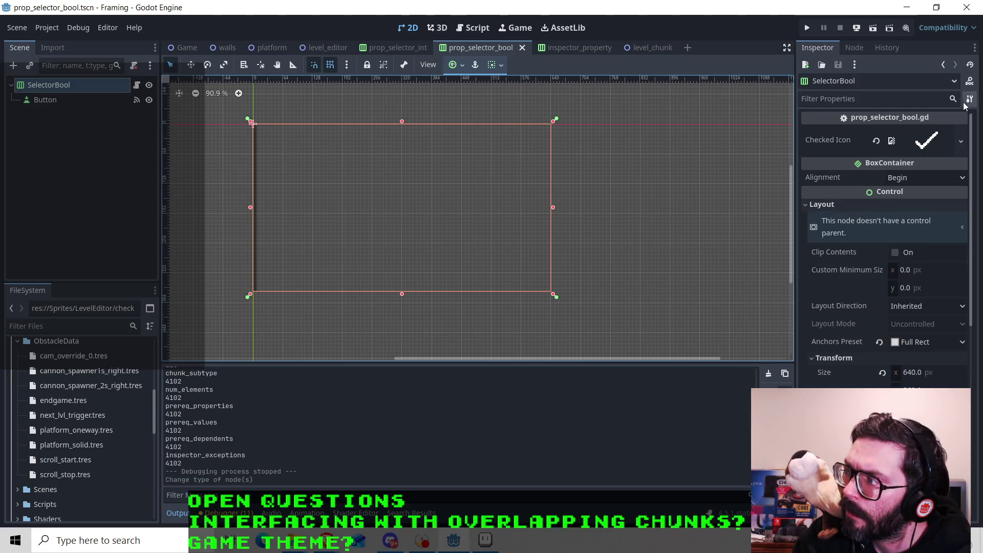
click(969, 99)
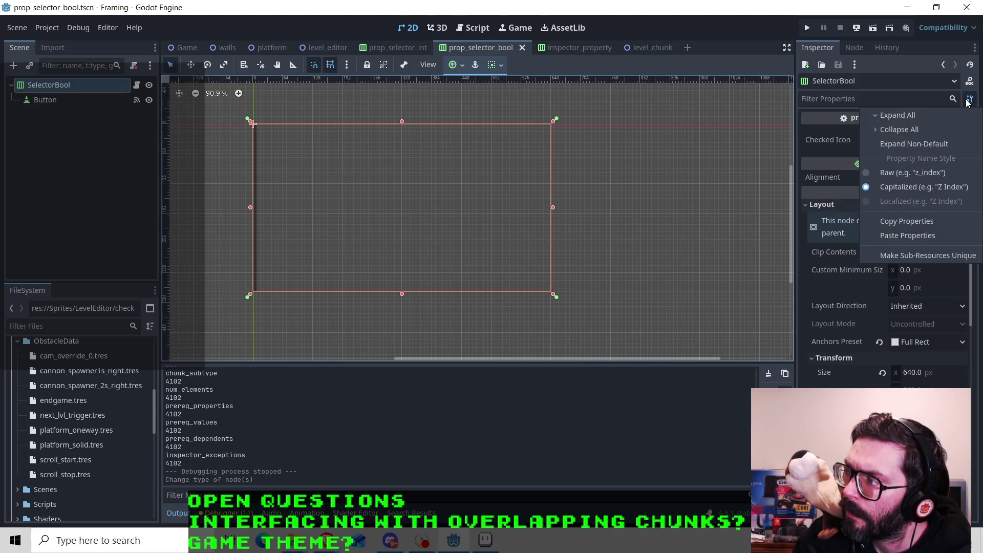
click(895, 235)
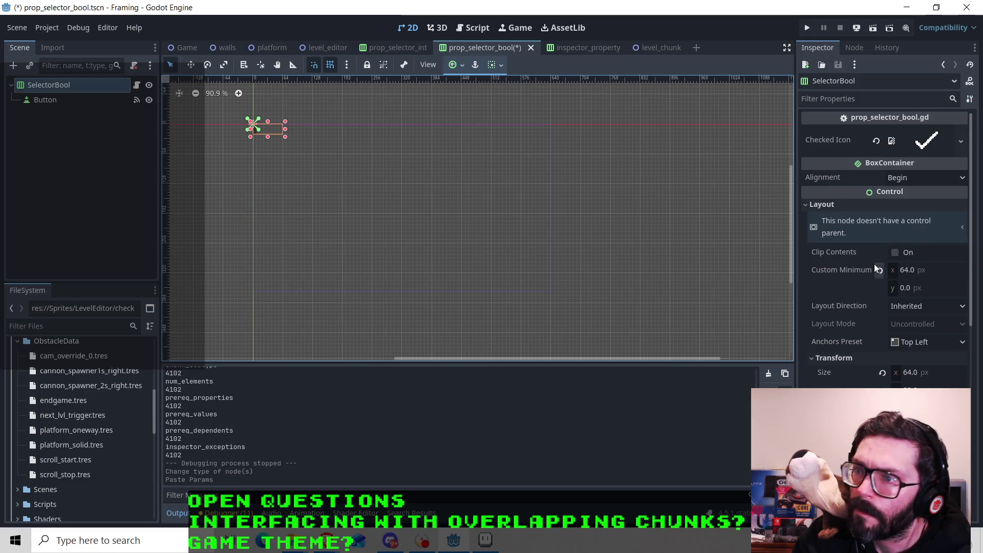
- Give the Button a 24 px custom minimum width, save, and switch to Aseprite
scroll(240, 115, up, 5)
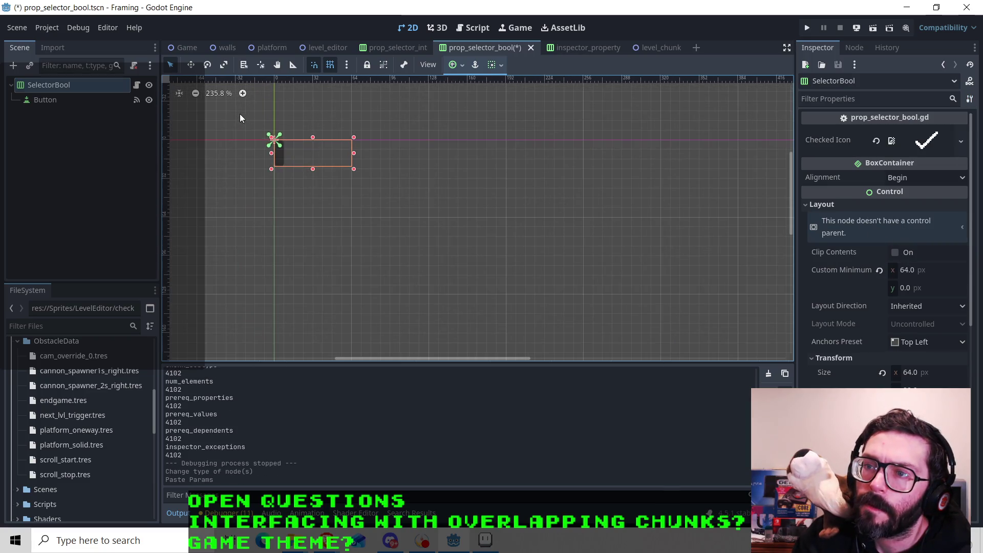
click(49, 99)
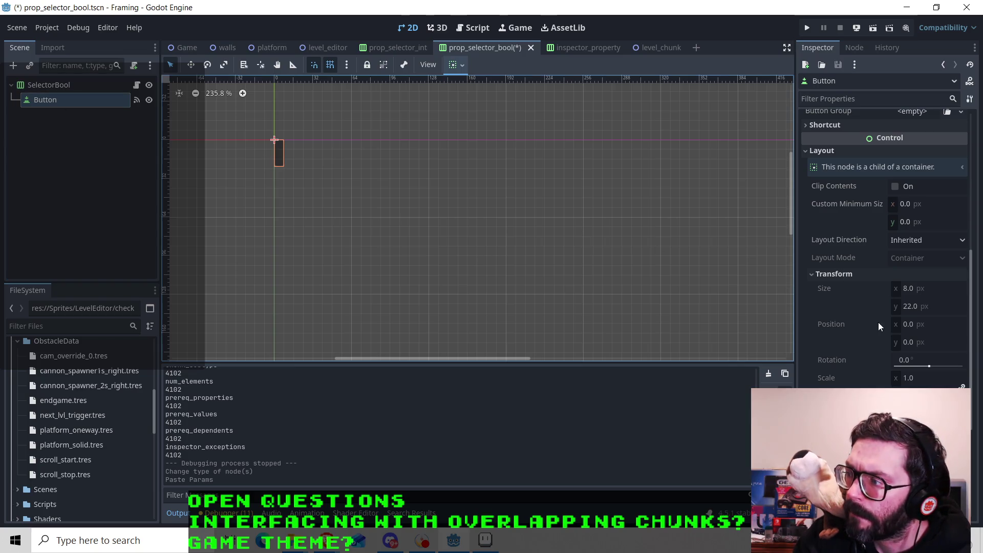
click(910, 291)
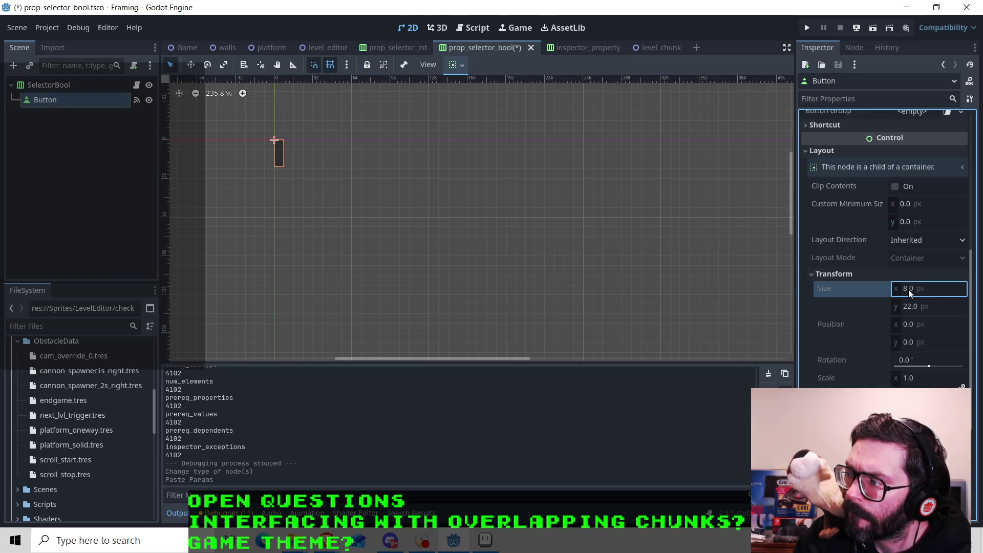
click(909, 204)
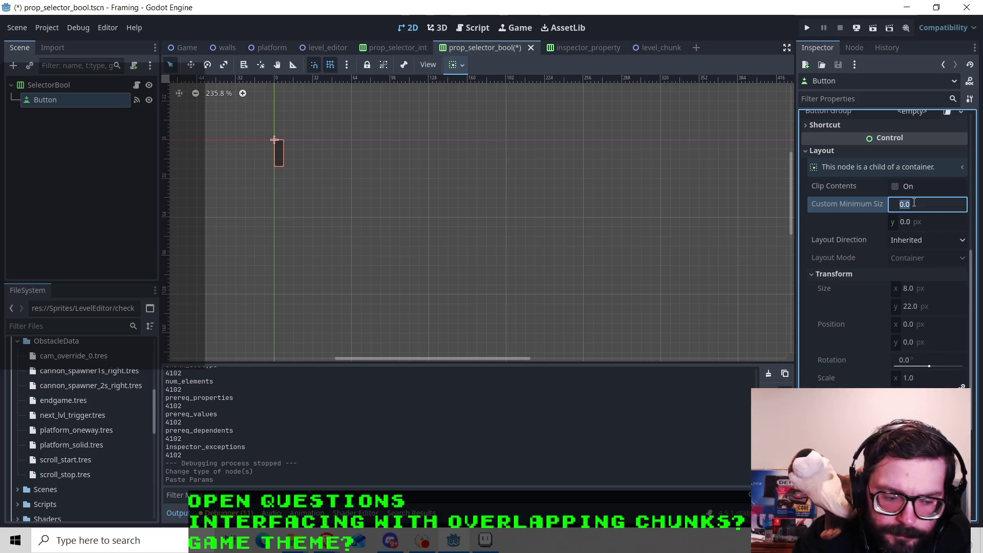
key(Return)
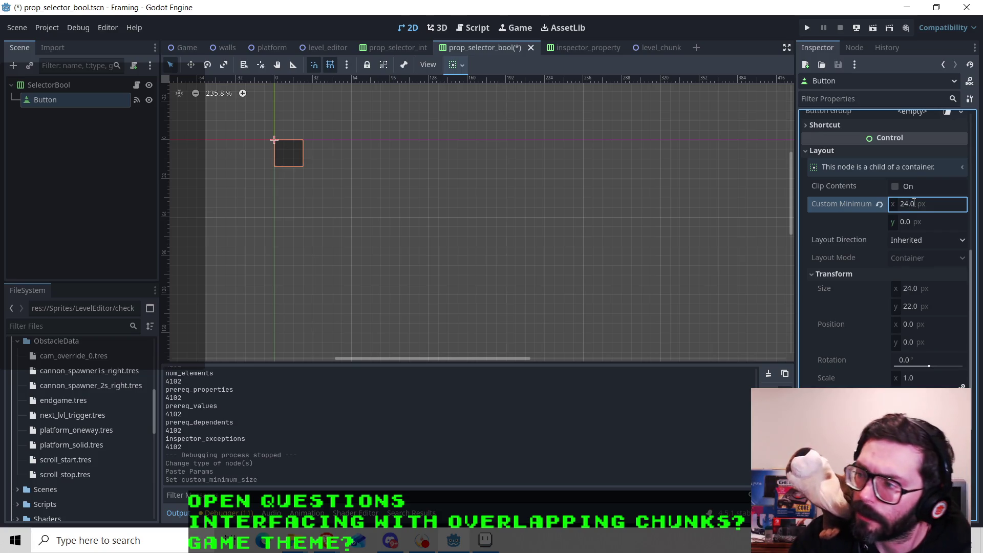
key(ctrl+s)
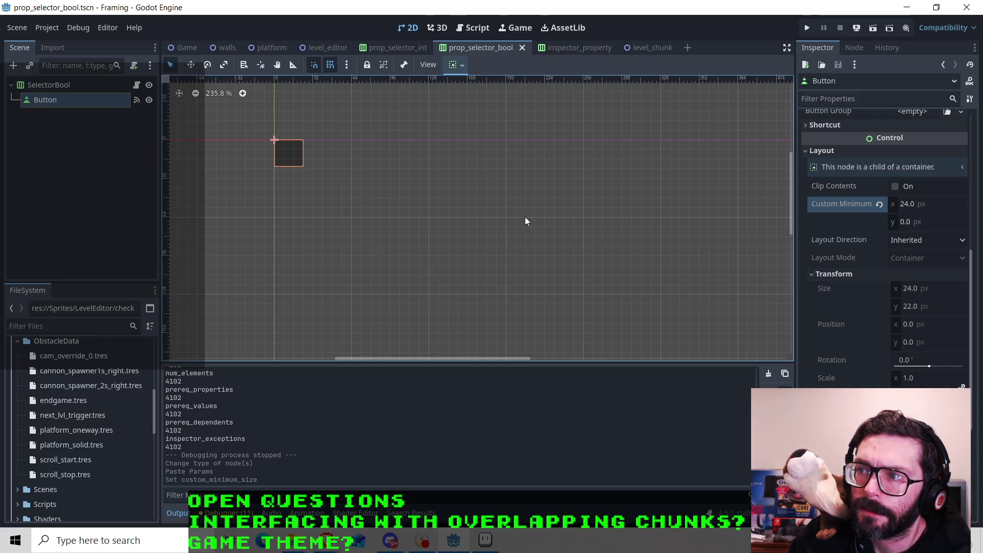
click(484, 542)
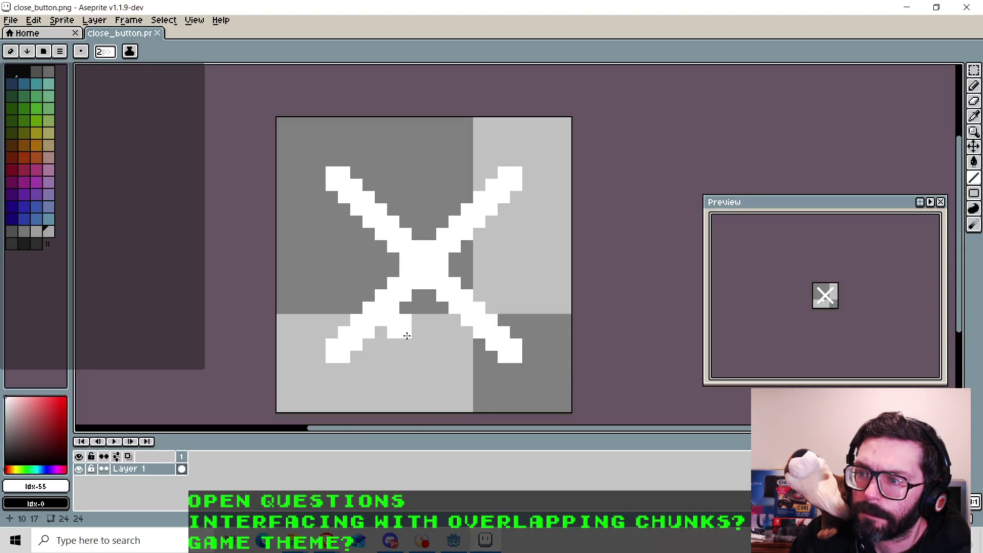
- Open the 24×24 checkmark.png from LevelEditor in Aseprite, then minimize Aseprite
scroll(387, 314, down, 5)
scroll(387, 314, up, 1)
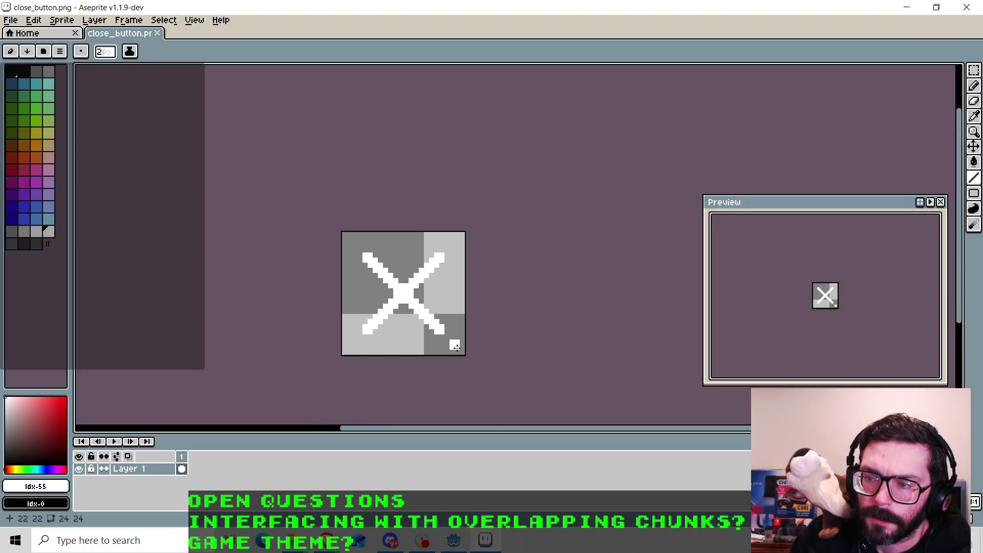
click(10, 19)
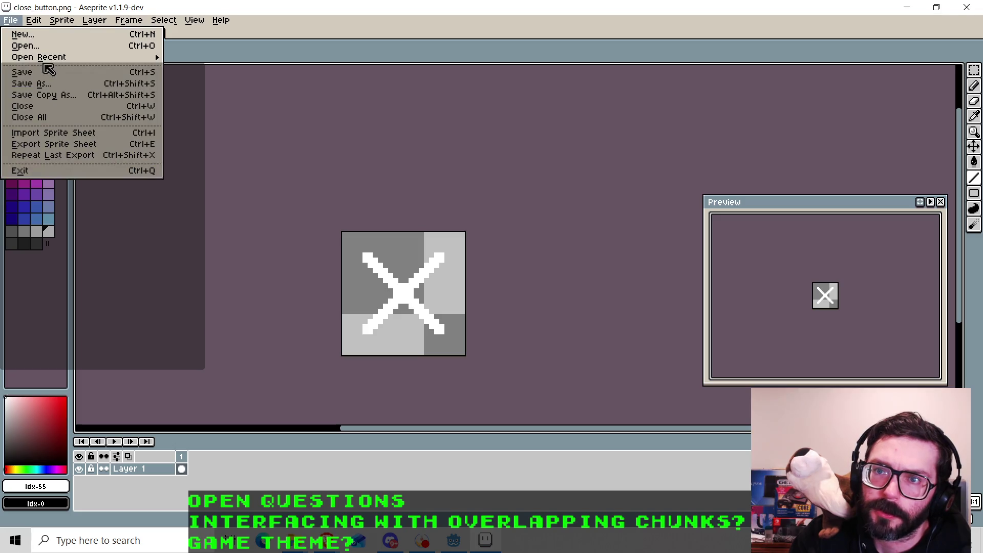
click(41, 46)
click(102, 104)
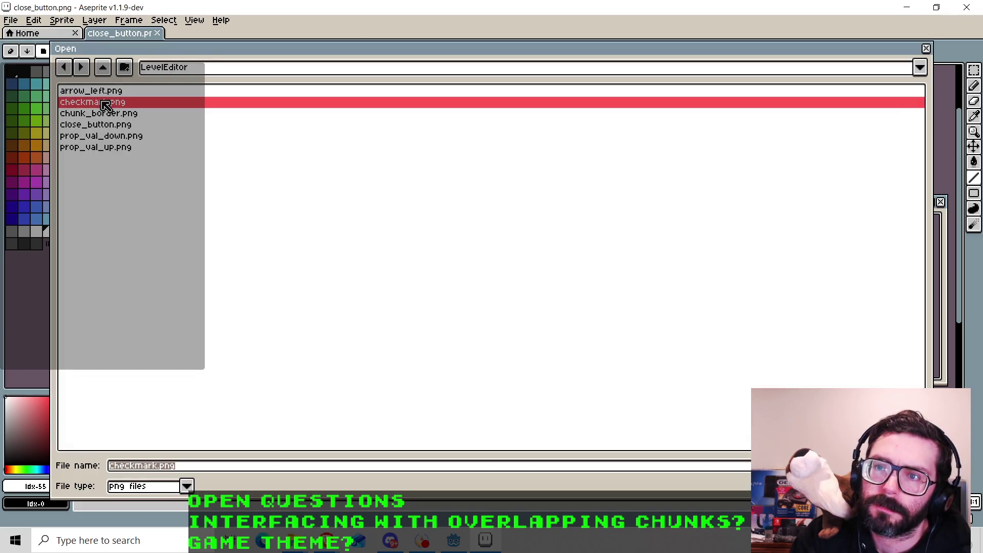
double_click(103, 103)
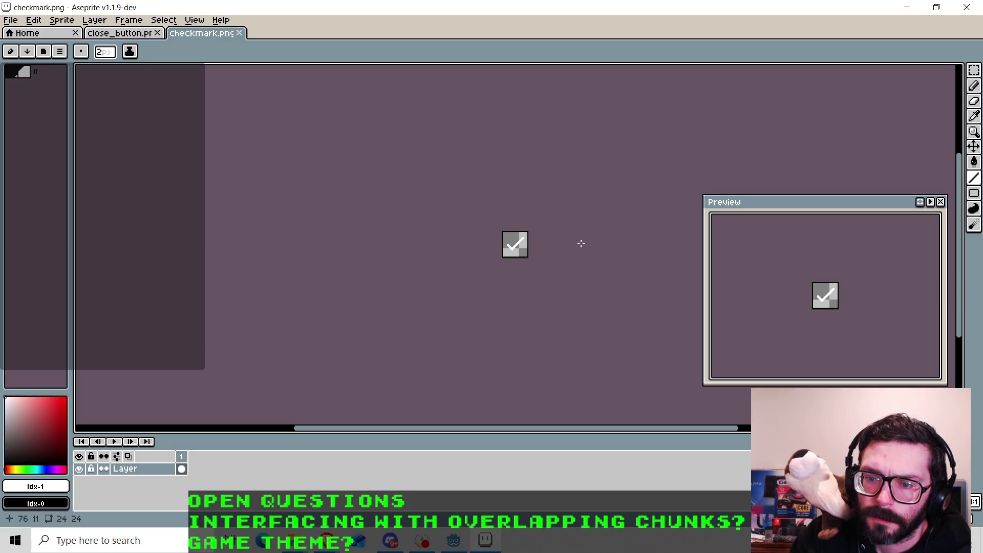
scroll(537, 227, up, 5)
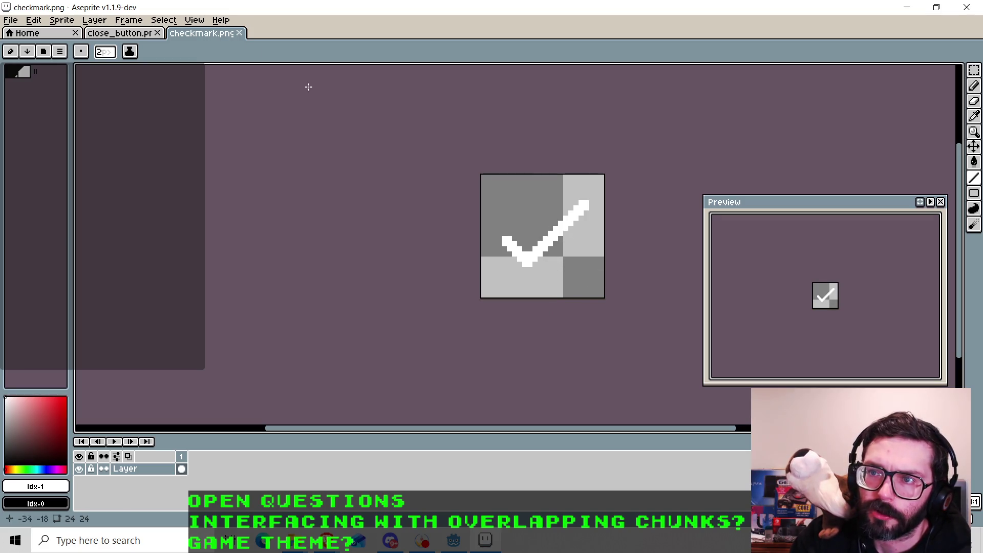
click(906, 7)
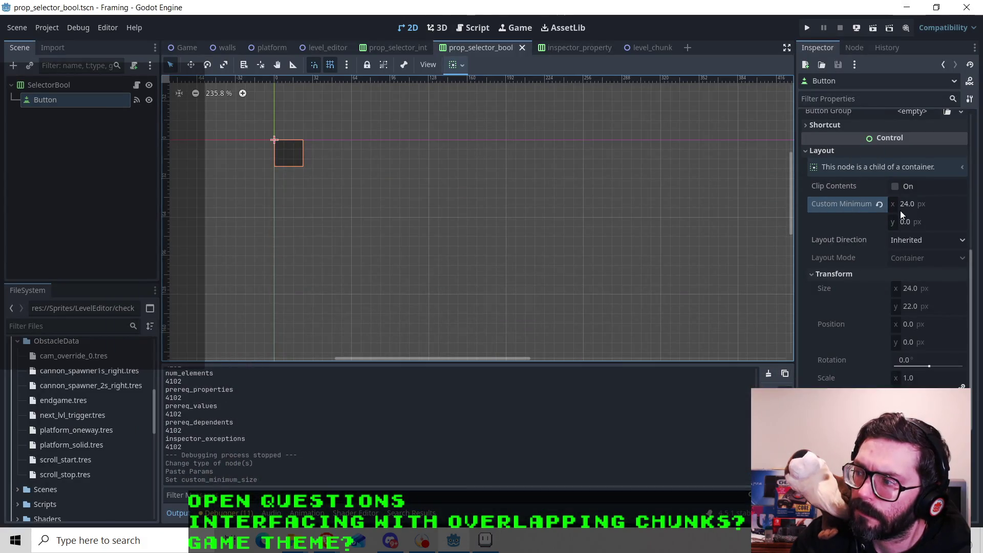
- Set the Button's custom minimum height to 24 px
scroll(898, 211, down, 3)
scroll(906, 210, up, 5)
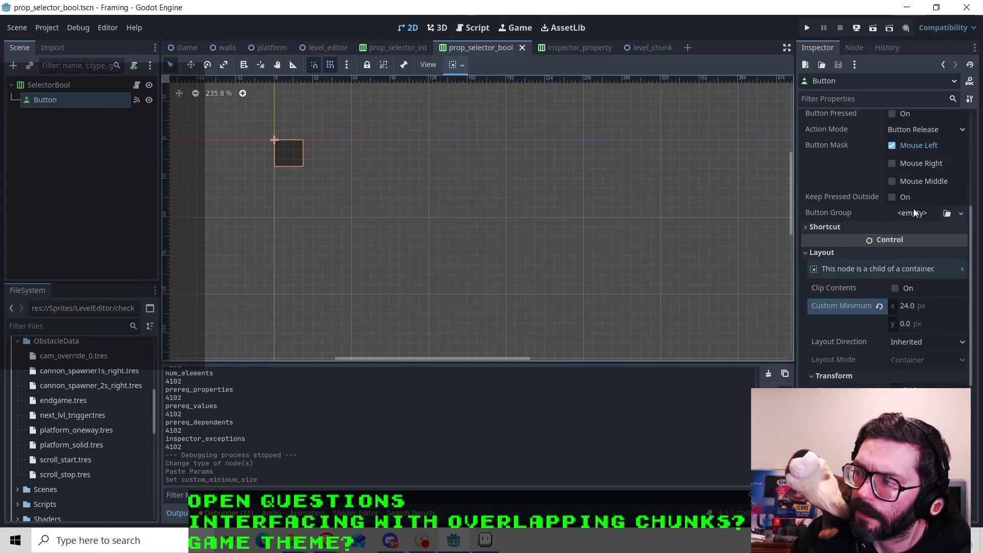
click(904, 324)
text(24)
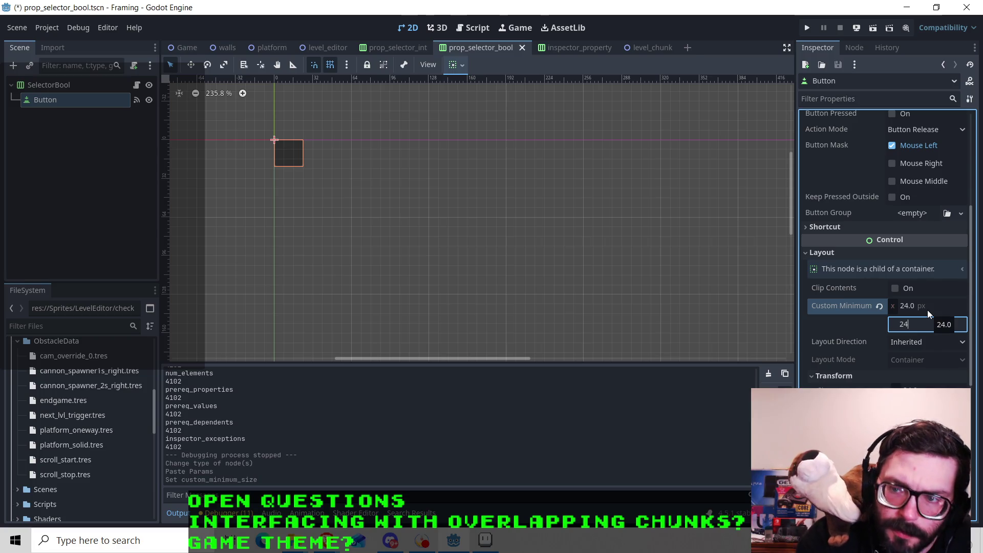
key(Return)
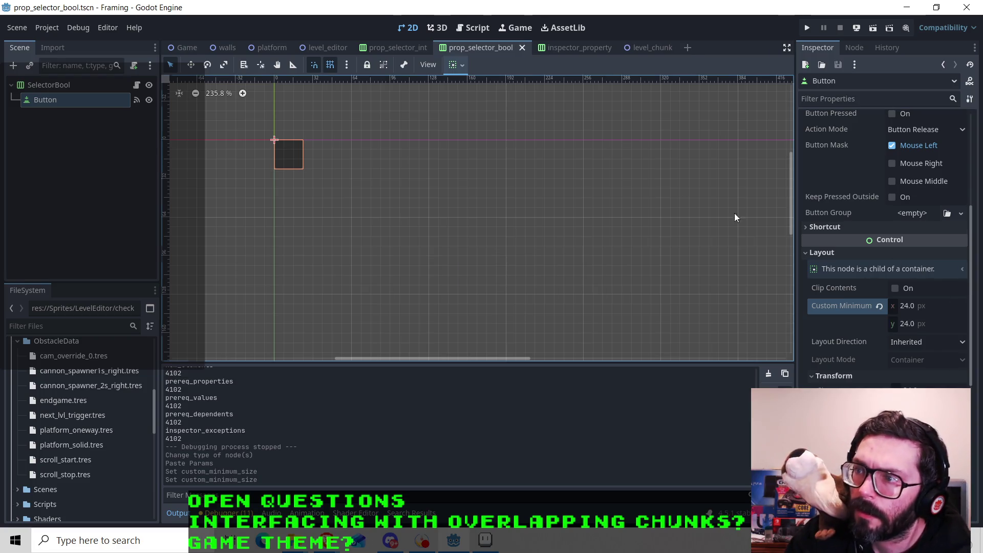
- Try Shrink Center horizontal sizing on the Button, then revert it to Fill
click(379, 51)
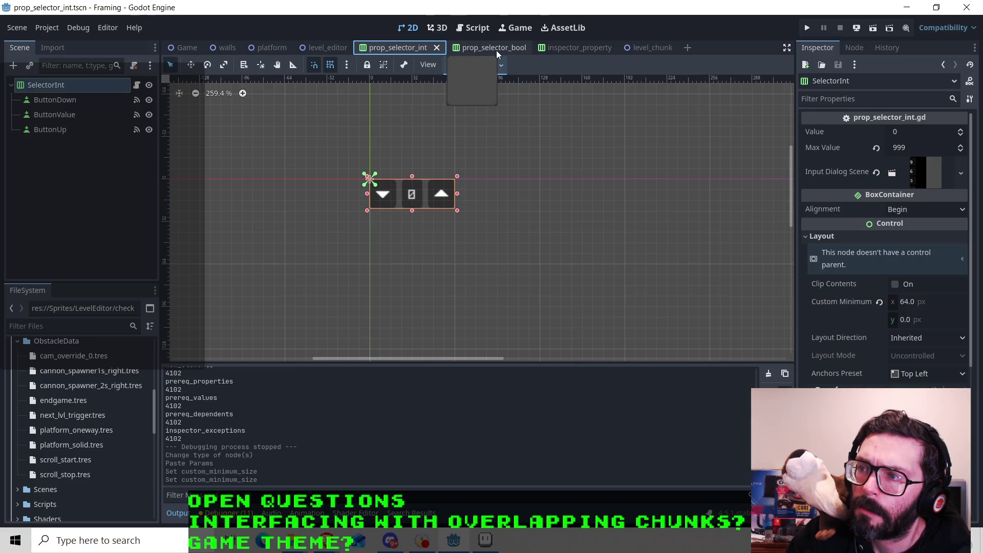
click(496, 50)
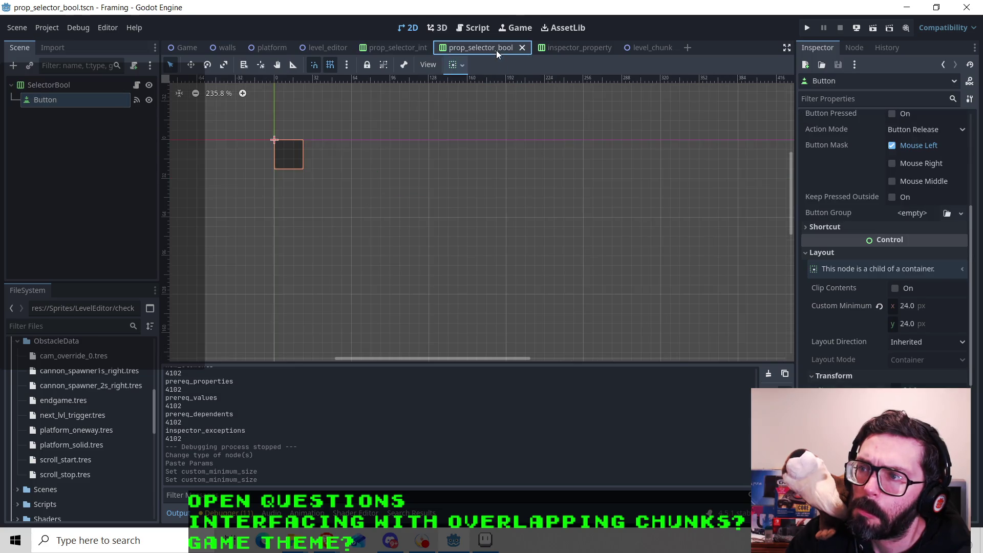
click(92, 86)
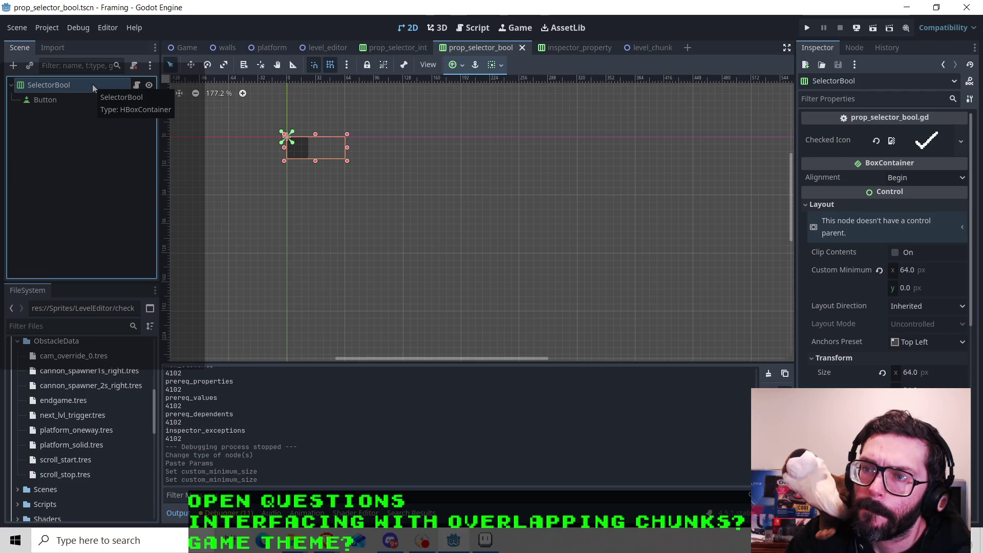
click(90, 100)
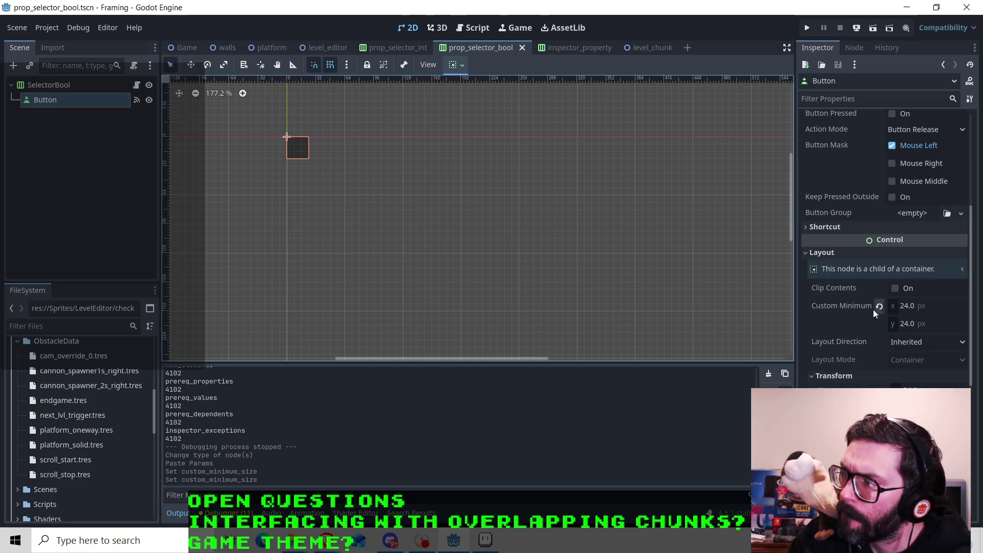
scroll(878, 305, up, 3)
scroll(867, 286, down, 3)
scroll(869, 288, down, 5)
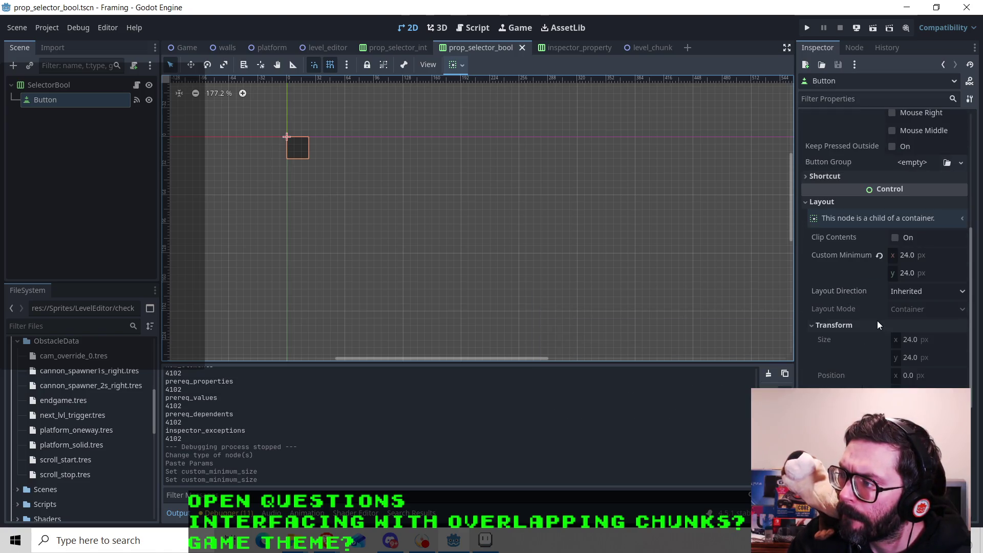
scroll(869, 288, down, 2)
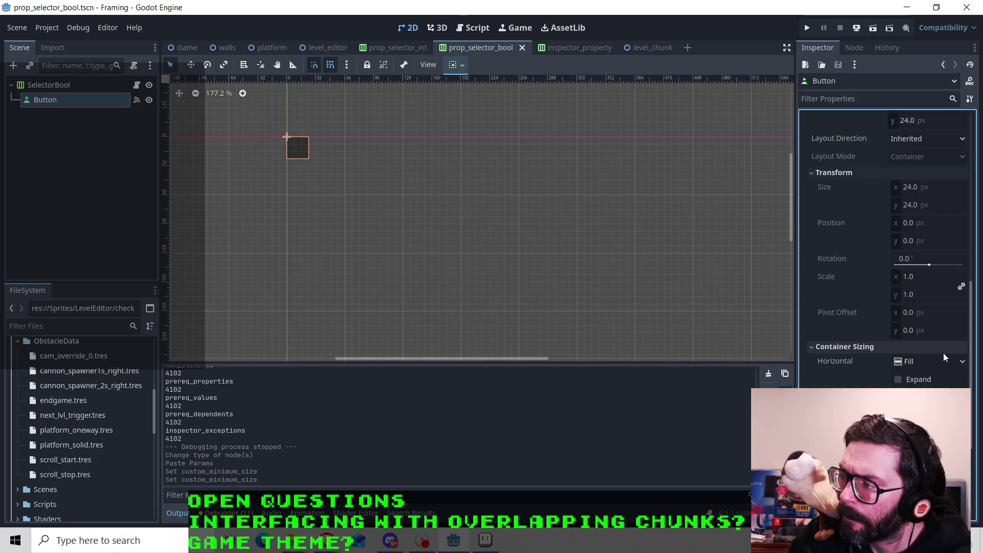
click(930, 362)
click(917, 409)
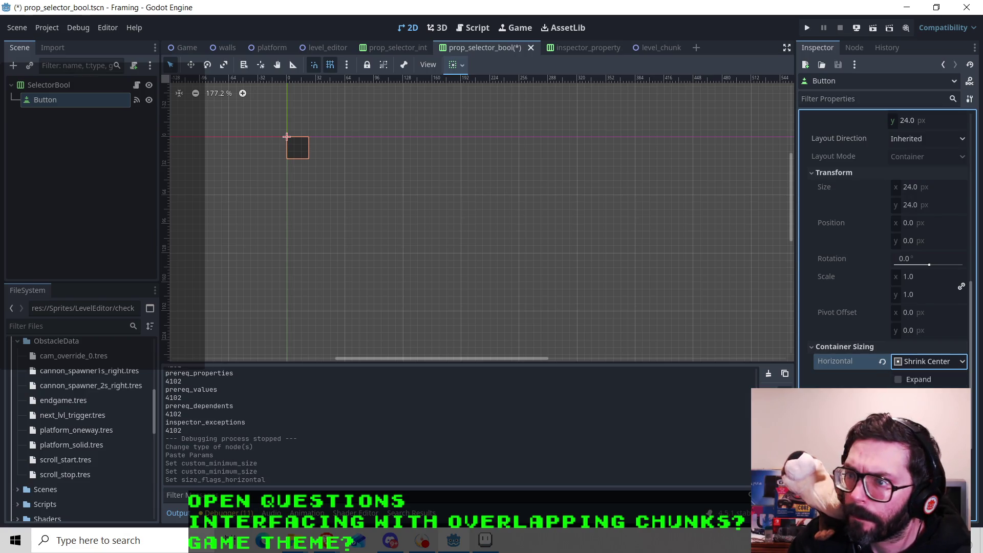
click(919, 362)
click(919, 377)
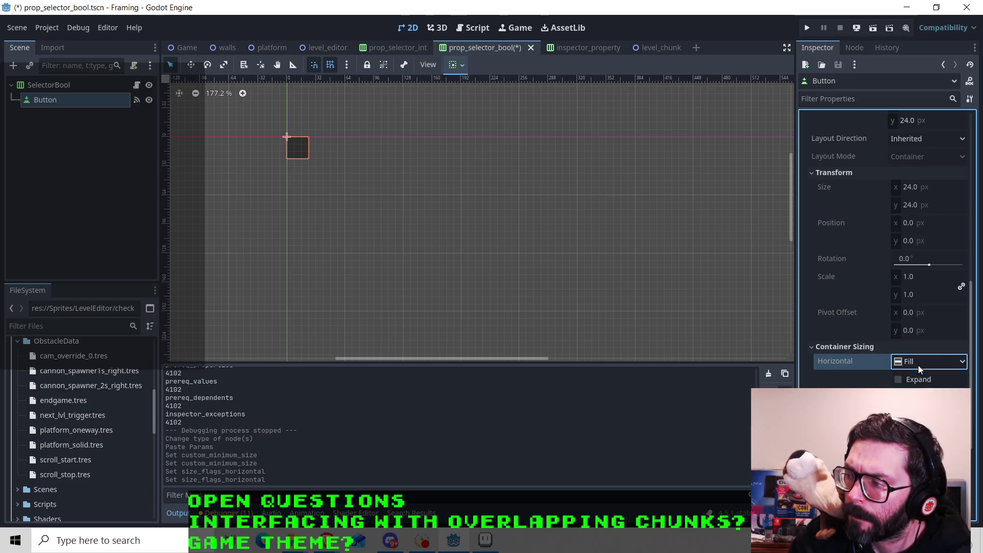
- Save prop_selector_bool and return to the level_editor scene
scroll(864, 377, up, 10)
key(ctrl+s)
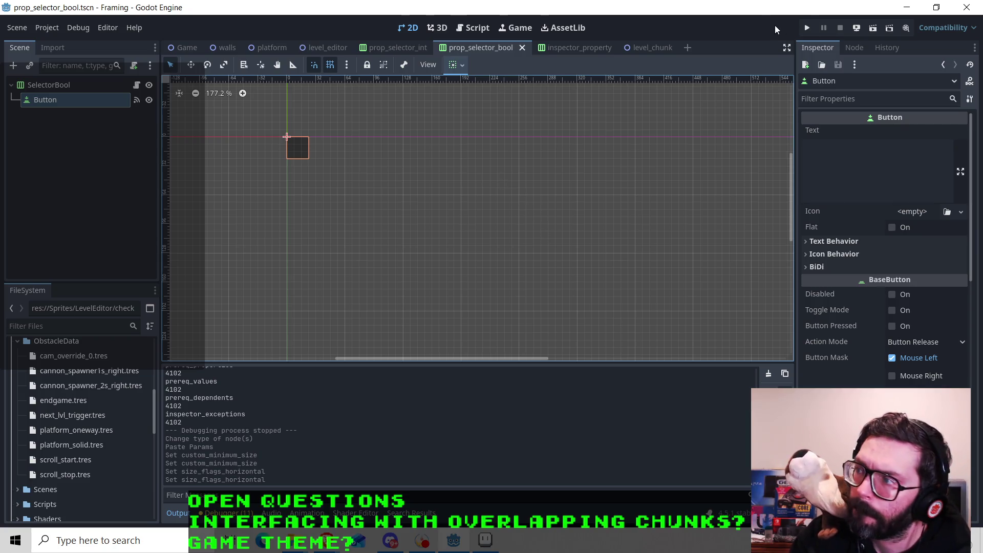
click(322, 48)
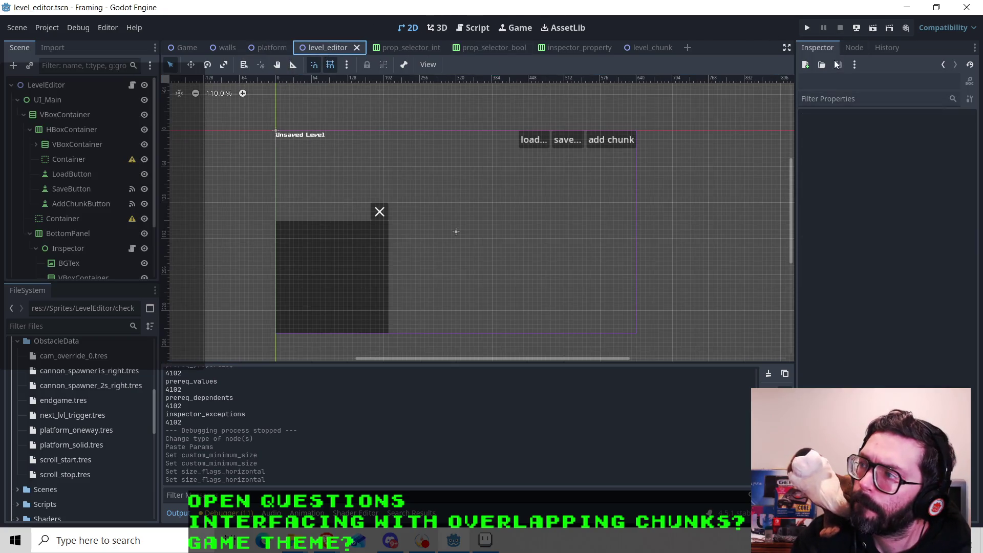
click(871, 32)
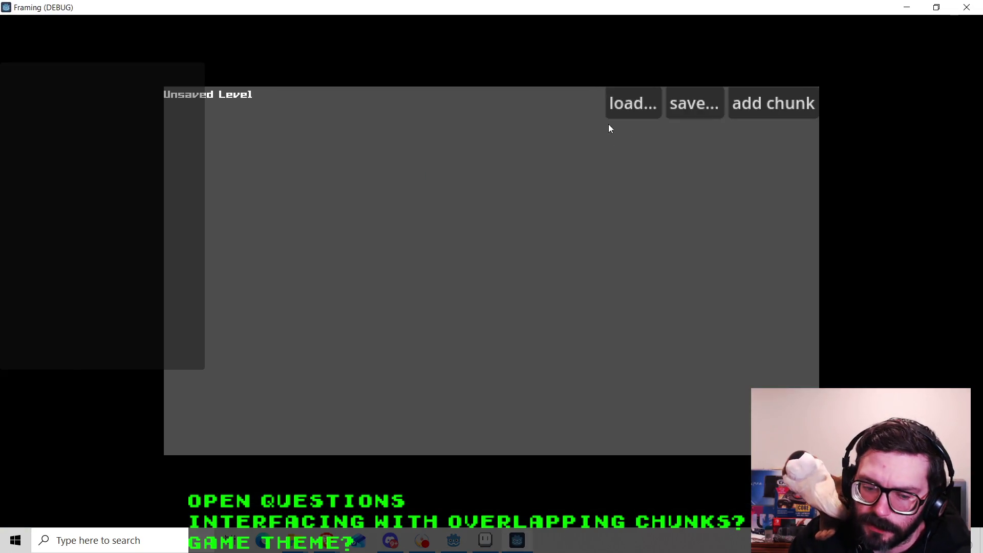
click(793, 114)
click(536, 247)
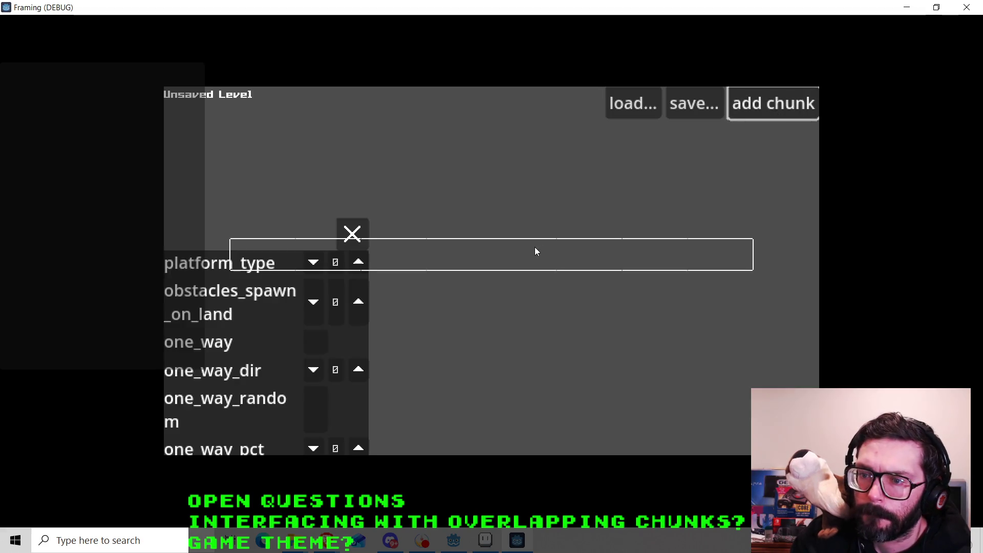
click(314, 346)
click(323, 346)
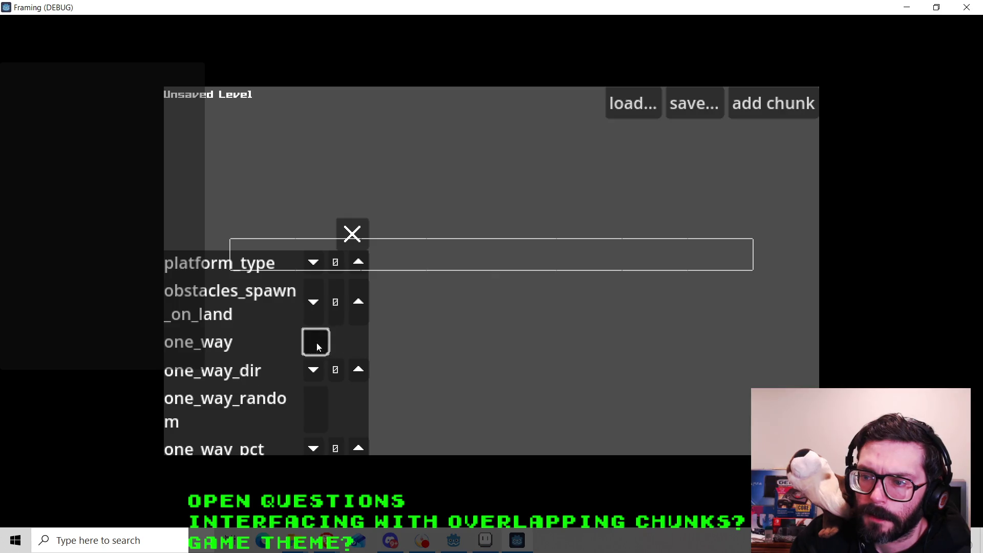
click(319, 345)
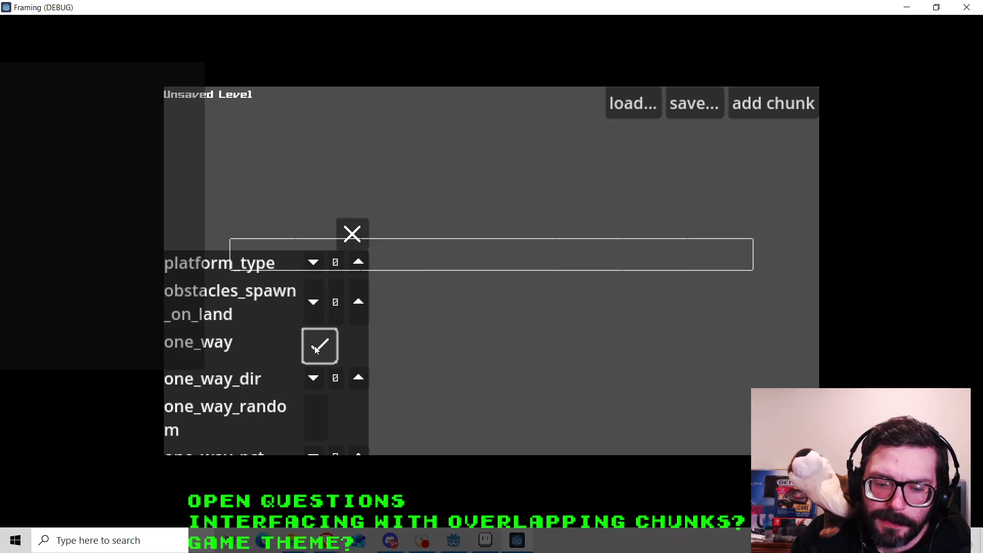
click(323, 347)
click(320, 346)
click(318, 345)
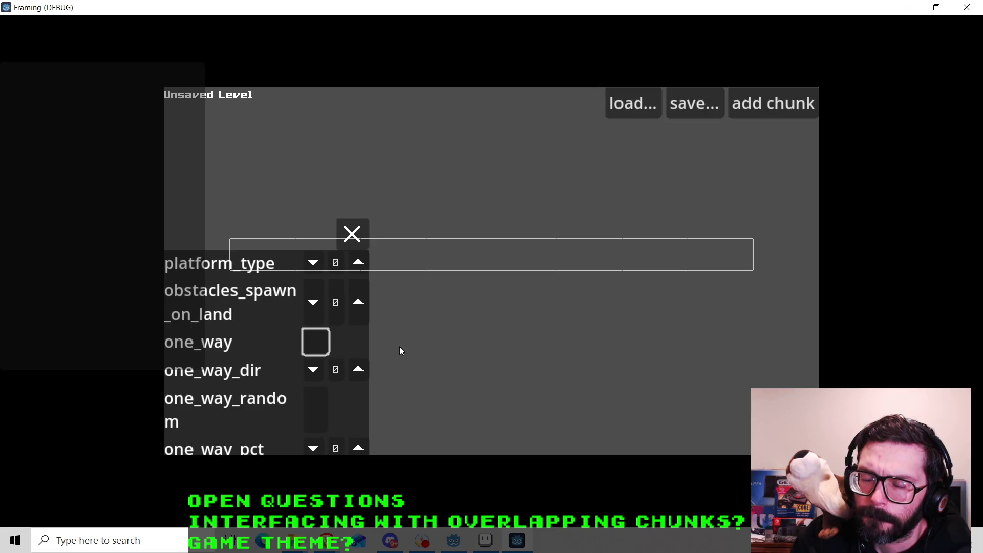
click(309, 348)
click(316, 349)
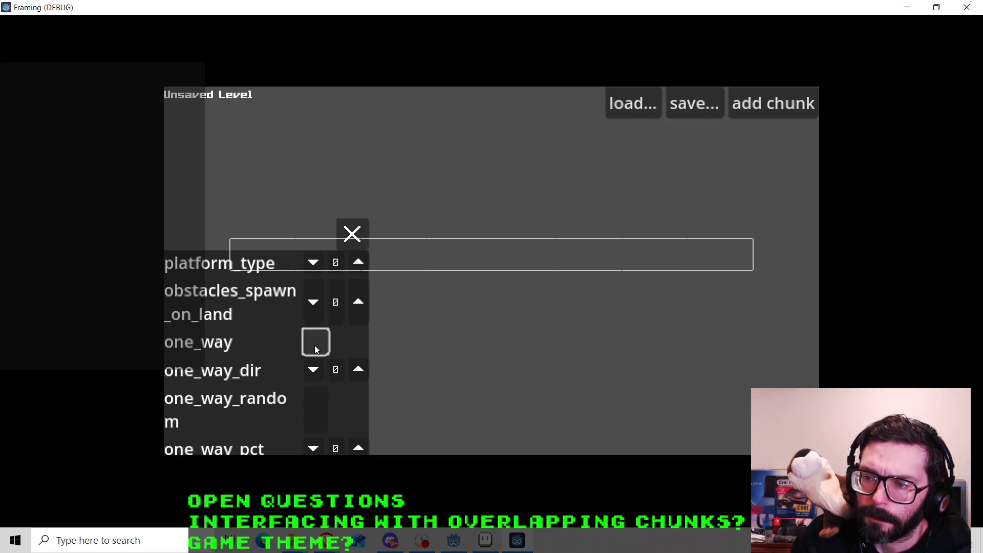
click(309, 407)
click(309, 407)
click(316, 350)
click(315, 349)
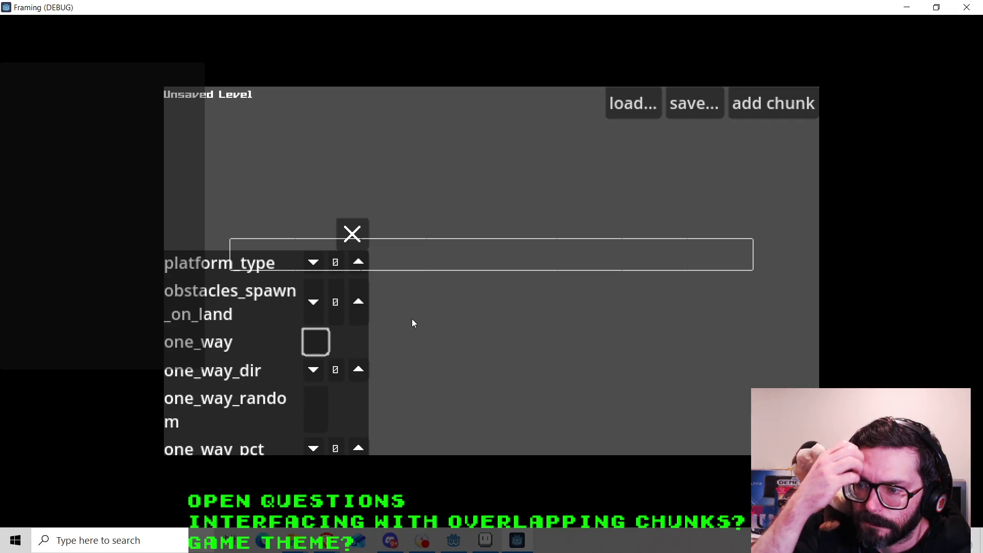
click(320, 410)
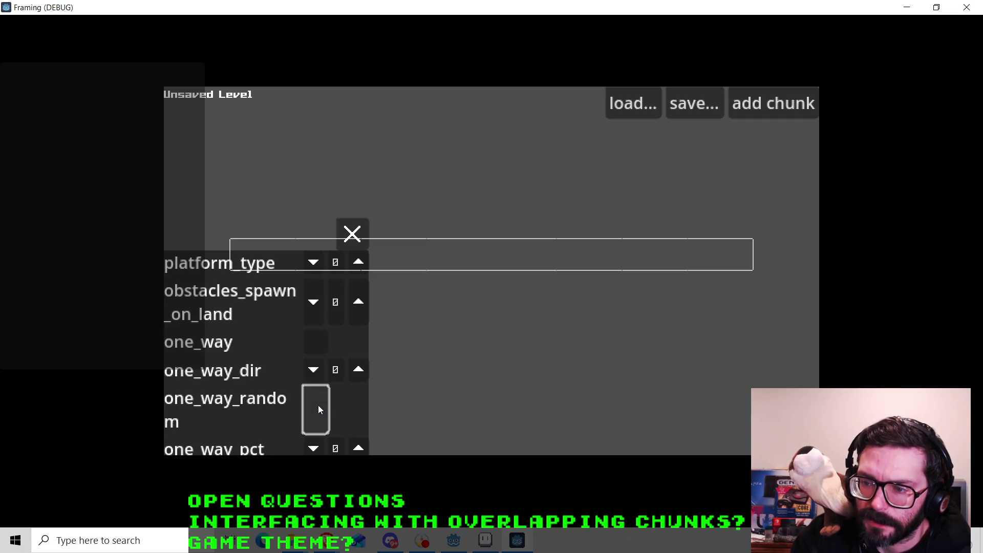
click(966, 7)
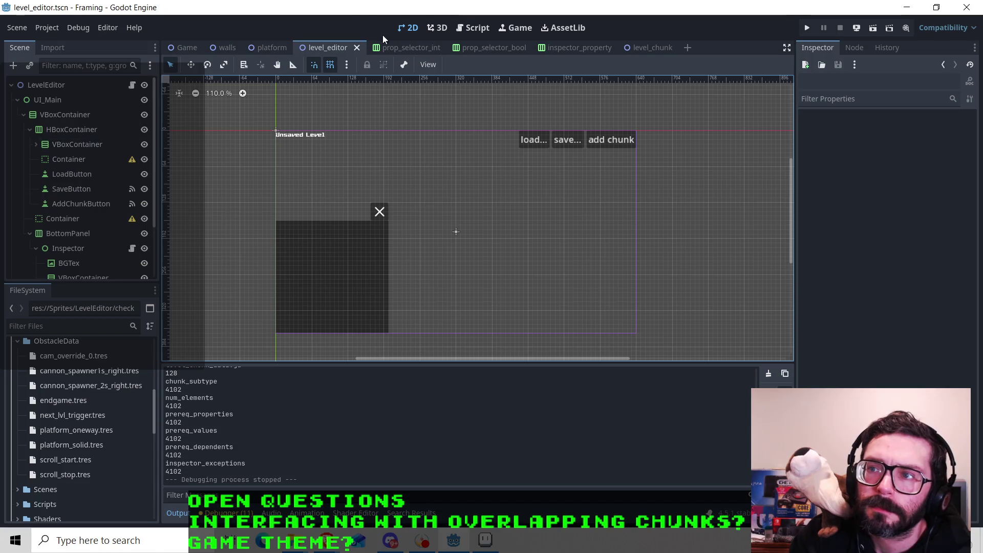
click(413, 48)
- Reduce the PropertyName label's Normal Font Size override in inspector_property
click(480, 49)
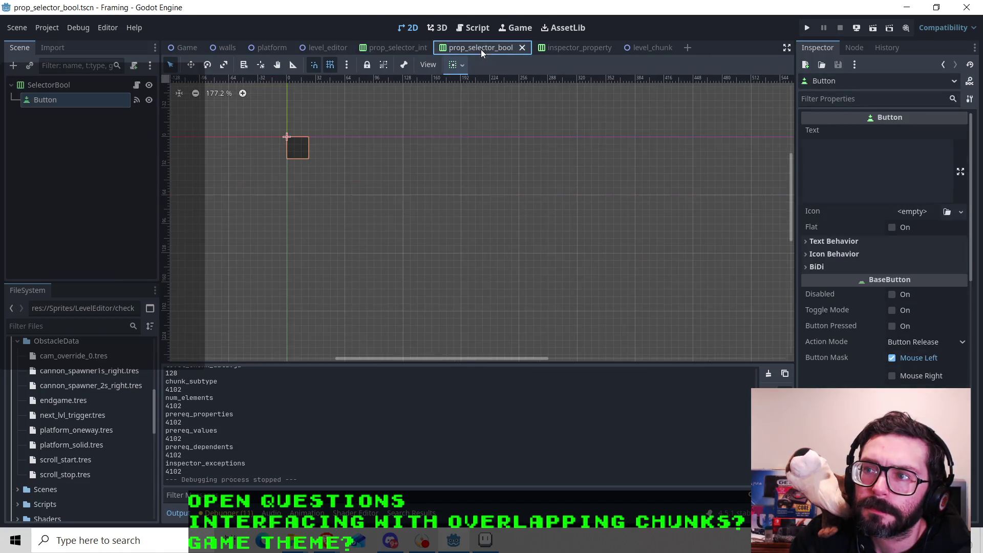
click(547, 49)
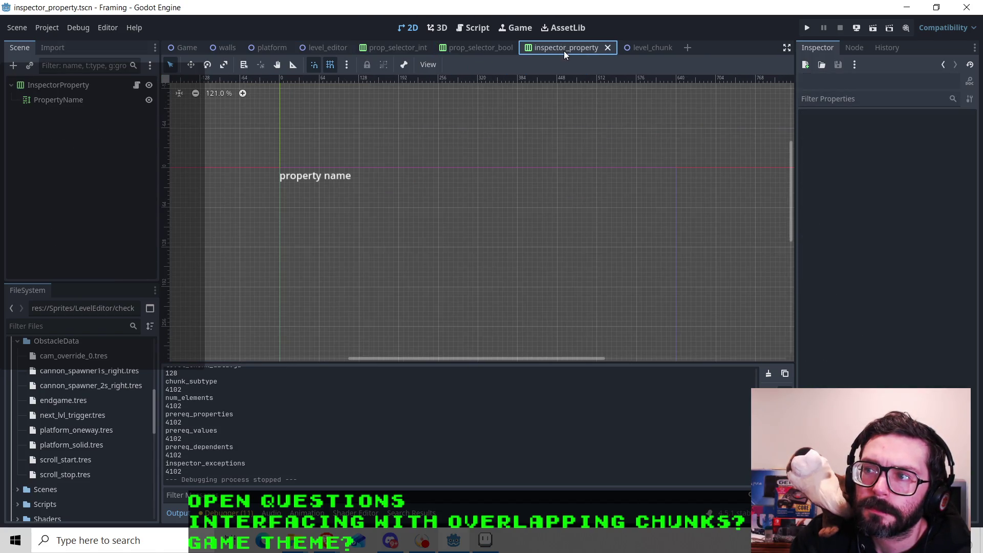
click(66, 101)
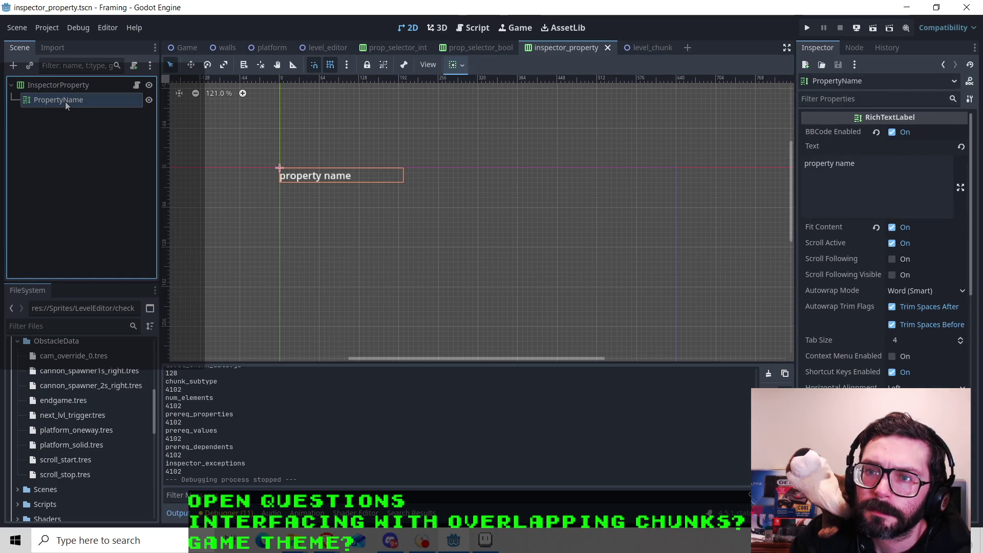
scroll(870, 316, down, 6)
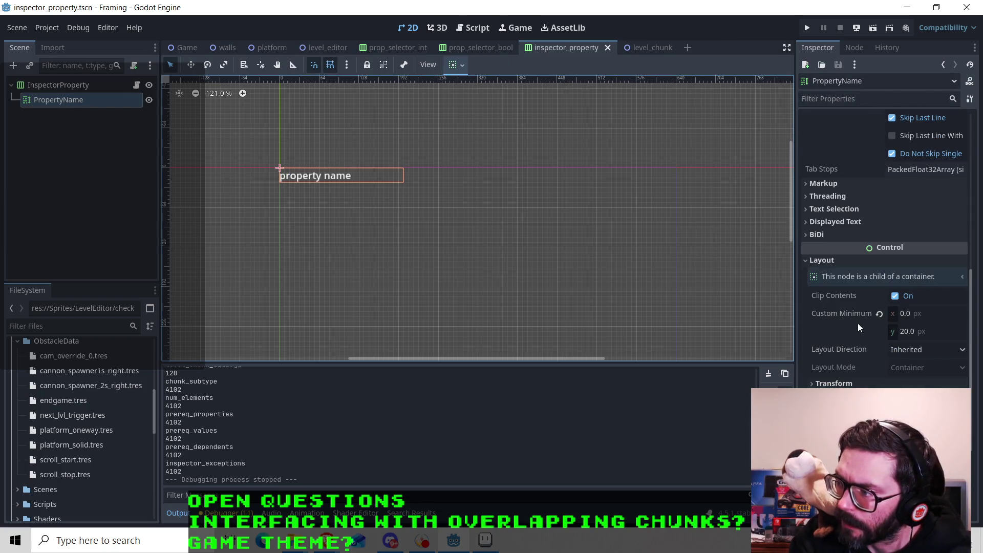
scroll(855, 328, down, 2)
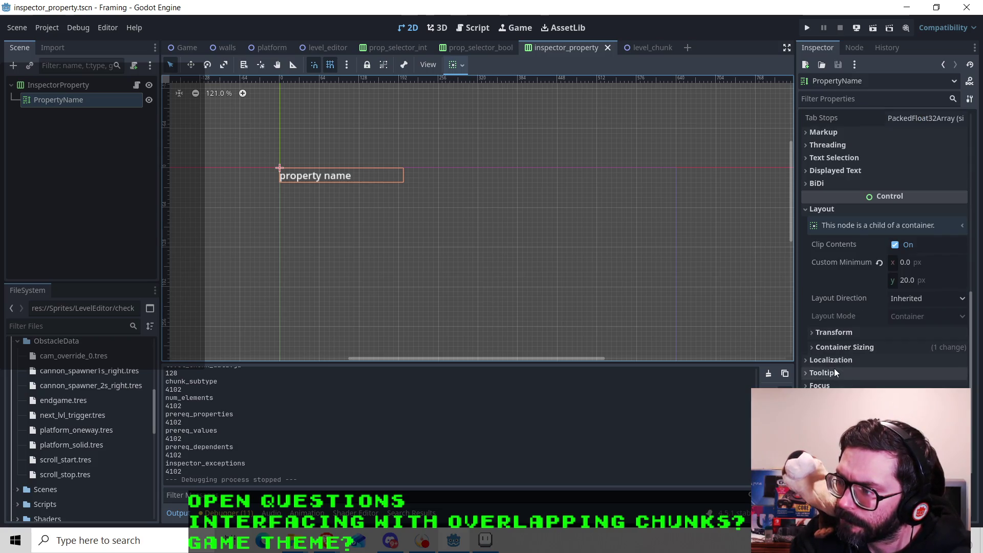
scroll(814, 358, down, 4)
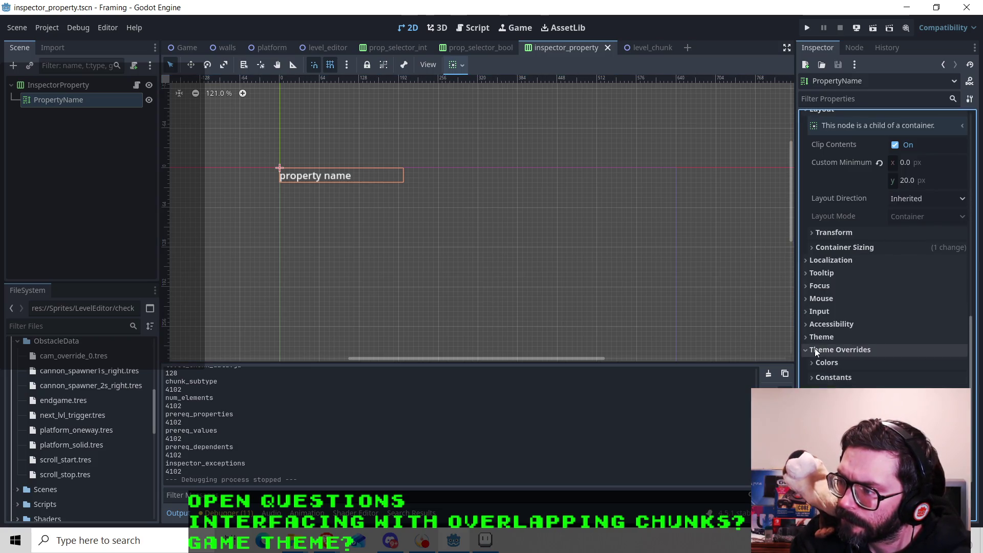
click(826, 392)
scroll(839, 392, down, 2)
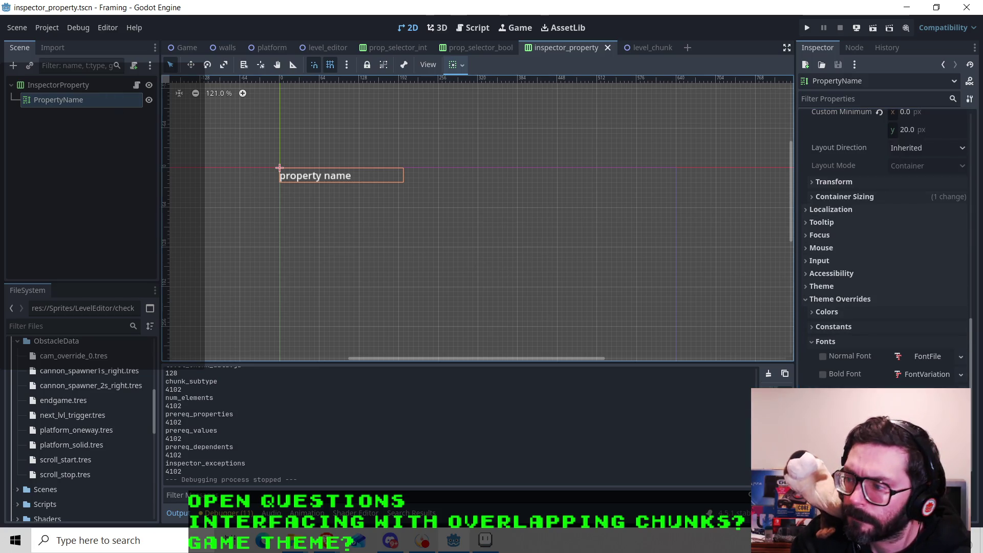
scroll(885, 246, down, 2)
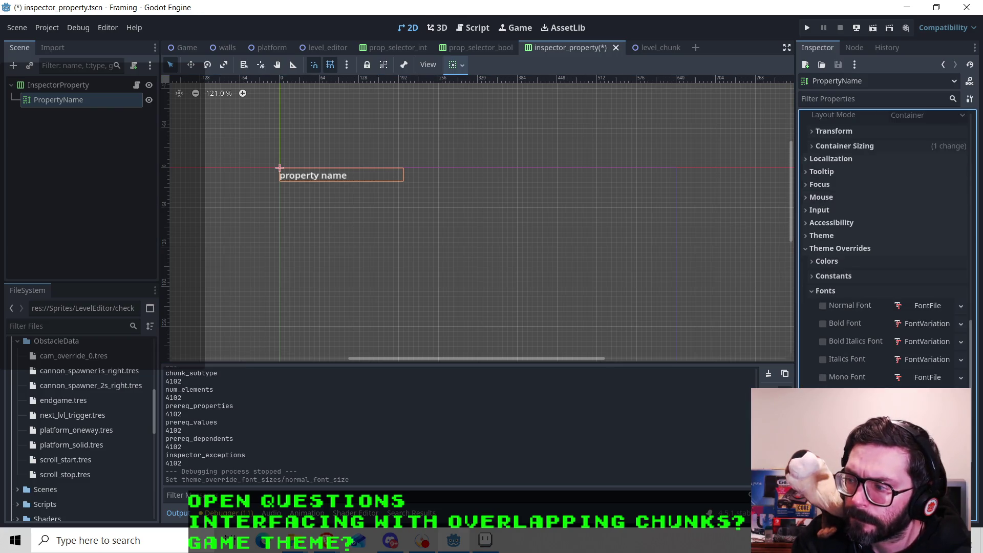
scroll(870, 425, down, 1)
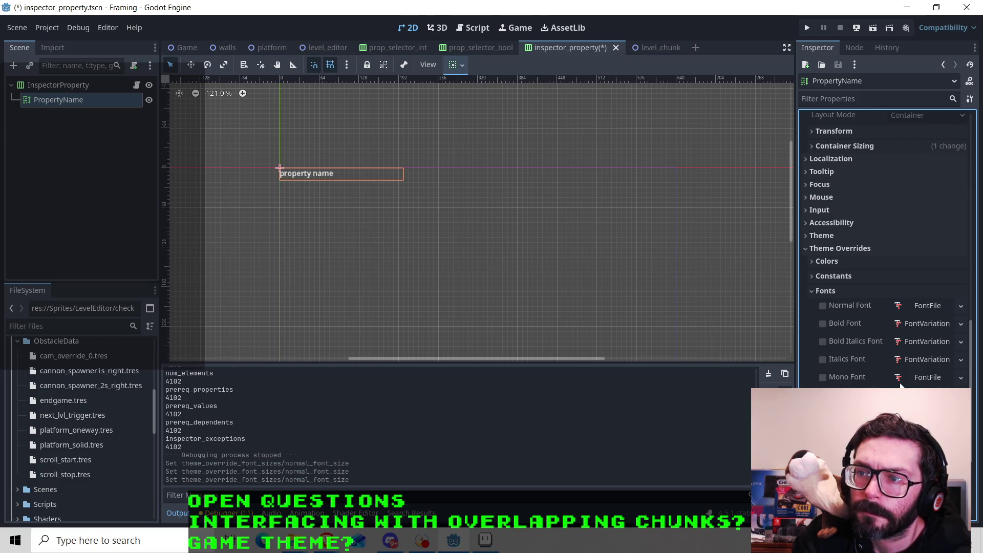
- Save inspector_property, preview it in a test run, then return to level_editor
key(ctrl+s)
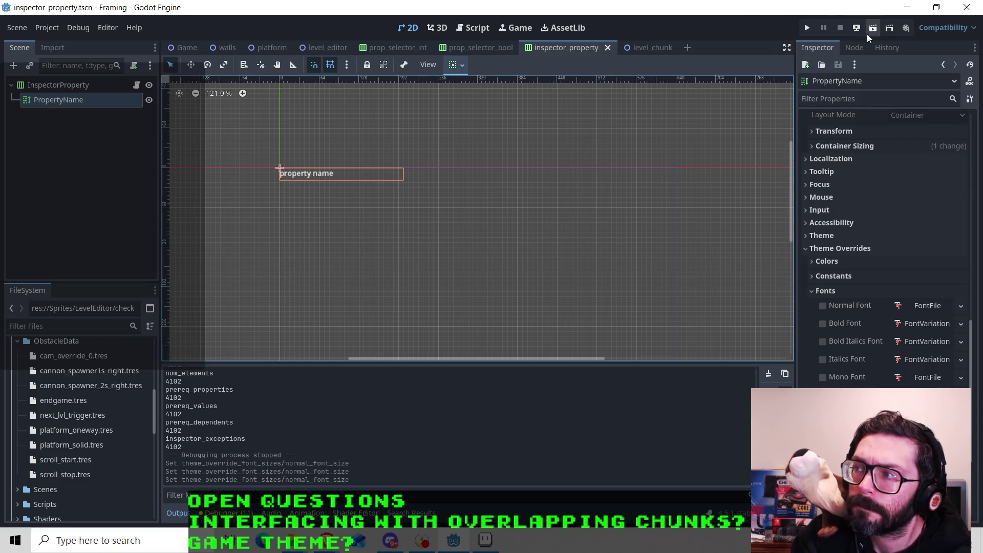
click(868, 34)
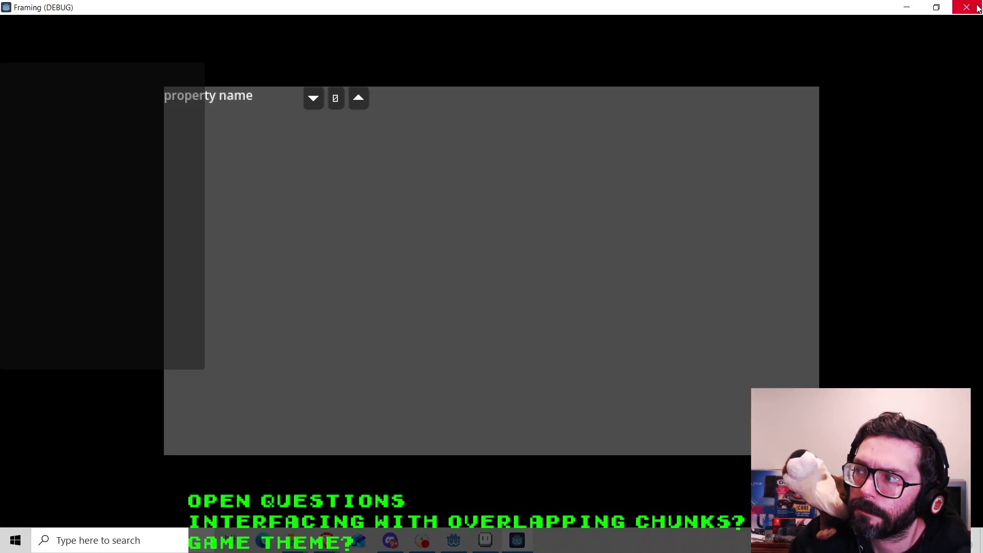
click(970, 8)
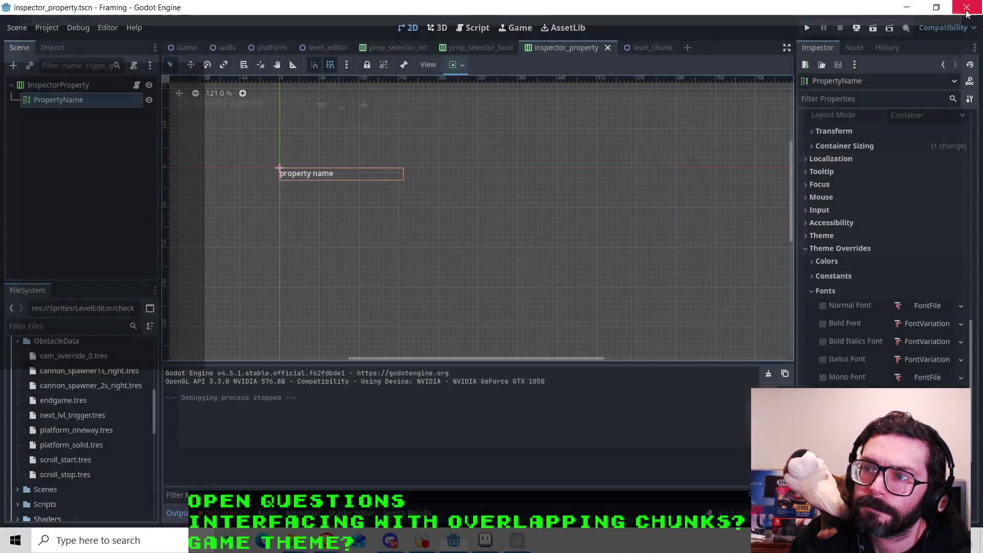
click(331, 47)
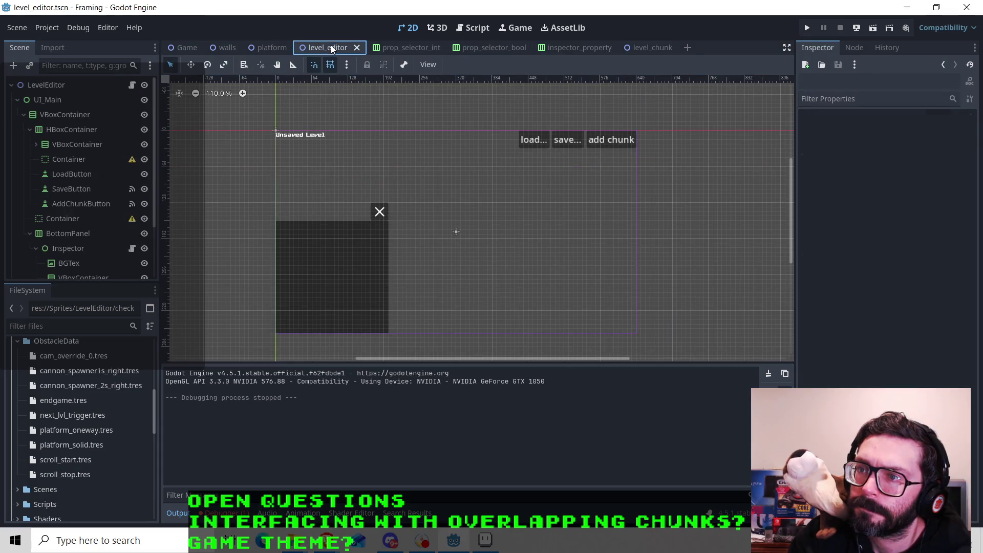
- Run level_editor, add a new chunk, and open its property panel
click(872, 29)
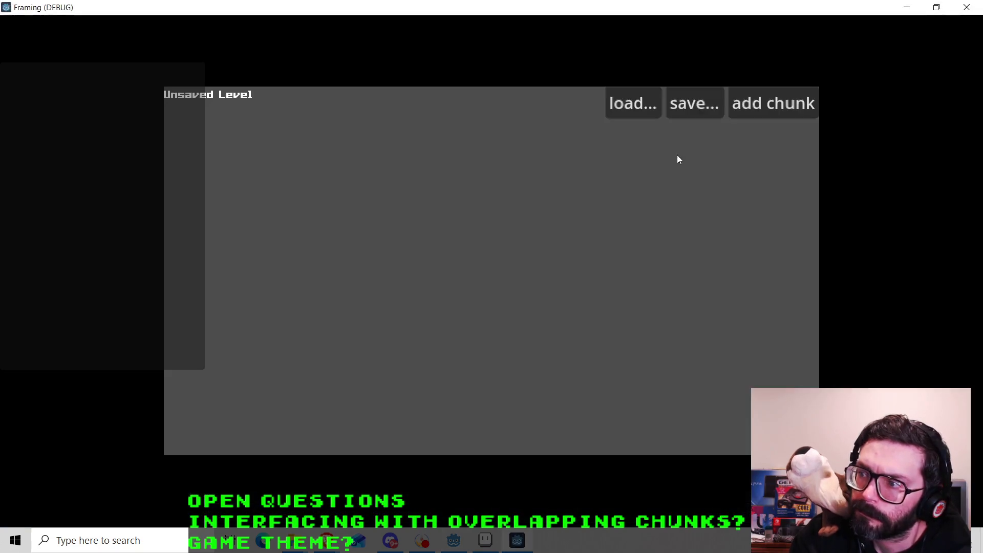
click(768, 105)
click(506, 251)
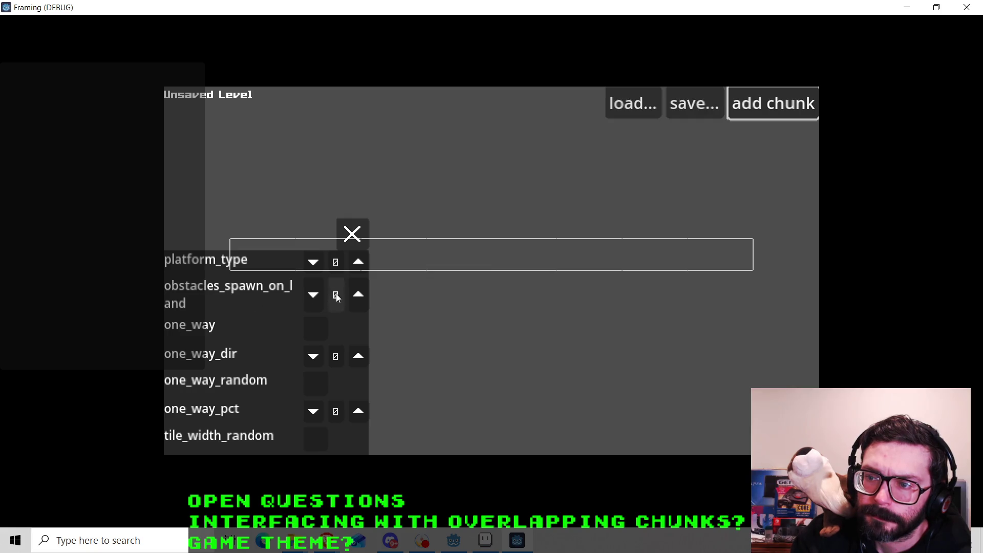
- Test the tile_width_random, one_way_random and one_way checkboxes, leave one_way ticked, and shrink the window
click(306, 432)
click(313, 391)
click(319, 331)
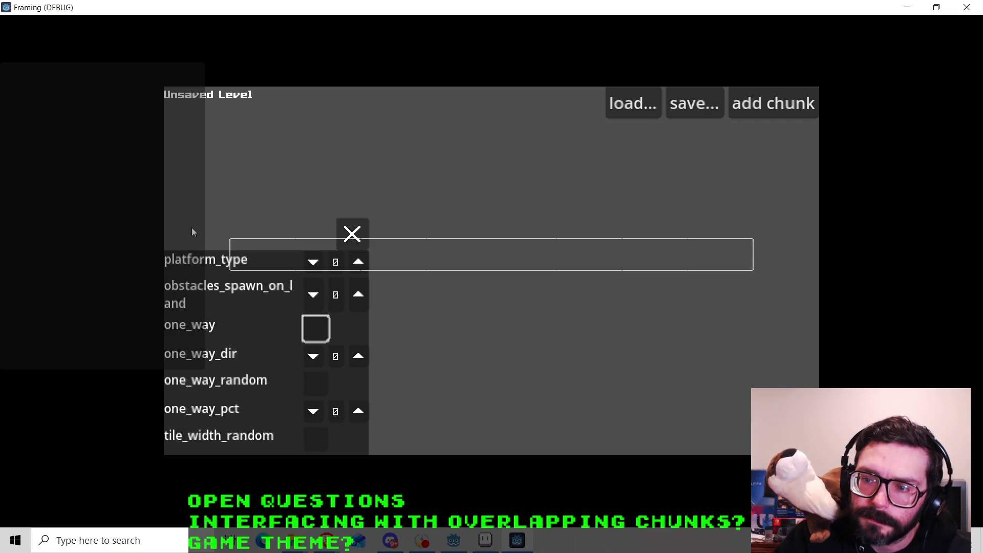
click(316, 331)
click(316, 332)
click(316, 332)
click(317, 331)
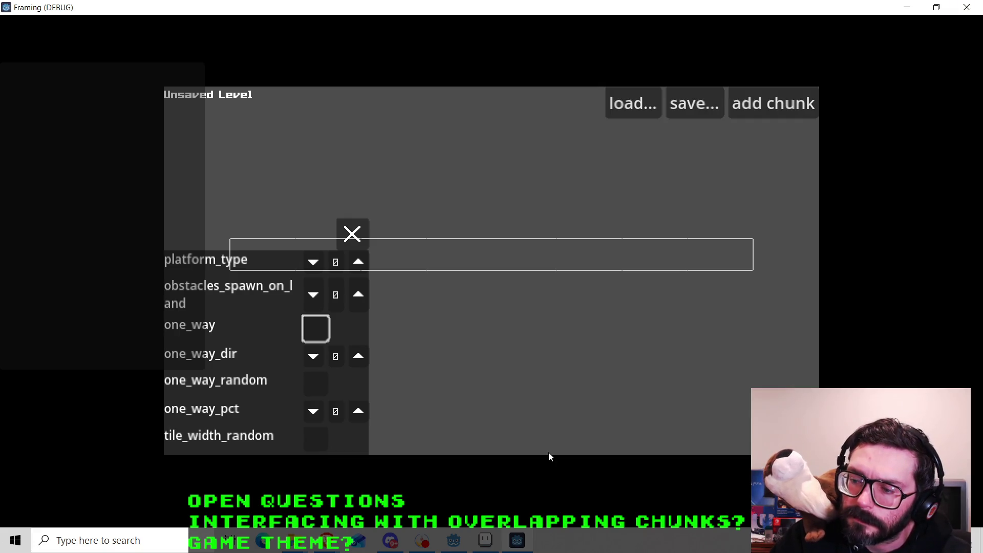
click(322, 336)
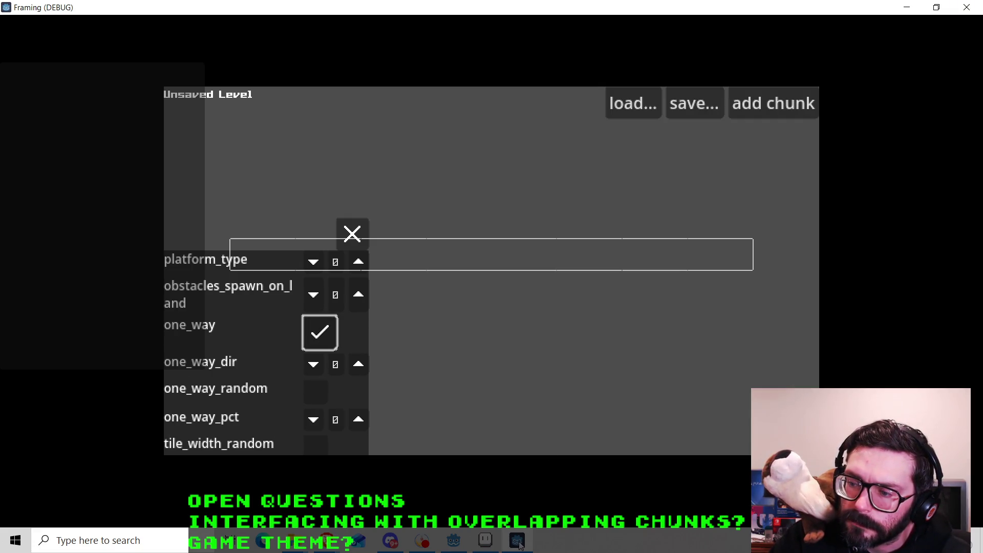
click(936, 7)
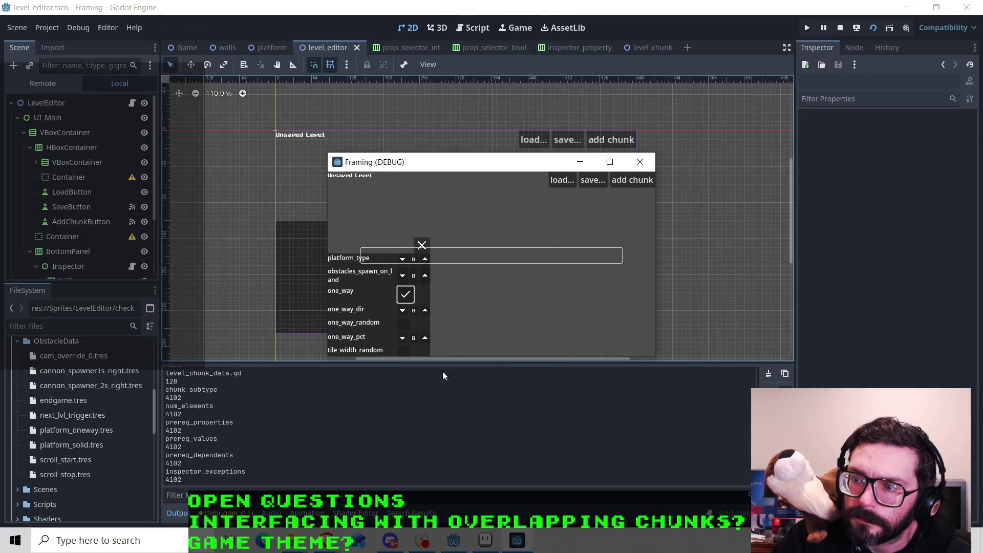
- Retoggle one_way, then select the one_way row's Button in the Remote scene tree
click(405, 296)
click(406, 297)
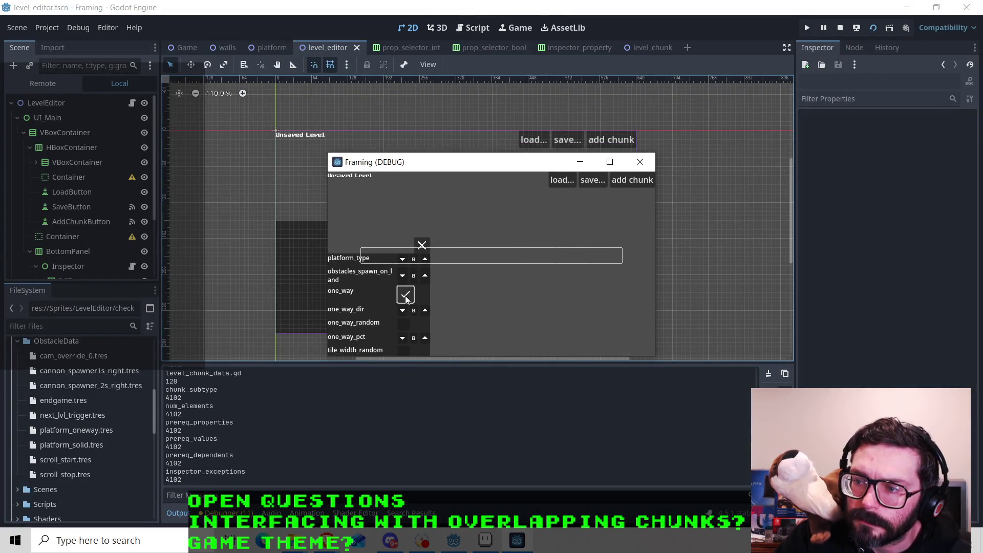
click(42, 83)
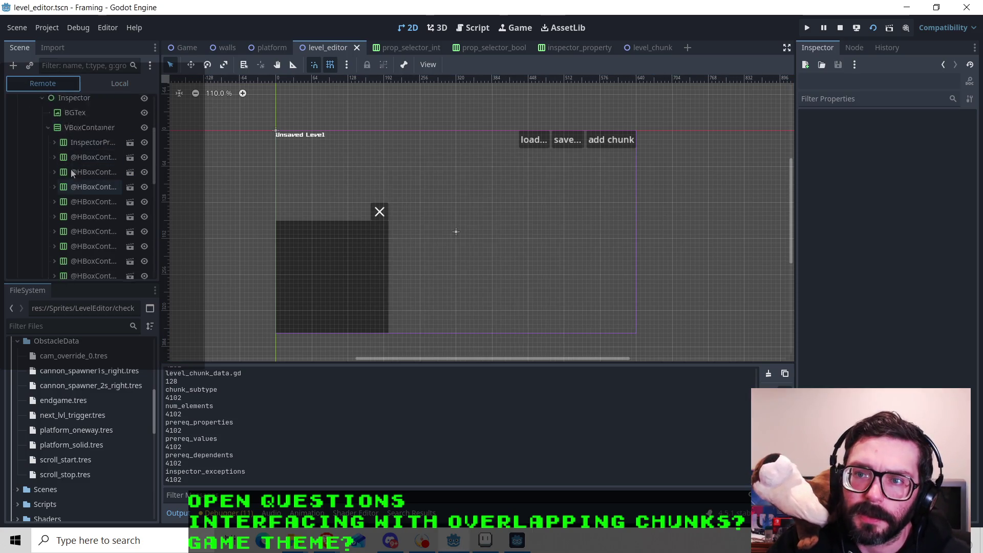
click(72, 209)
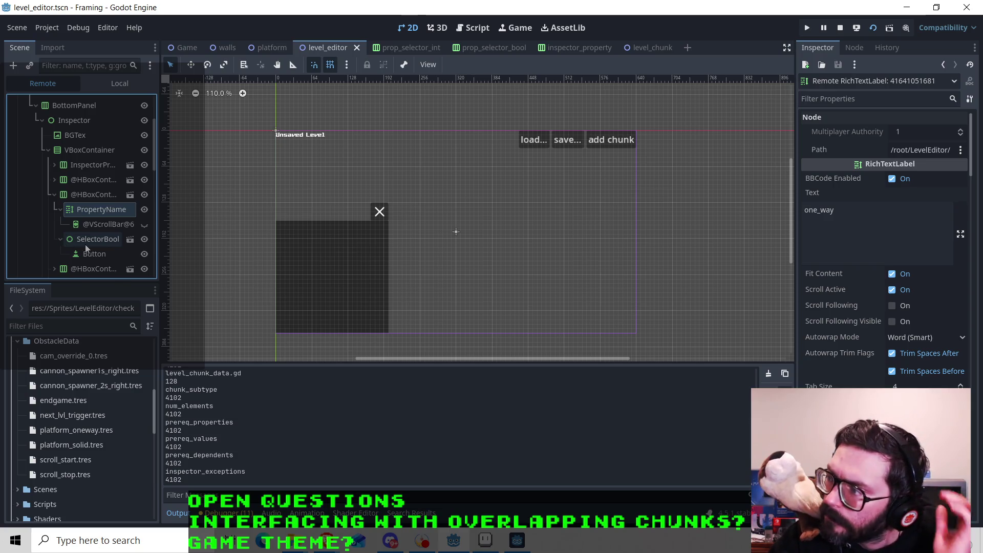
click(94, 253)
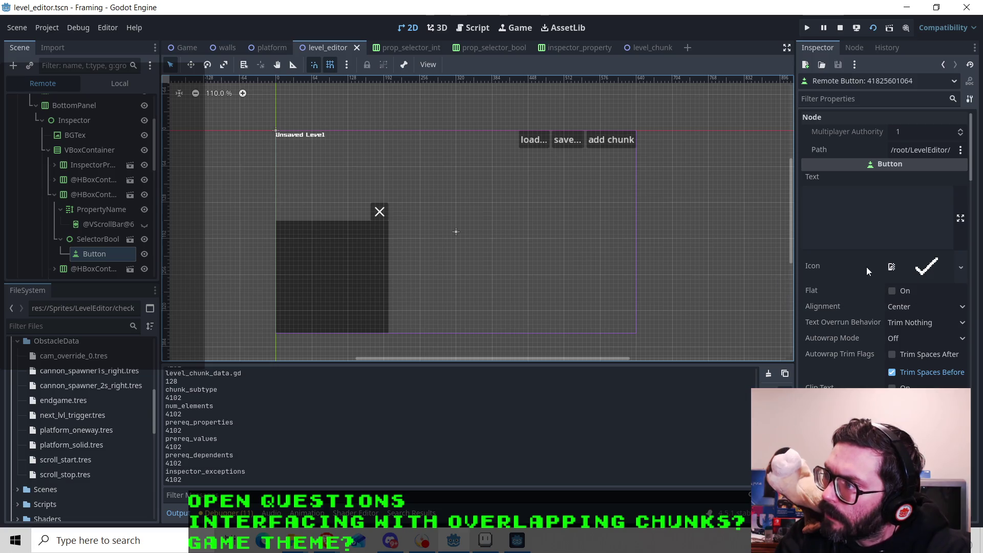
- Inspect the remote Button's Size Flags, showing Fill horizontal and vertical
scroll(834, 268, down, 8)
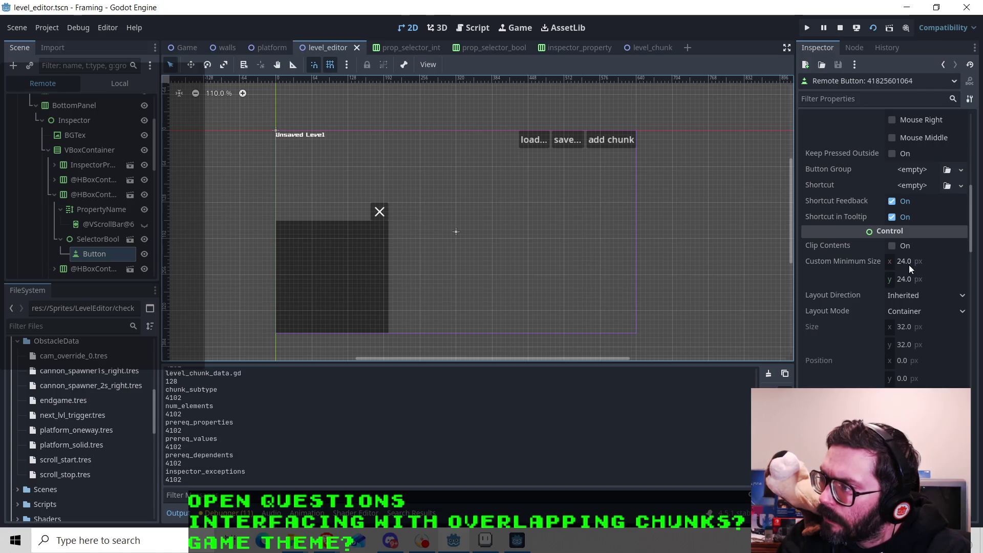
scroll(869, 273, up, 5)
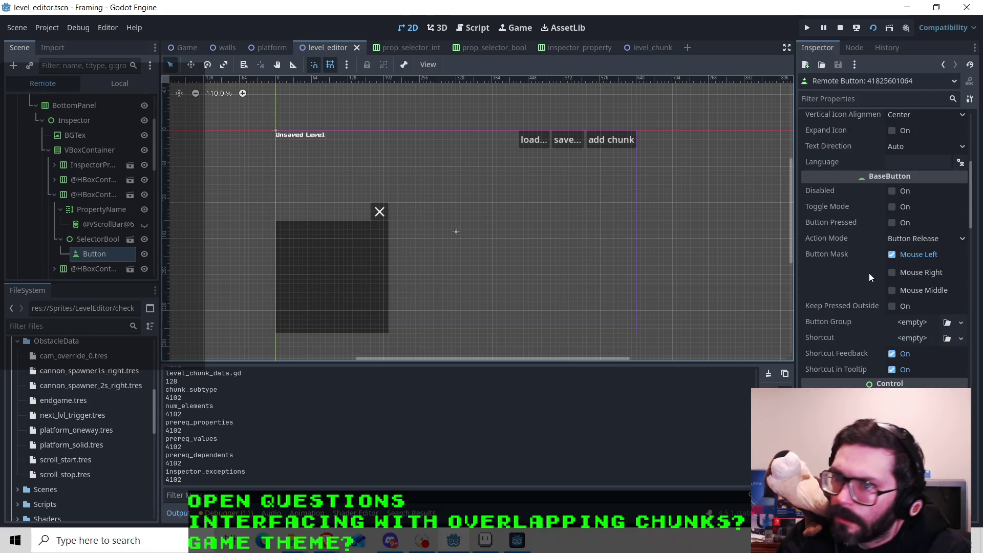
scroll(868, 272, down, 5)
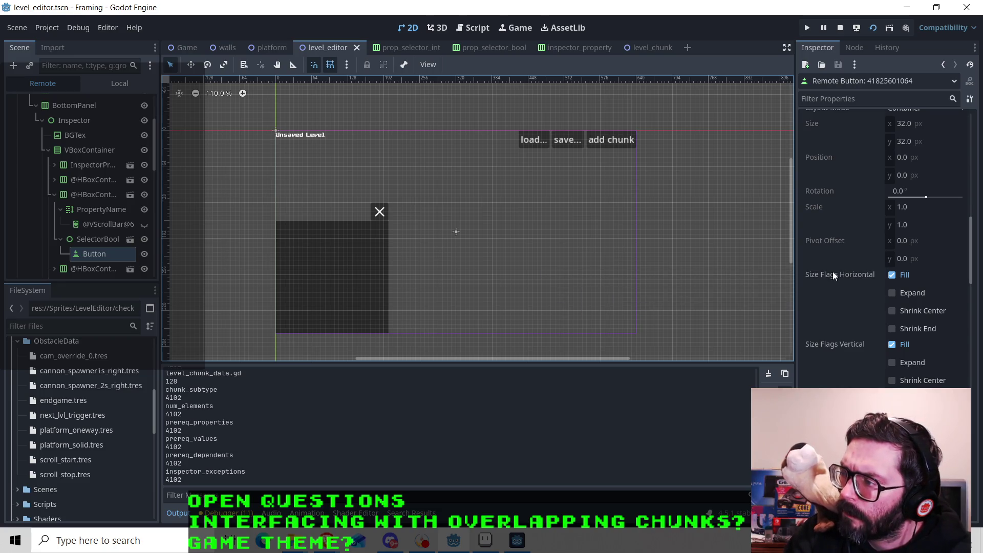
mouse_move(833, 275)
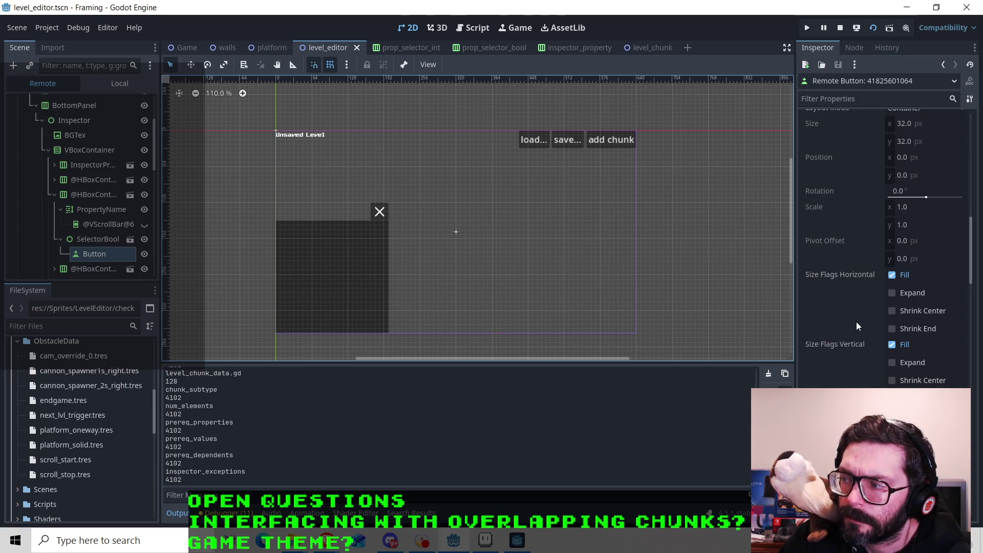
key(alt+Tab)
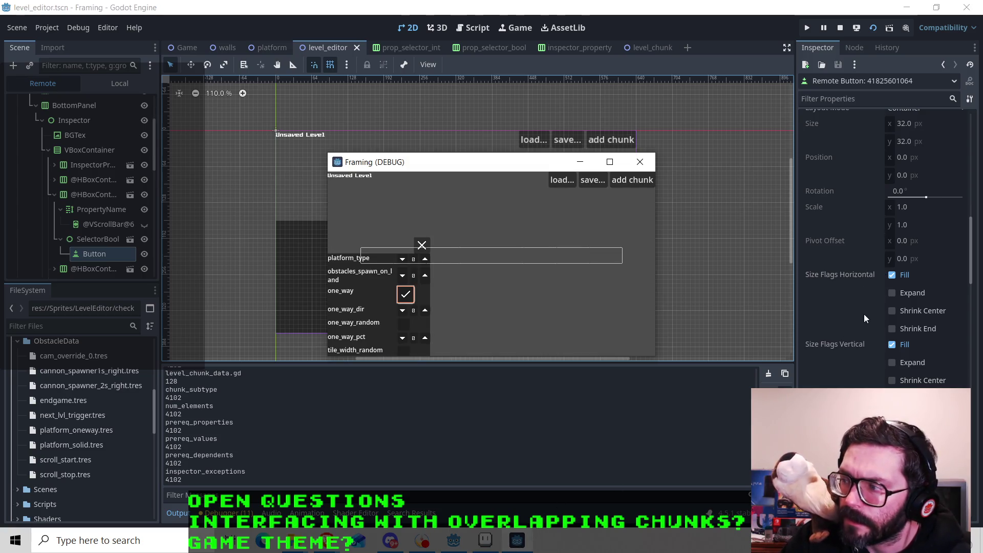
- Toggle the remote Button's Expand and Fill size flags, checking the toggle's look in-game
click(895, 292)
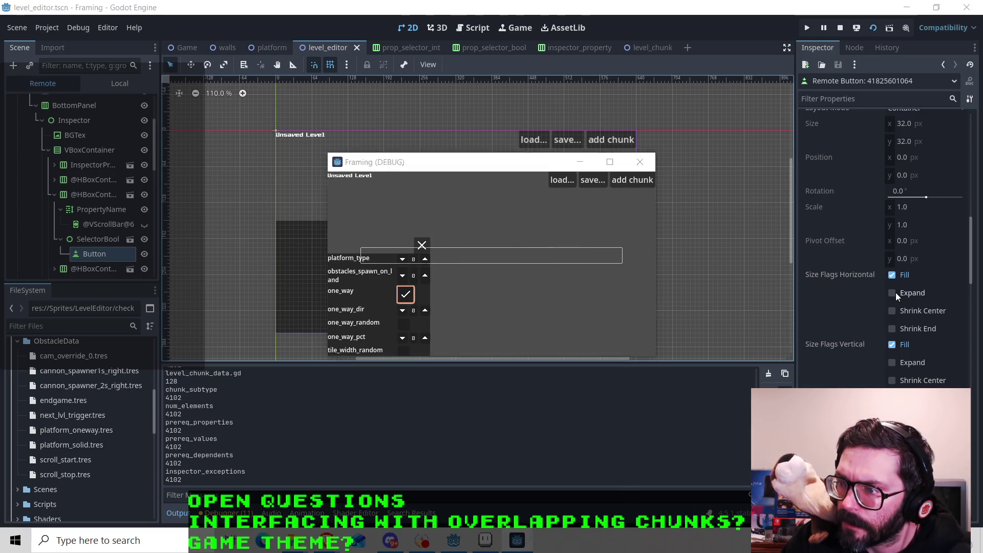
click(896, 358)
click(517, 540)
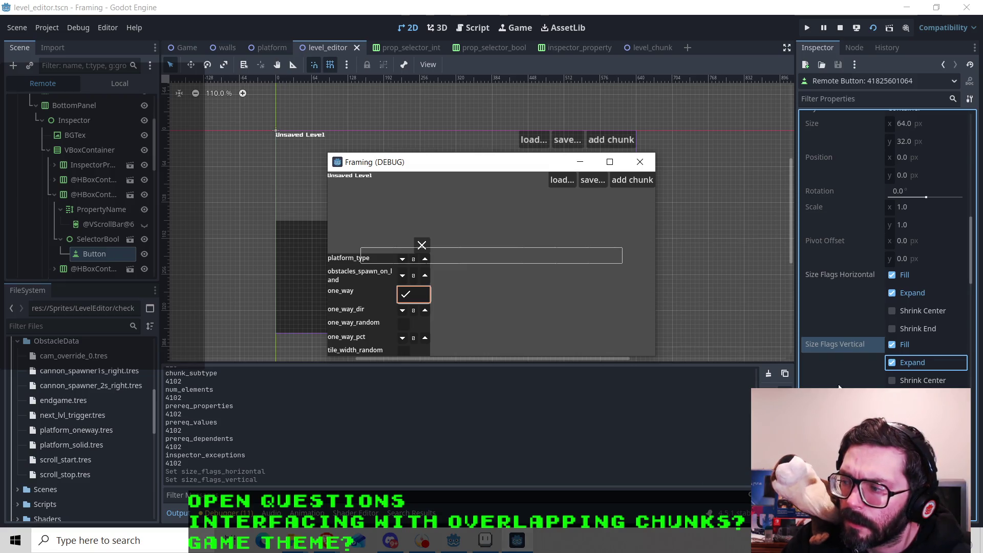
click(892, 344)
click(892, 275)
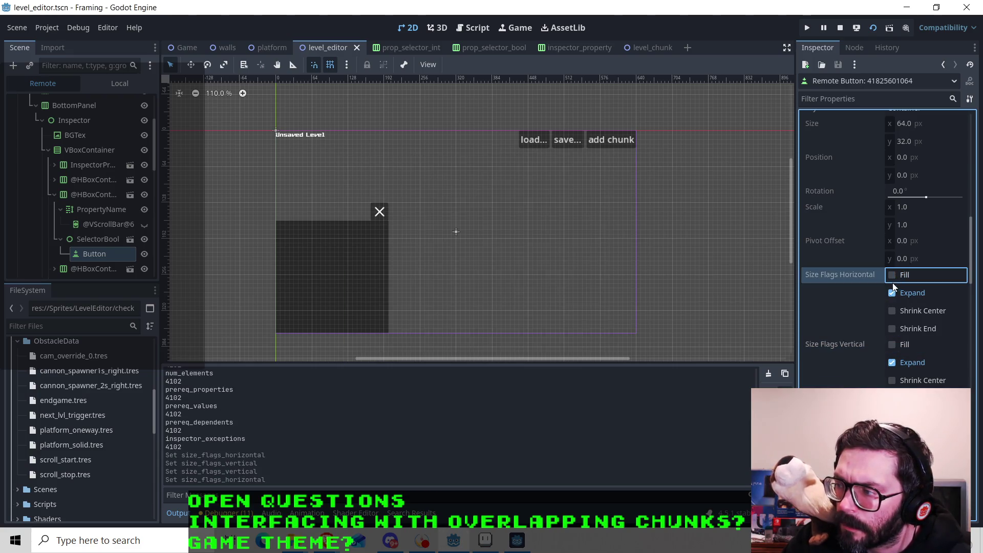
click(517, 540)
click(517, 540)
click(892, 363)
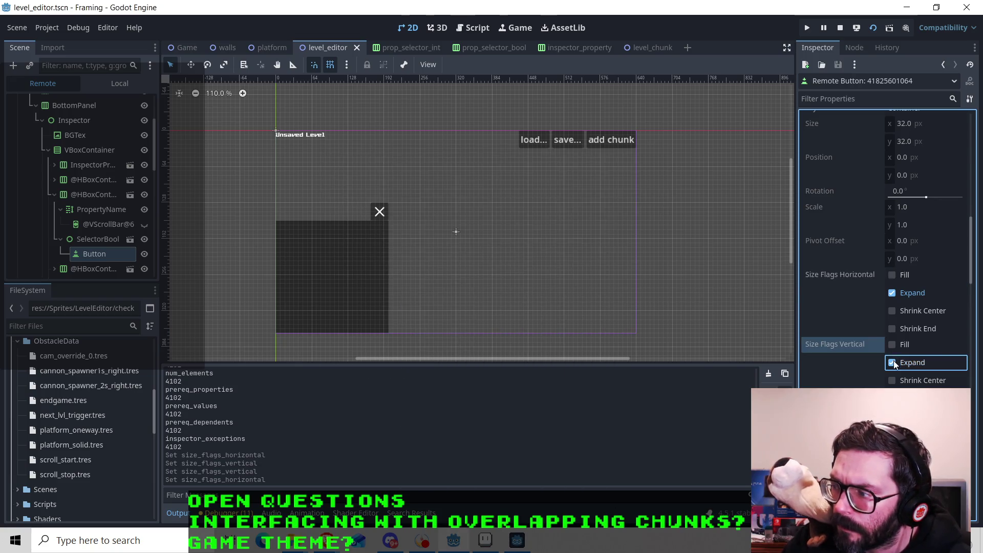
click(892, 293)
click(518, 541)
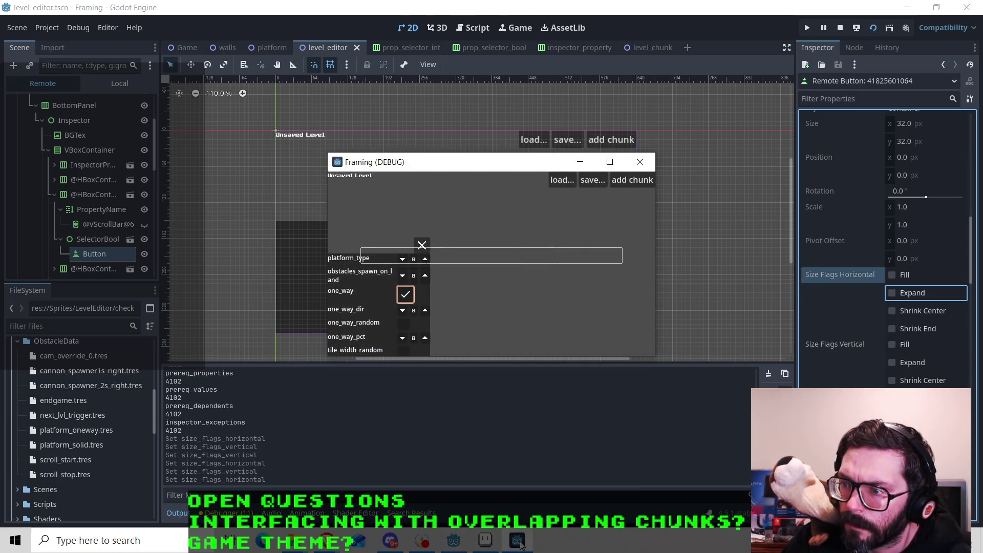
click(517, 540)
- Try Shrink Center size flags on the remote Button, clear them, then untick one_way in-game
click(892, 381)
click(894, 311)
click(516, 543)
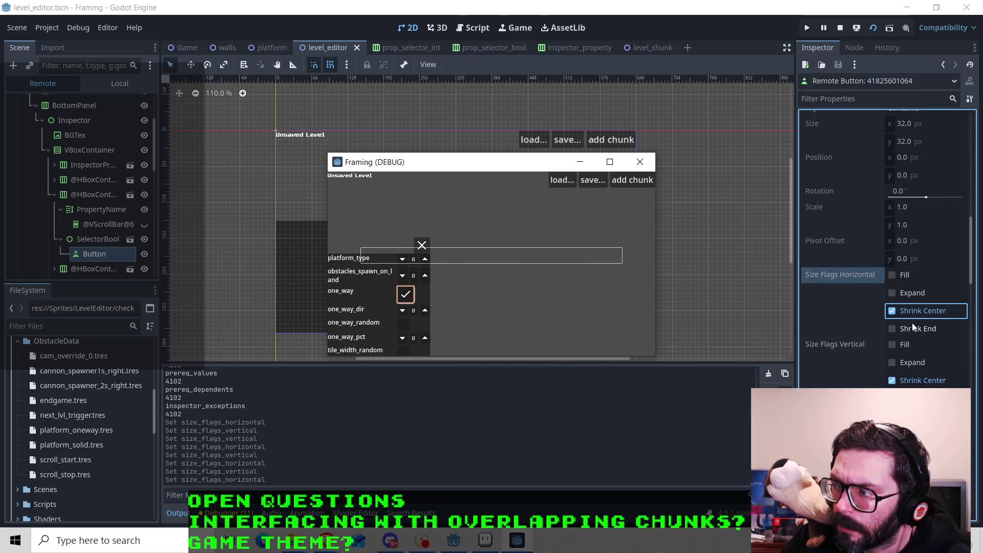
click(891, 310)
click(892, 380)
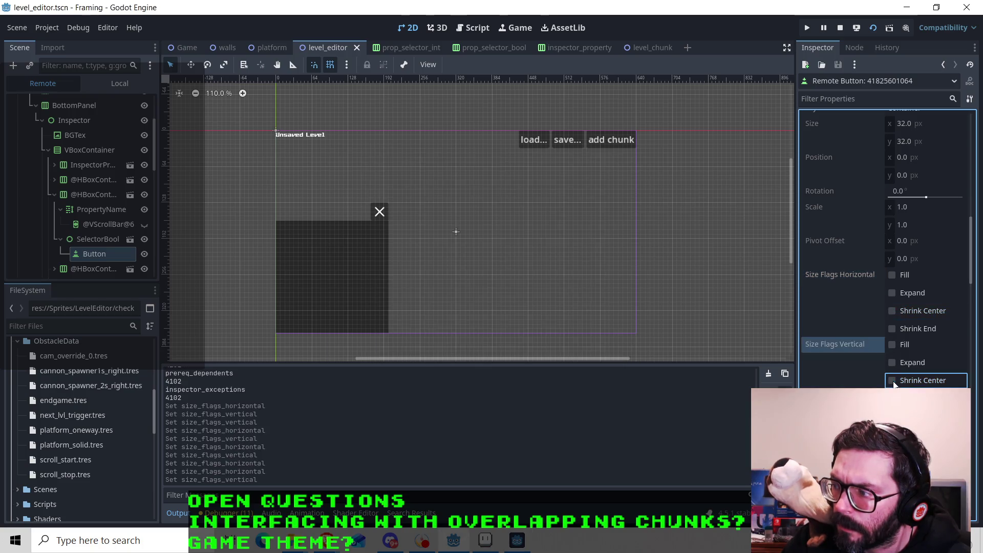
scroll(863, 352, up, 3)
click(517, 540)
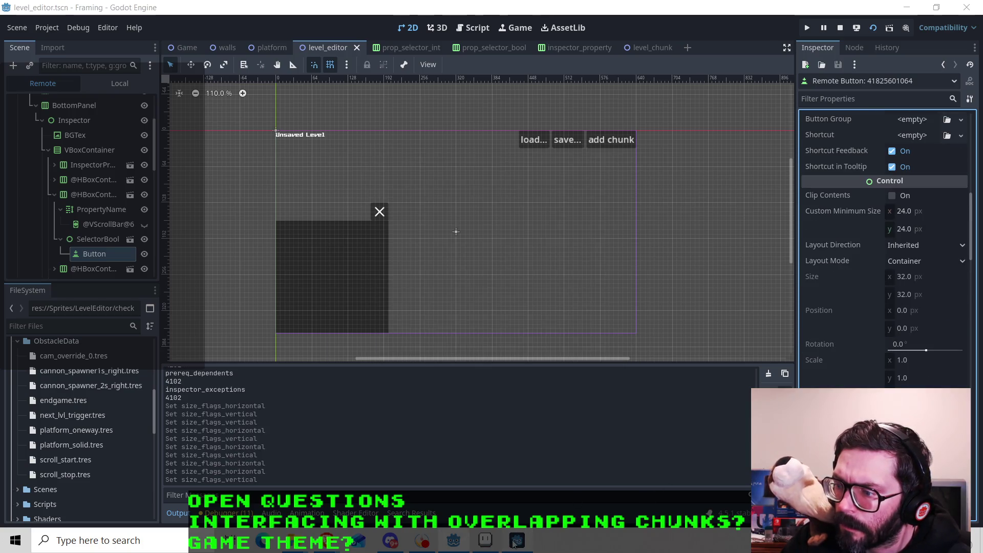
click(404, 294)
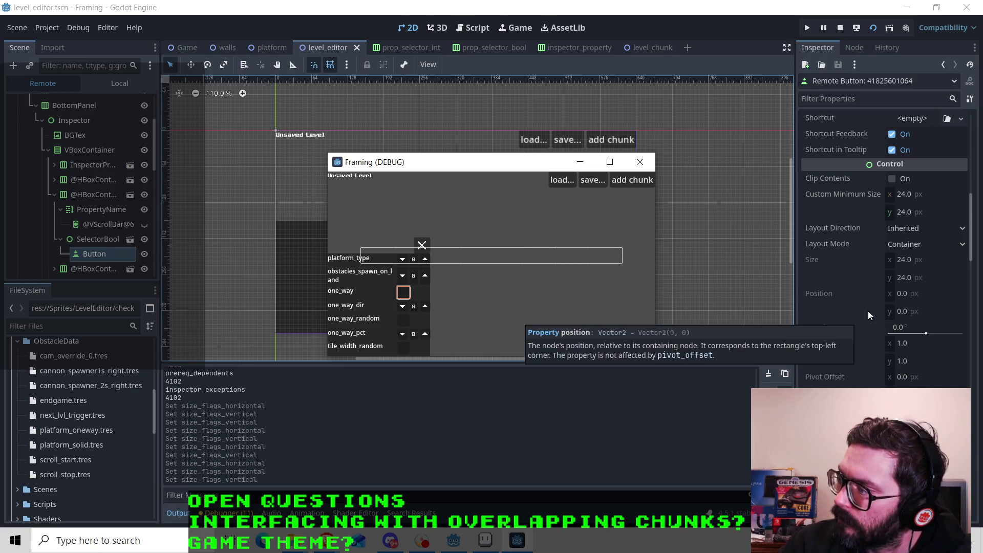
scroll(867, 310, down, 5)
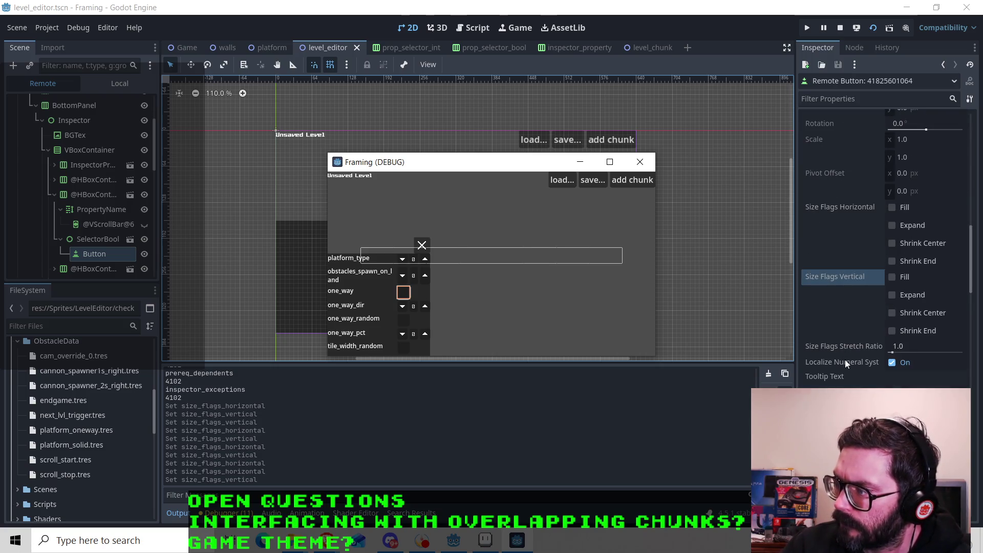
mouse_move(846, 346)
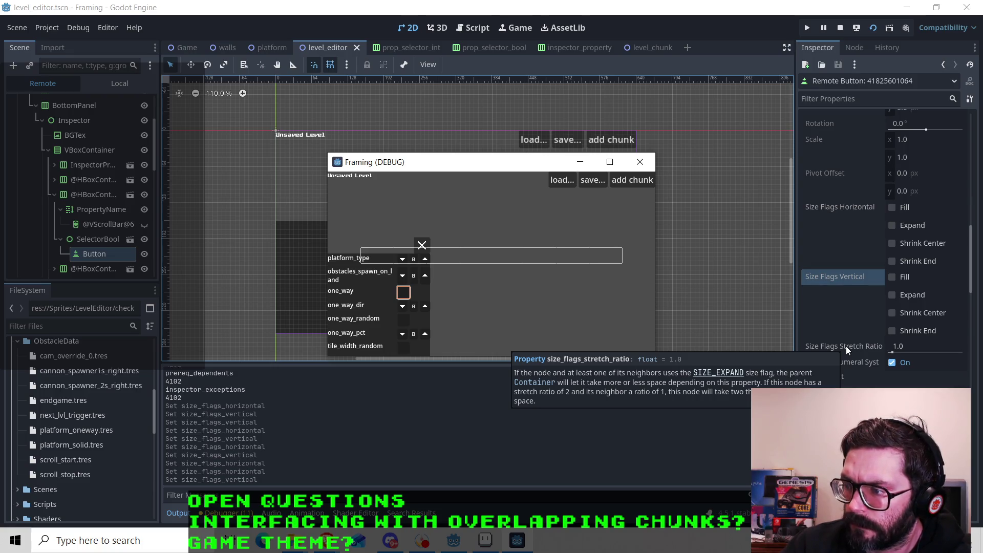
scroll(846, 346, down, 5)
scroll(846, 347, down, 3)
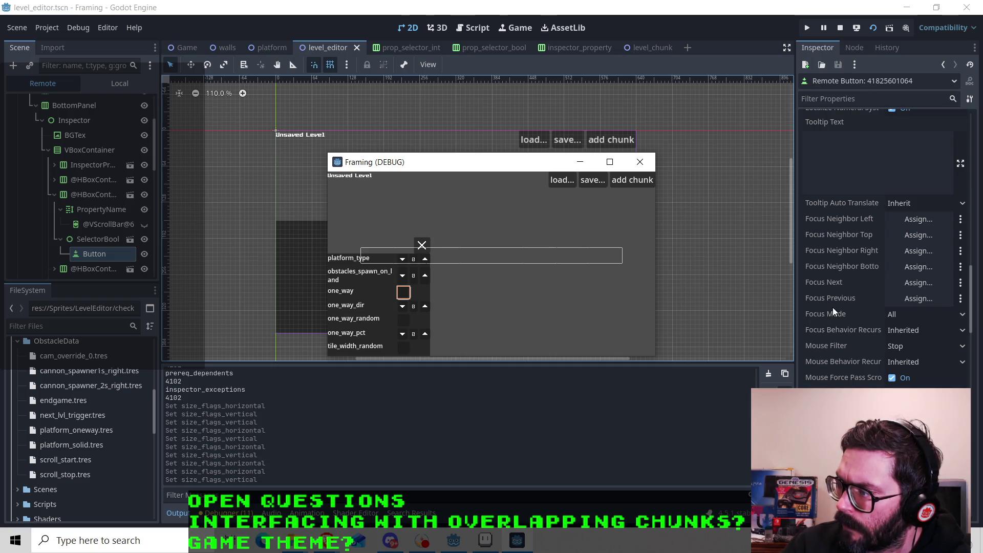
scroll(833, 321, down, 1)
scroll(834, 325, down, 1)
scroll(834, 345, down, 1)
scroll(834, 330, down, 8)
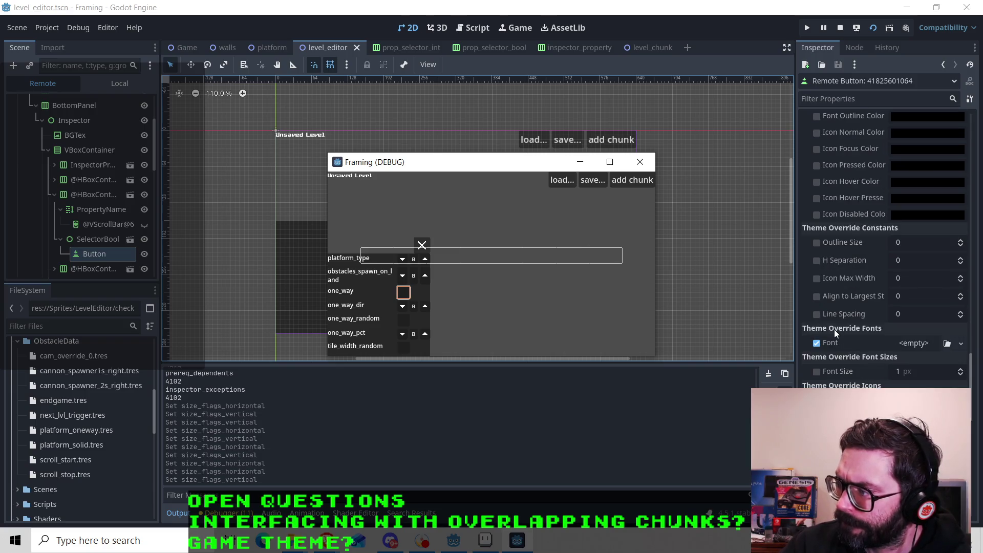
scroll(833, 329, down, 2)
scroll(832, 324, down, 2)
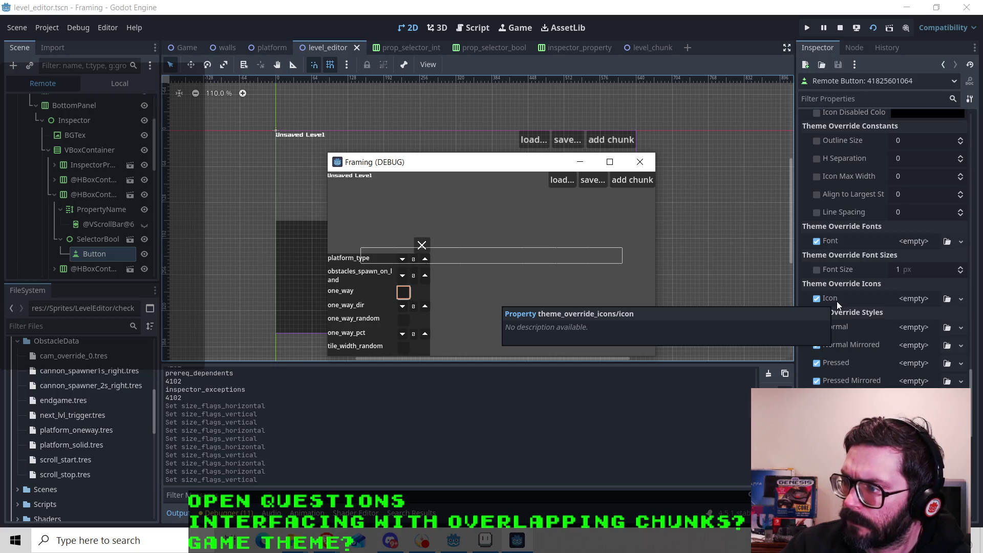
scroll(846, 284, down, 2)
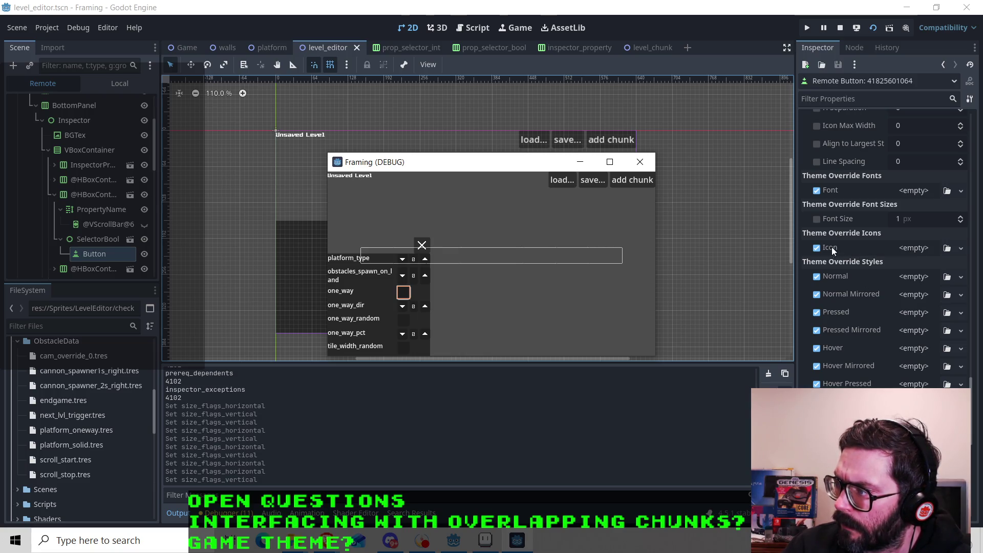
scroll(844, 339, down, 5)
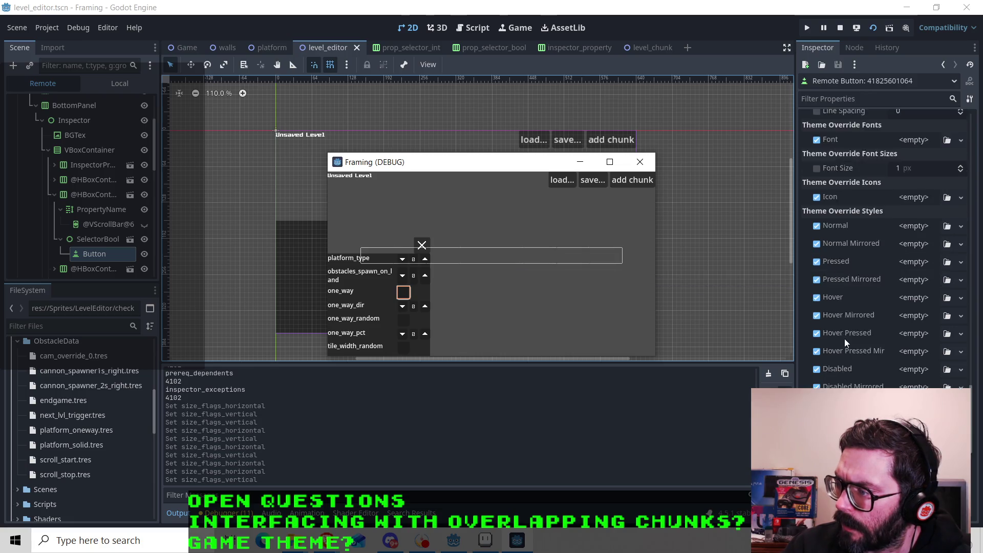
scroll(845, 337, down, 10)
scroll(845, 337, up, 18)
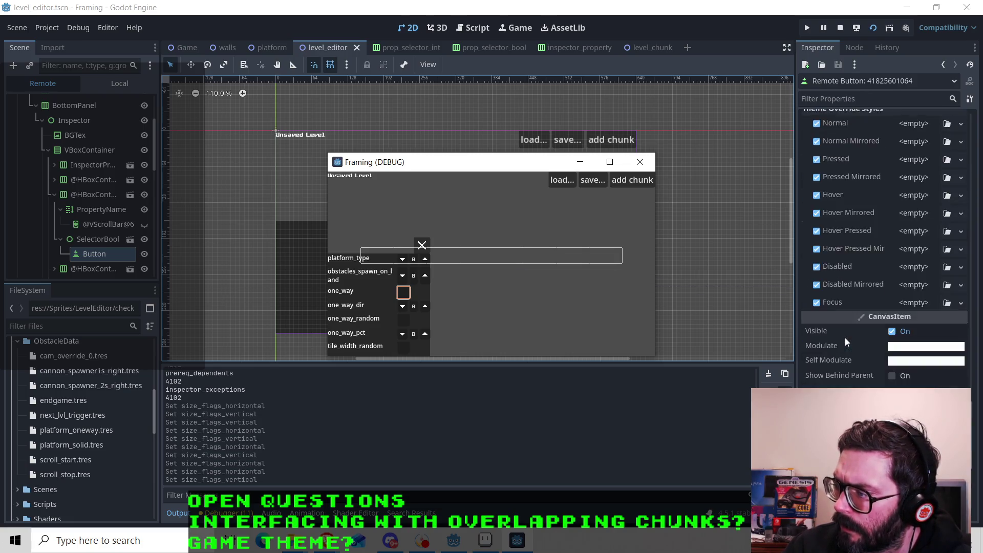
scroll(845, 337, up, 12)
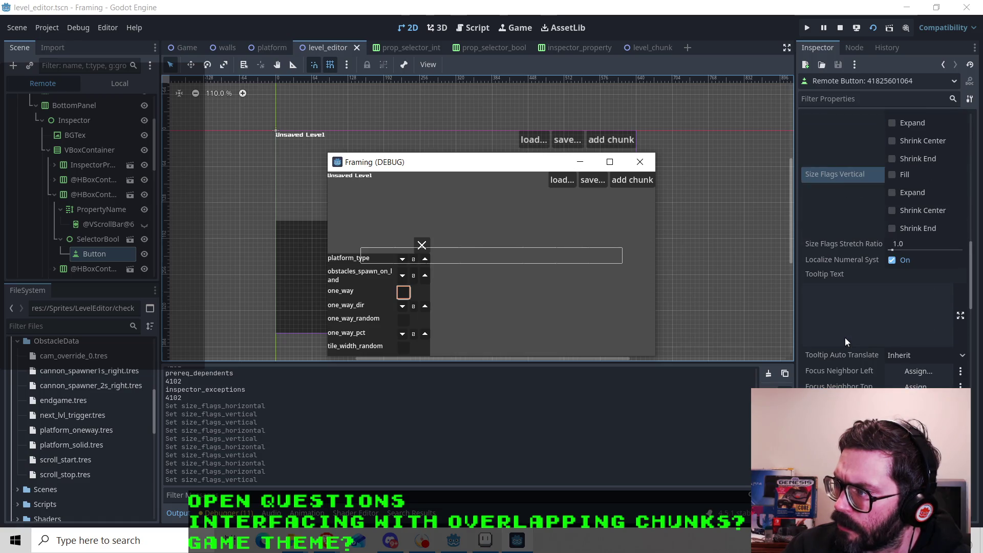
scroll(845, 337, up, 7)
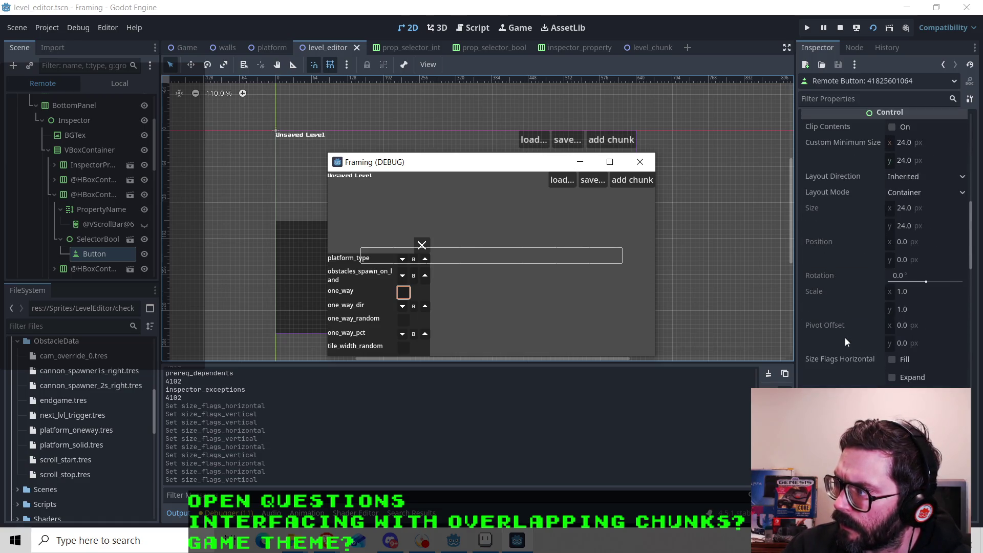
scroll(844, 337, up, 4)
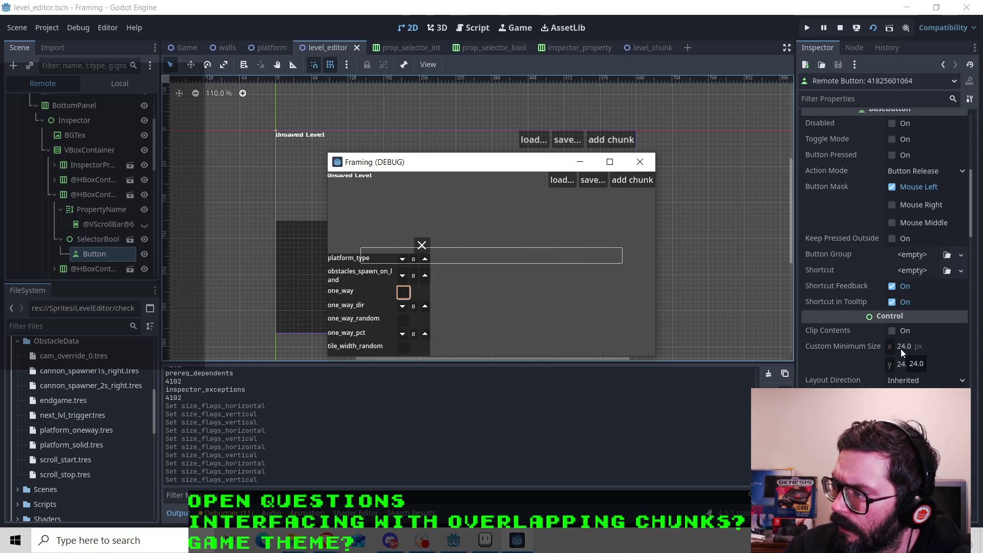
scroll(829, 373, up, 5)
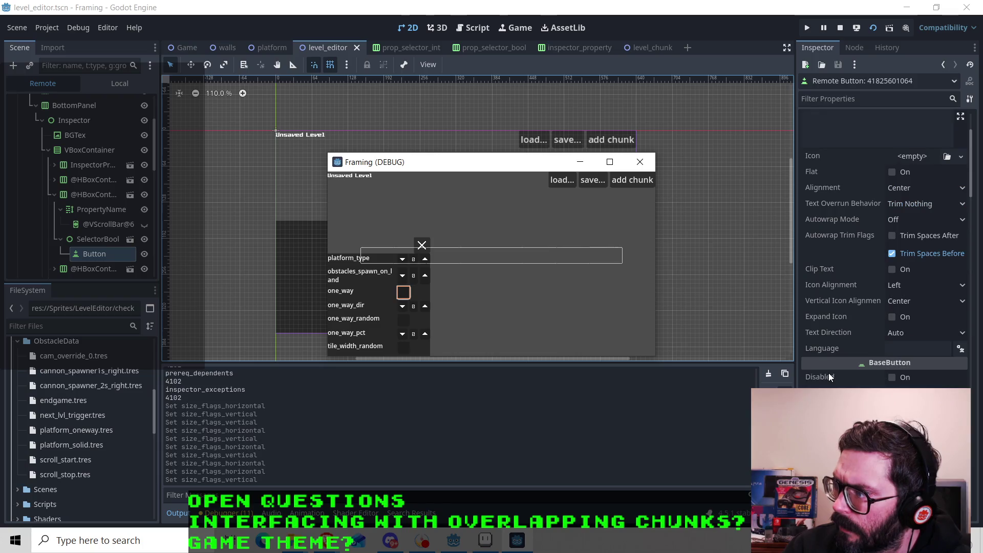
click(904, 287)
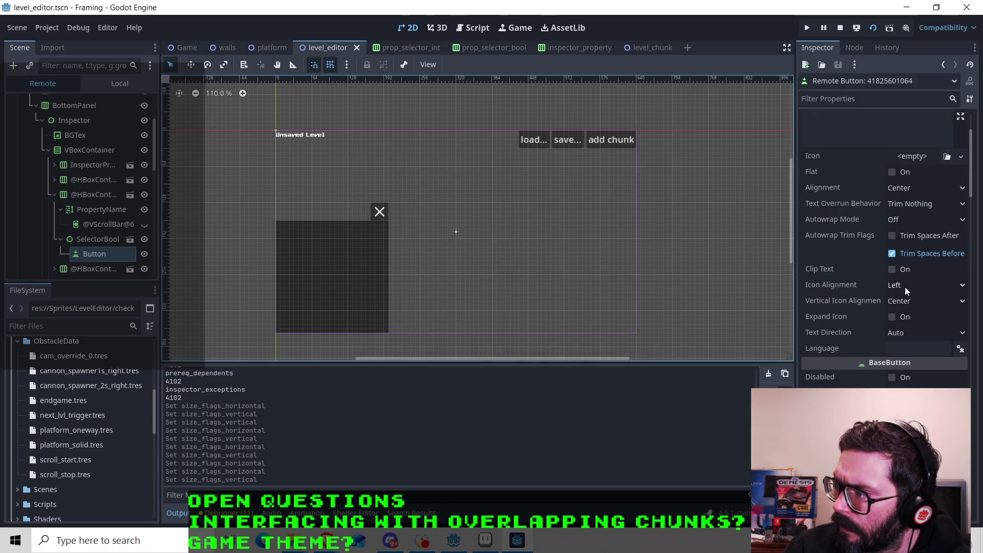
- Turn on Expand Icon for the remote button and keep its alignment centred
click(904, 287)
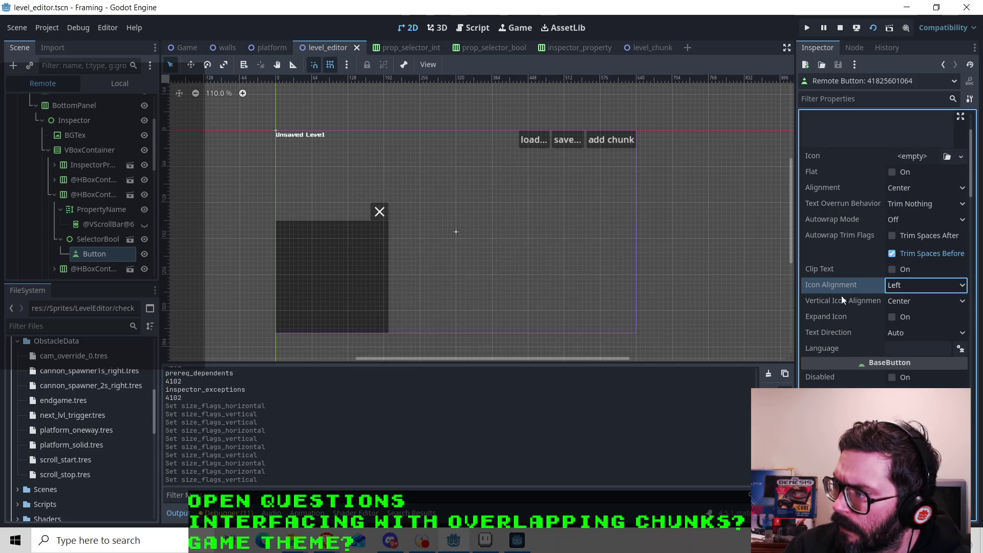
click(892, 319)
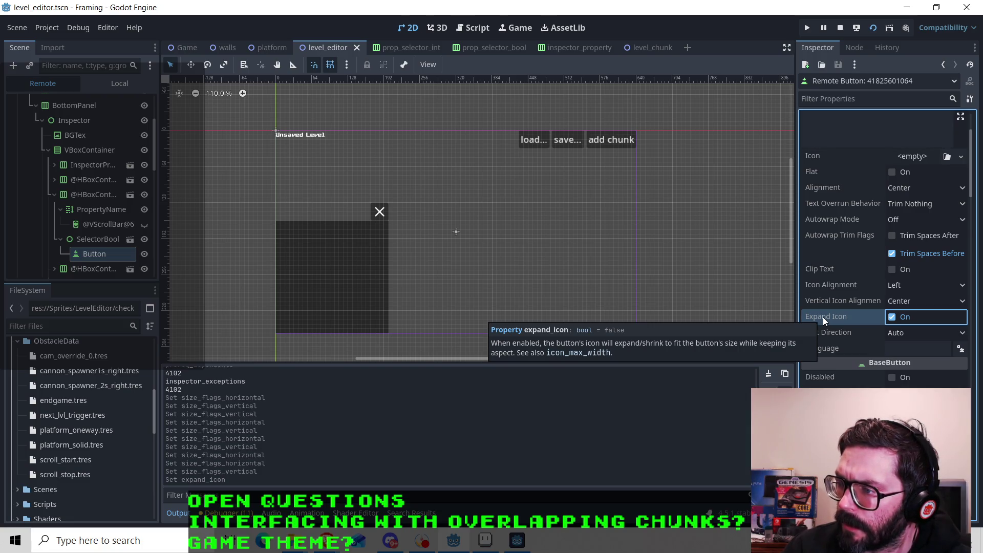
scroll(853, 288, up, 3)
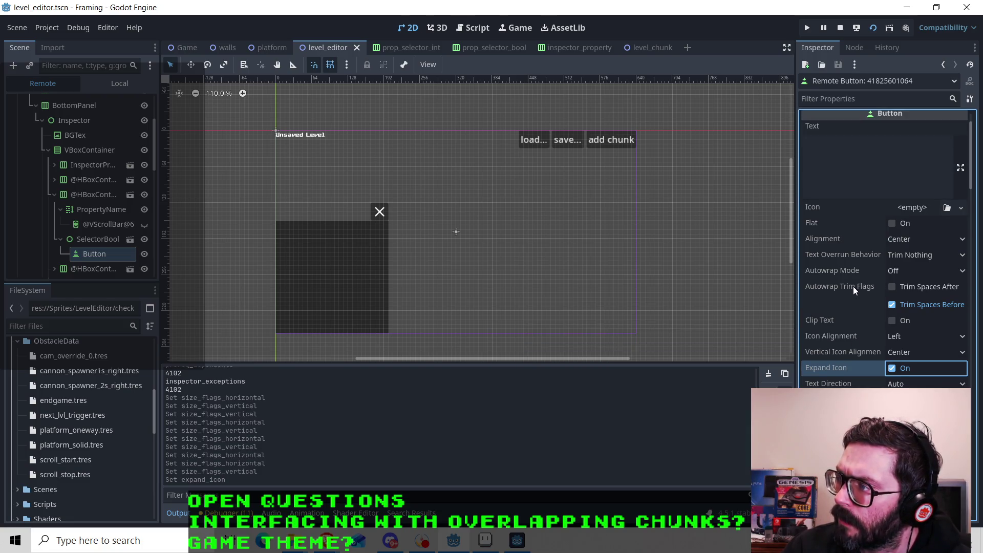
click(907, 293)
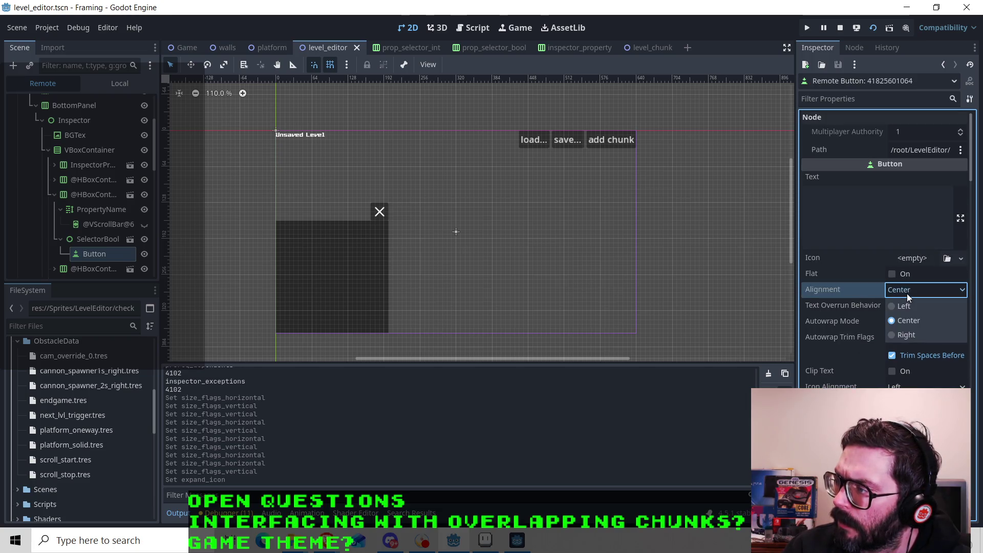
click(908, 293)
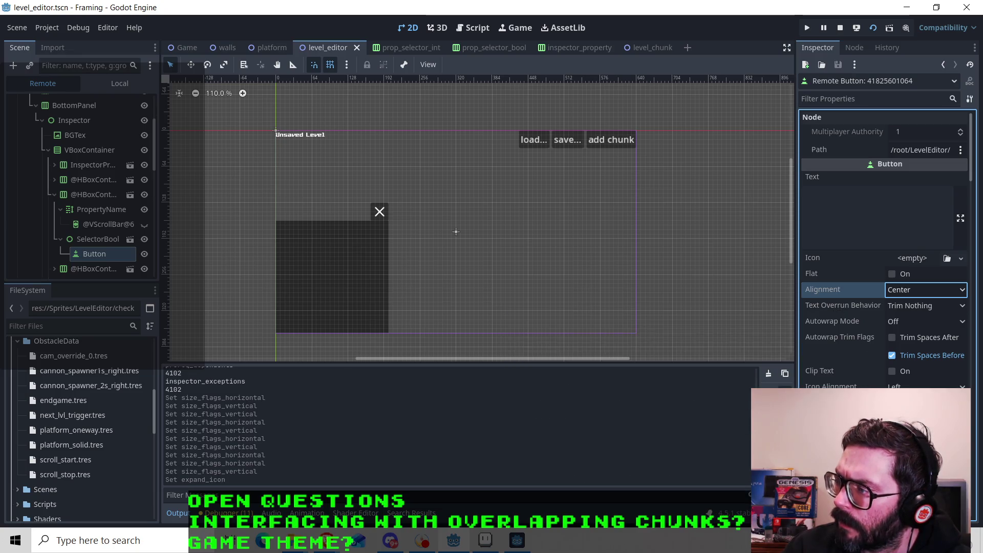
- In the running game, toggle one_way on, off and on again to watch the checkmark icon
click(517, 540)
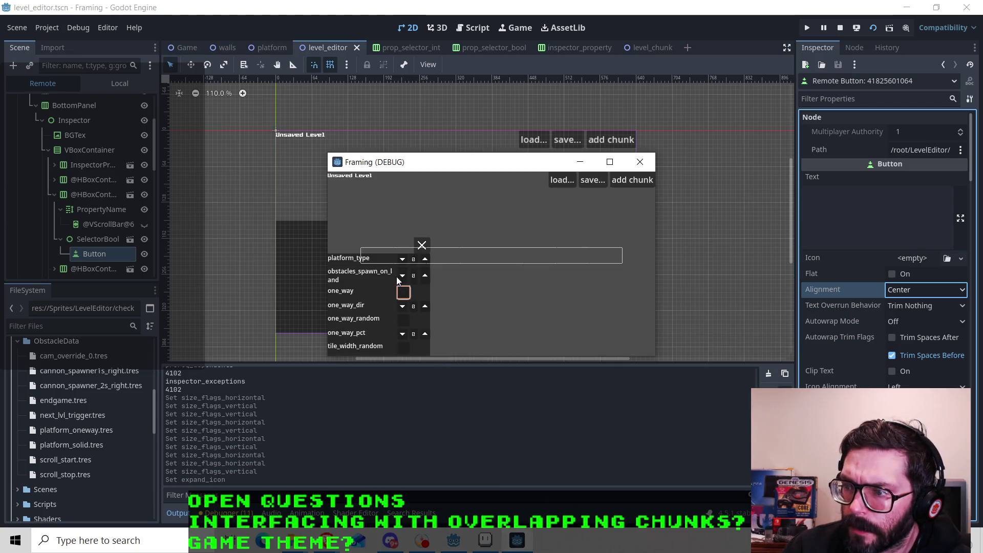
click(405, 296)
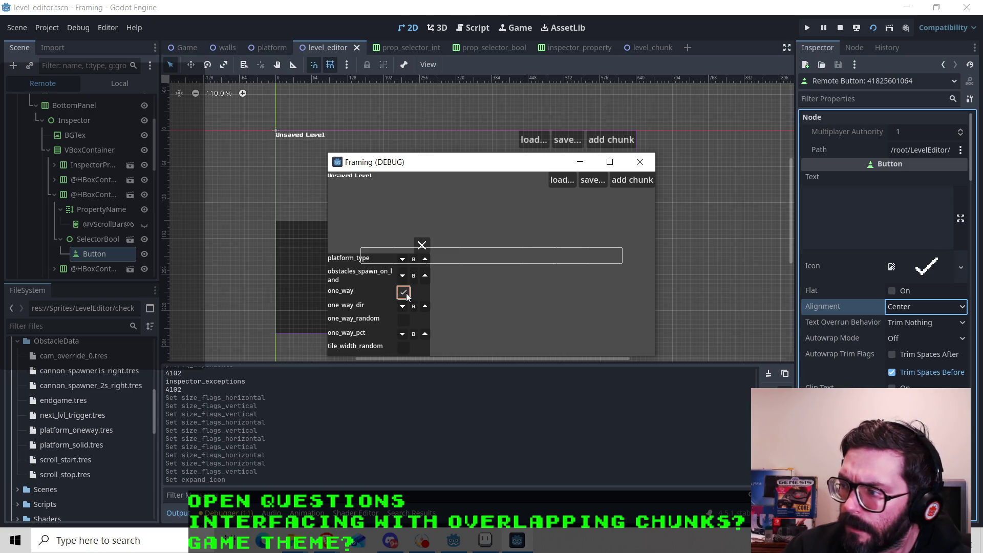
click(404, 293)
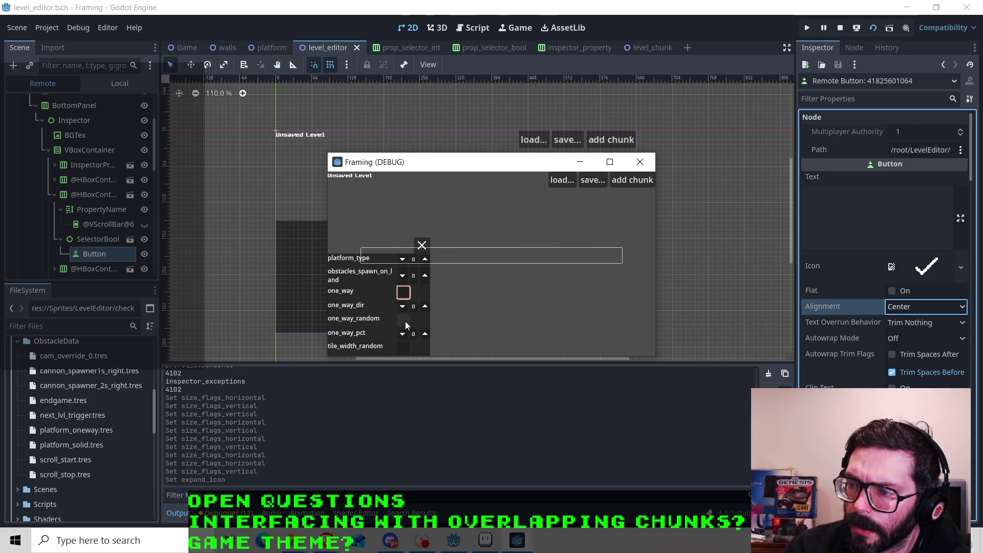
click(403, 293)
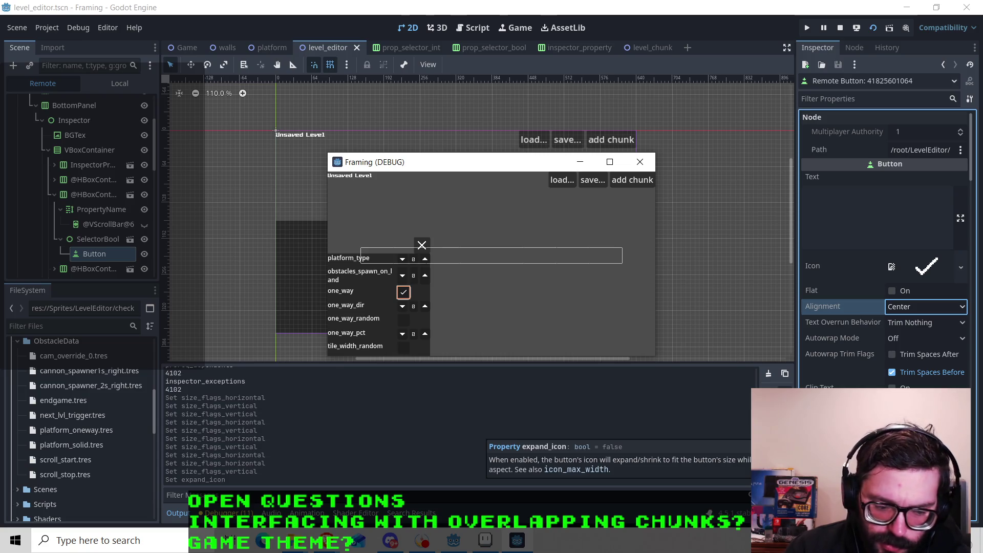
scroll(886, 249, down, 5)
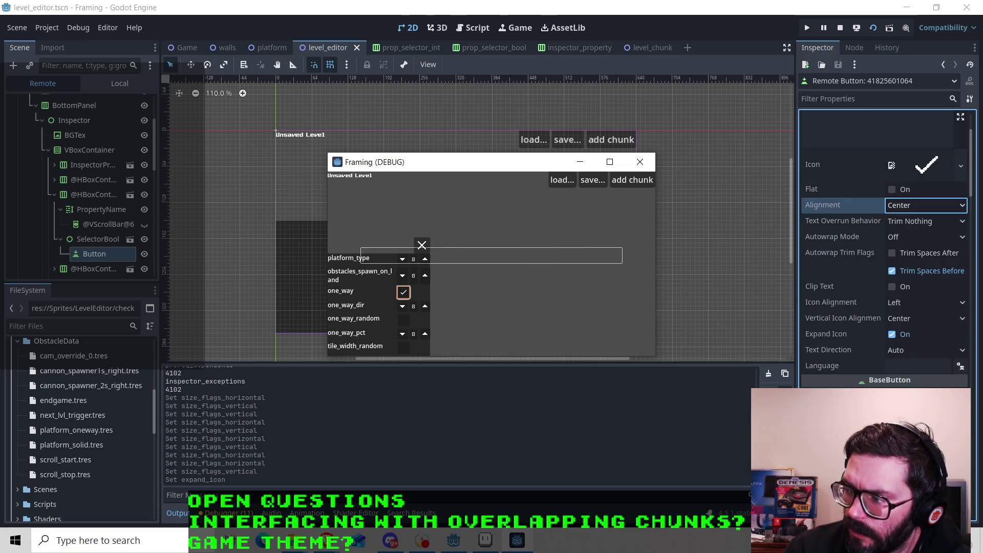
mouse_move(834, 235)
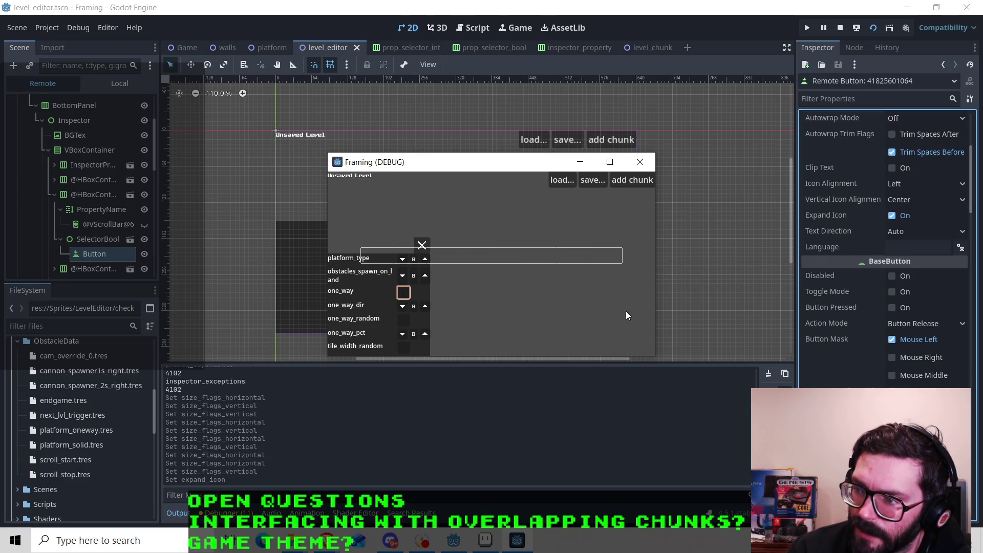
- Stop the game, enable Expand Icon on prop_selector_bool's Button, save, and run level_editor
click(646, 165)
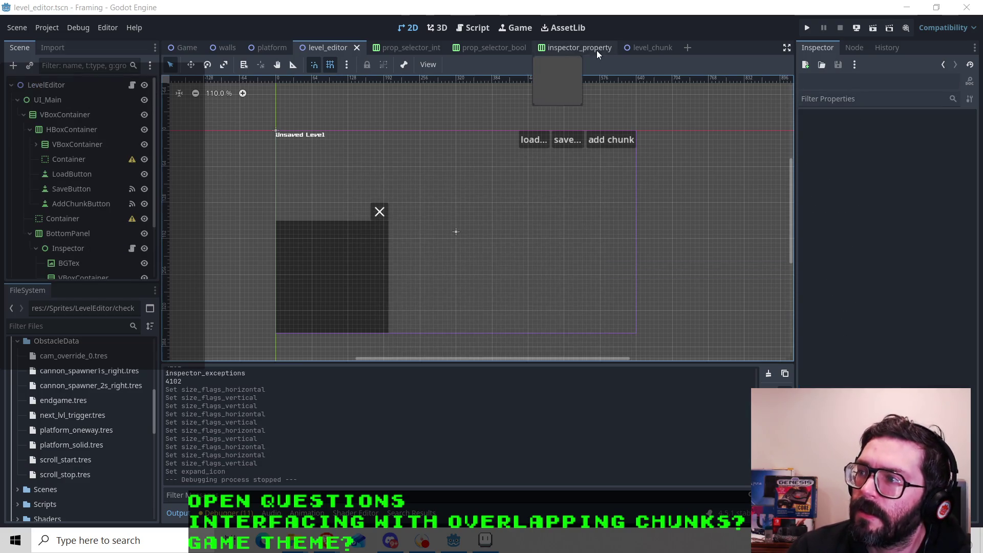
click(479, 47)
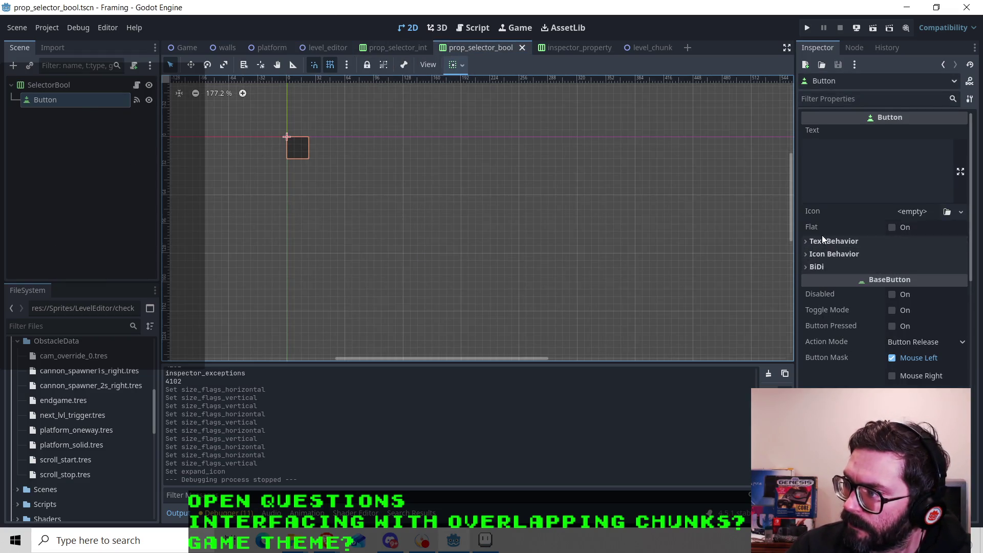
click(821, 253)
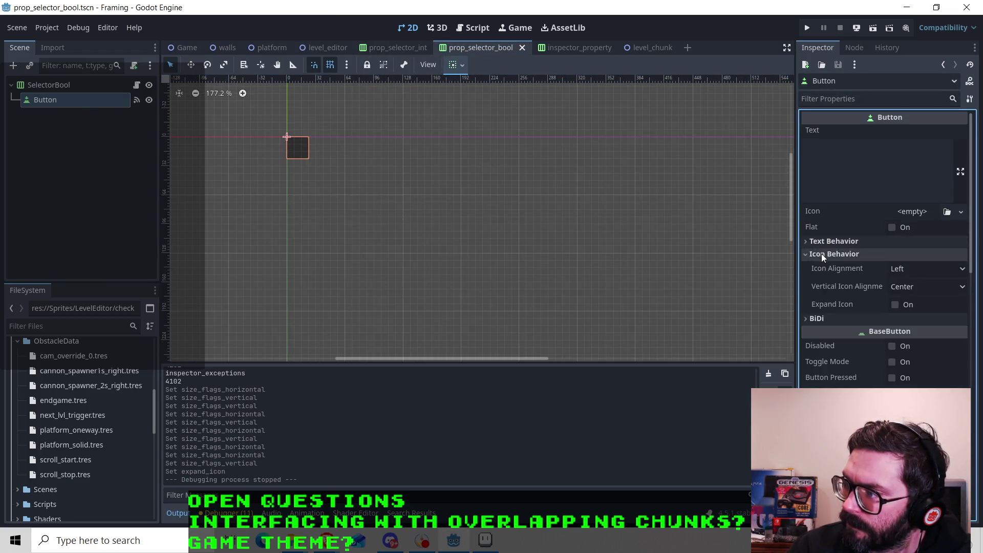
click(896, 306)
key(ctrl+s)
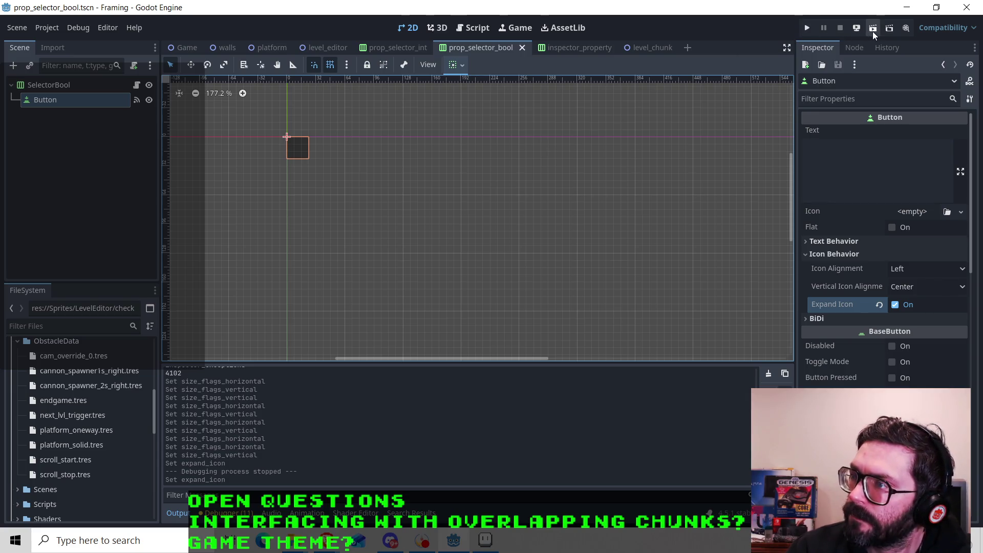
click(328, 47)
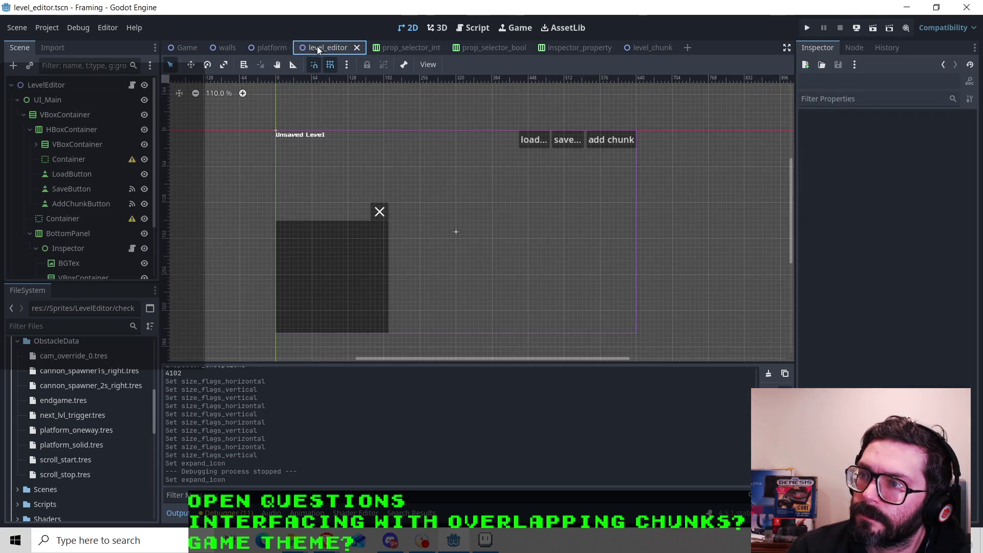
click(872, 28)
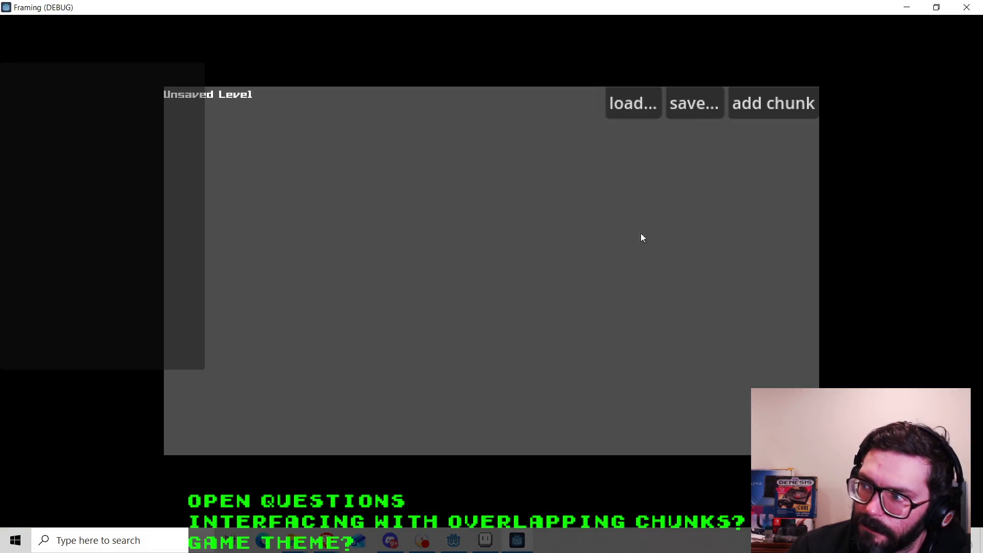
- Add a chunk and toggle its one_way, one_way_random and tile_width_random checkboxes
click(752, 105)
click(514, 256)
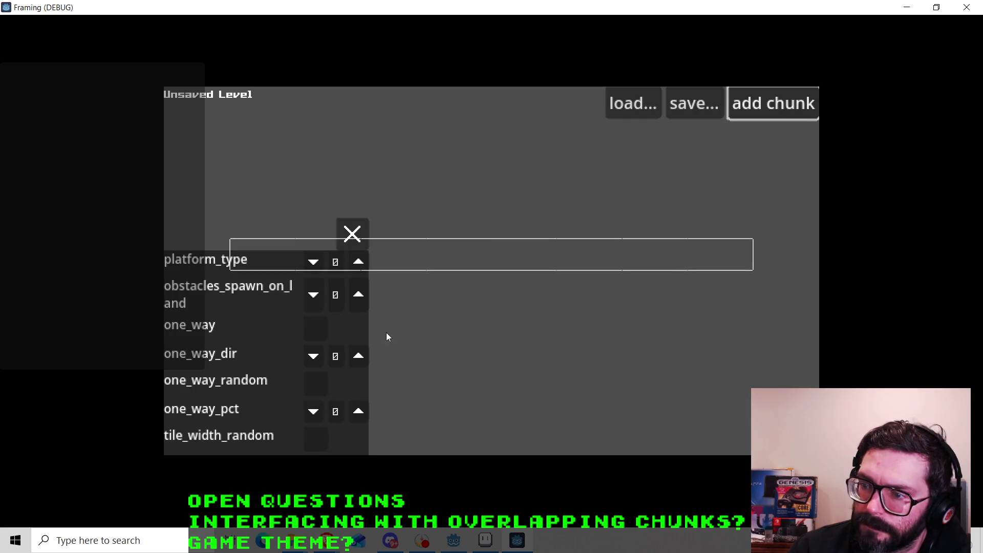
click(319, 327)
click(320, 328)
click(321, 387)
click(320, 387)
click(317, 448)
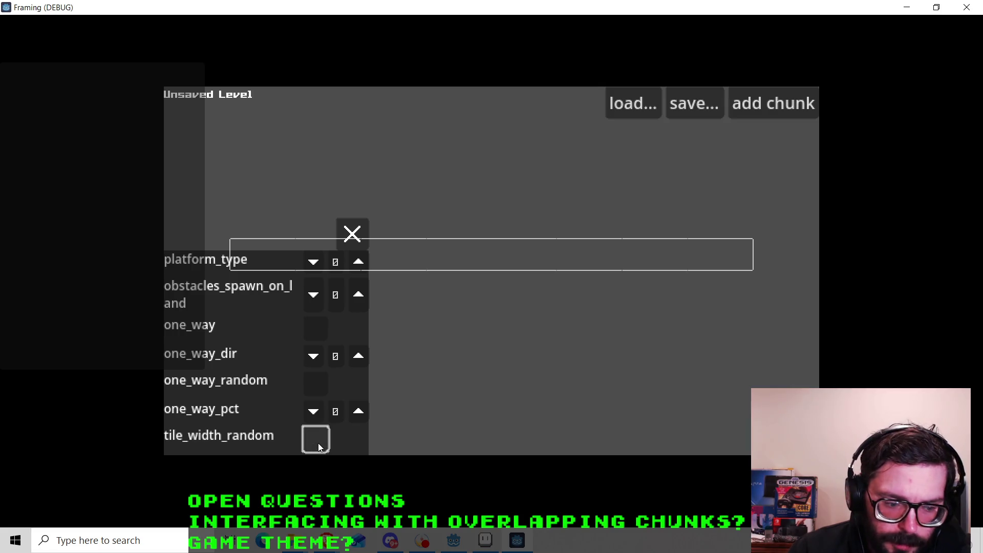
click(314, 392)
click(315, 392)
click(319, 333)
click(320, 333)
click(315, 382)
click(316, 382)
- Set the chunk's one_way_dir to 6 on the keypad, close its panel and stop the game
click(335, 358)
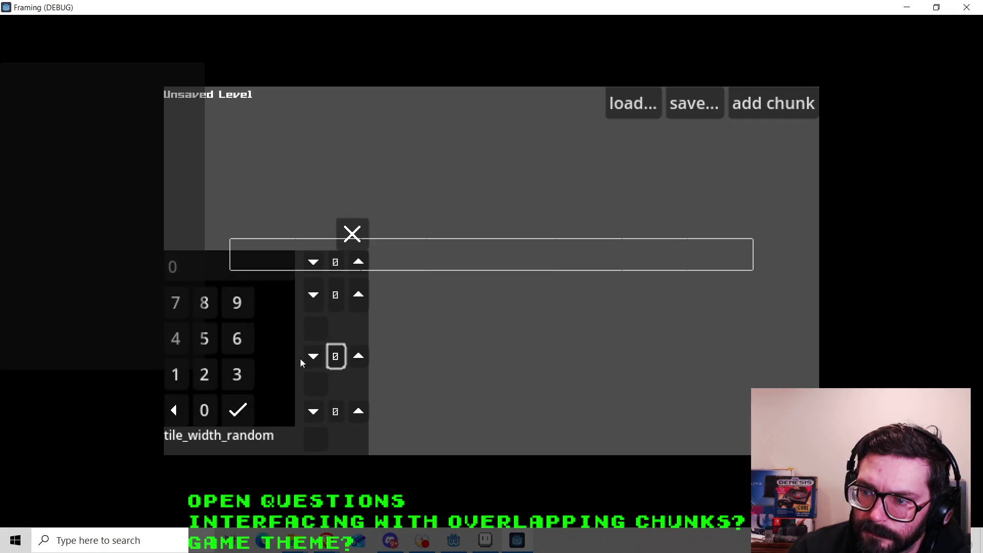
click(237, 338)
click(238, 410)
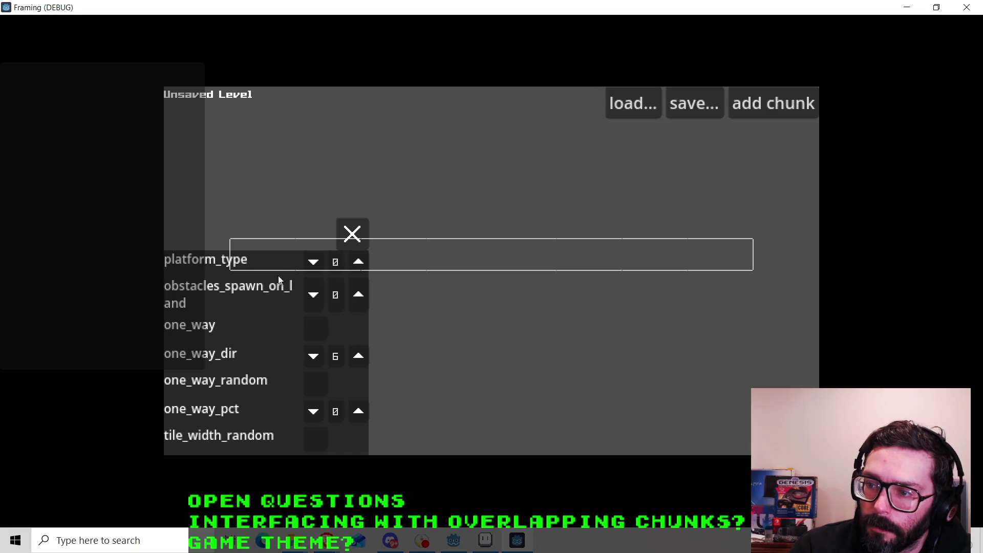
click(353, 233)
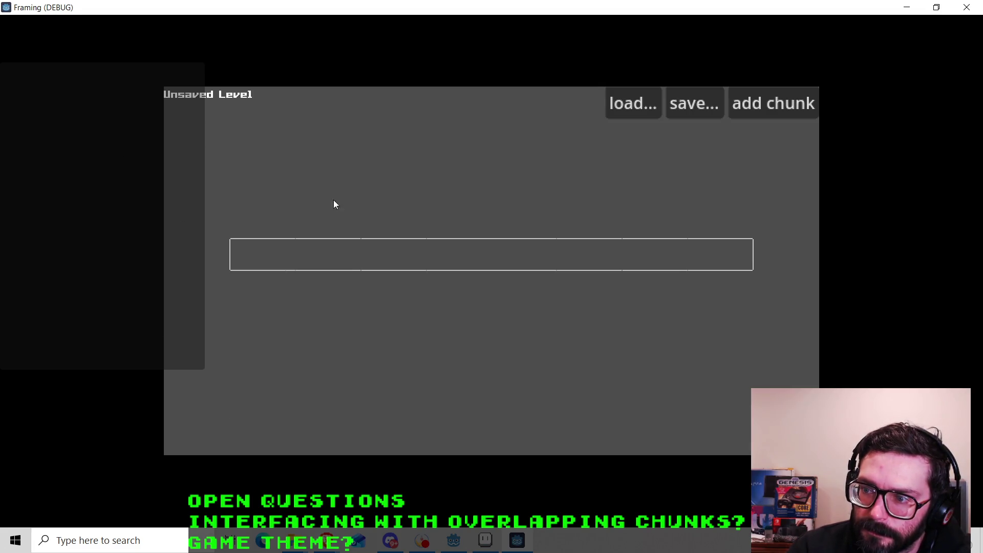
click(967, 7)
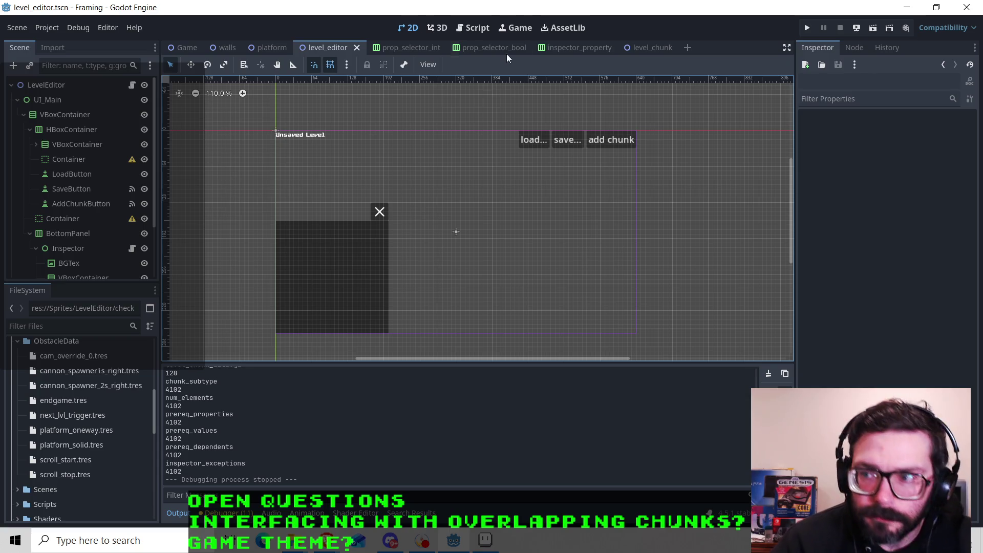
click(487, 26)
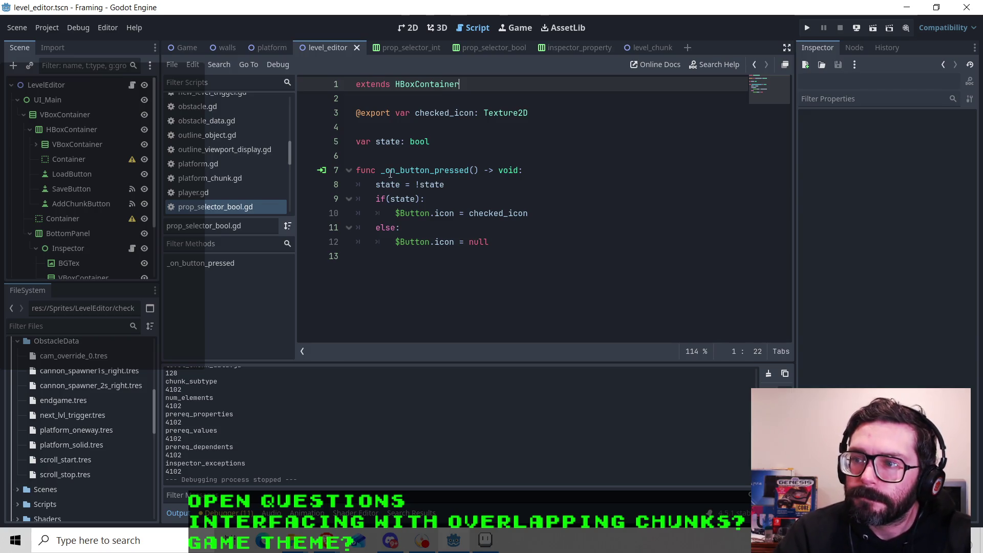
- Copy the get_parent().set_prop(value) line from prop_selector_int.gd
scroll(248, 170, down, 3)
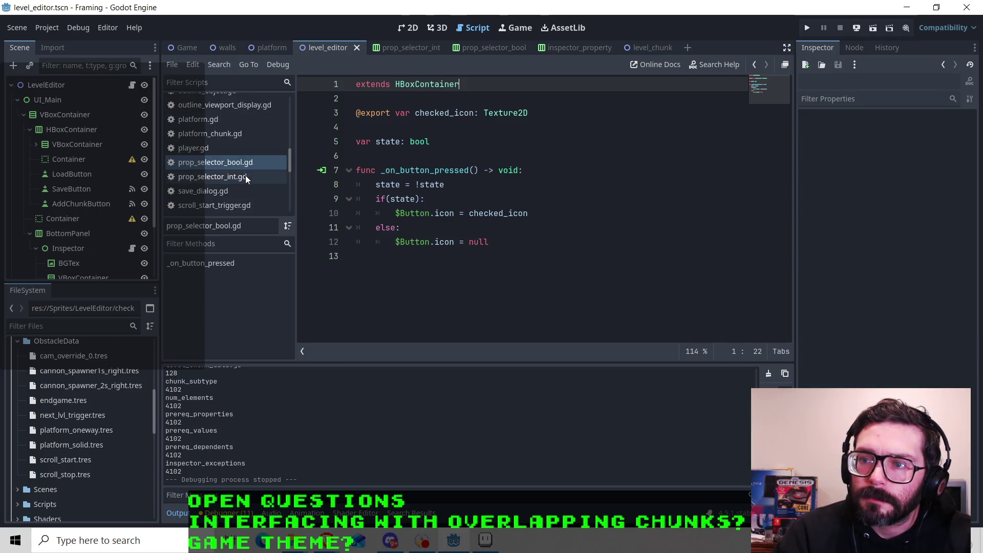
click(246, 176)
scroll(378, 245, down, 4)
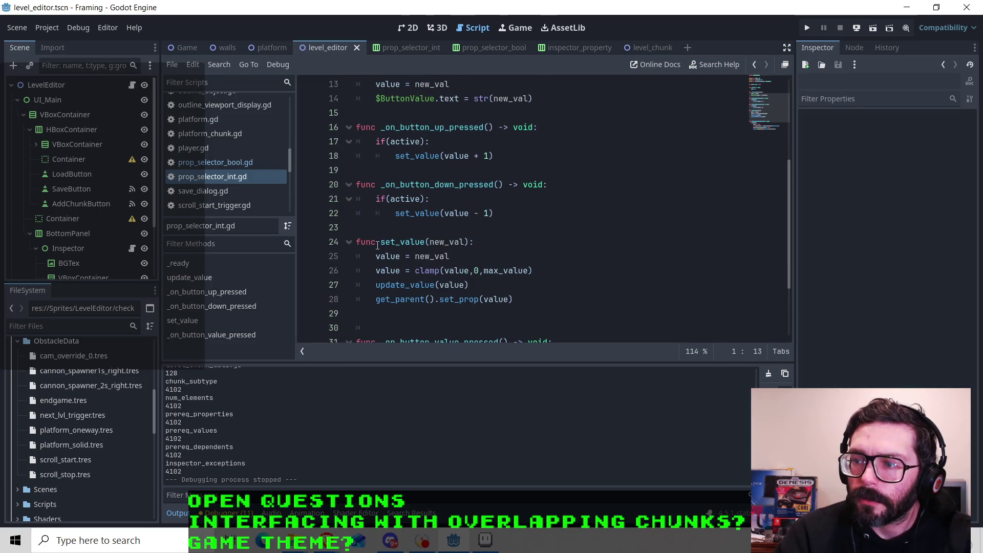
scroll(377, 246, down, 1)
mouse_move(513, 256)
mouse_down()
mouse_move(398, 266)
mouse_move(375, 256)
mouse_up()
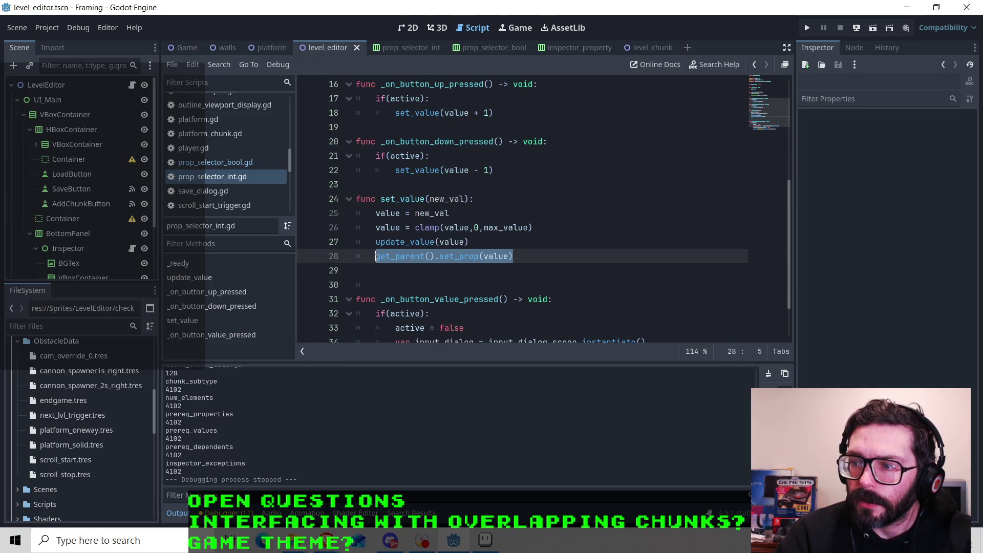
right_click(383, 254)
click(400, 329)
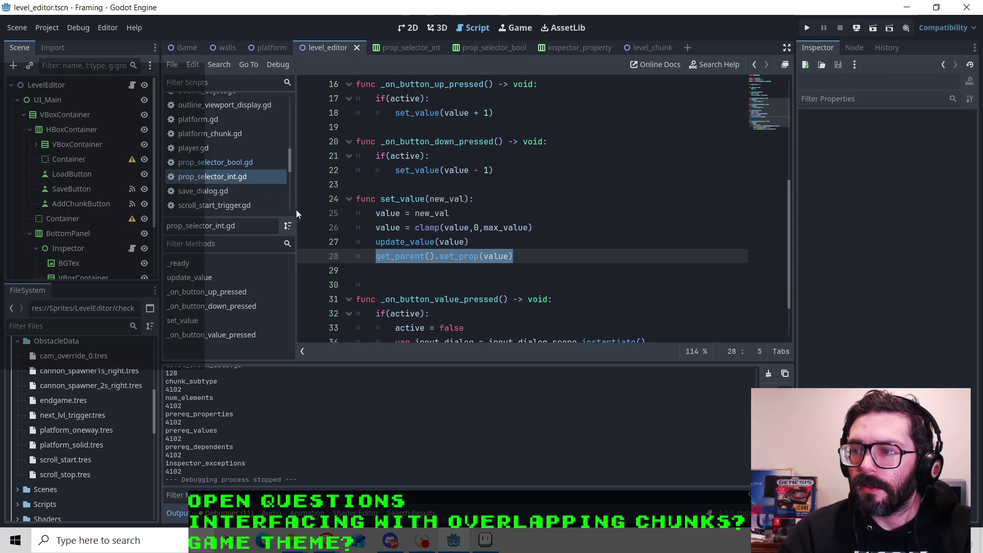
- Add get_parent().set_prop(state) as line 13 of prop_selector_bool.gd and save
click(216, 163)
click(526, 242)
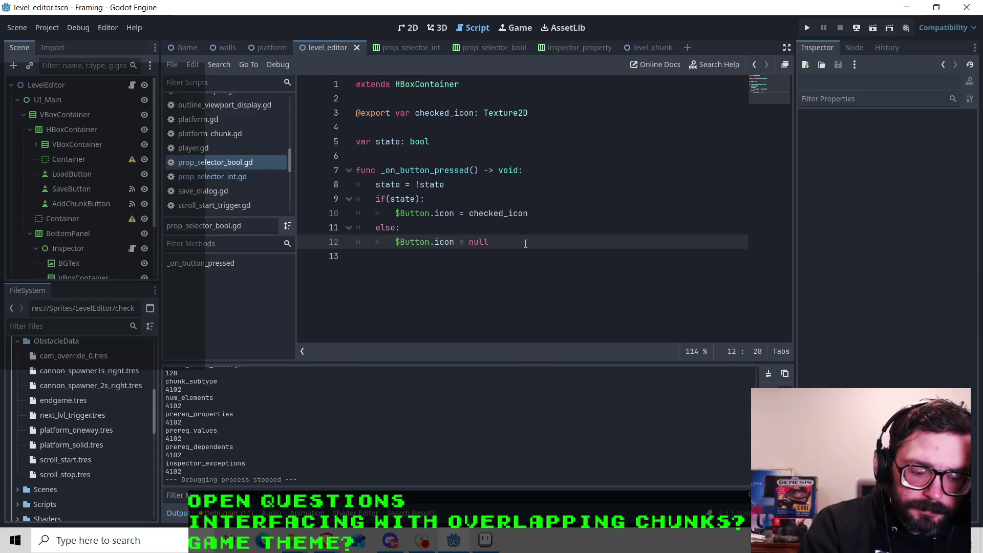
key(Return)
text(get_parent().set_prop(value))
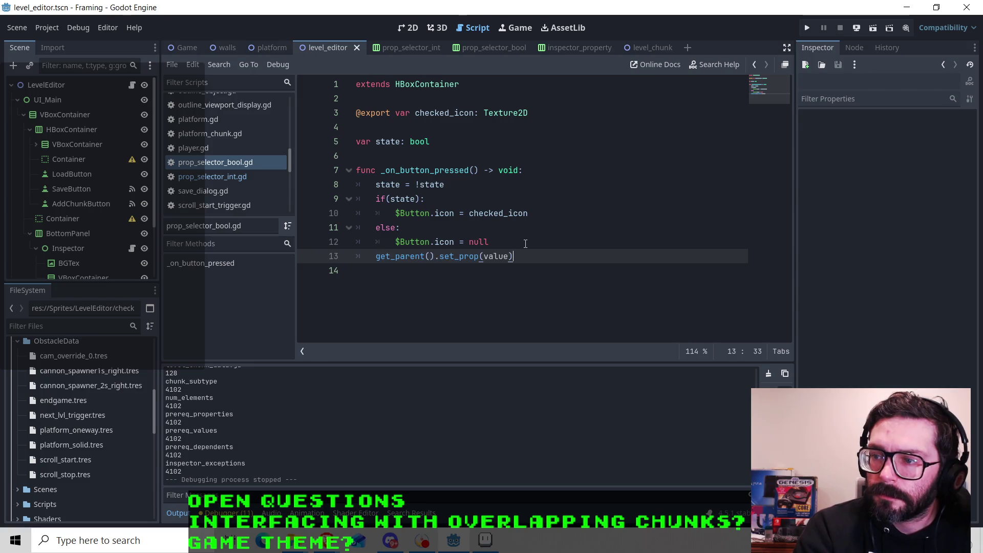
key(Left)
key(BackSpace)
key(BackSpace)
key(BackSpace)
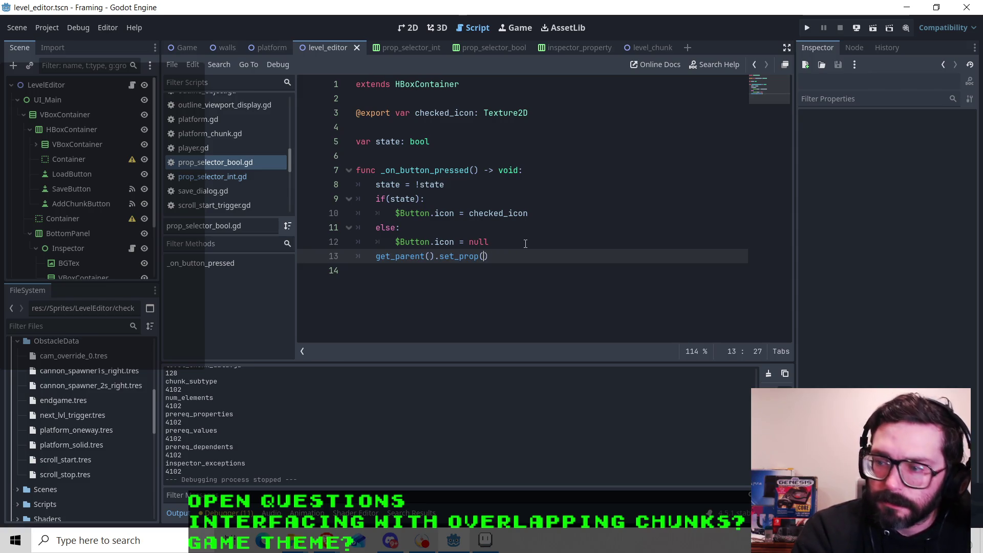
text(state)
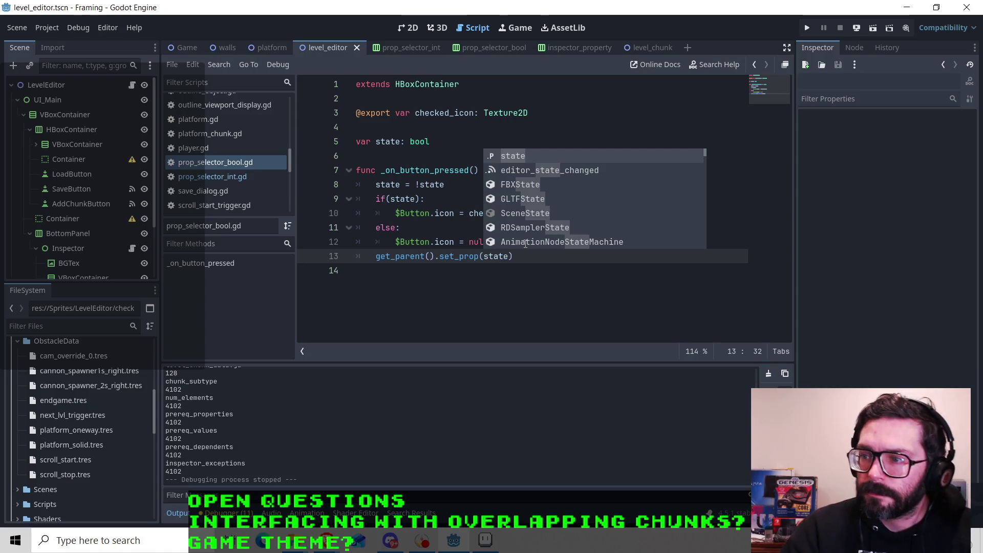
key(Right)
key(ctrl+s)
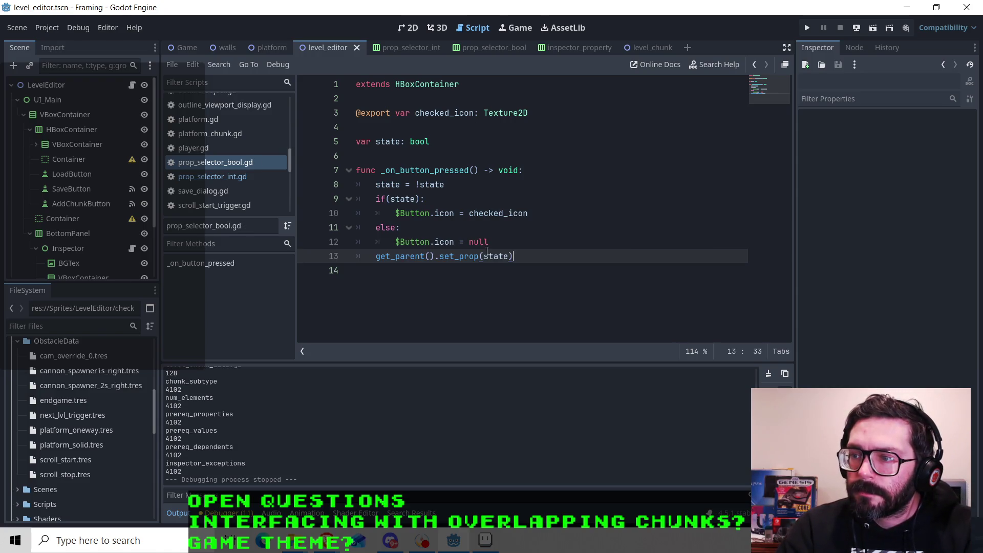
click(459, 256)
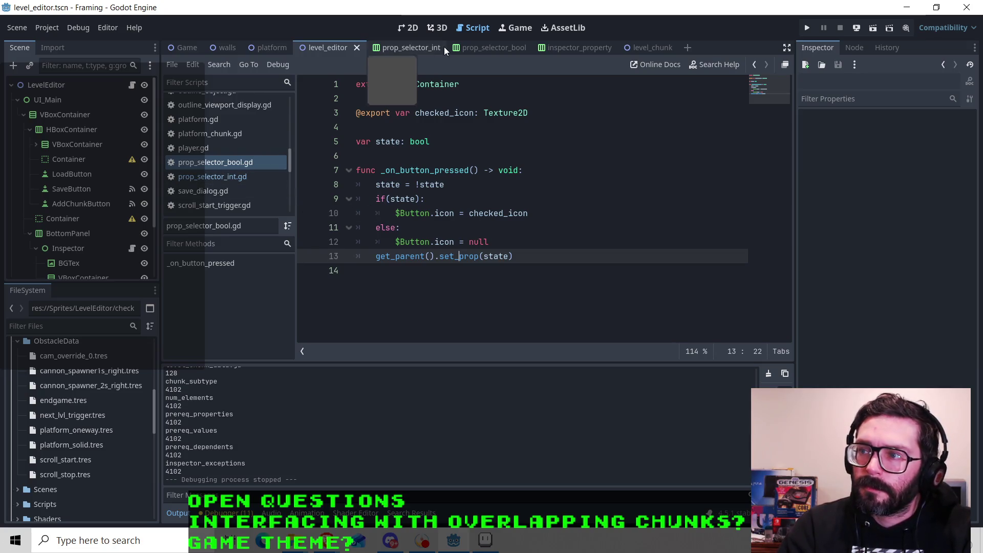
click(558, 49)
click(78, 86)
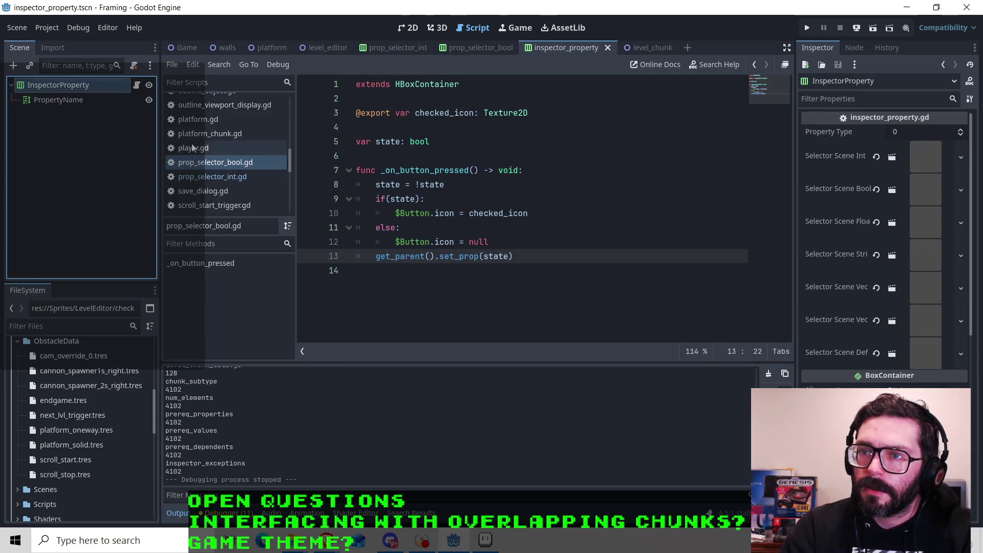
- Open inspector_property.gd and review set_prop's parameter and the owner_resource declaration
click(137, 85)
scroll(451, 267, down, 2)
click(467, 283)
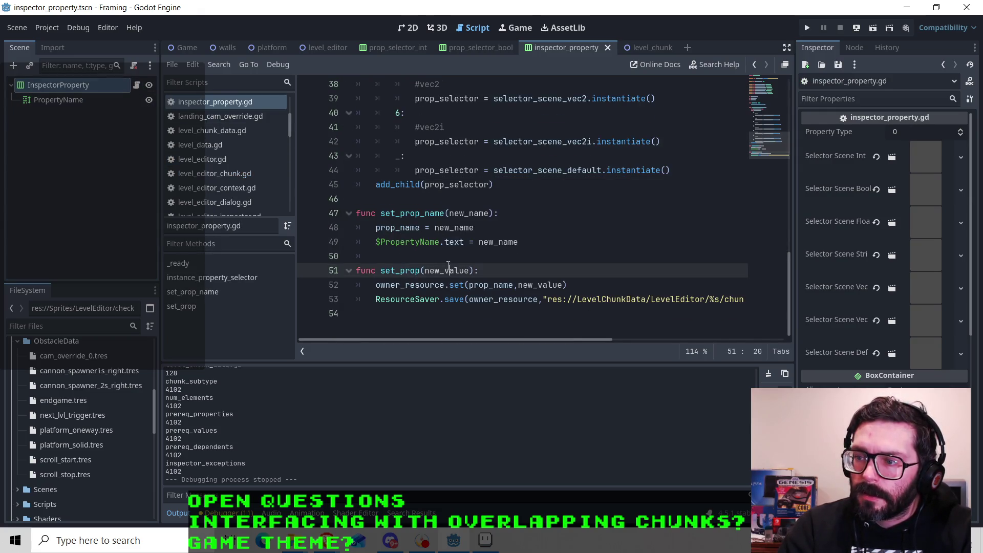
scroll(403, 190, up, 10)
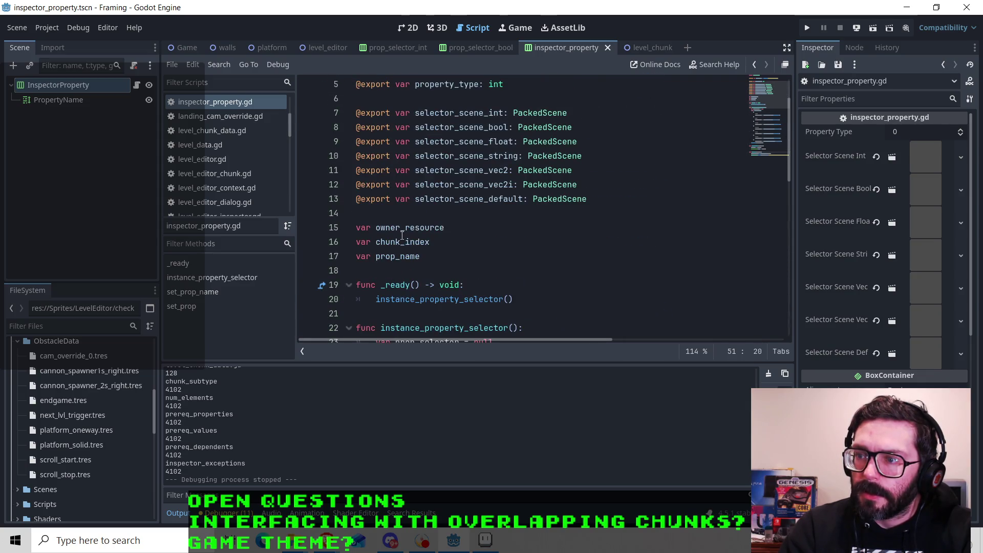
click(402, 262)
click(395, 228)
scroll(432, 274, down, 10)
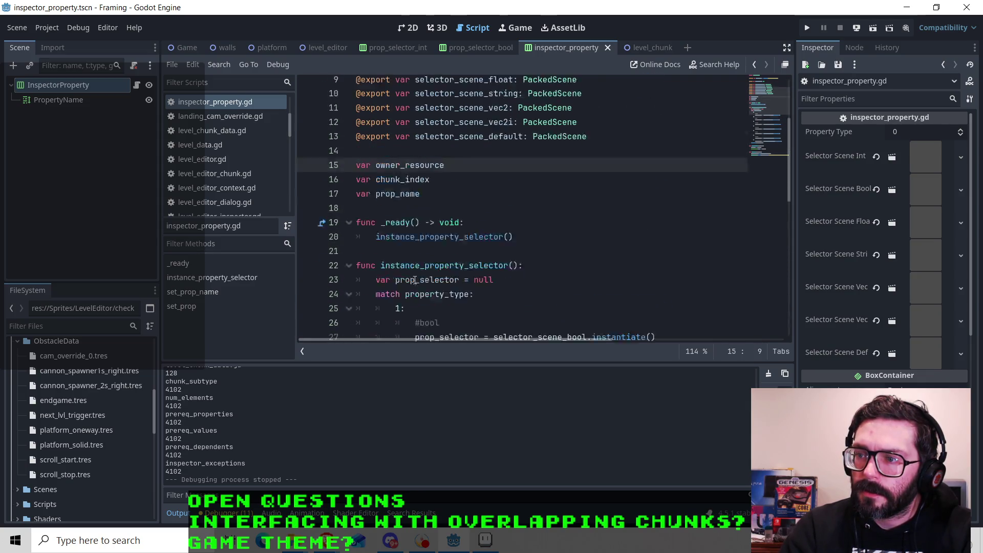
scroll(432, 274, down, 1)
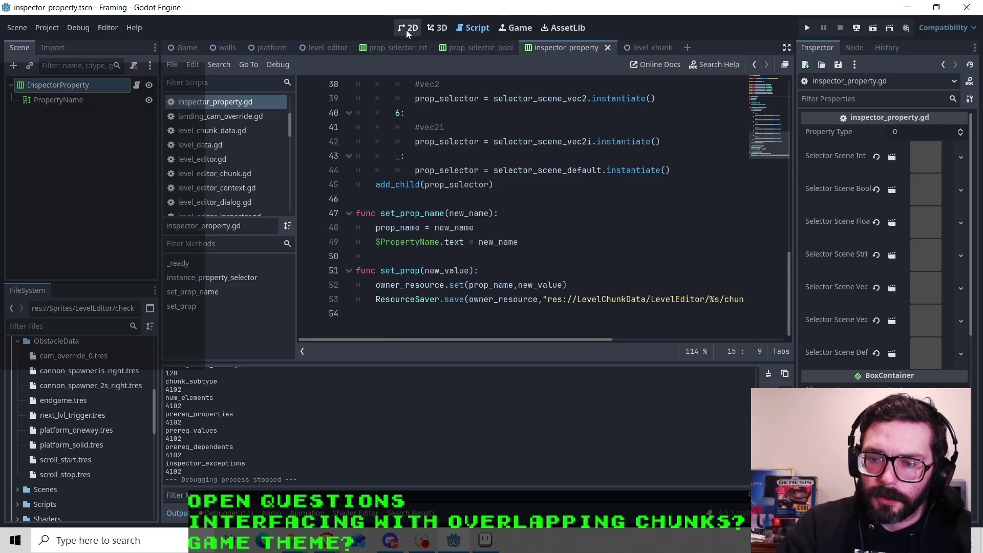
- Step between lines 48 and 49 of the set_prop_name function
click(490, 271)
key(Up)
key(Up)
key(Up)
key(Down)
key(Up)
key(Up)
key(Down)
click(540, 241)
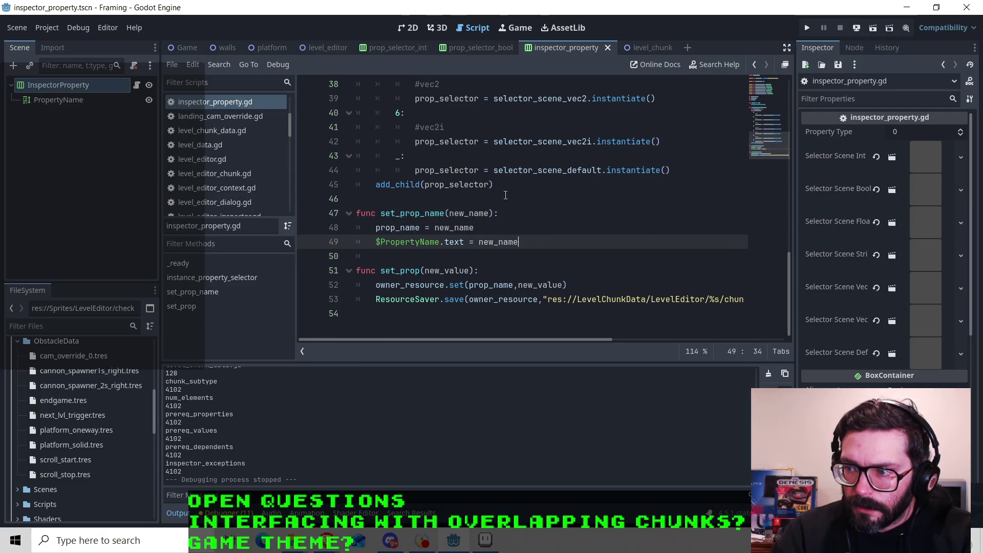
key(Up)
key(Up)
key(Down)
key(Down)
key(Up)
key(Up)
key(Down)
key(Down)
key(Up)
key(Up)
key(Down)
key(Down)
key(Up)
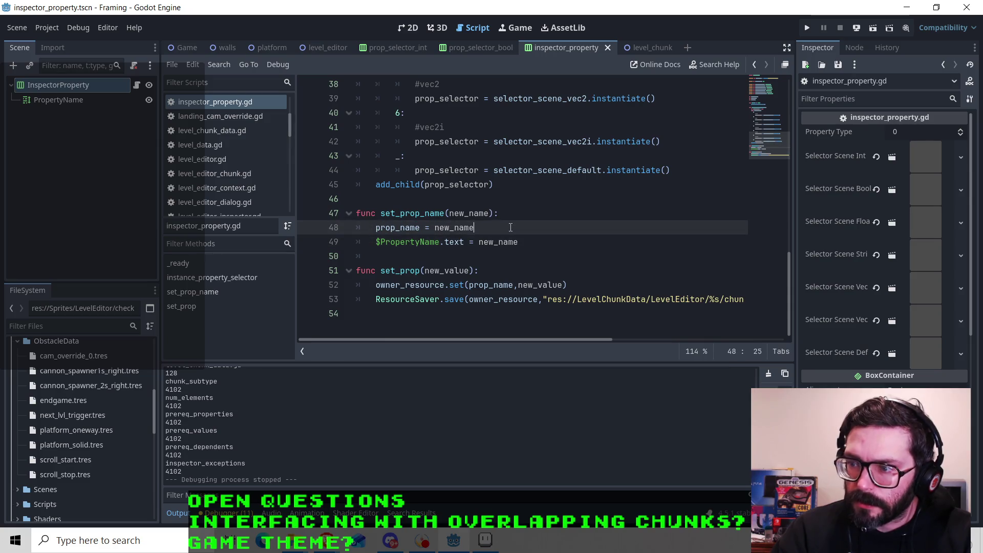
- Find level_editor_inspector.gd in the script list and open it
scroll(547, 240, up, 3)
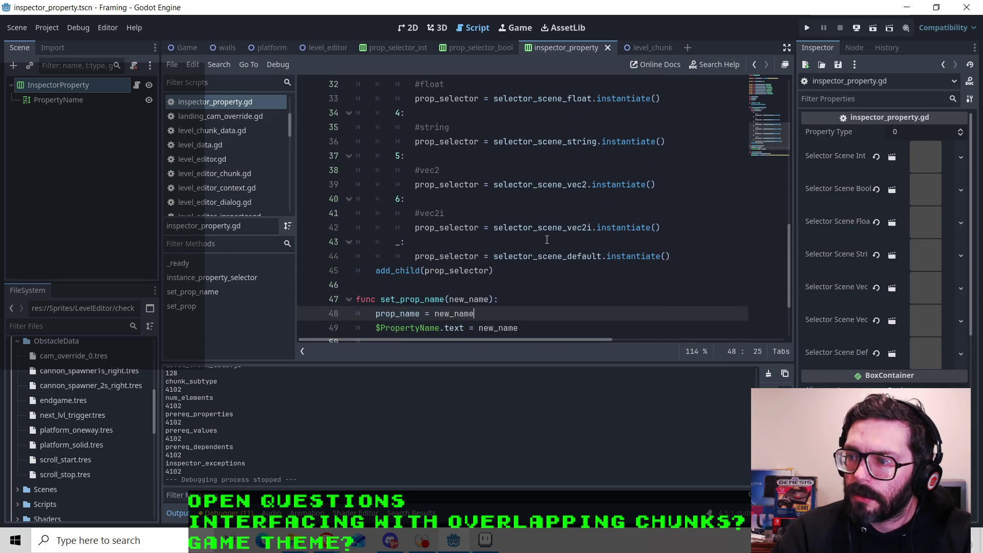
scroll(547, 240, down, 3)
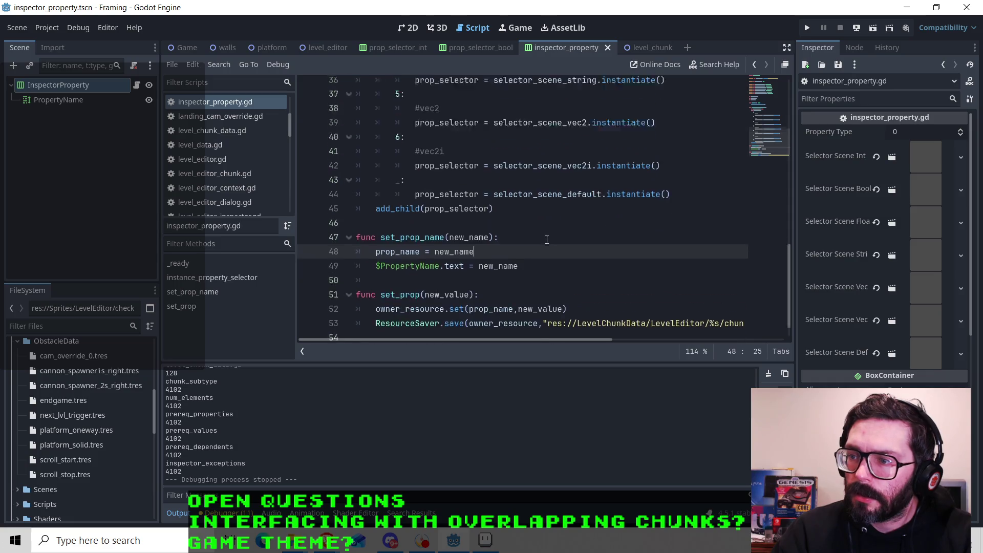
scroll(546, 240, up, 7)
scroll(546, 240, up, 2)
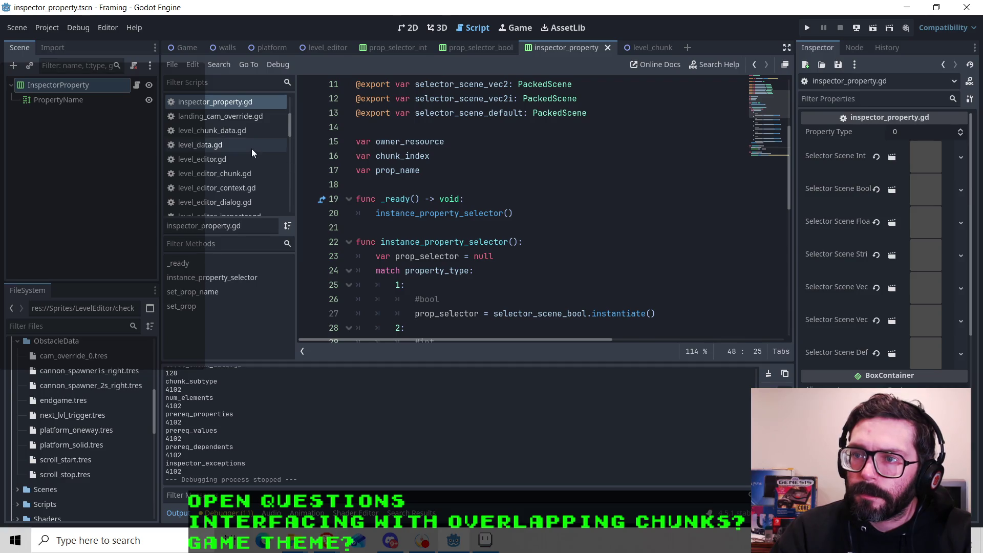
scroll(252, 178, up, 3)
scroll(252, 179, down, 6)
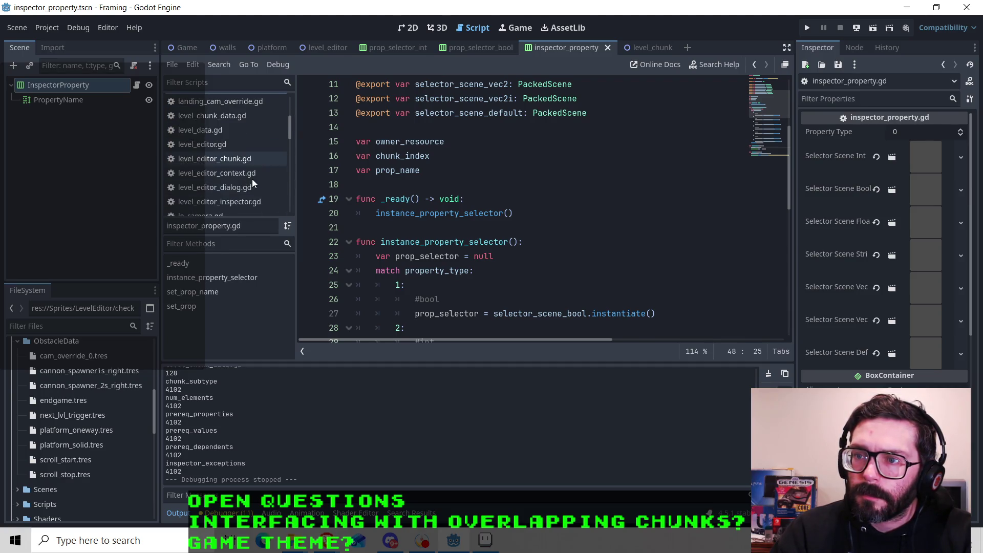
click(214, 144)
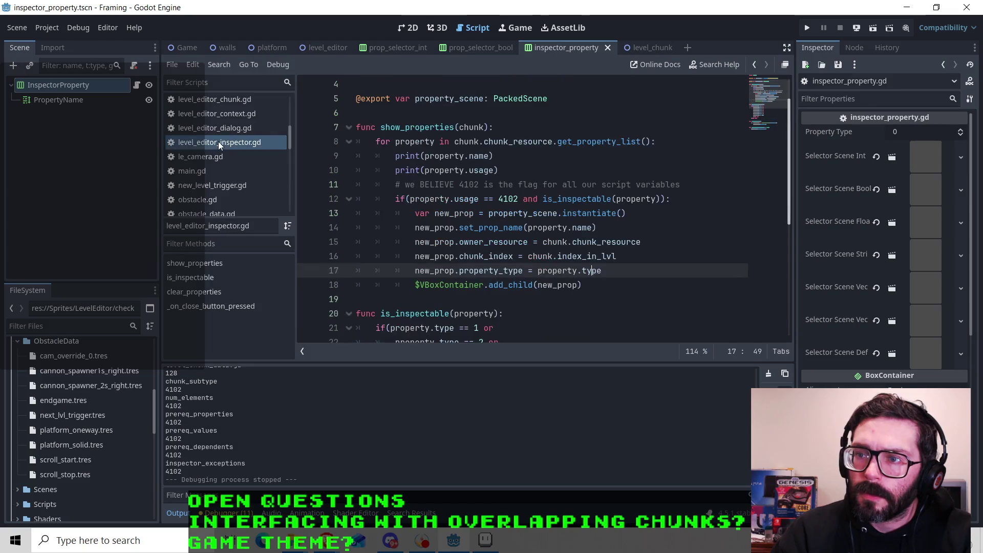
- Review the owner_resource assignment and set_prop_name call in show_properties
scroll(390, 133, up, 1)
scroll(390, 133, down, 2)
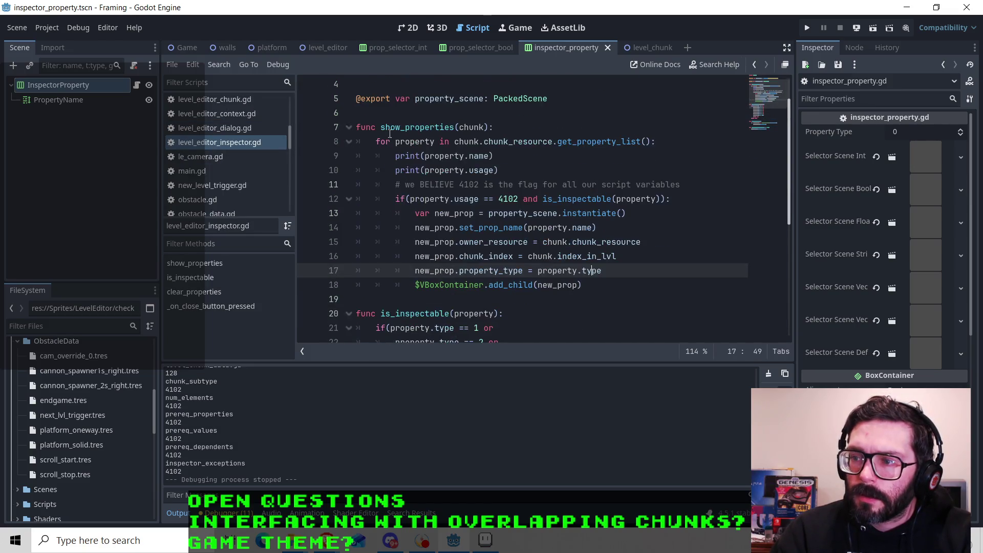
scroll(479, 178, up, 1)
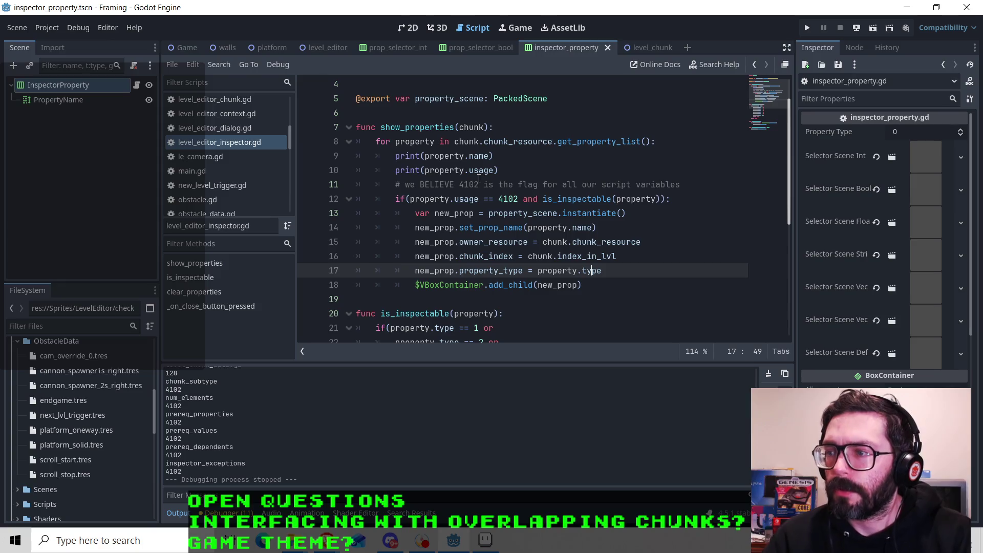
click(510, 243)
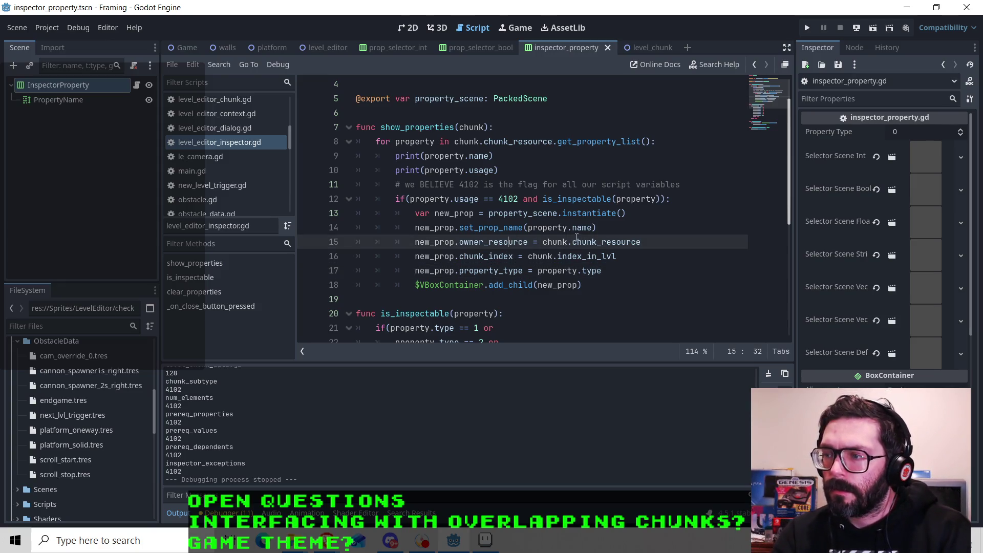
click(553, 241)
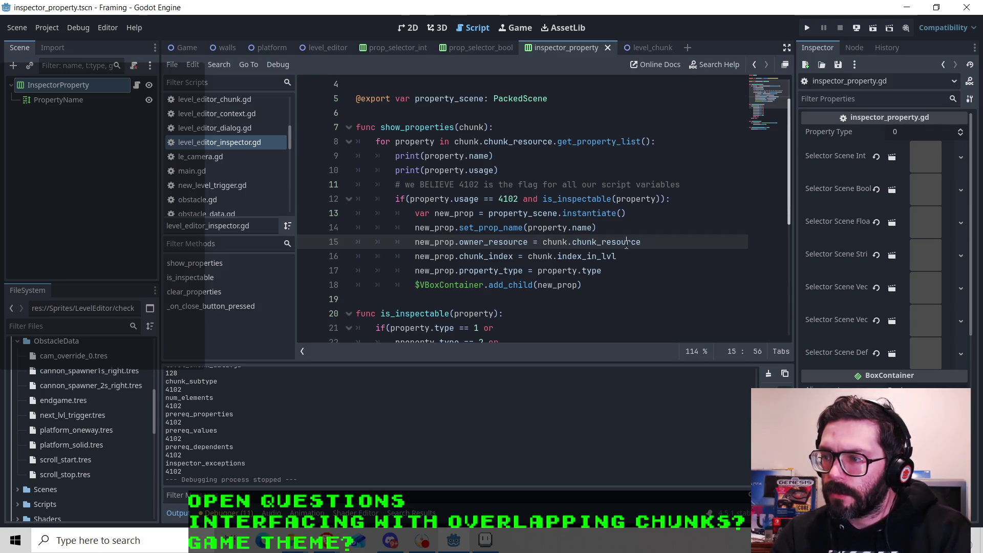
click(538, 257)
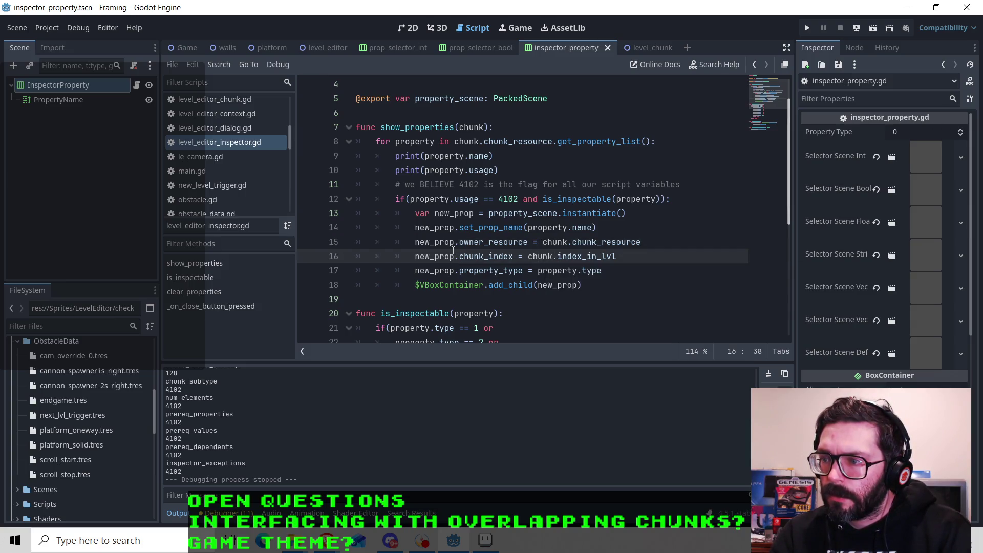
click(495, 244)
click(459, 245)
click(480, 227)
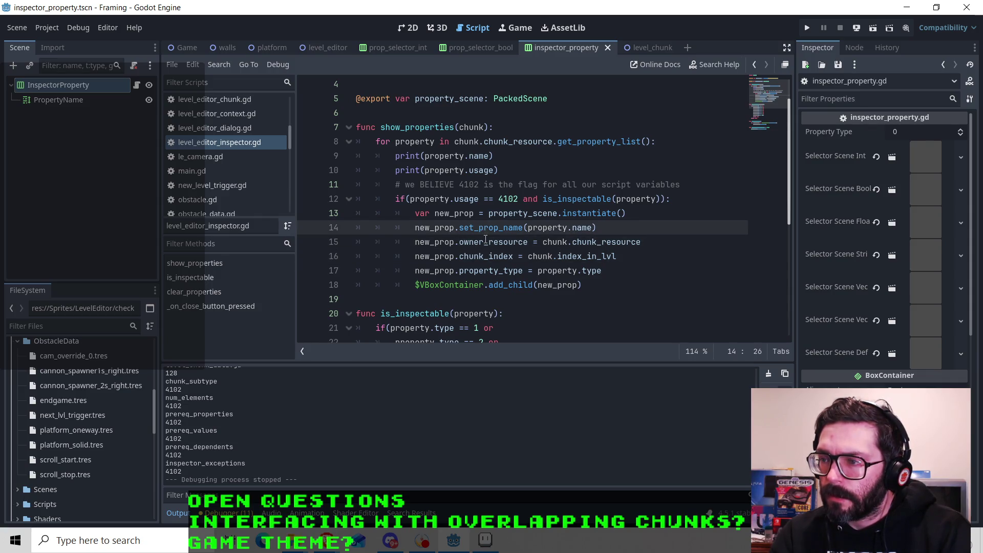
click(490, 227)
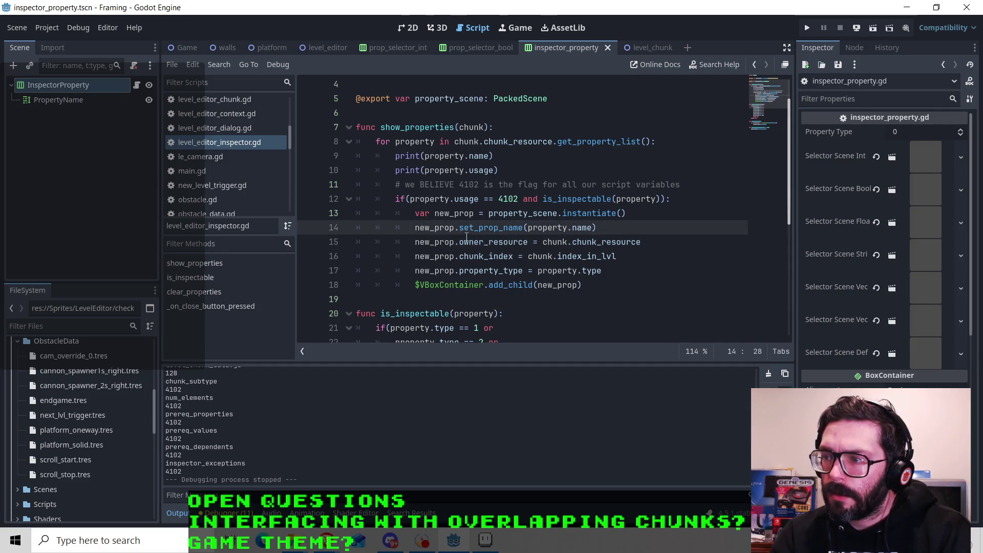
- Reopen inspector_property.gd from the script list and scroll to its bottom
click(188, 128)
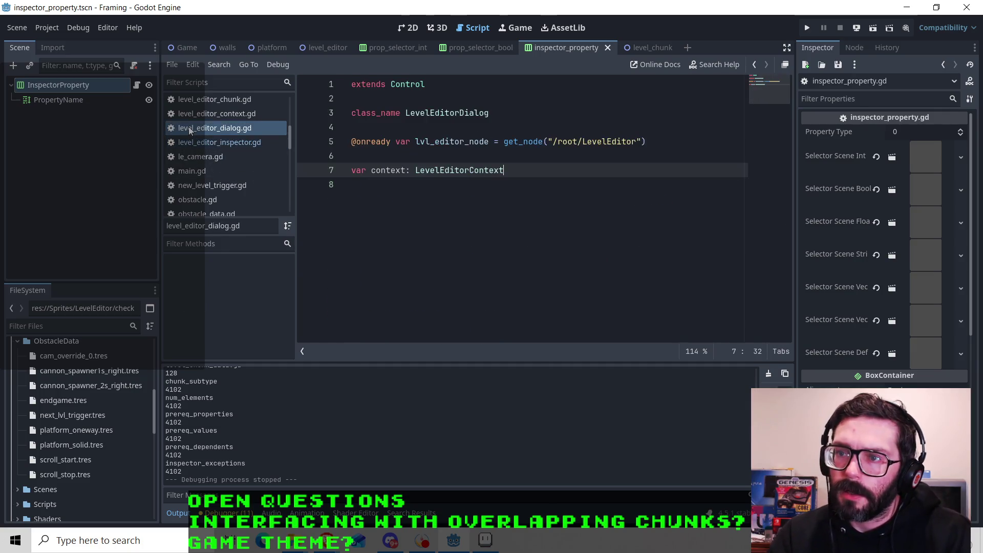
click(214, 138)
scroll(209, 135, up, 2)
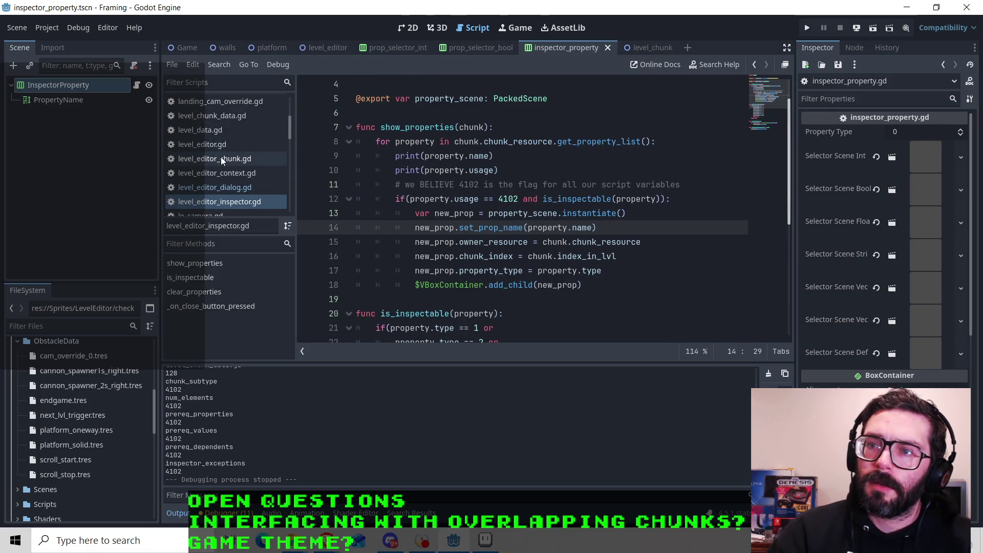
scroll(256, 143, up, 2)
click(235, 148)
scroll(415, 255, down, 9)
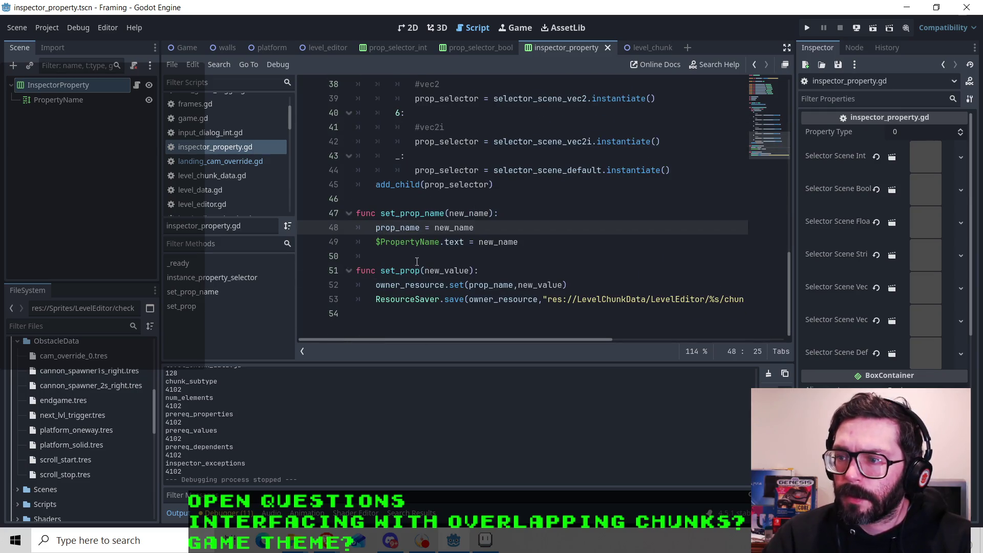
- Select the set_prop(new_value) signature and scroll through inspector_property.gd
click(473, 269)
drag(472, 269, 380, 270)
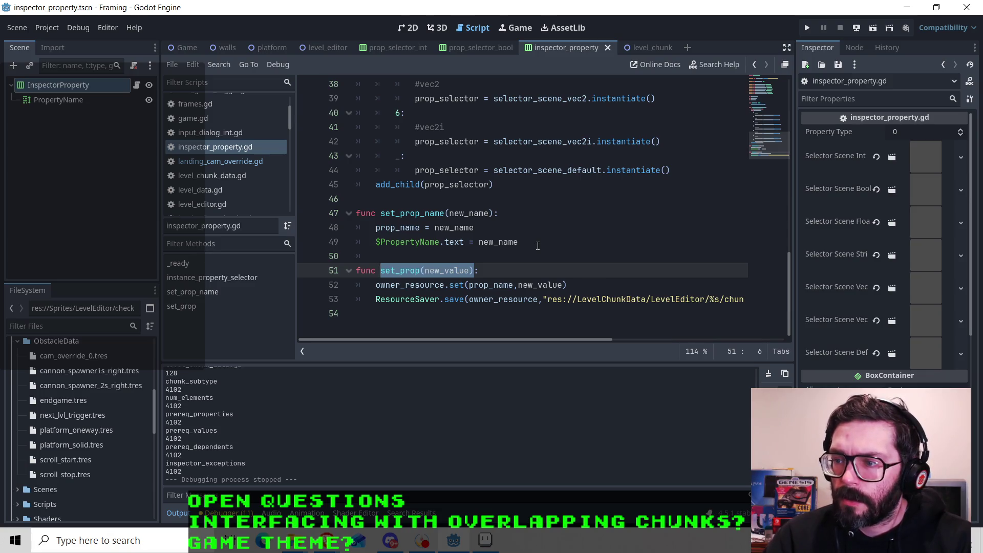
click(485, 271)
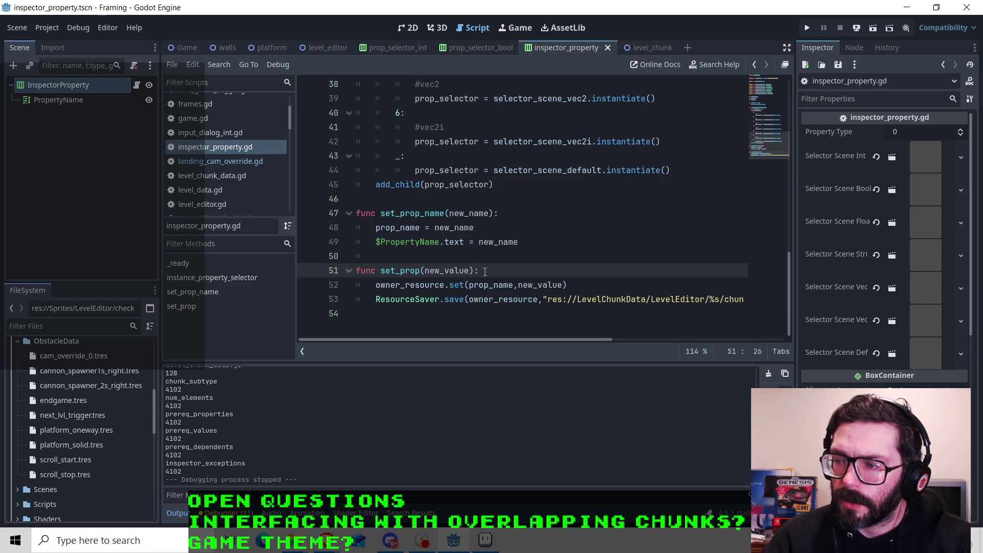
scroll(496, 277, up, 3)
scroll(496, 276, down, 2)
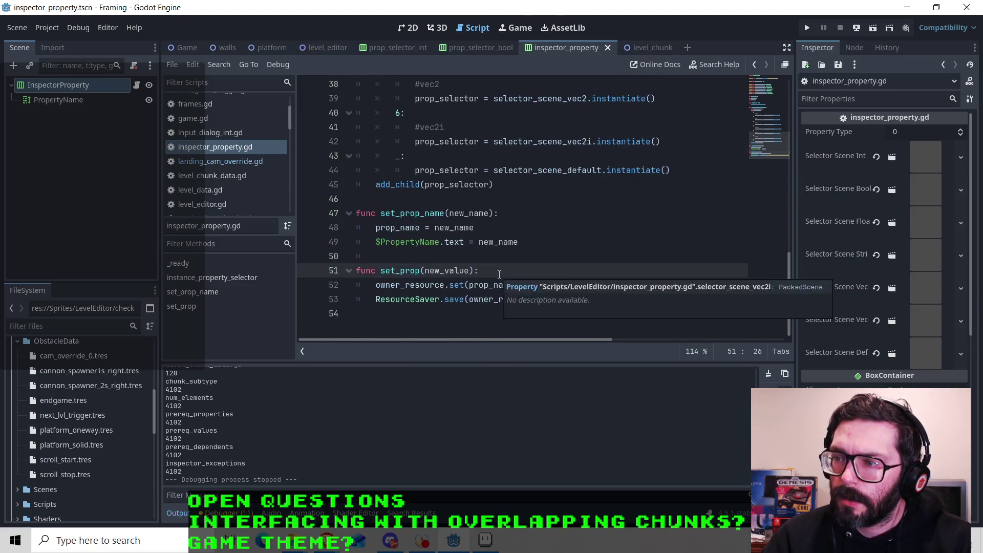
scroll(499, 275, up, 5)
scroll(499, 274, up, 8)
scroll(500, 275, down, 10)
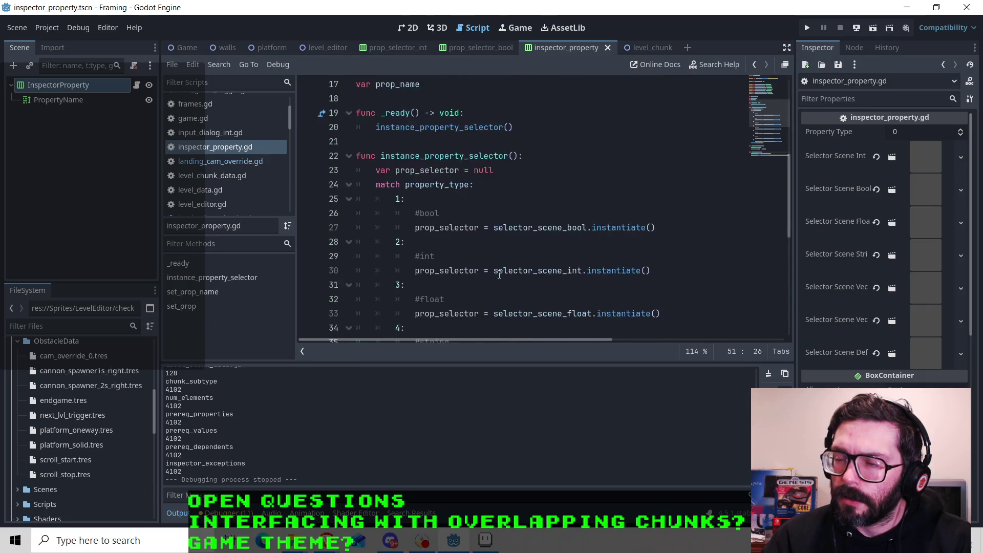
scroll(499, 275, down, 2)
scroll(499, 274, up, 10)
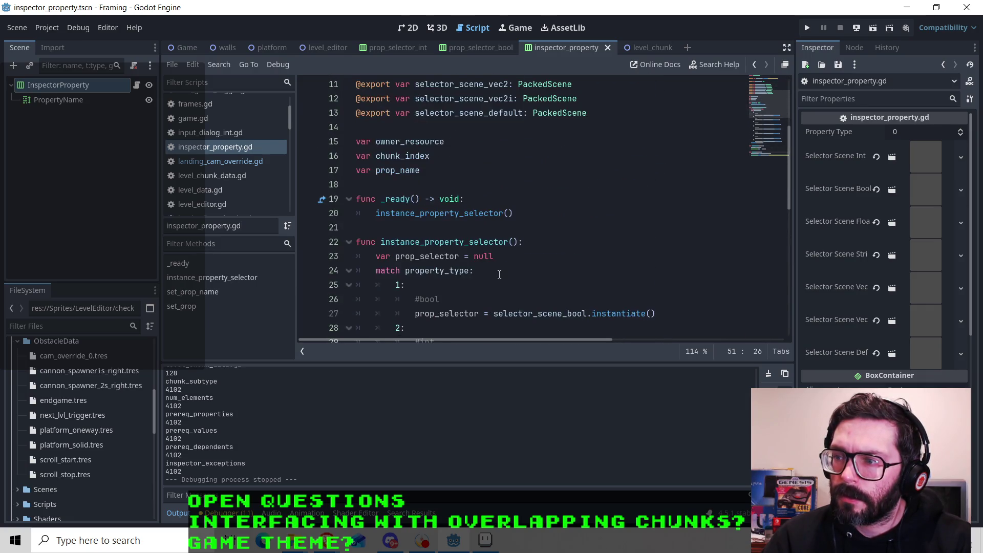
scroll(499, 274, up, 2)
scroll(499, 275, down, 4)
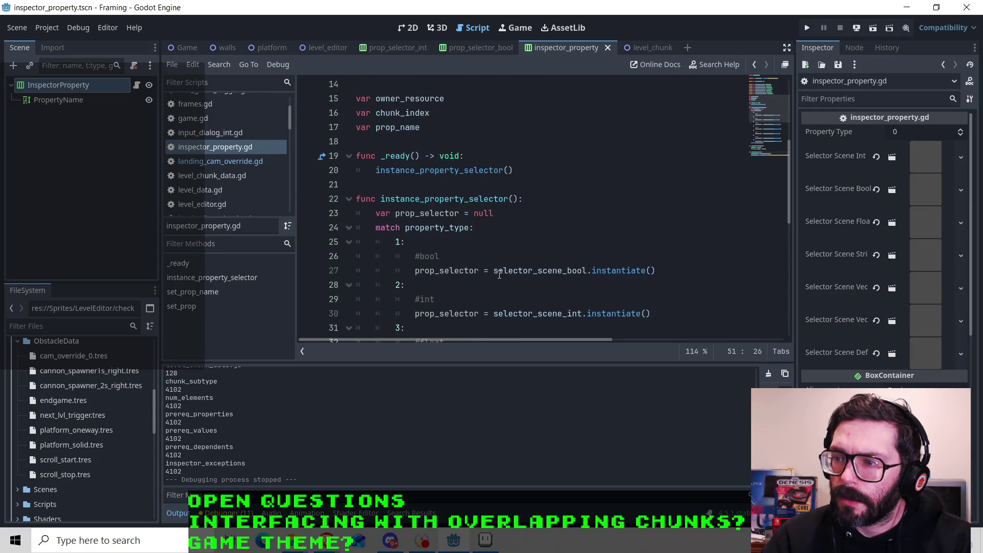
- Insert a new indented line after the default selector case on line 44
click(455, 174)
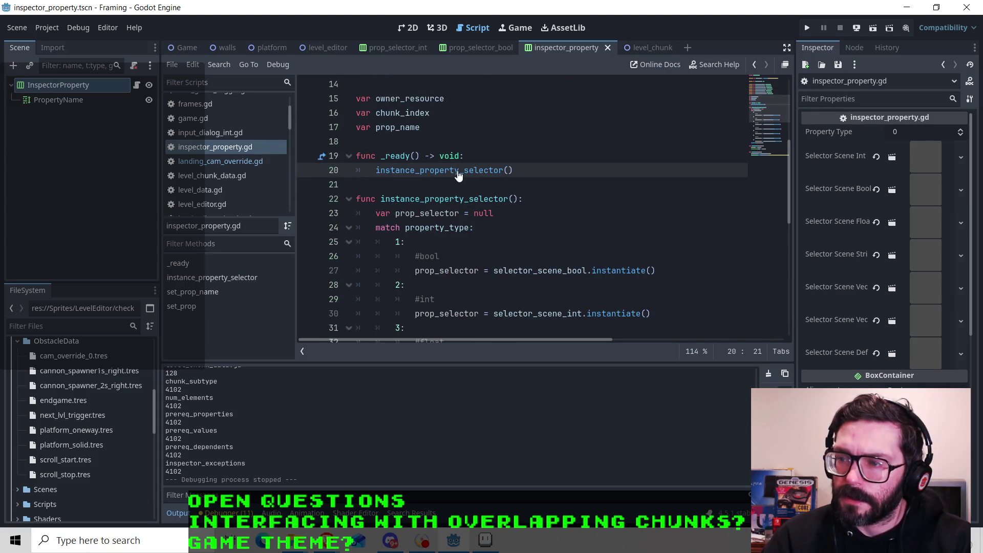
click(513, 170)
scroll(528, 167, down, 2)
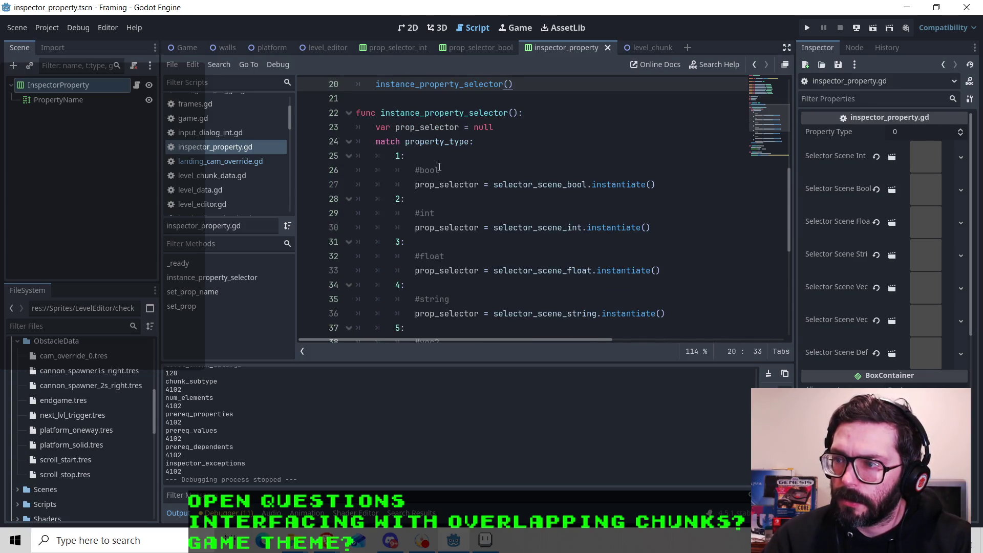
scroll(442, 168, down, 6)
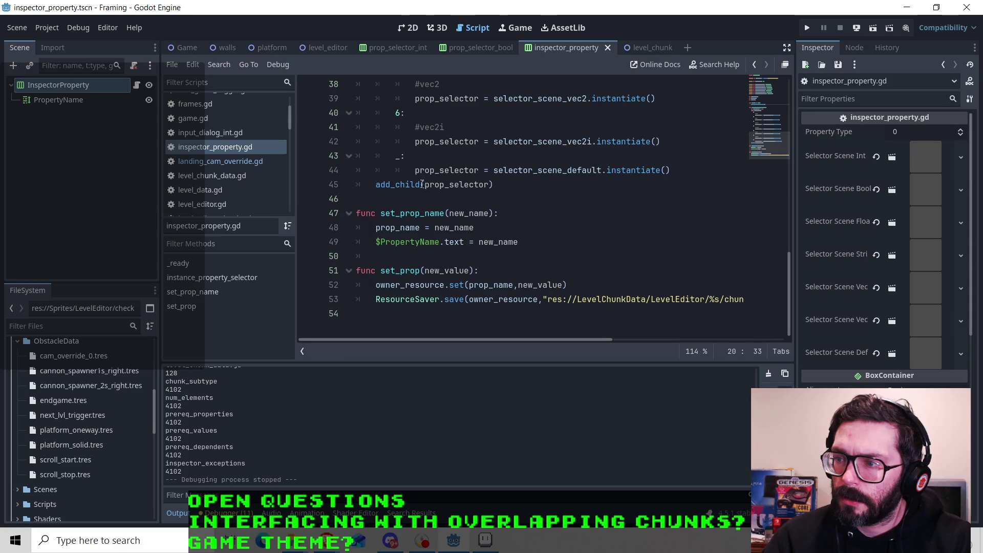
click(422, 183)
mouse_move(421, 185)
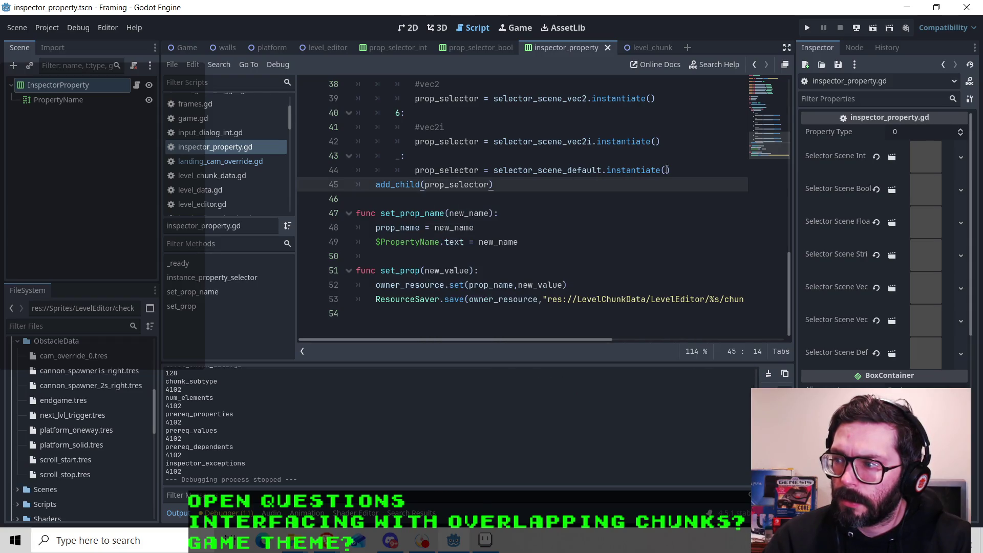
click(683, 170)
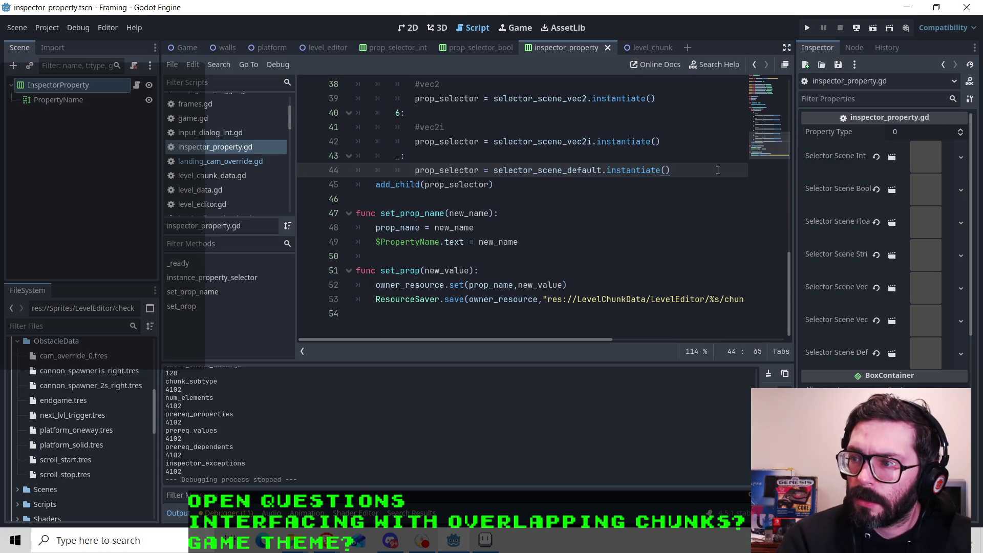
key(Return)
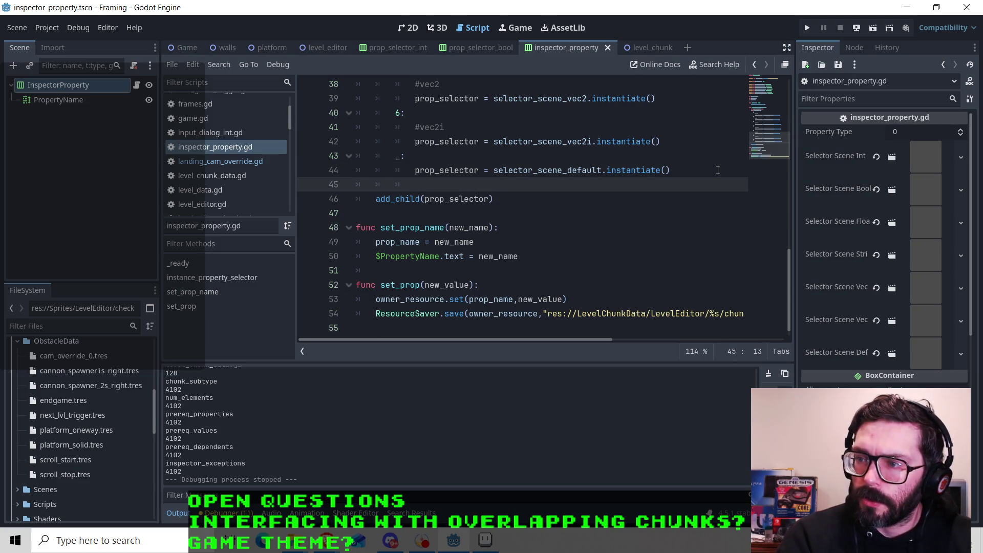
- Inspect the add_child(prop_selector) line and select the prop_selector variable name
click(509, 200)
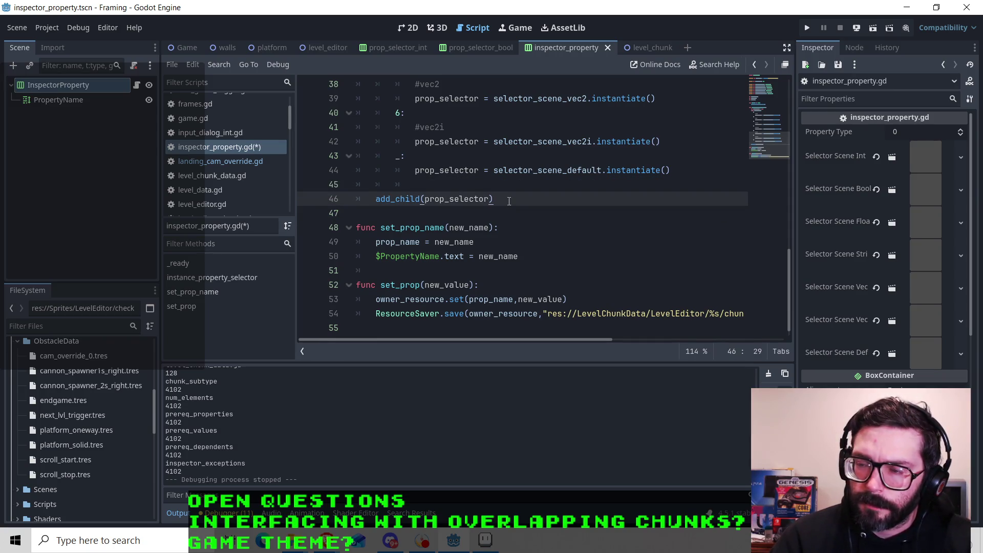
click(415, 187)
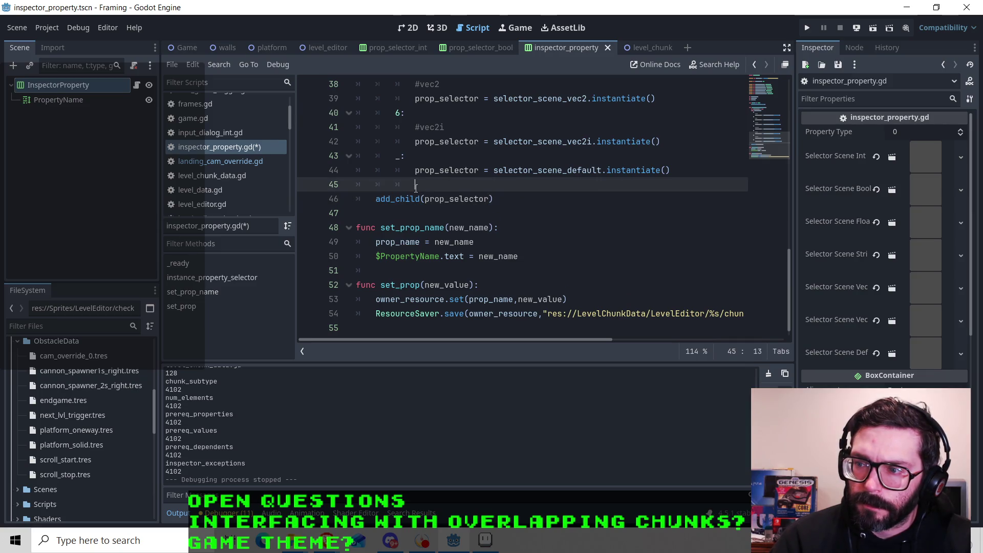
click(410, 199)
click(415, 186)
click(421, 198)
click(414, 184)
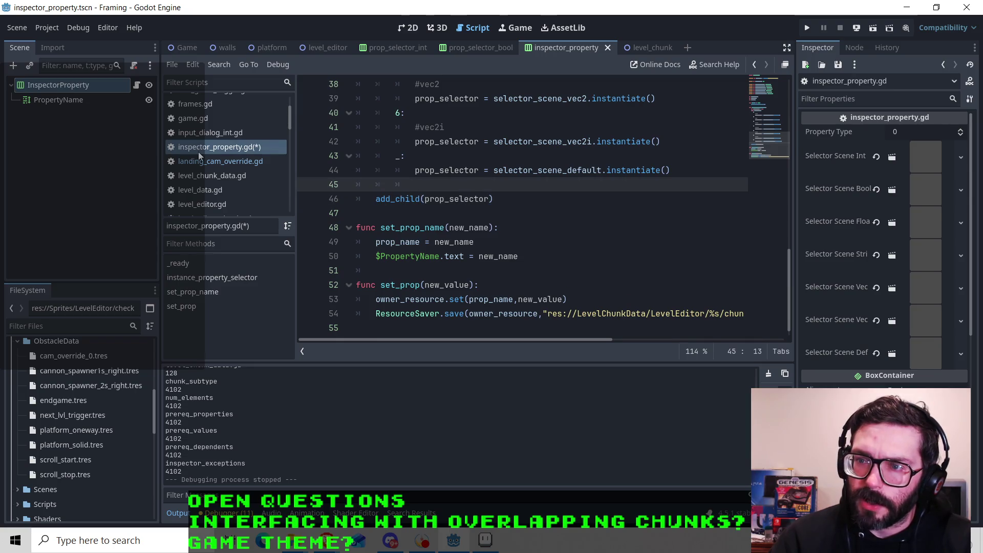
click(449, 200)
key(Left)
key(Left)
key(Left)
drag(491, 199, 425, 199)
mouse_move(456, 199)
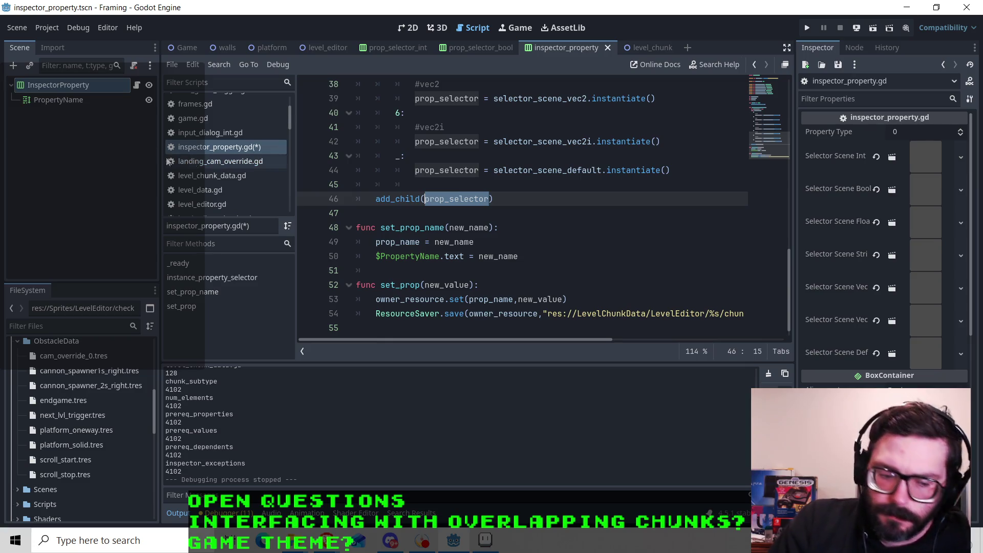
key(alt+Tab)
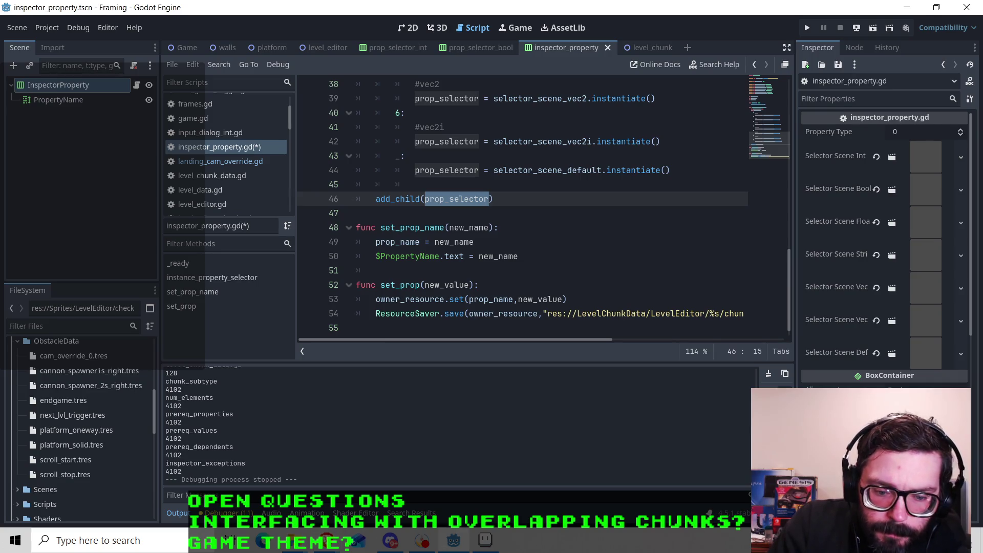
- Place the caret on the empty line 47 after add_child(prop_selector)
click(500, 198)
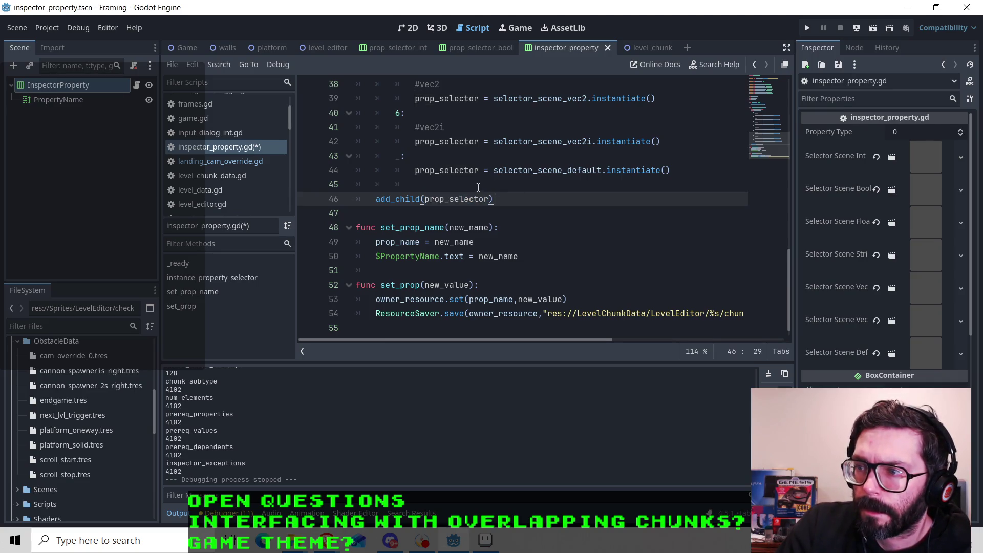
click(455, 182)
click(398, 186)
click(378, 186)
scroll(492, 256, up, 1)
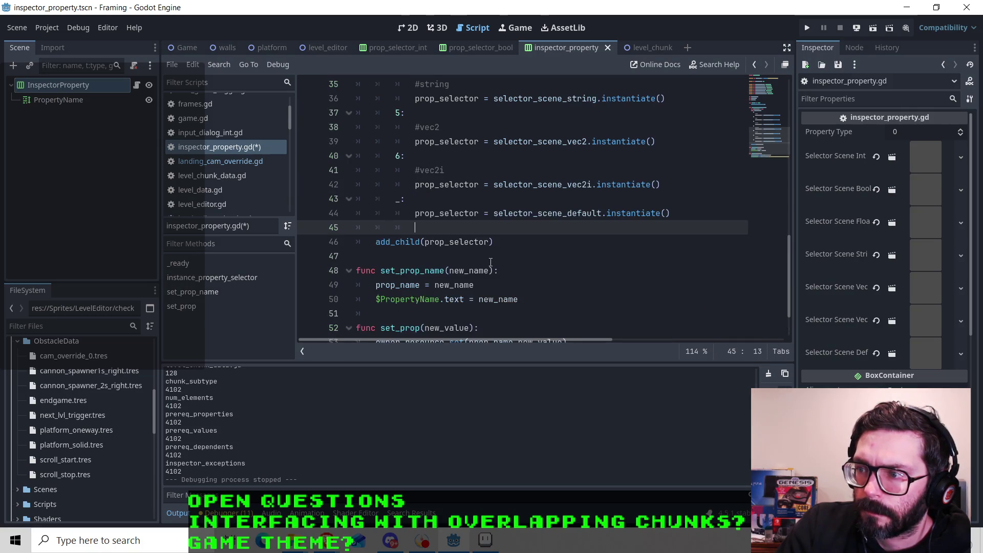
scroll(512, 267, down, 1)
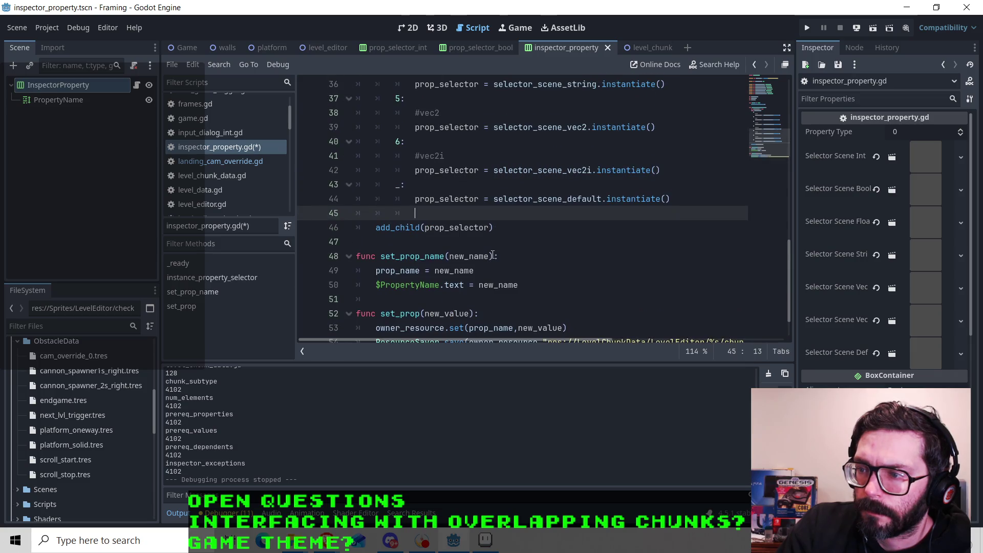
click(493, 256)
click(510, 271)
key(Up)
key(Up)
key(Up)
key(End)
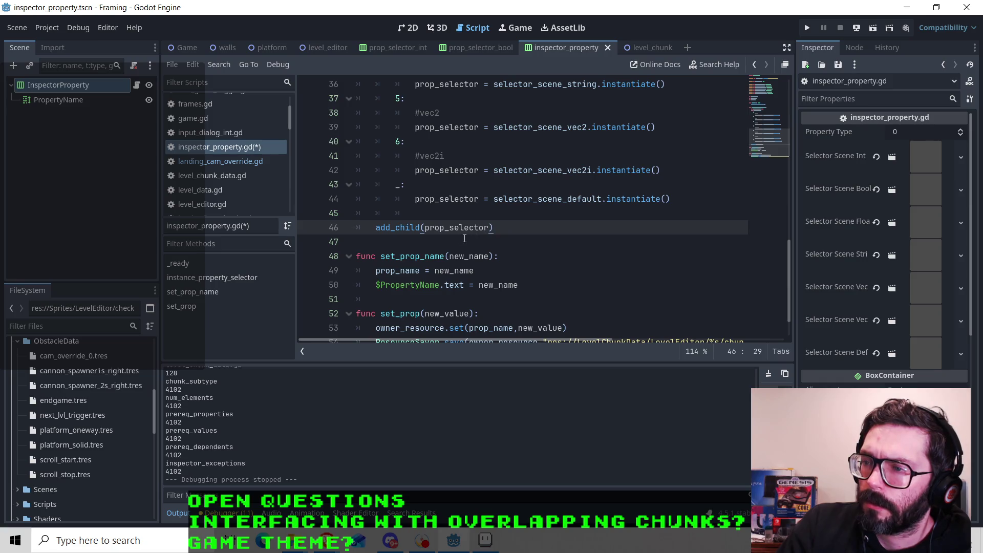
click(462, 238)
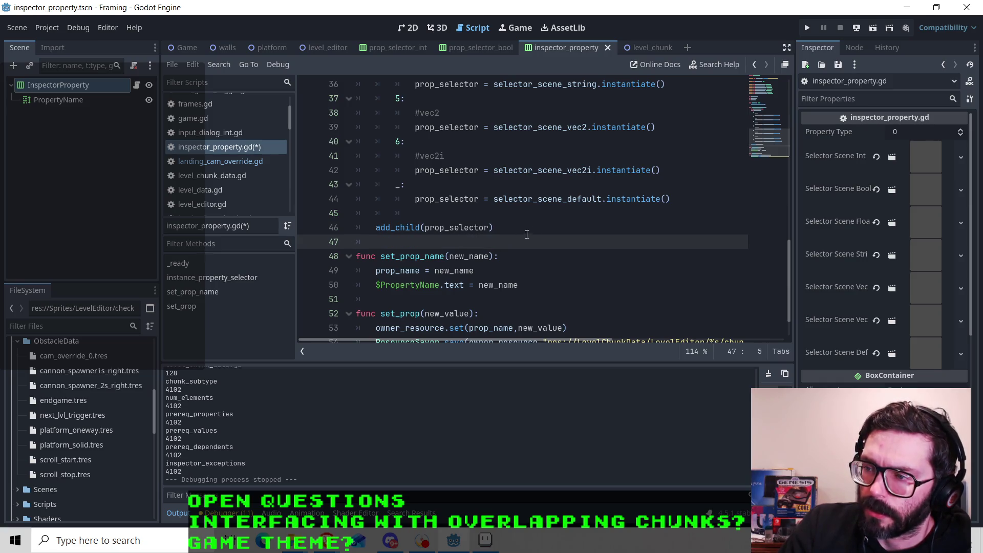
scroll(543, 227, down, 1)
scroll(544, 227, up, 1)
scroll(544, 228, down, 1)
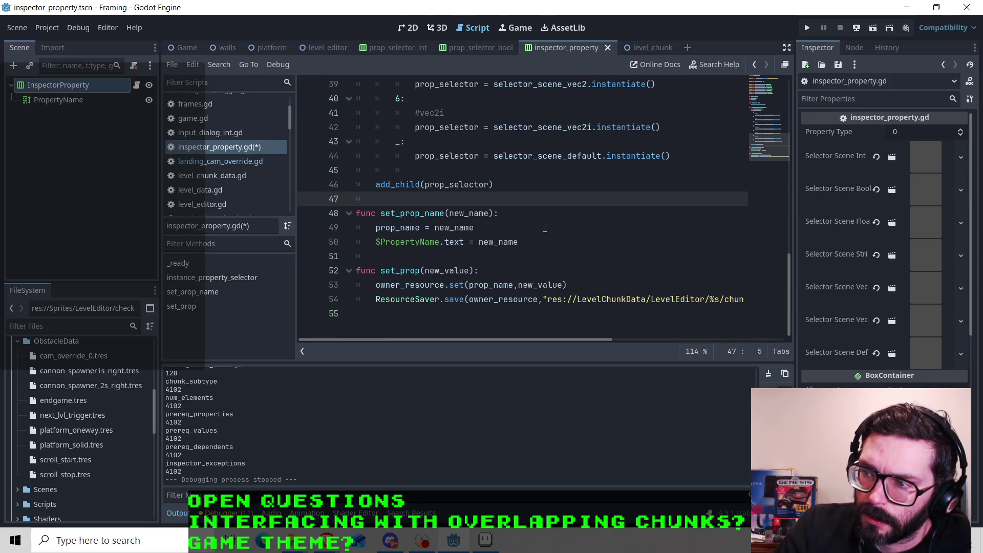
- Add prop_selector.set_visible_value() after add_child and save inspector_property.gd
text(prop_s)
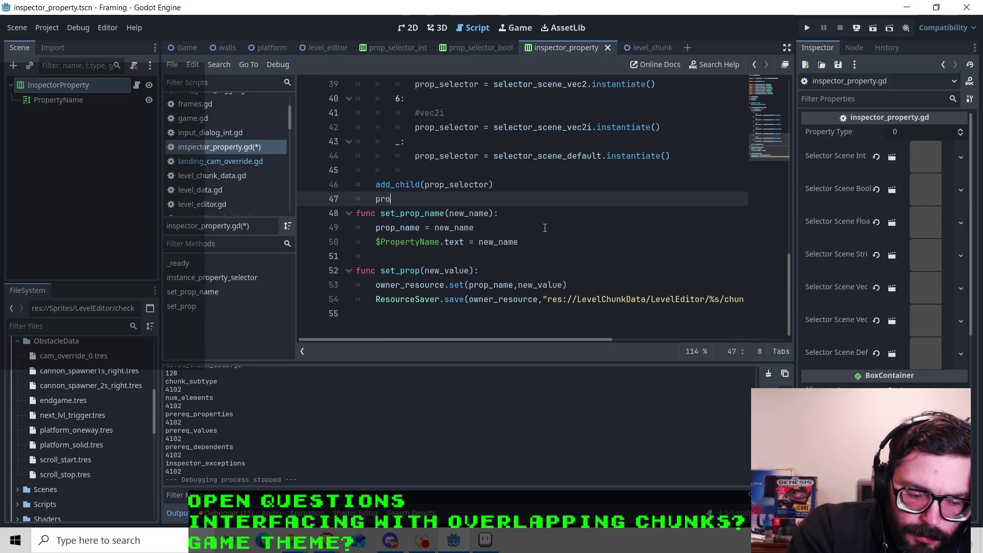
text(elector.)
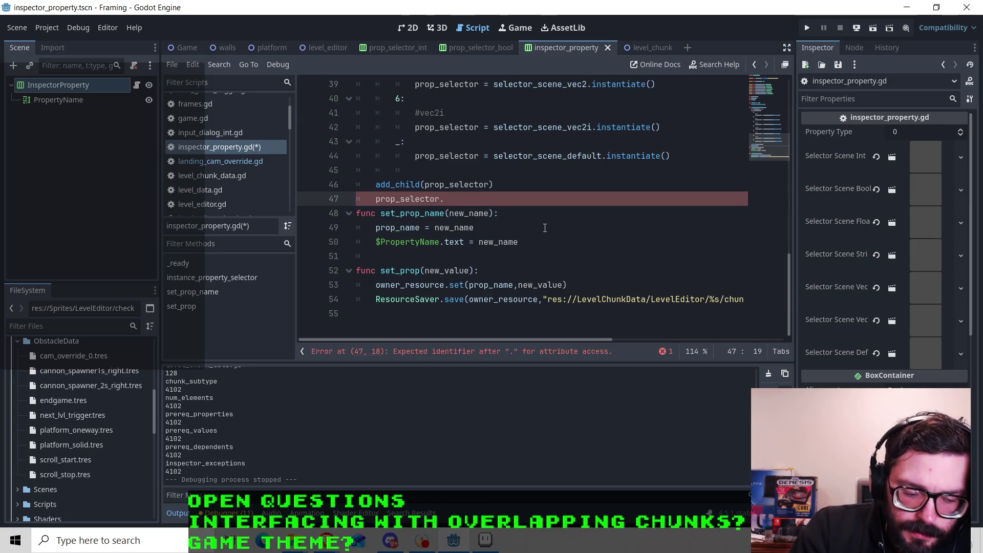
text(set_)
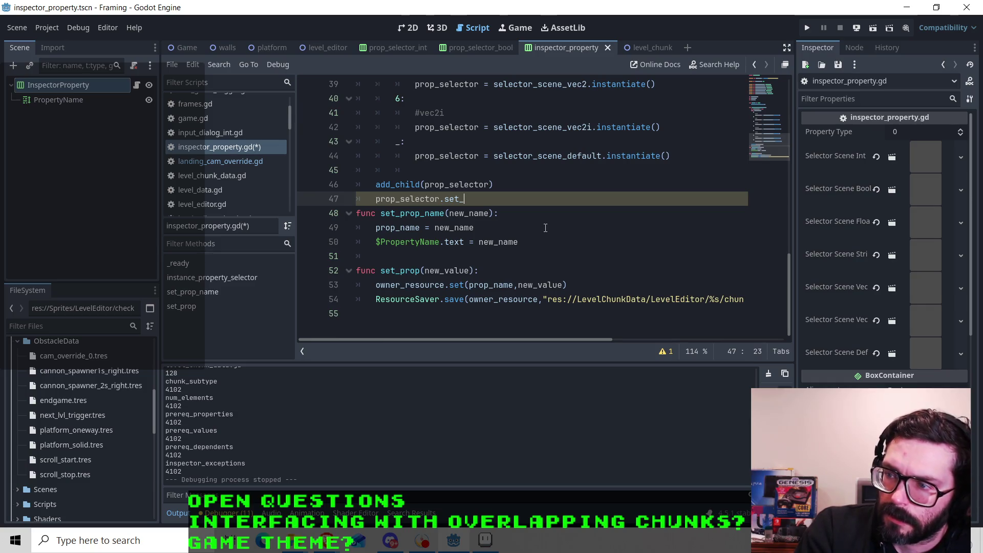
text(isible_va)
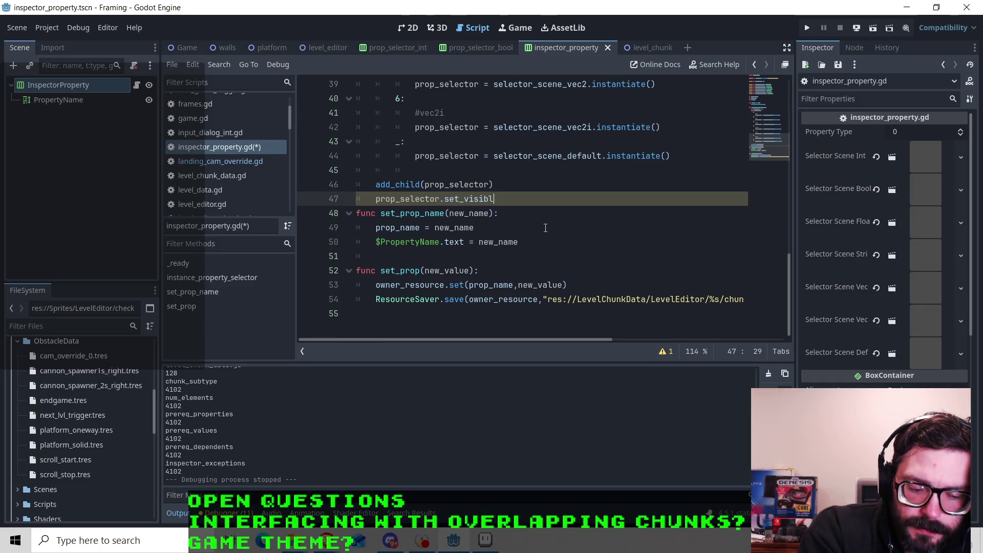
text(lue())
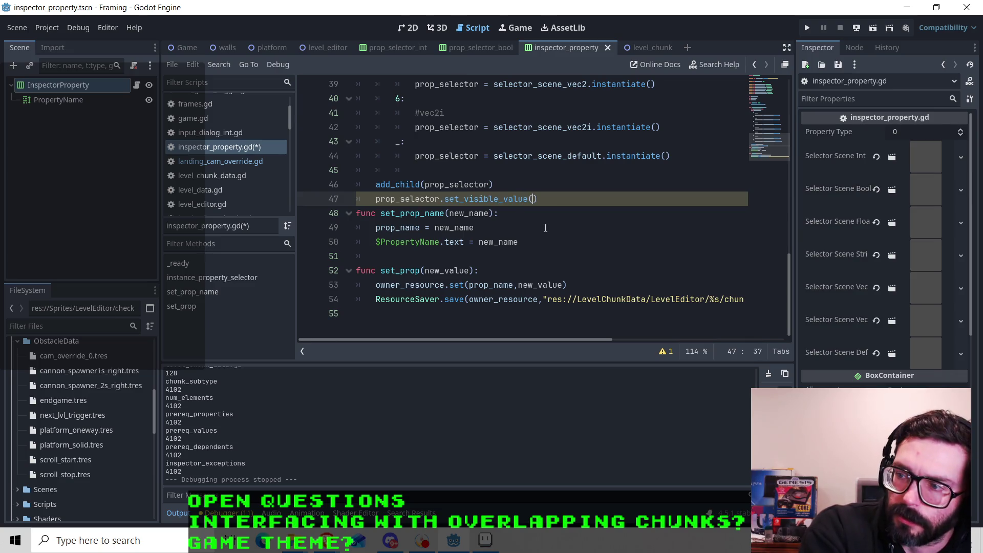
key(Return)
key(ctrl+s)
- Open prop_selector_int.gd from the script list
scroll(242, 156, down, 3)
scroll(243, 156, down, 5)
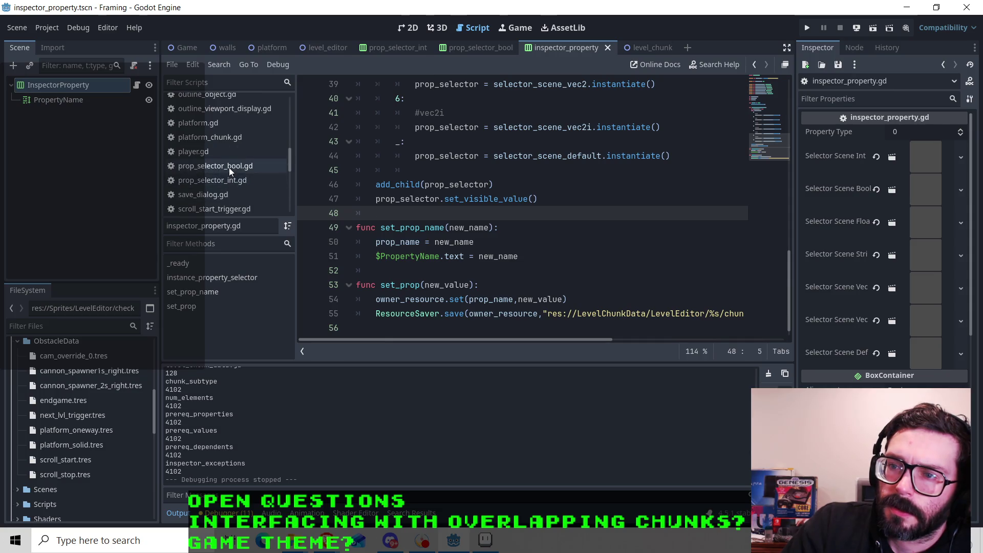
scroll(230, 168, down, 1)
click(229, 168)
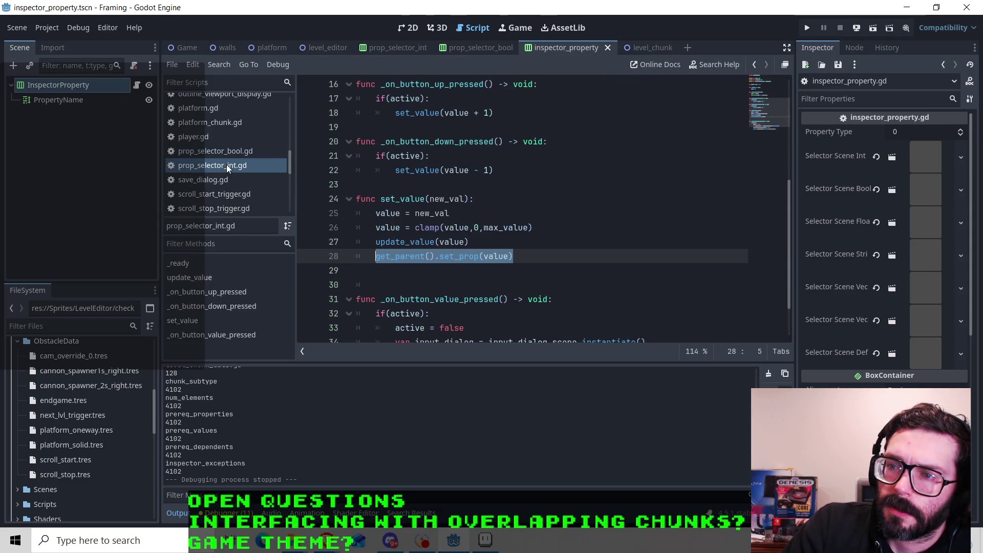
- Declare func set_visible_value() on line 30, below the set_value function
click(379, 281)
click(379, 273)
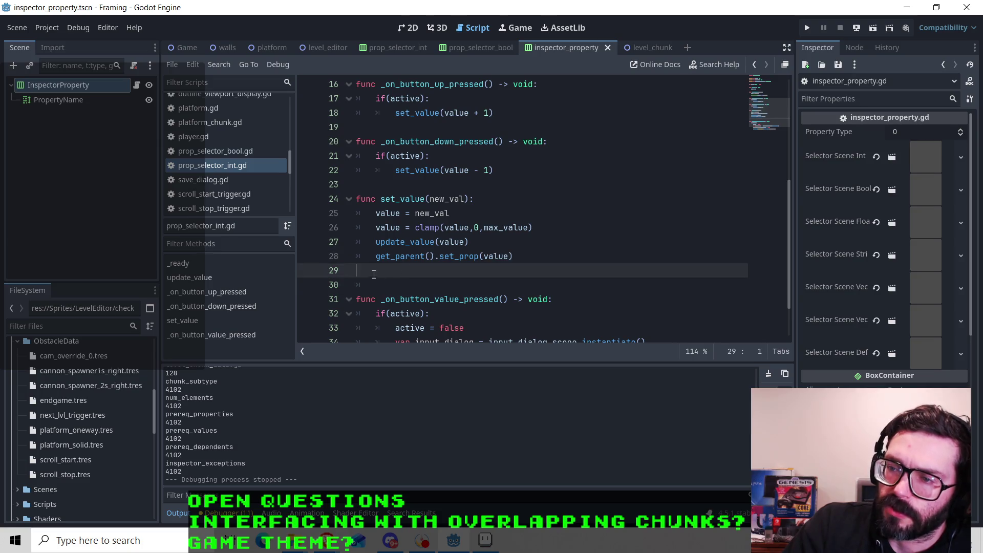
click(388, 281)
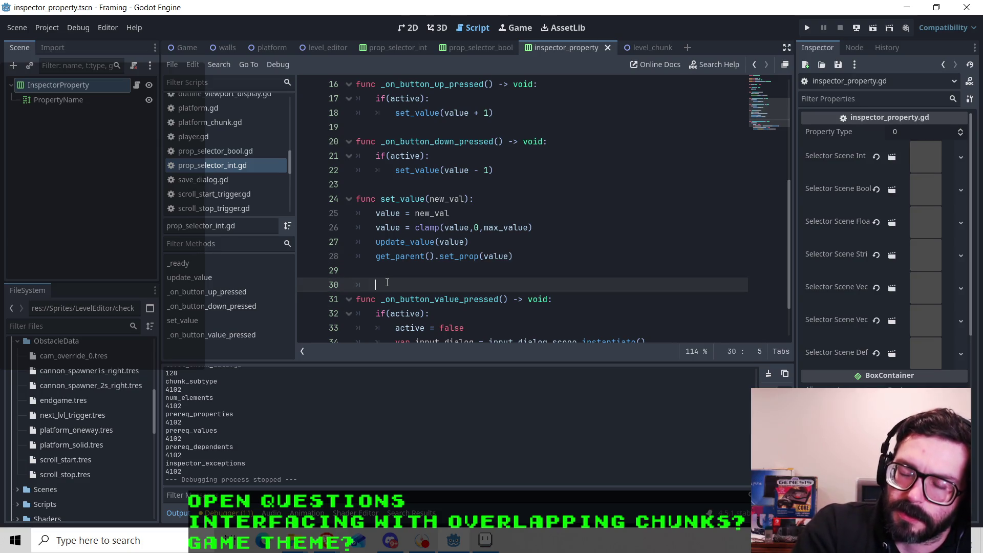
key(BackSpace)
key(Return)
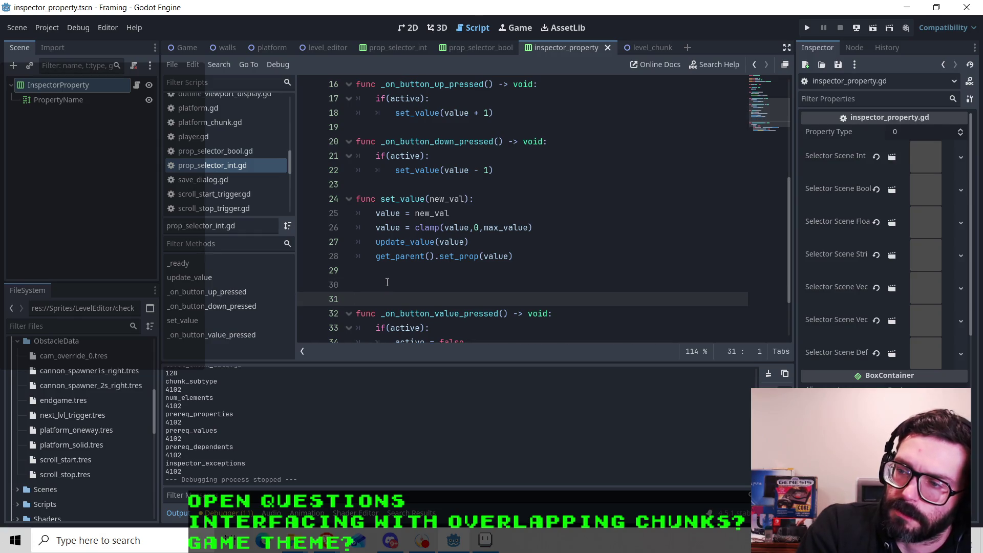
click(387, 282)
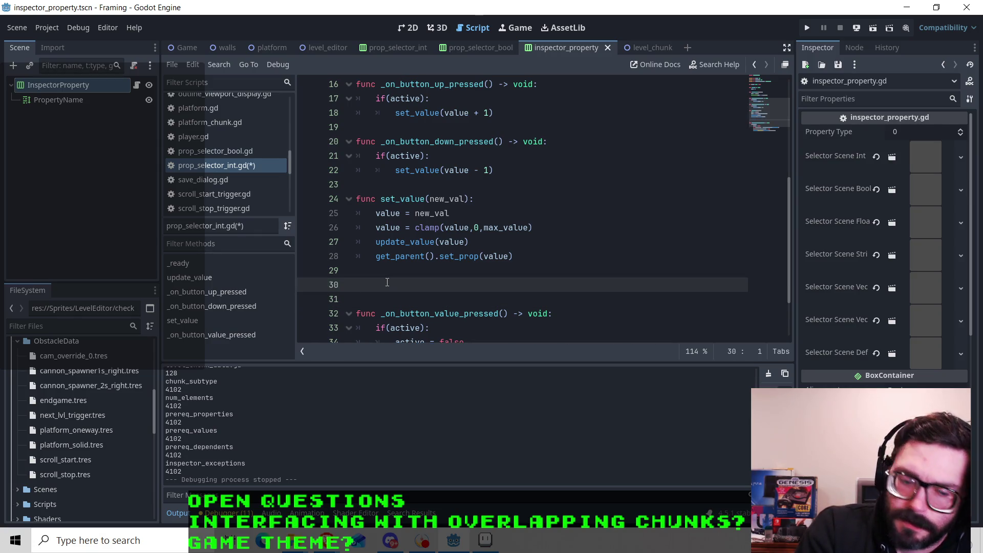
text(func set_)
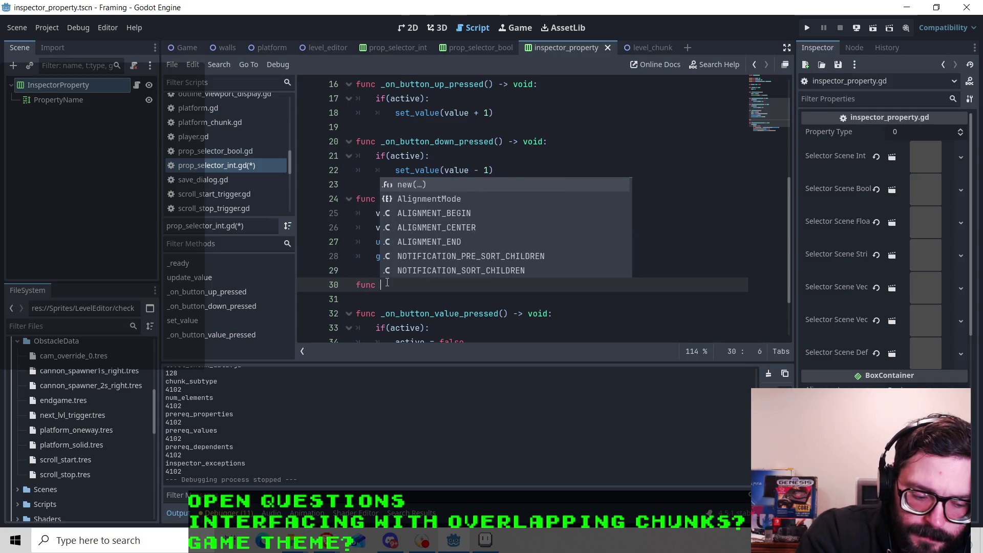
text(visible)
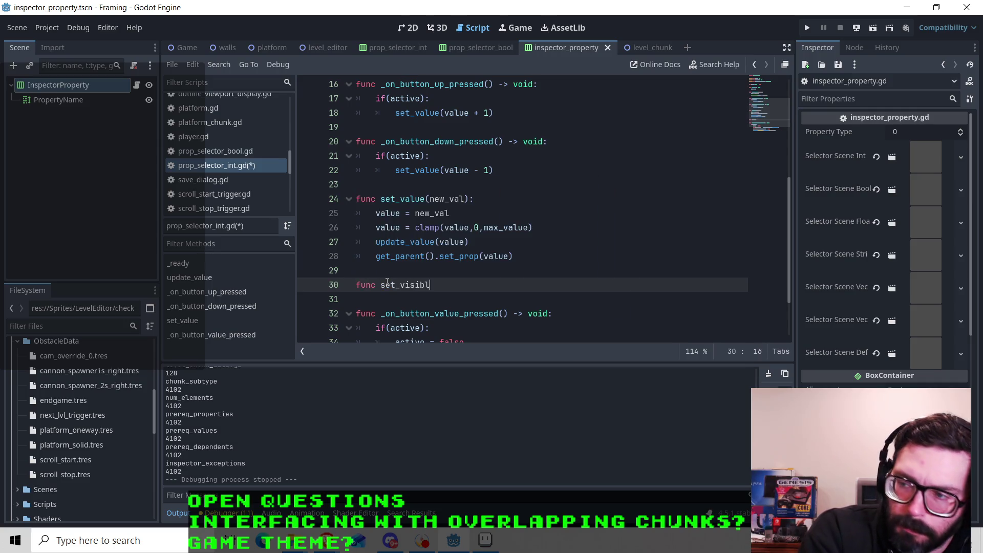
text(_value()
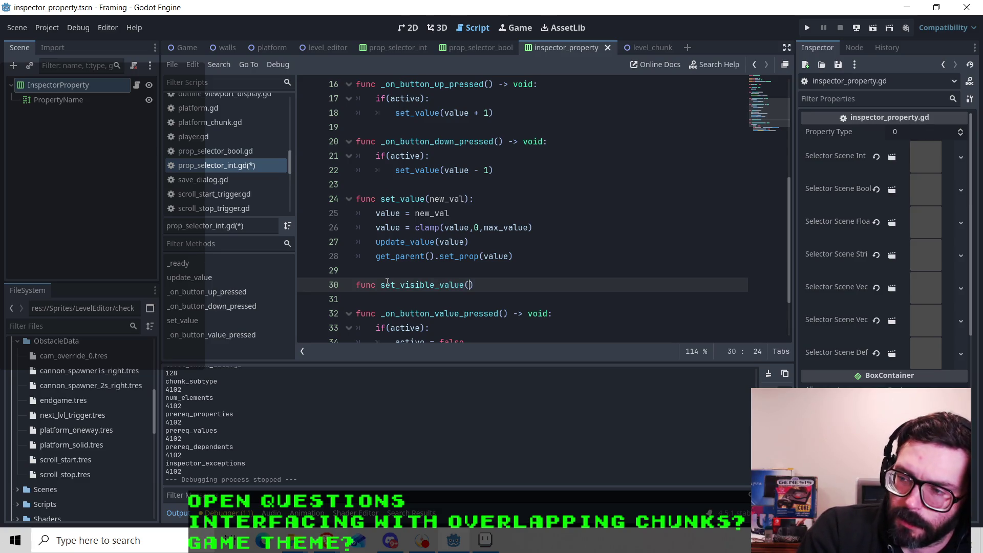
text())
key(Return)
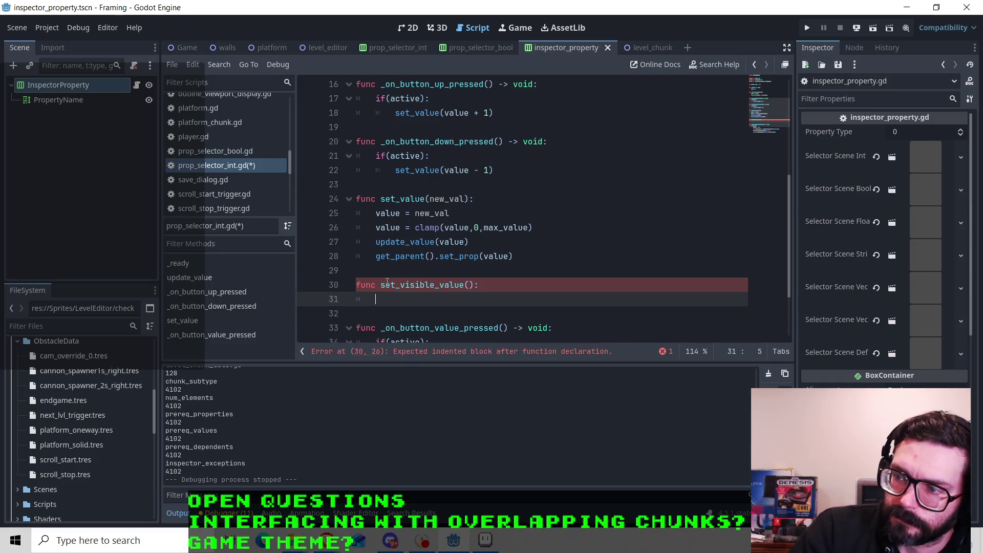
click(421, 285)
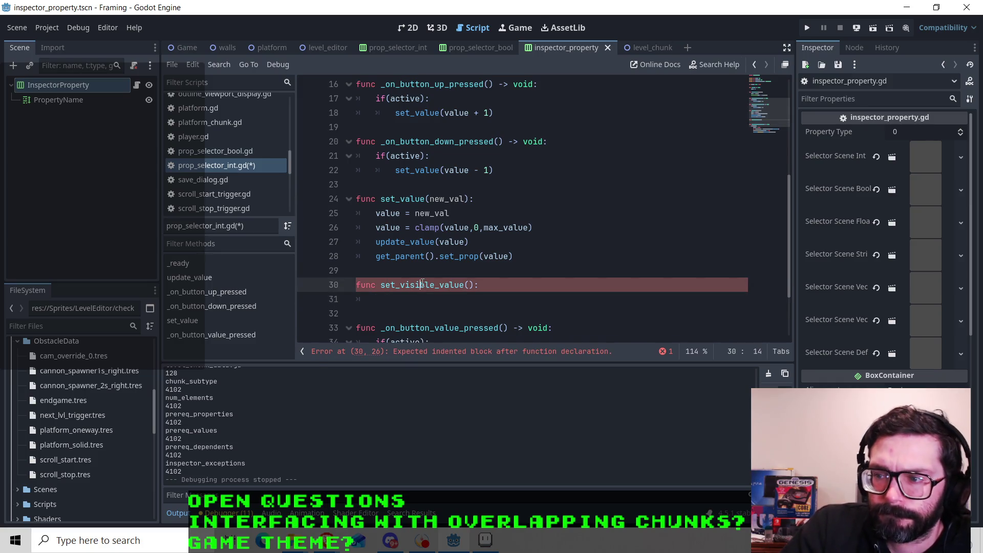
click(403, 310)
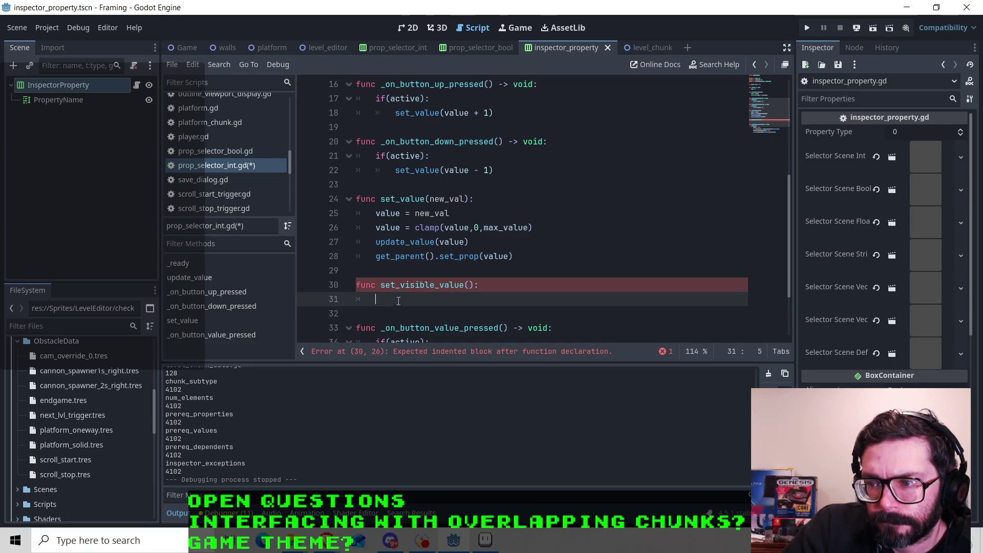
click(391, 313)
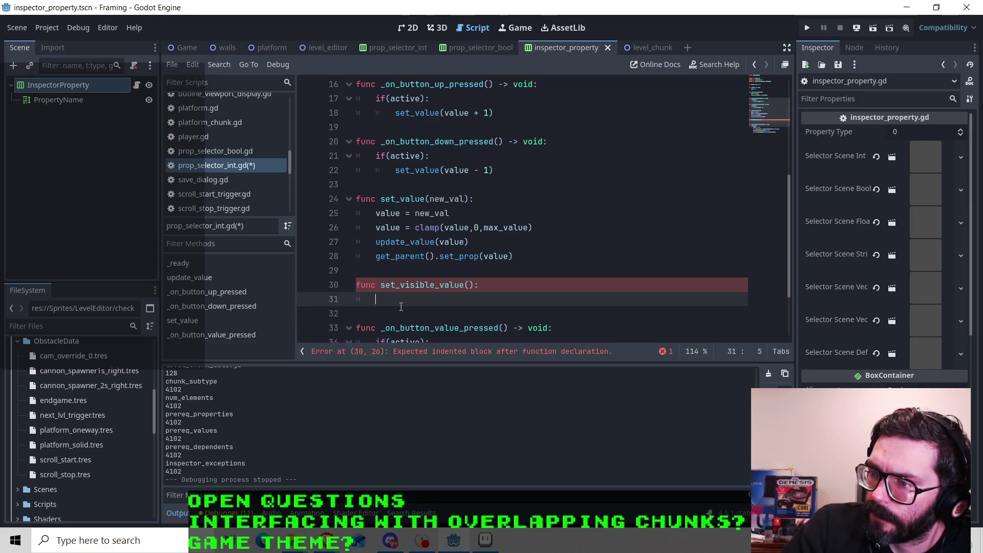
click(400, 304)
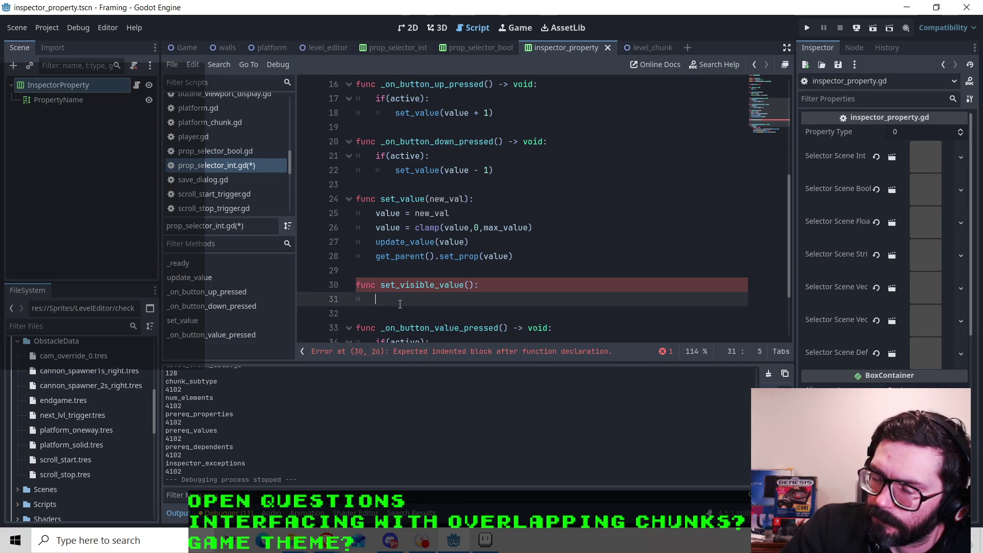
- Add the owner_res parameter to set_visible_value, then return to inspector_property.gd
scroll(481, 268, down, 1)
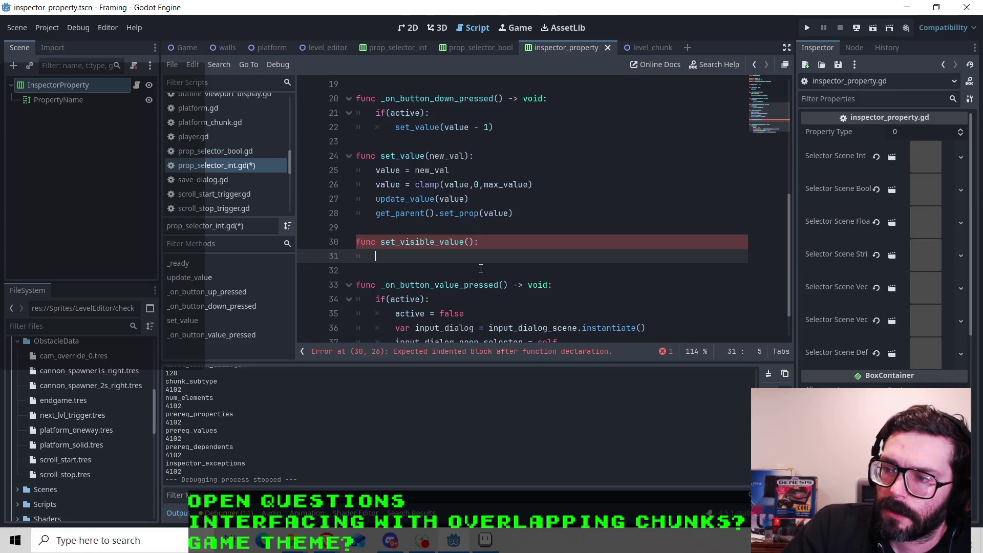
click(469, 242)
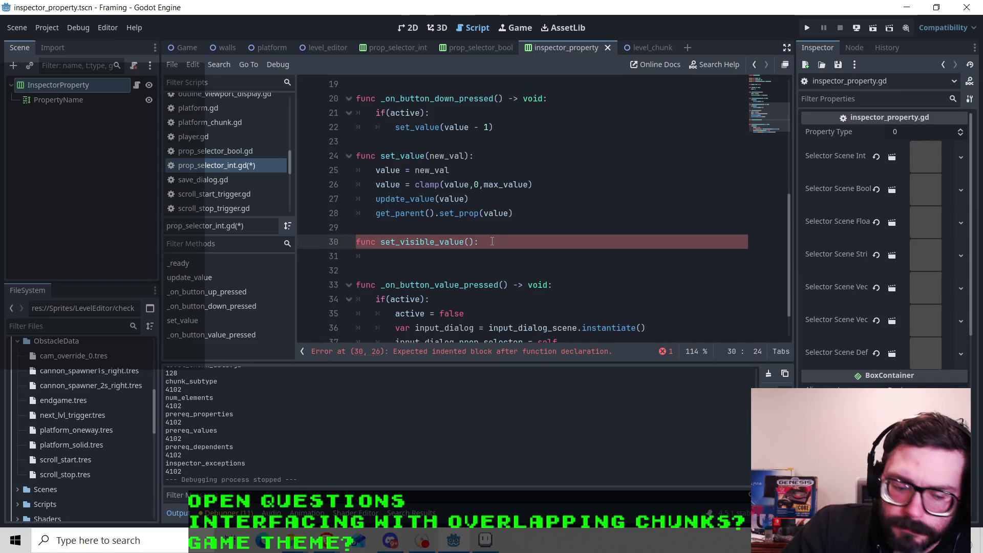
text(owner_res)
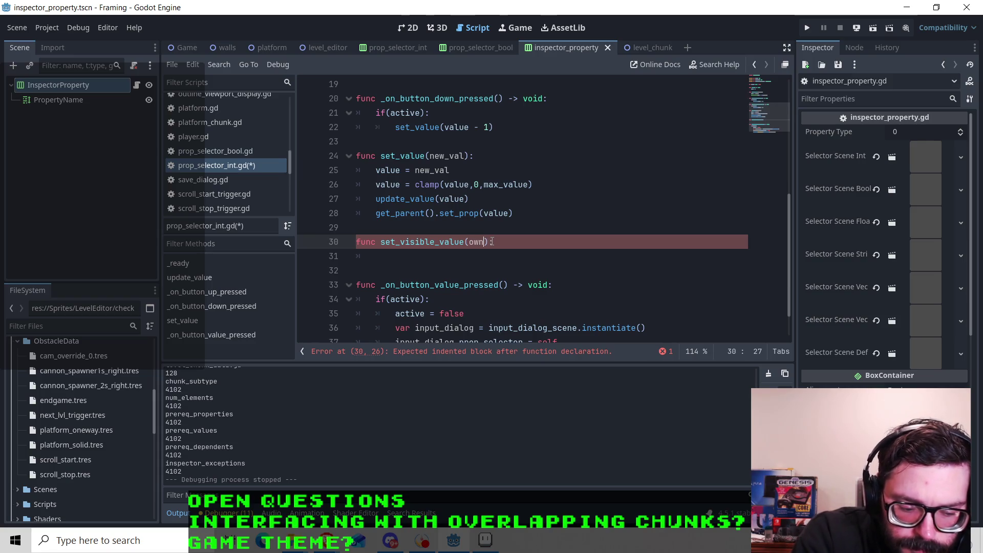
key(End)
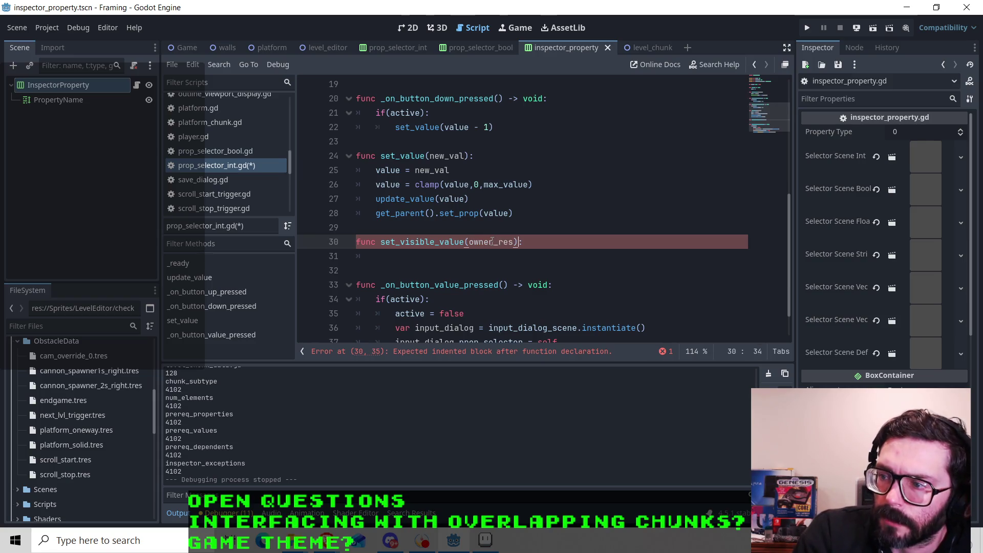
key(Return)
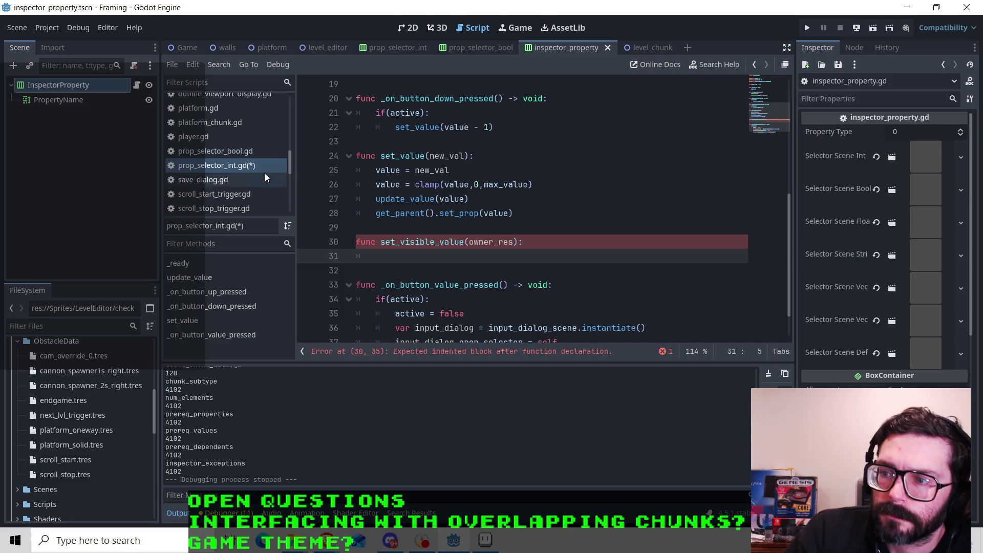
scroll(204, 167, up, 2)
scroll(203, 167, up, 5)
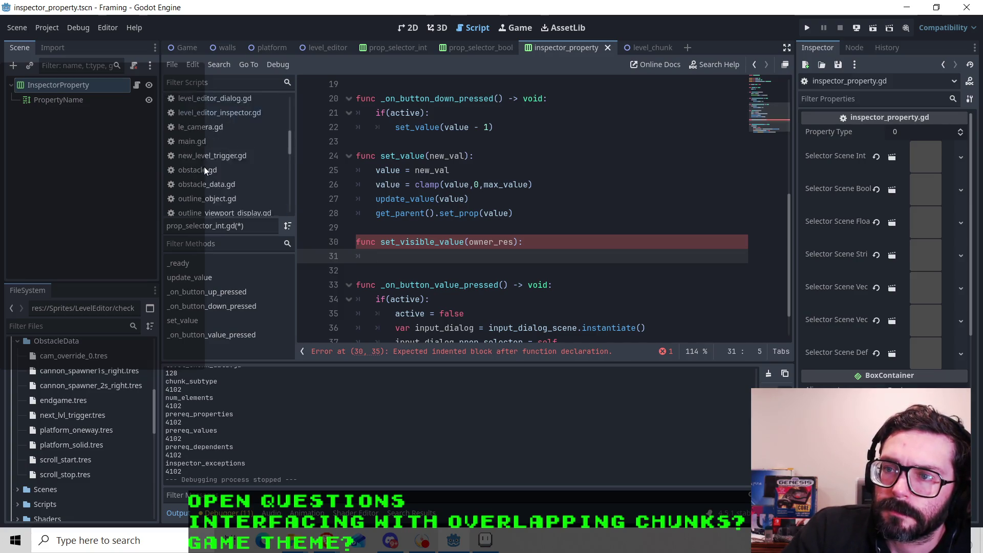
scroll(230, 128, up, 4)
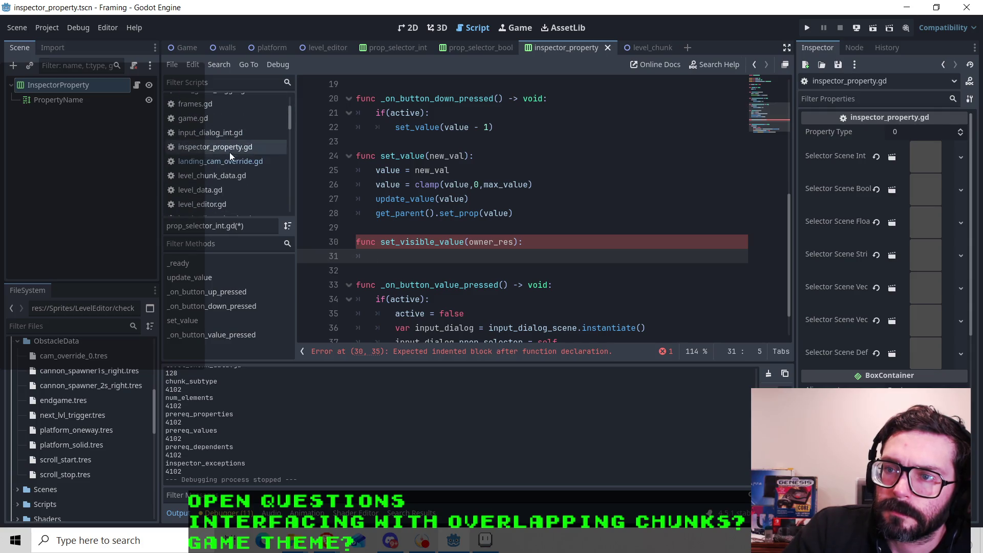
click(216, 150)
- Complete the call as set_visible_value(owner_resource, prop_name) and save inspector_property.gd
click(400, 199)
click(533, 199)
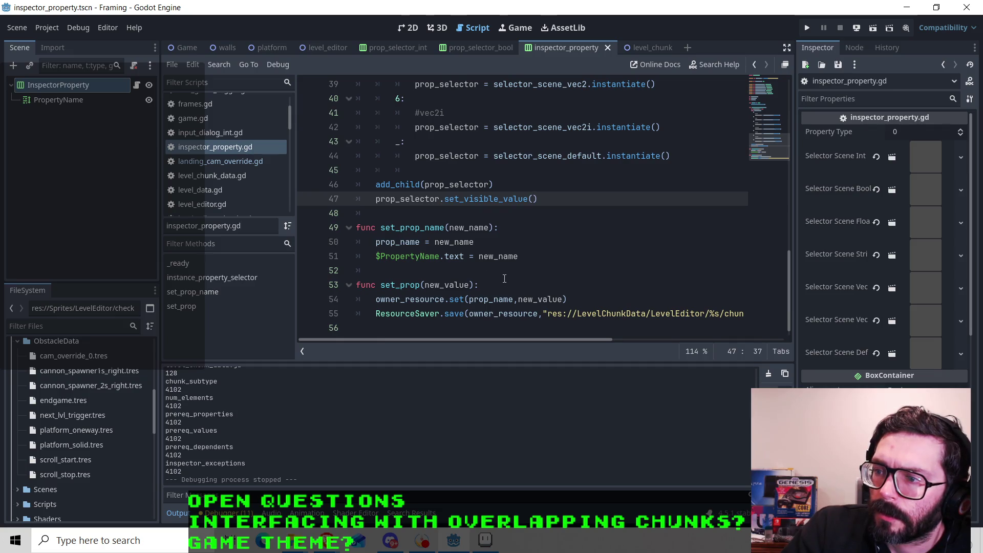
mouse_move(537, 314)
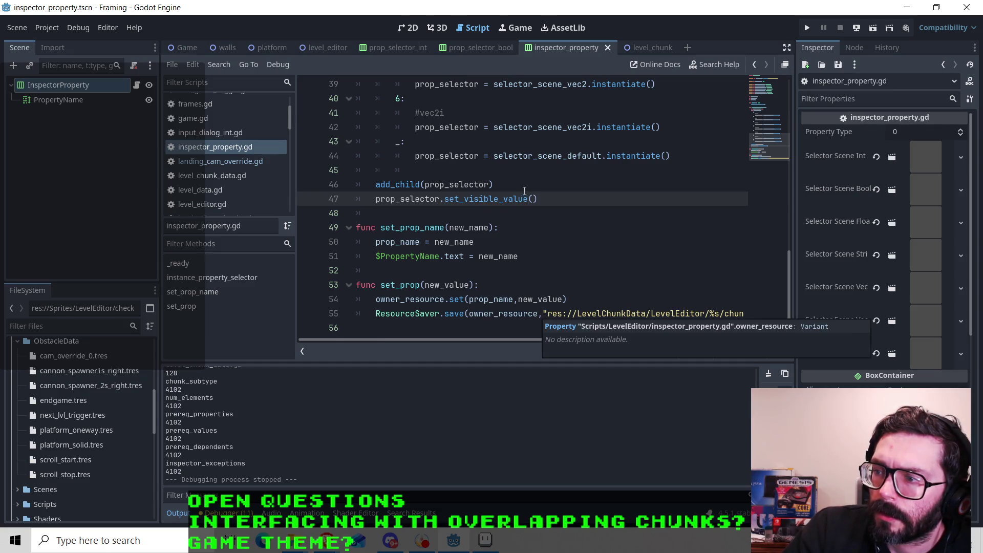
text(owner_res)
key(Return)
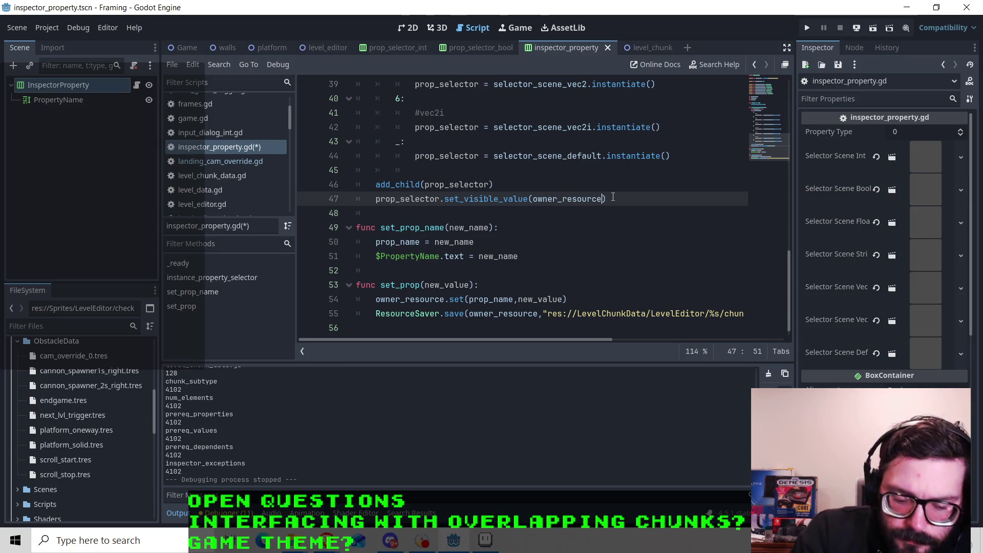
text(, )
text(prop_name)
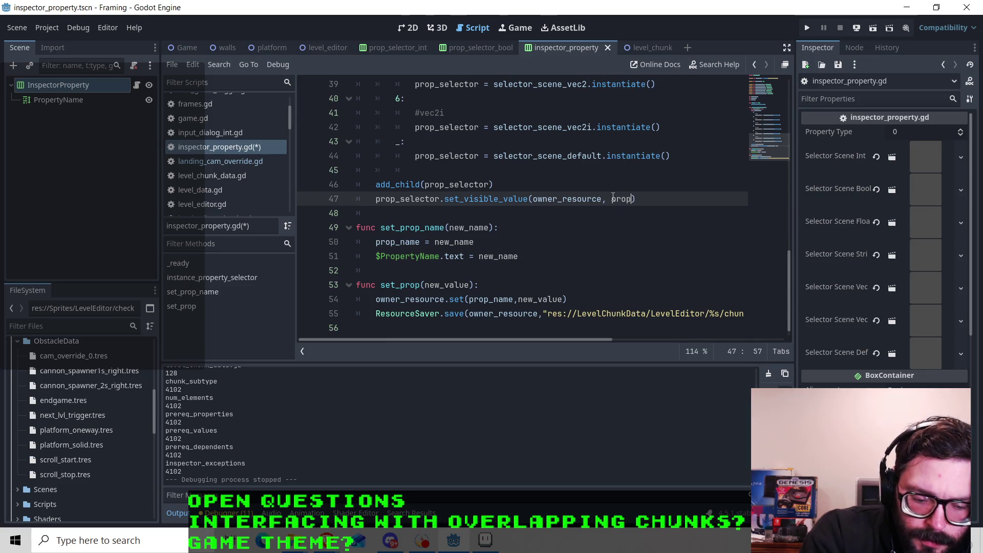
click(612, 198)
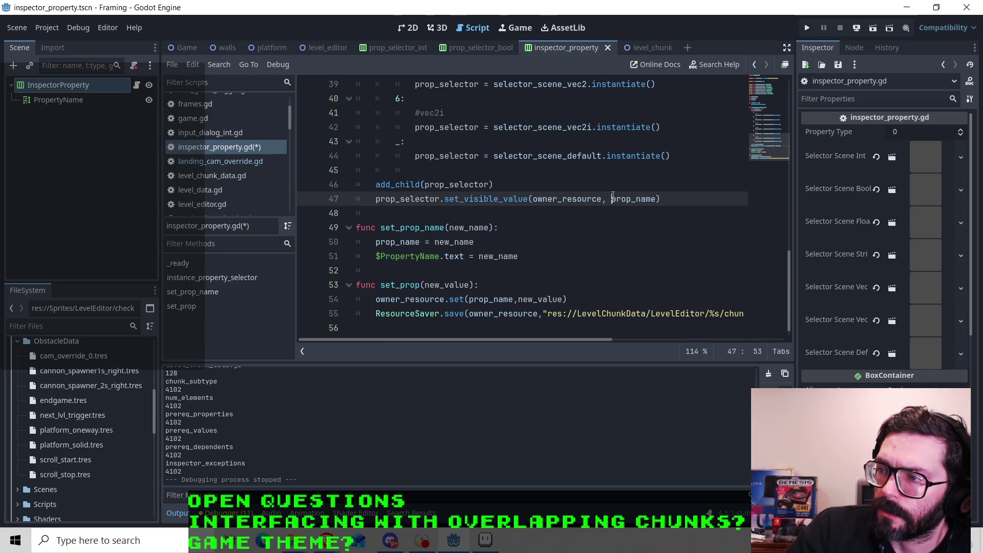
key(ctrl+s)
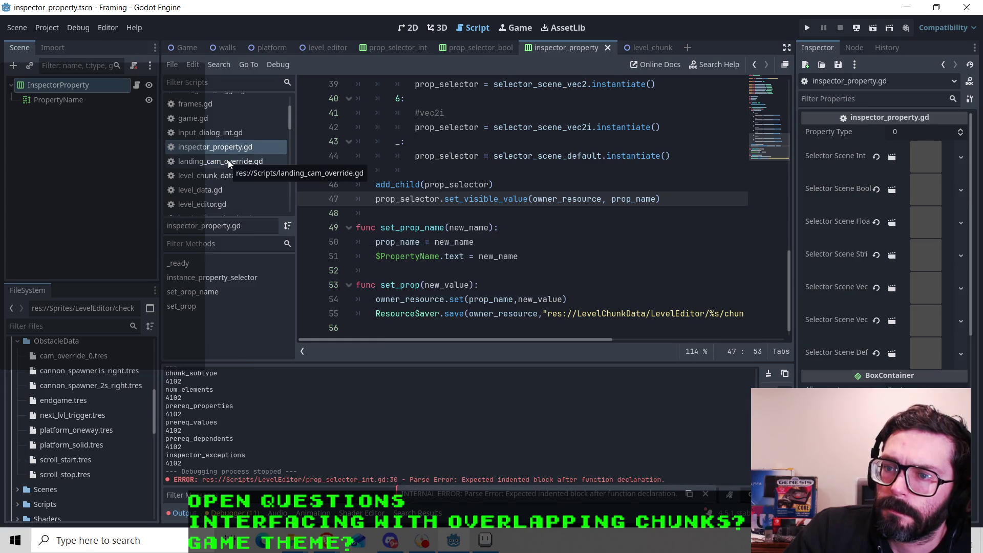
scroll(228, 160, down, 5)
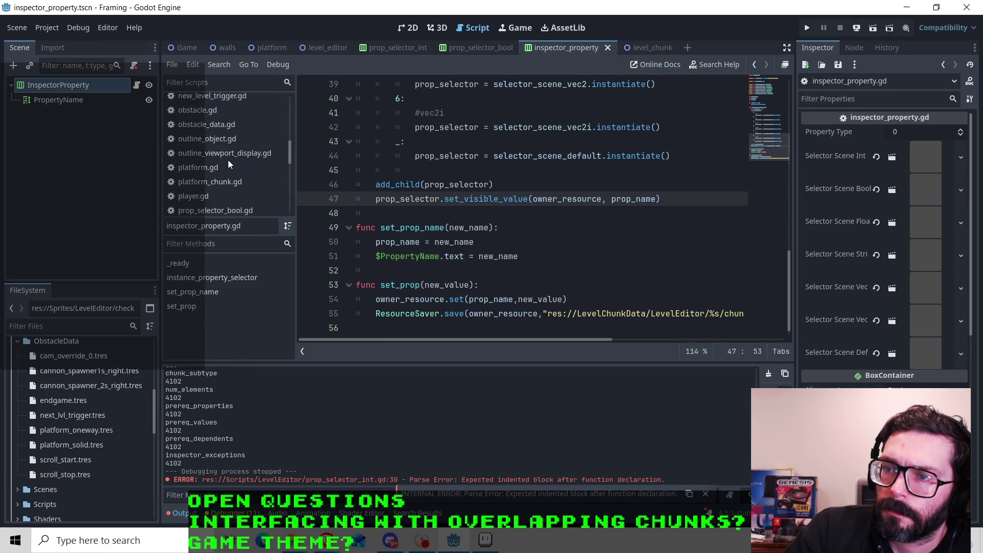
scroll(229, 160, down, 2)
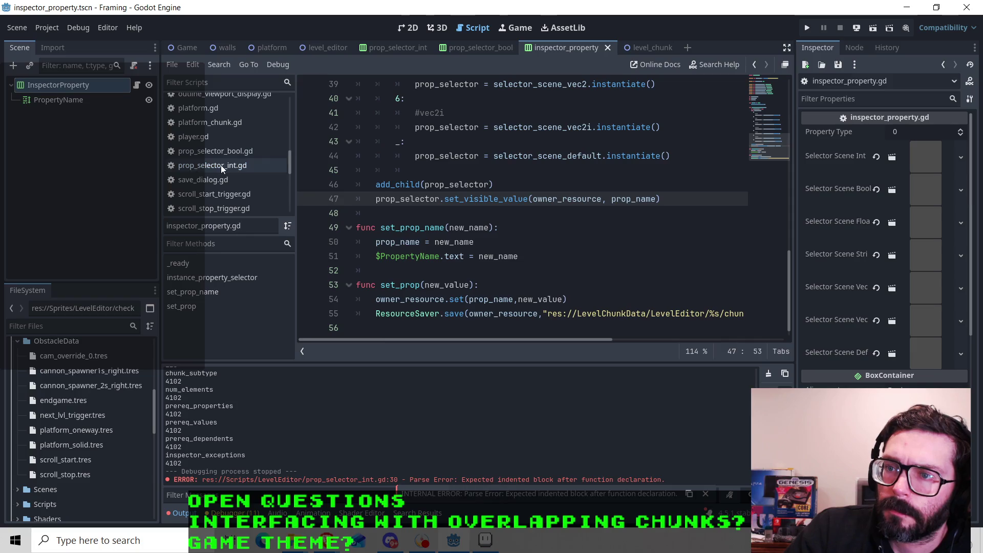
- Add a prop parameter and write owner_res.get(prop) in the function body
click(221, 165)
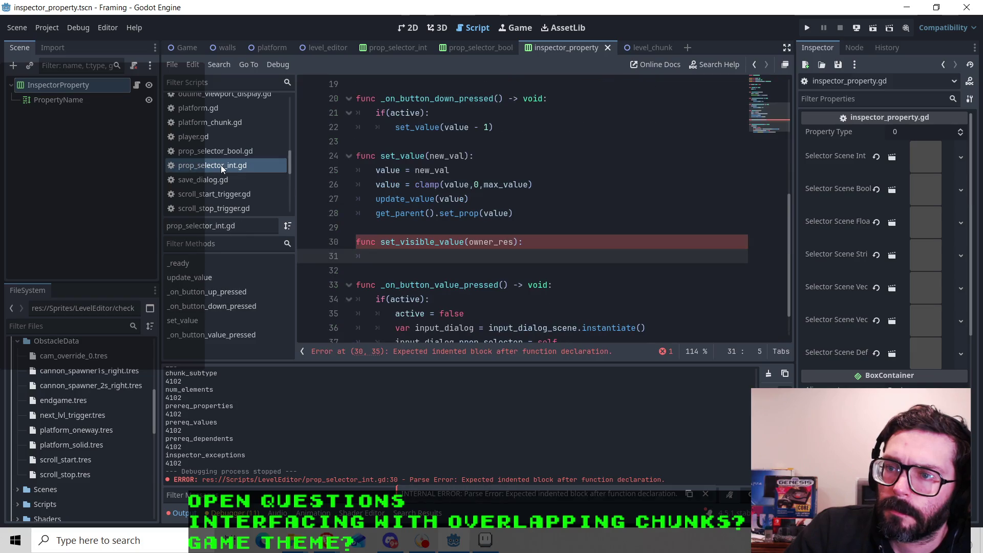
click(516, 241)
text(, prop)
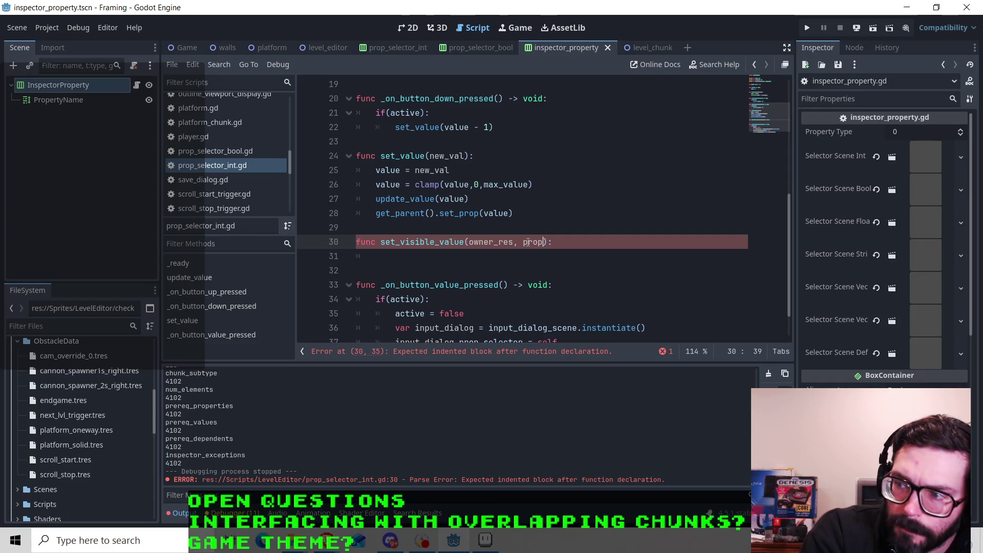
key(Down)
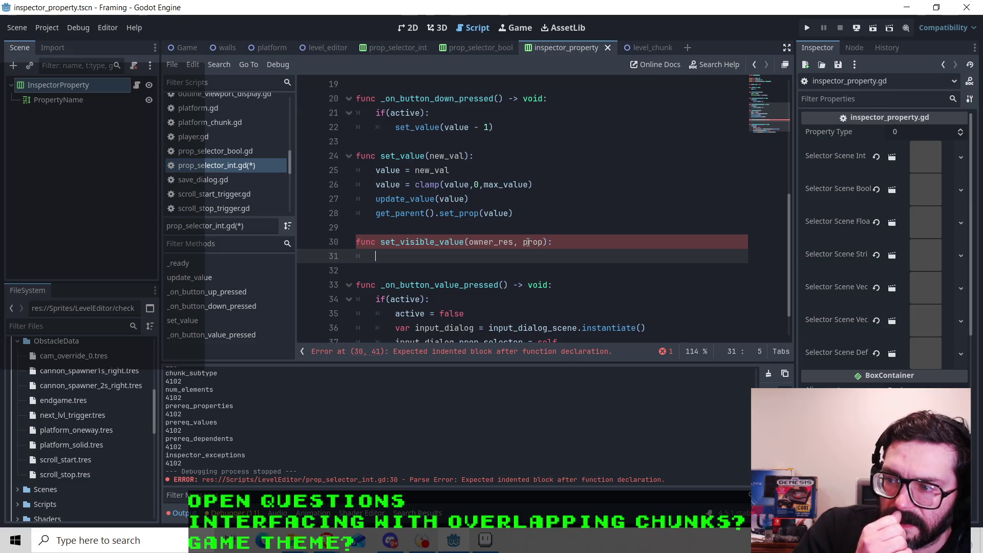
text(owen)
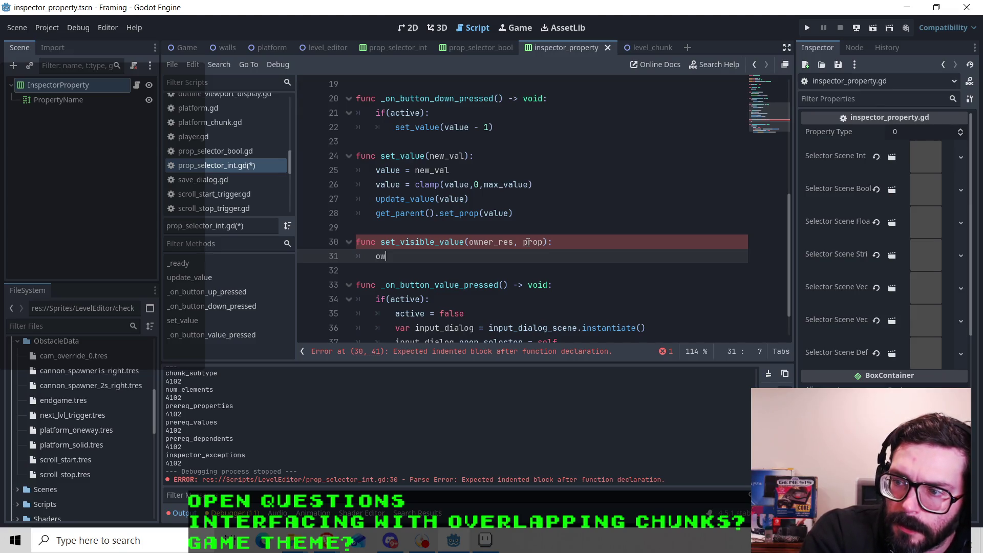
key(BackSpace)
key(BackSpace)
text(ner_res.)
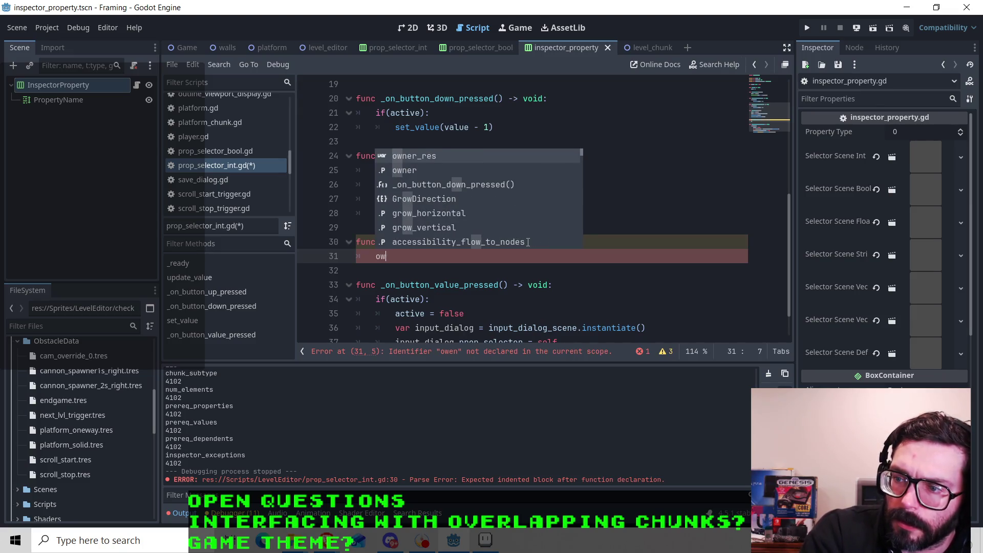
text(get)
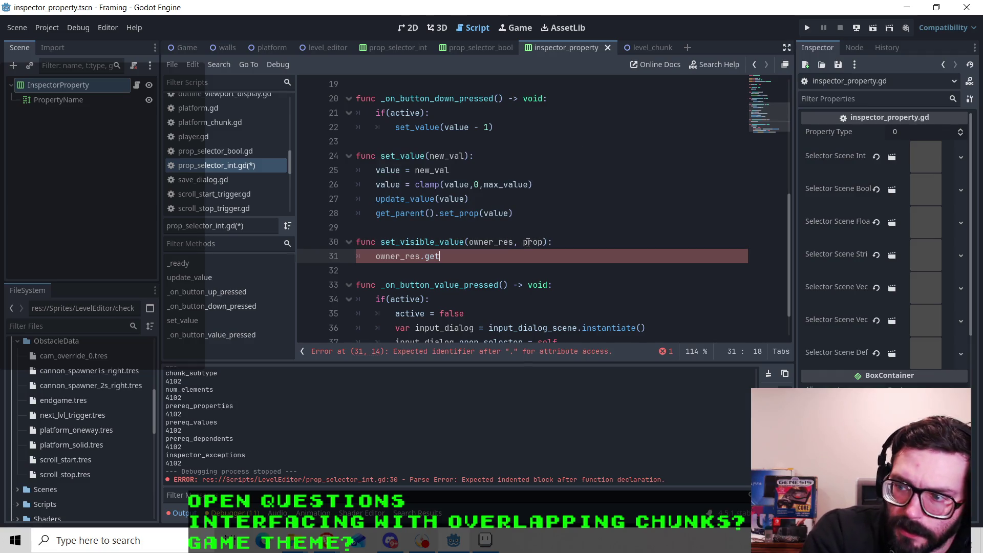
key(Return)
key(BackSpace)
text((prop)
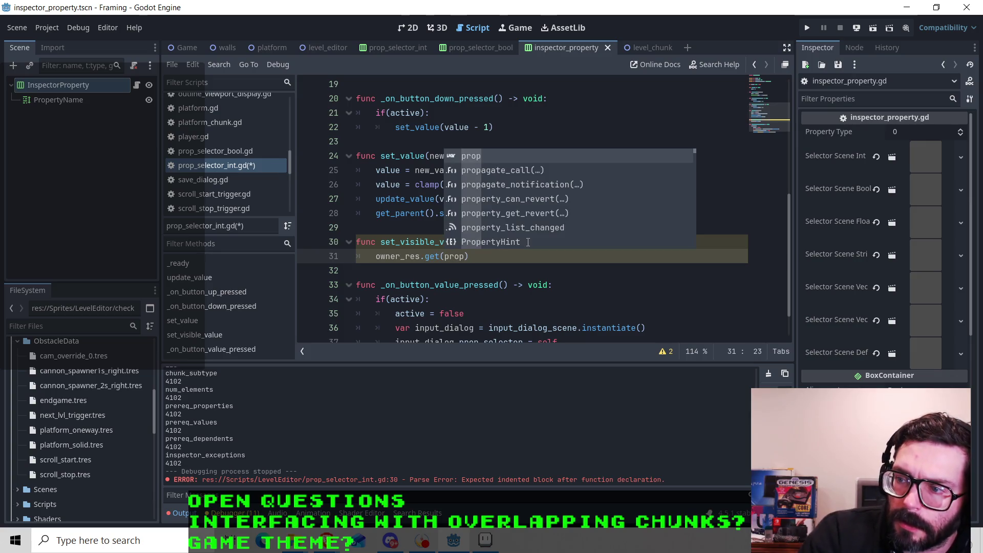
- Store the result in var prop_val and call update_value(prop_val) on the next line
click(375, 255)
text(var)
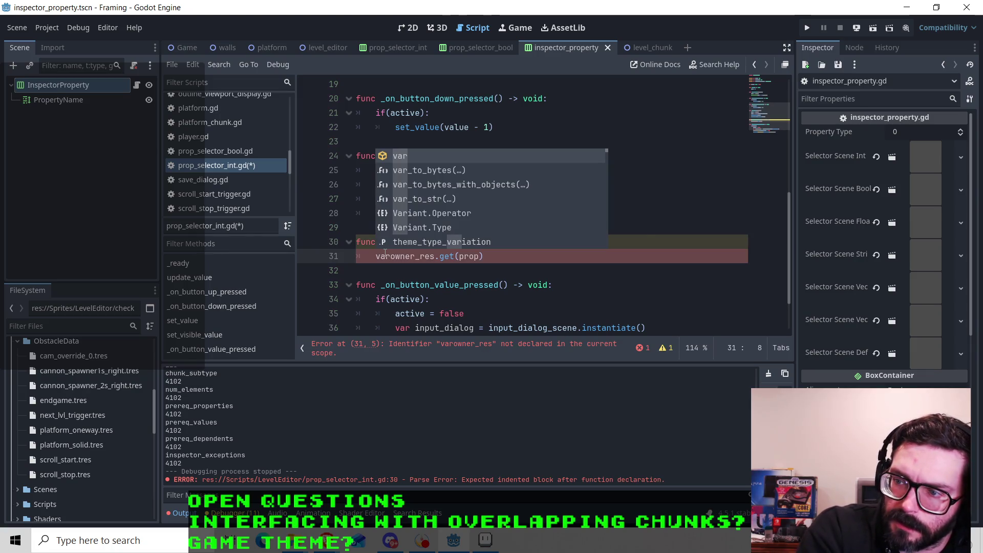
text( prop_va)
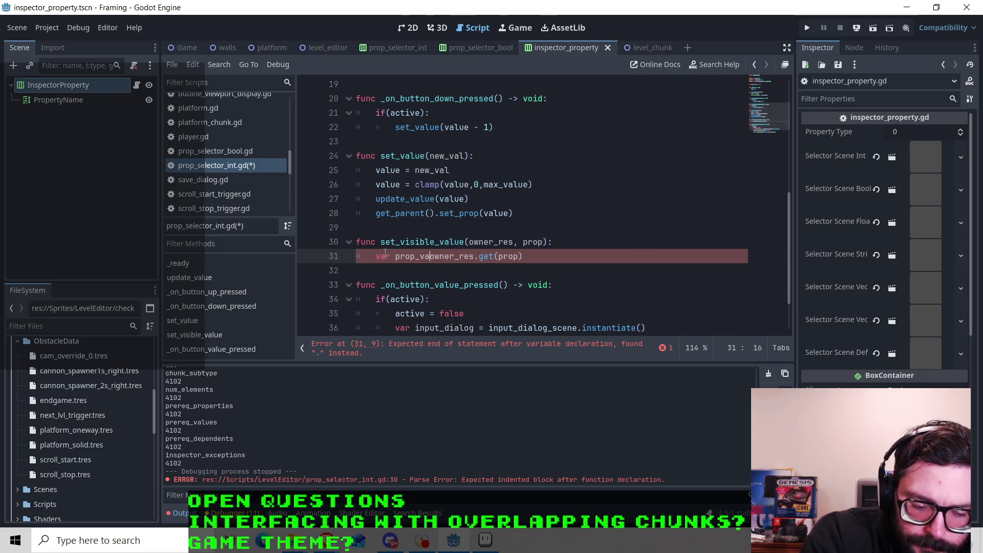
text(l =)
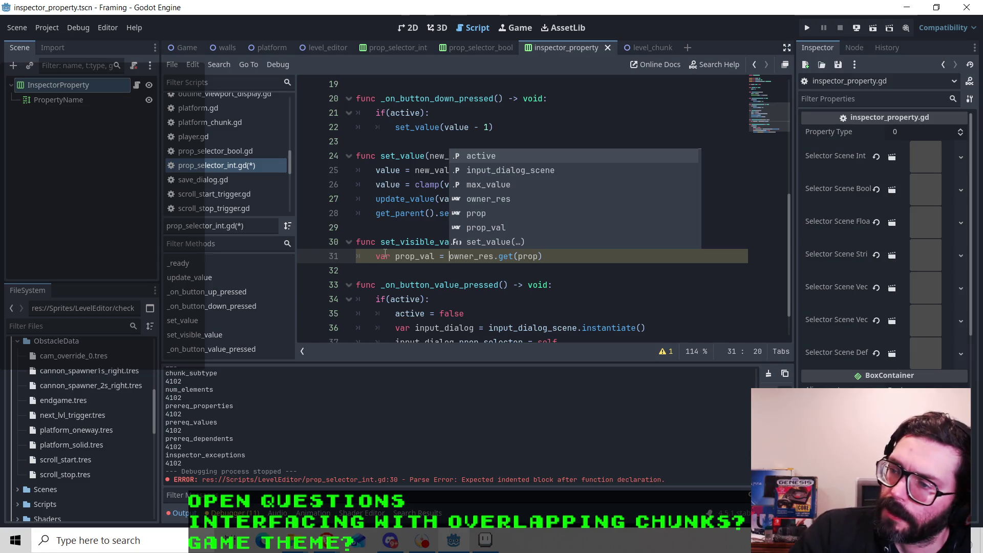
click(547, 256)
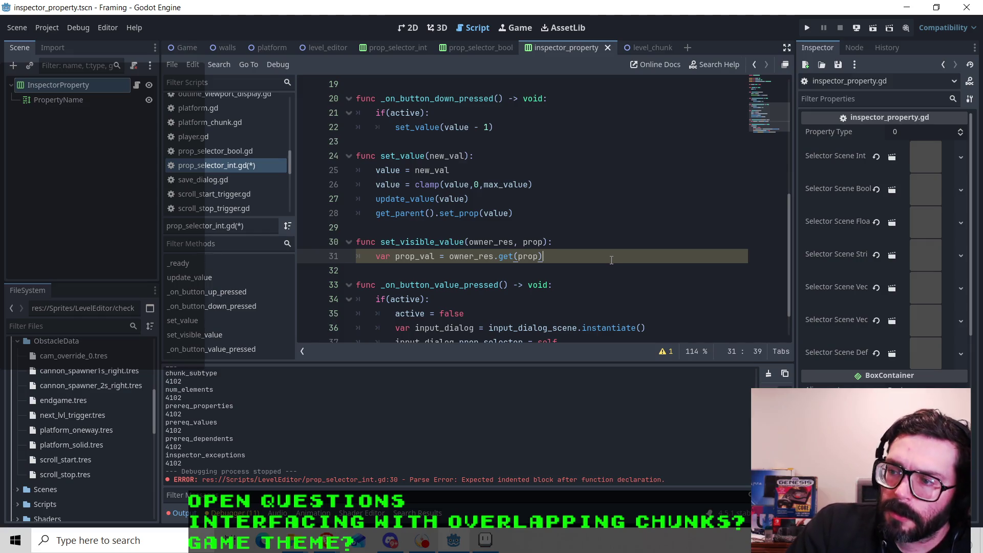
key(Return)
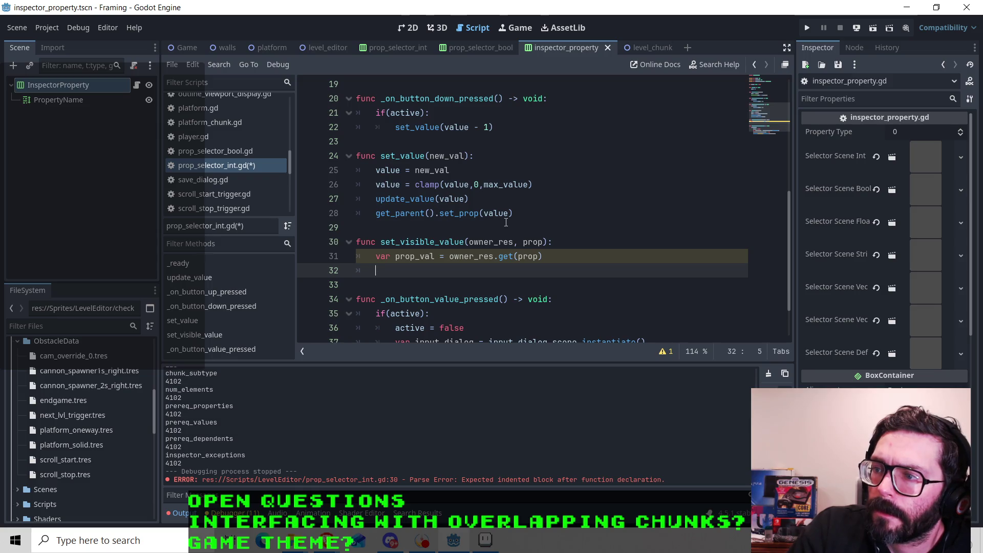
scroll(499, 228, up, 1)
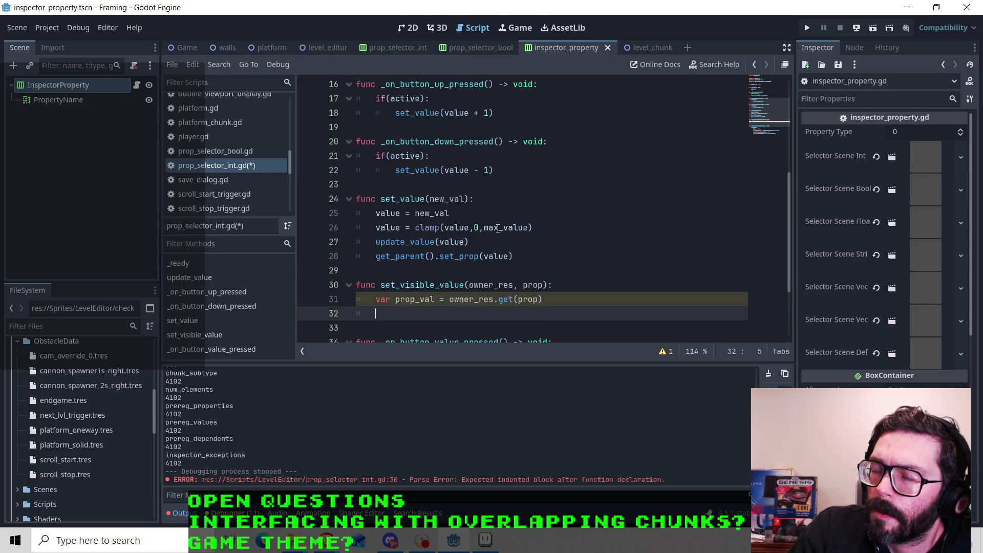
scroll(445, 266, down, 1)
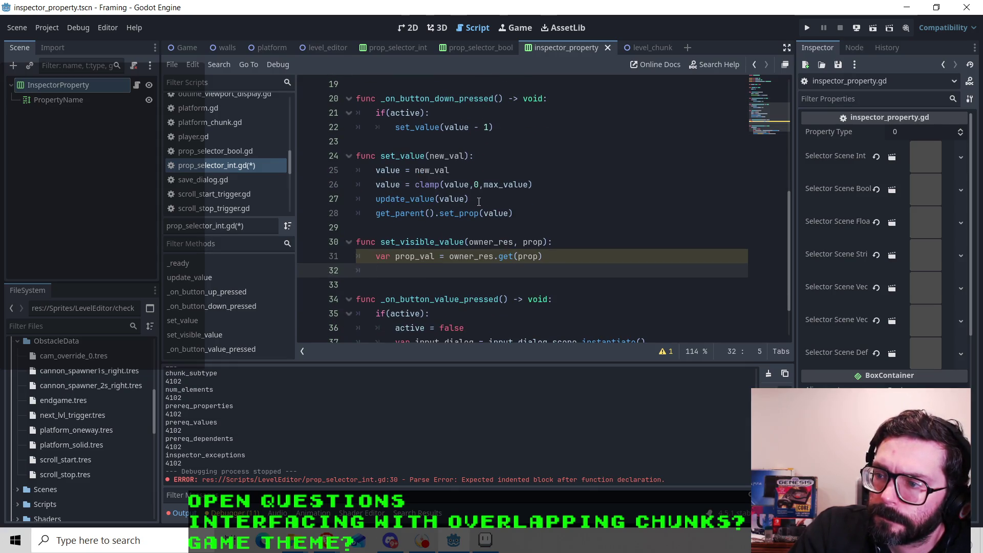
text(update_)
key(Return)
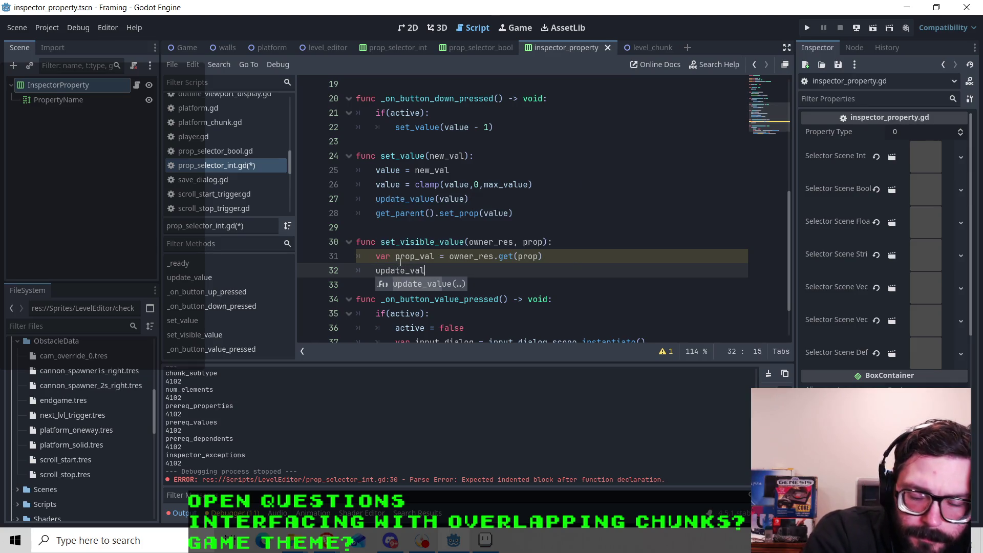
text(prop_val)
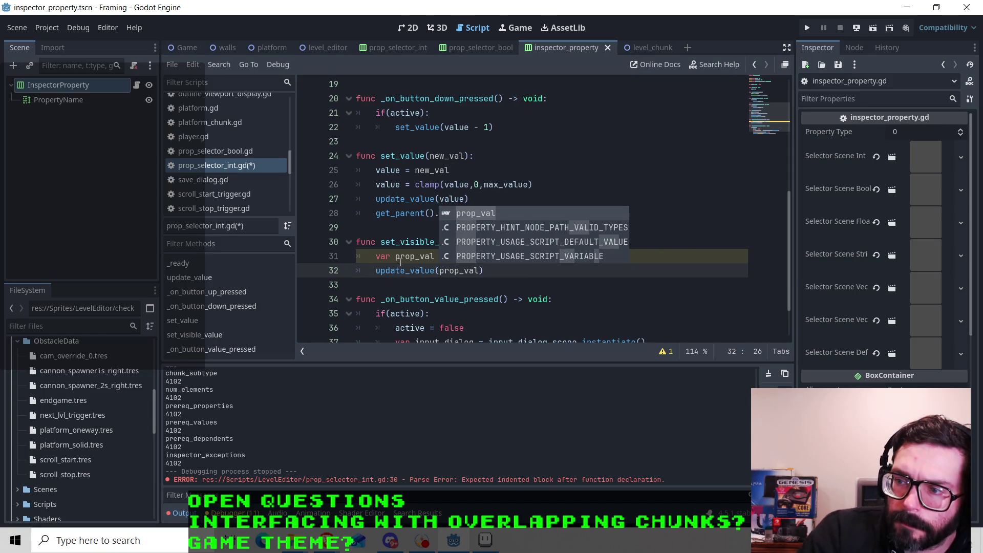
click(400, 262)
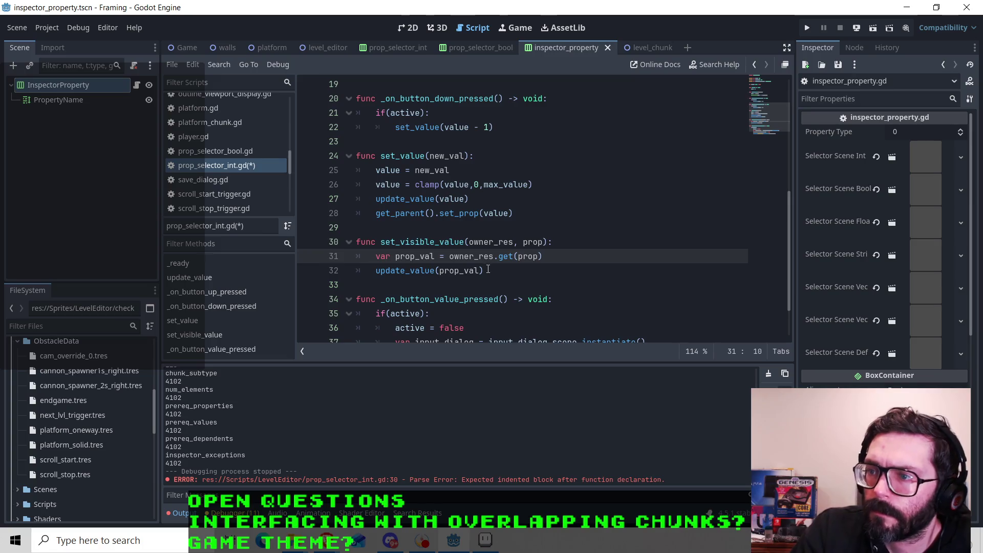
- Copy the whole set_visible_value function
drag(495, 271, 357, 241)
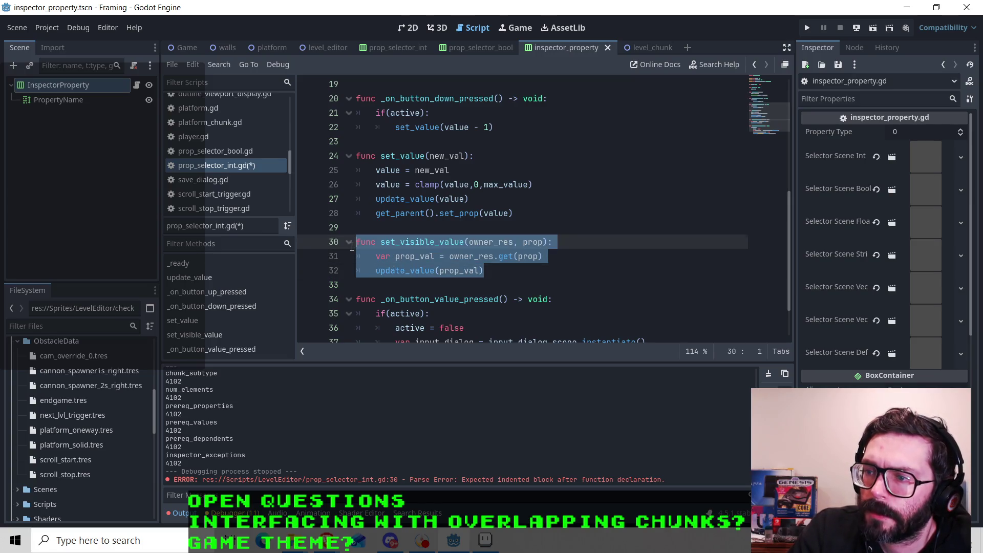
right_click(412, 247)
click(434, 320)
click(419, 256)
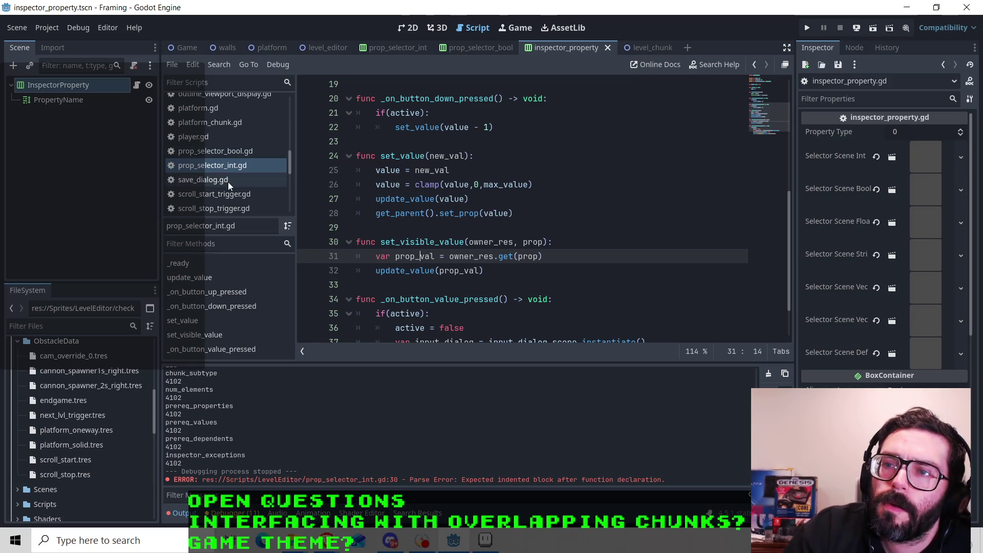
- Paste the set_visible_value function into prop_selector_bool.gd below the button handler
click(216, 152)
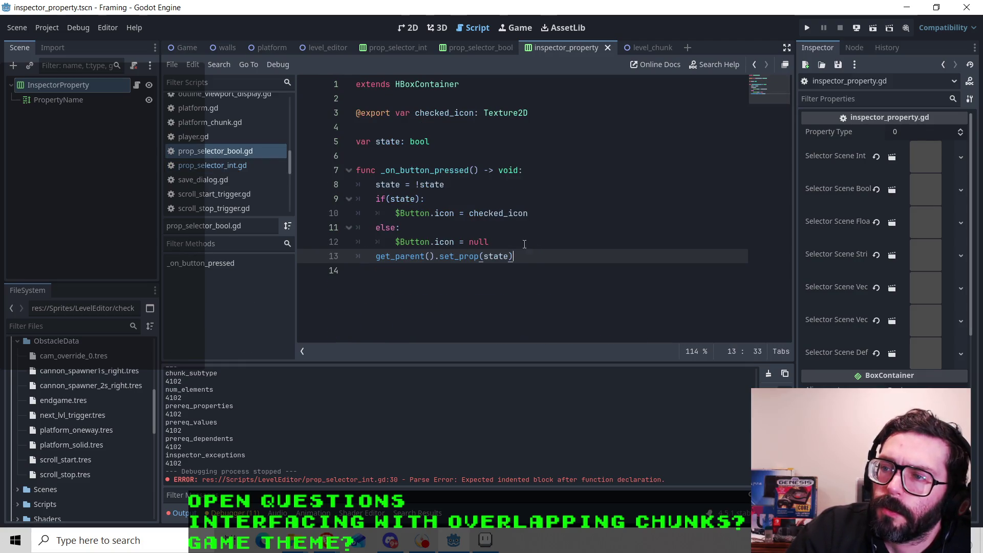
key(Return)
key(Return)
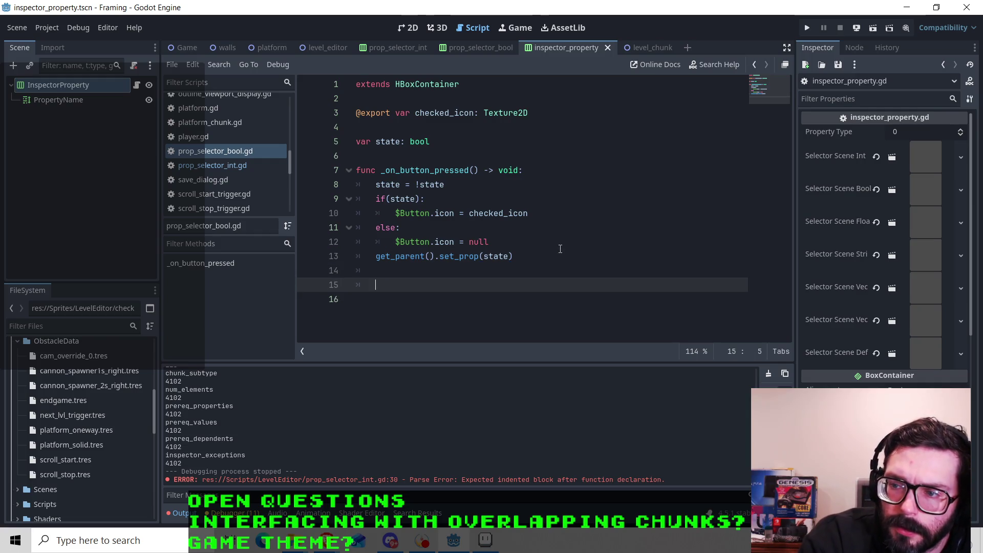
key(BackSpace)
key(ctrl+v)
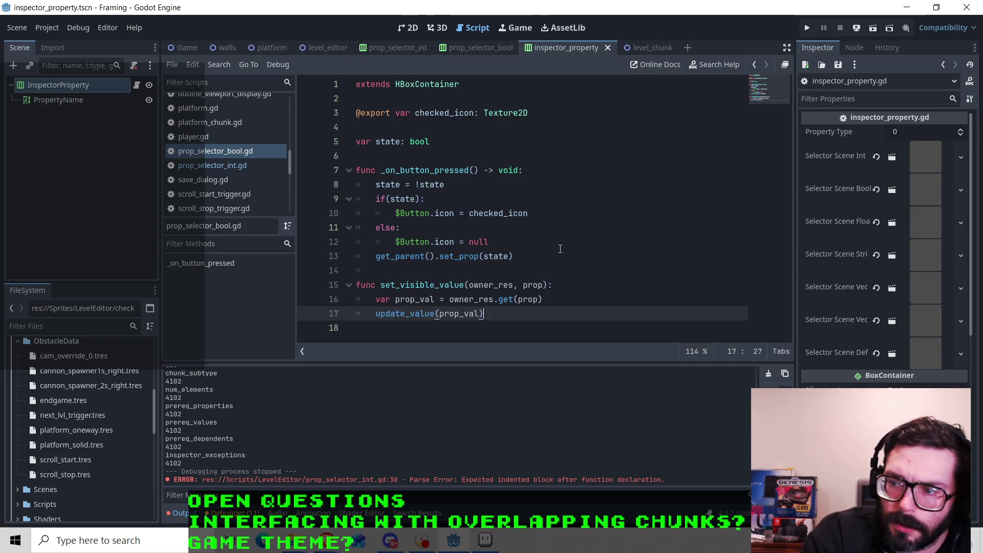
- Replace update_value(prop_val) with state = prop_val, remove the stray parenthesis, and save
click(403, 285)
click(413, 300)
click(419, 315)
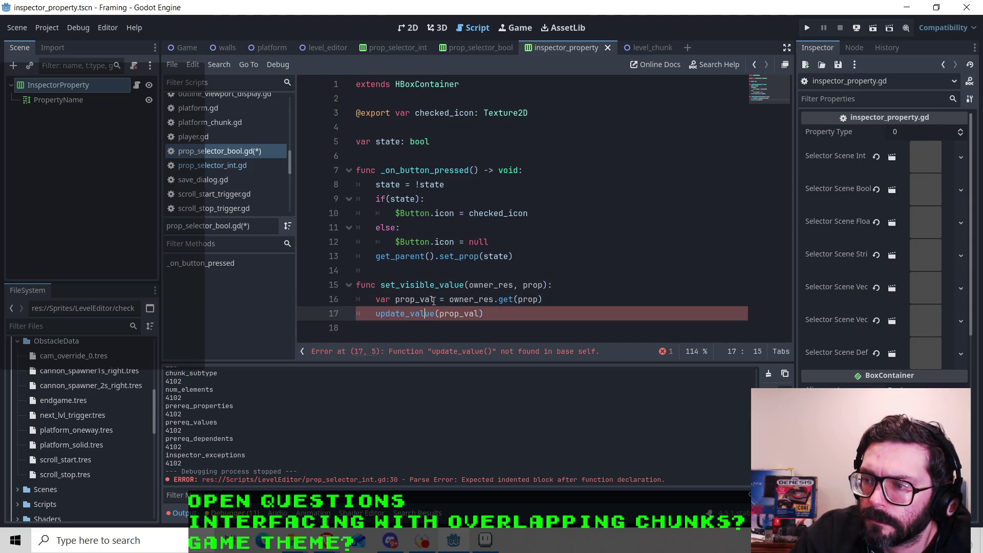
click(433, 301)
click(481, 314)
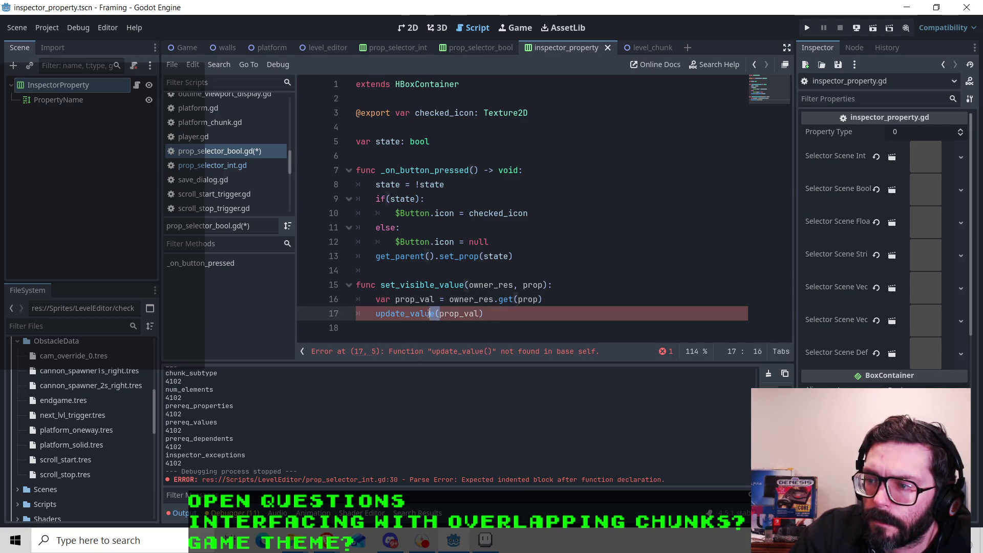
drag(439, 313, 376, 313)
key(BackSpace)
text(state )
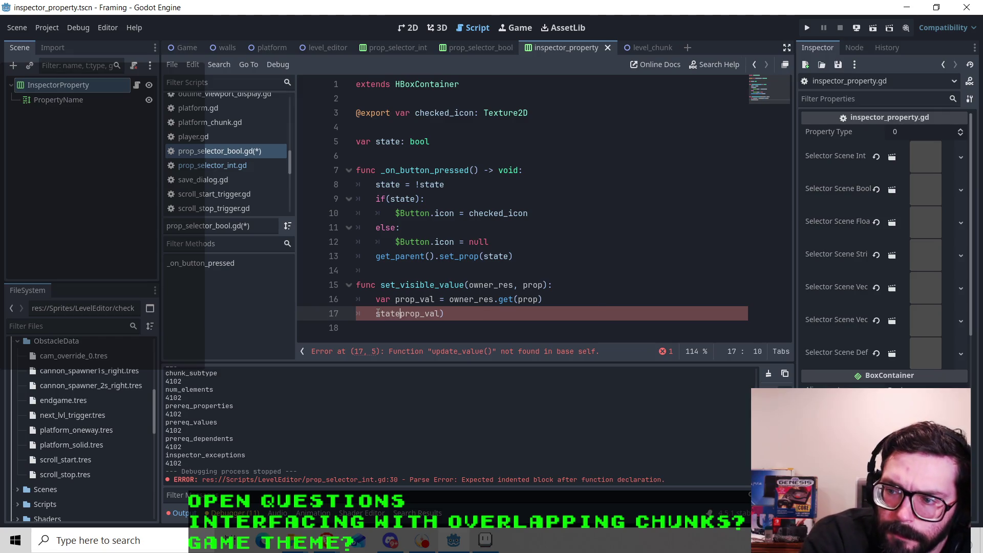
text(=)
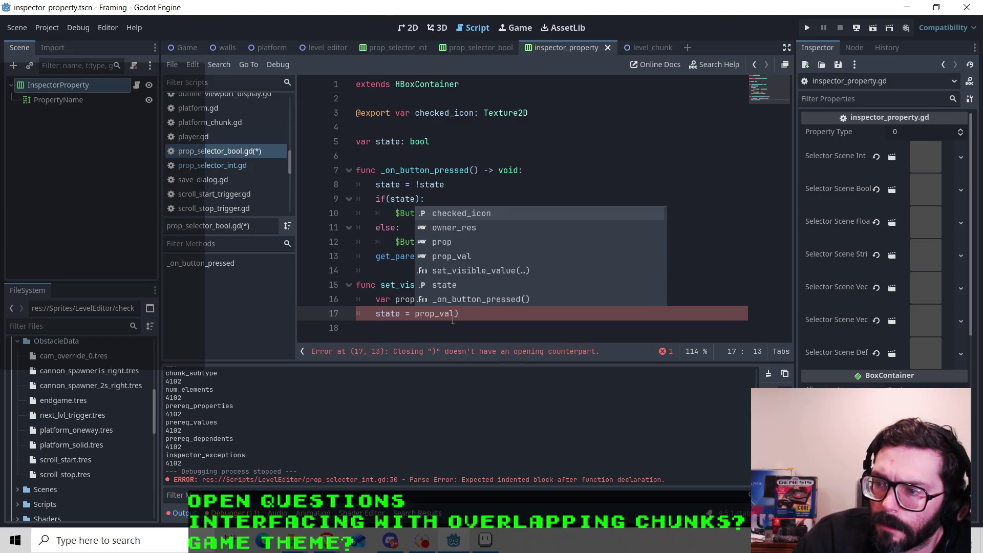
click(470, 315)
key(BackSpace)
key(ctrl+s)
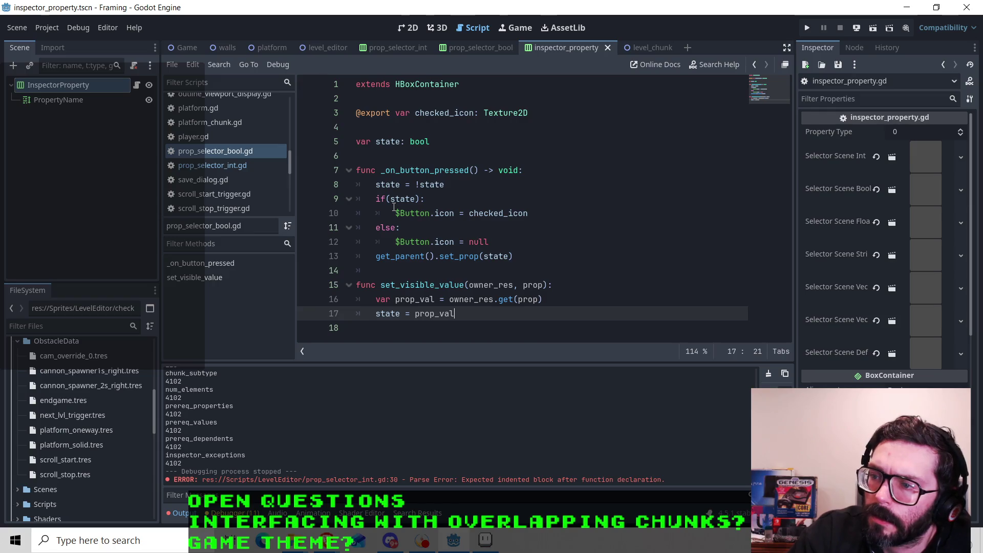
- Copy the icon if/else block from _on_button_pressed into set_visible_value and dedent it
click(415, 256)
drag(493, 242, 357, 200)
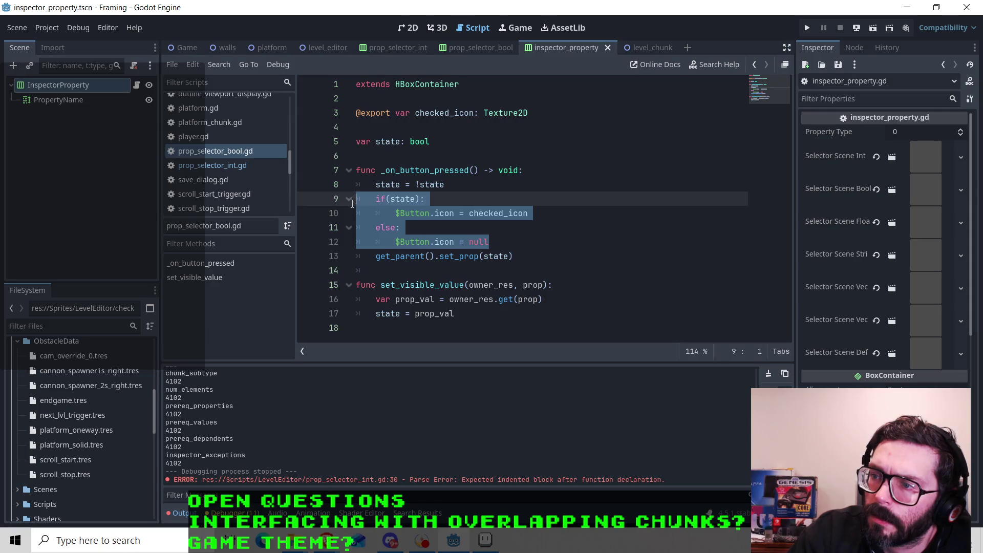
right_click(404, 204)
click(419, 280)
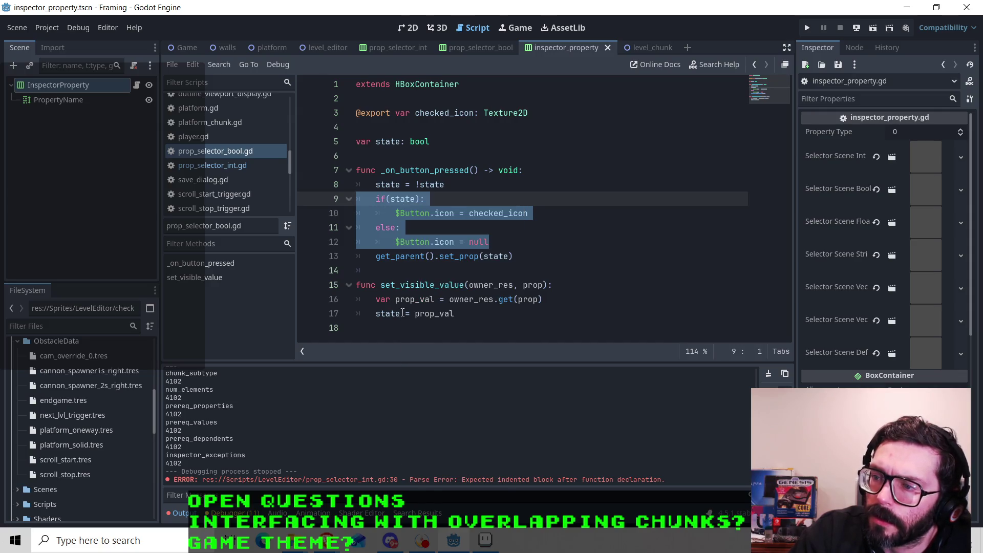
click(401, 328)
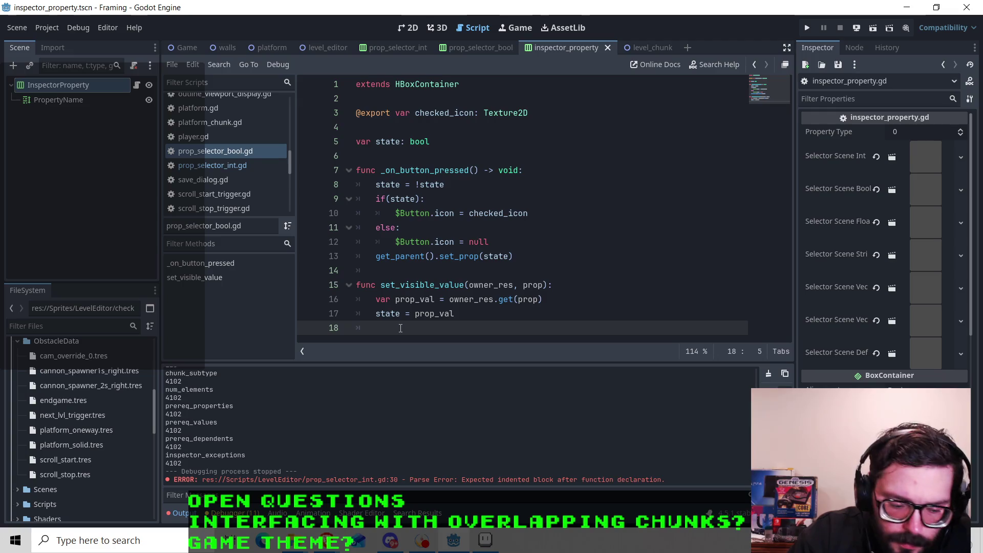
key(ctrl+v)
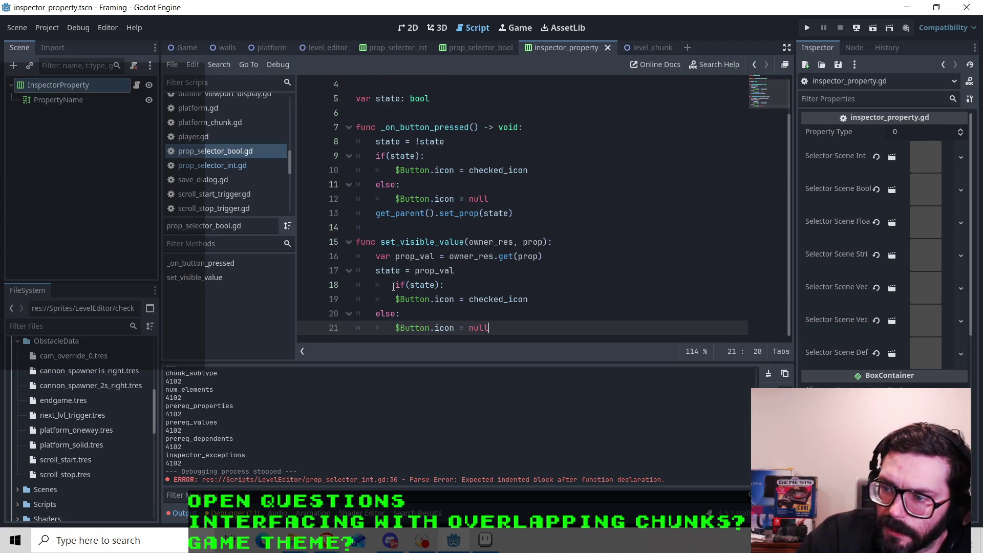
shift+click(394, 287)
key(shift+Tab)
key(Left)
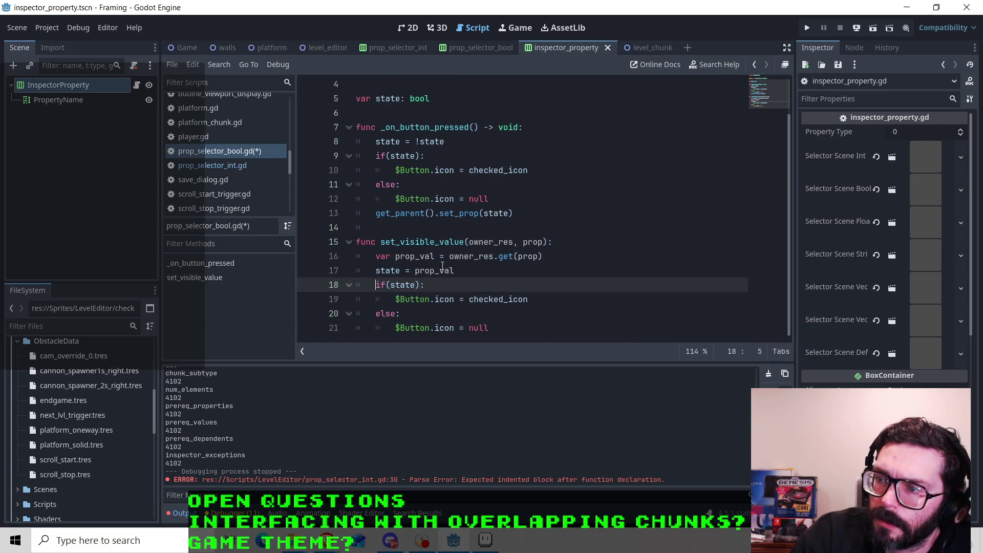
- Review the new state and icon lines, save the script, and clear the Output log
click(200, 262)
click(459, 285)
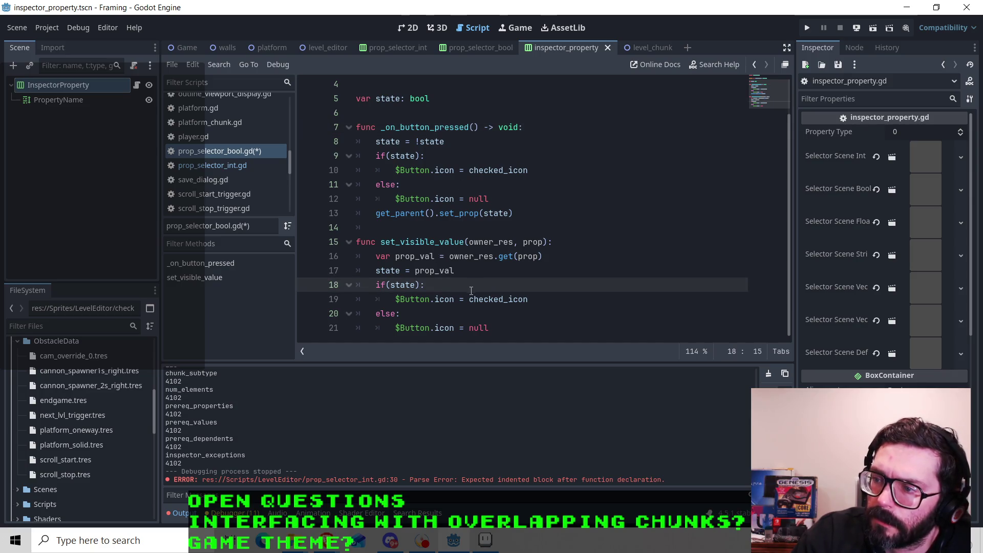
drag(513, 212, 376, 213)
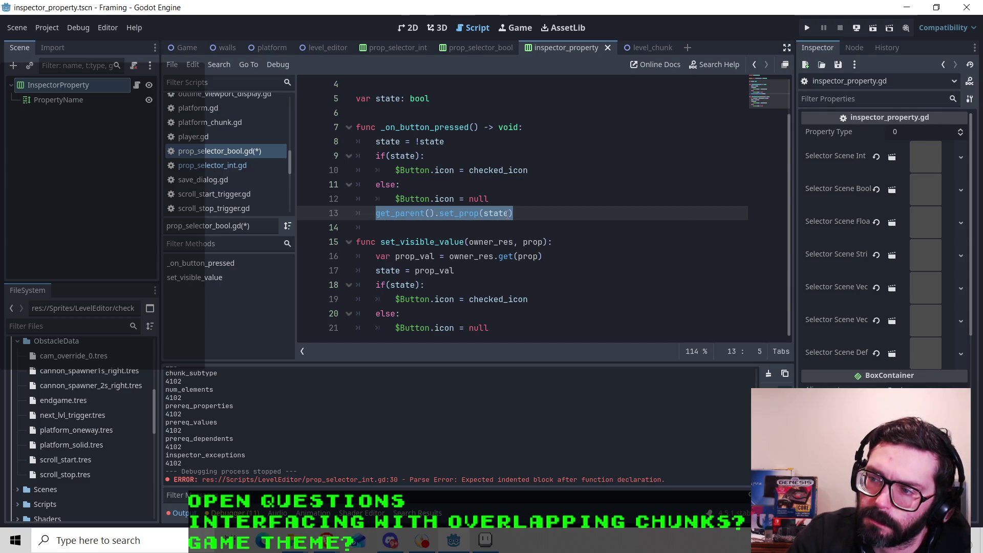
click(540, 211)
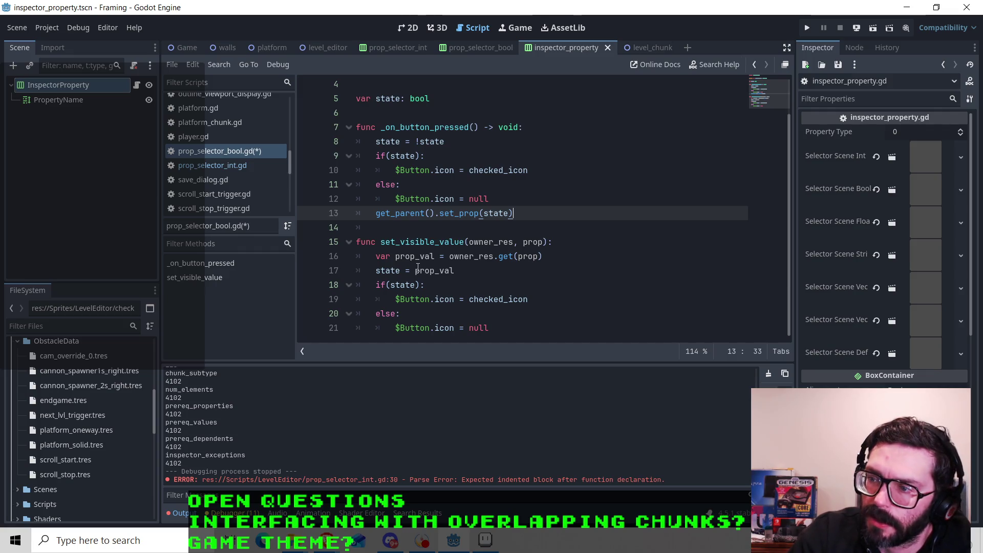
drag(417, 262, 491, 265)
drag(374, 271, 496, 328)
click(507, 328)
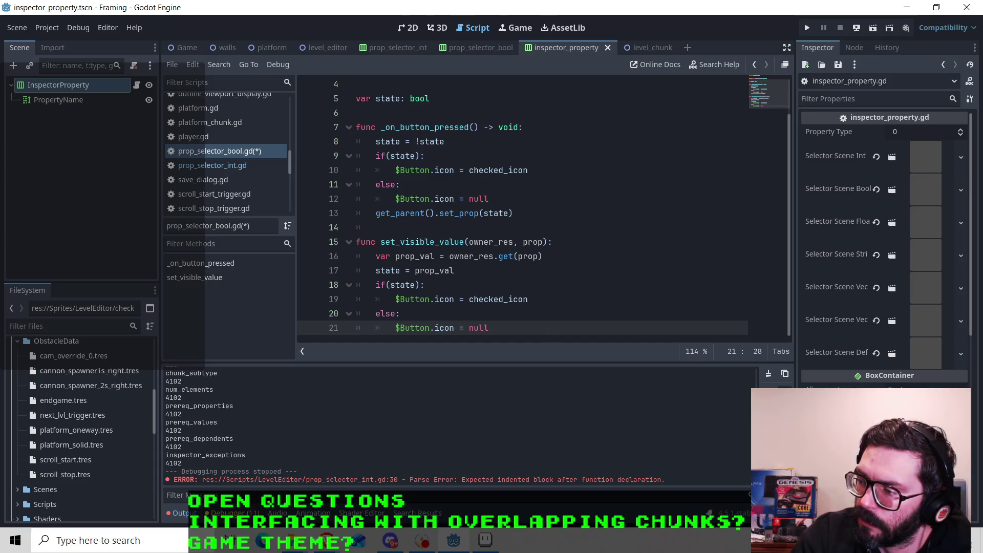
click(487, 314)
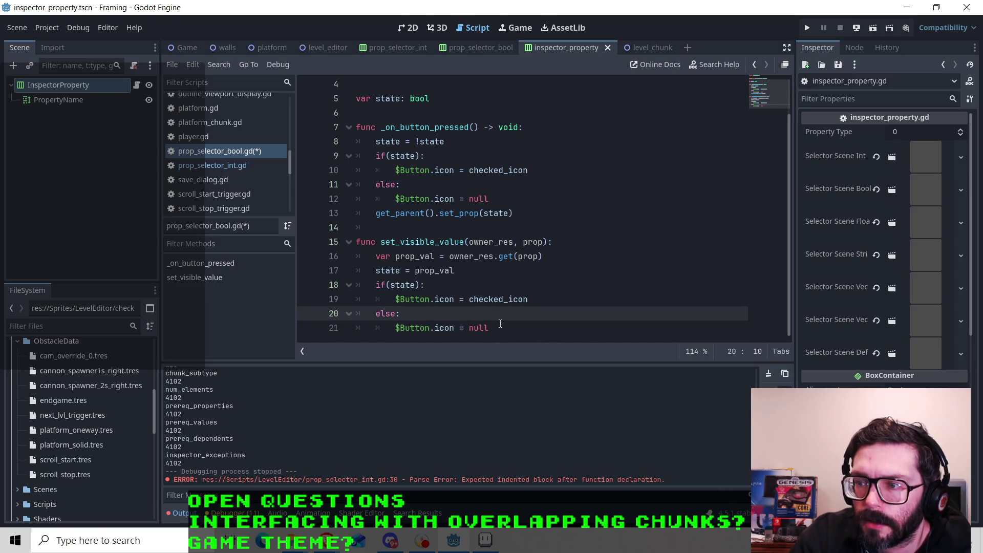
click(496, 328)
key(ctrl+s)
click(773, 376)
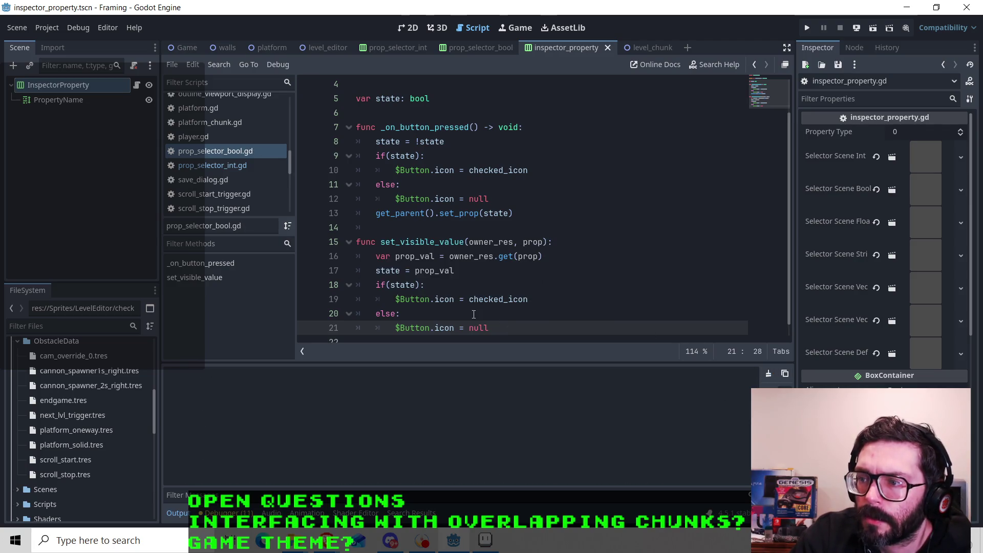
- Check the set_visible_value(owner_resource, prop_name) call in inspector_property.gd
scroll(232, 162, up, 4)
scroll(231, 162, up, 5)
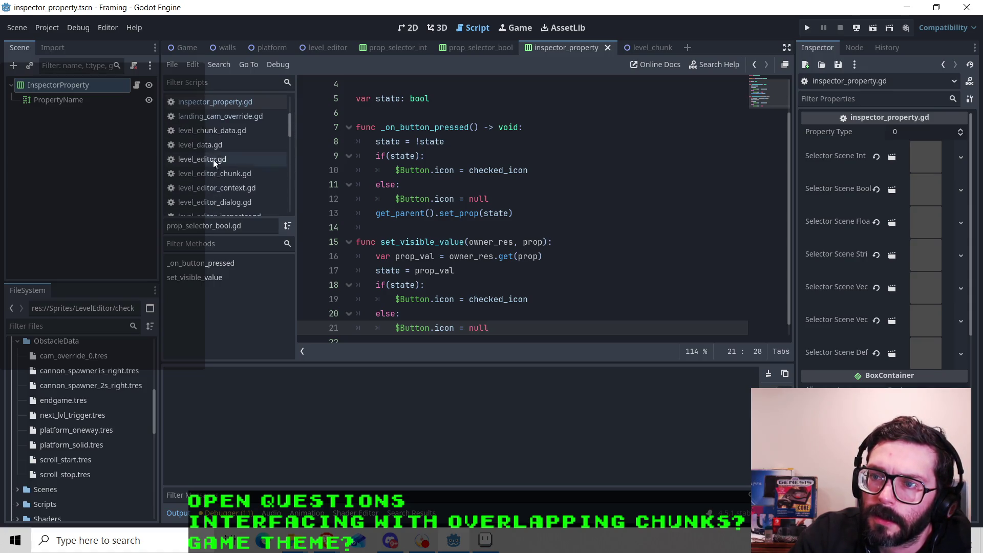
click(208, 102)
scroll(439, 244, up, 2)
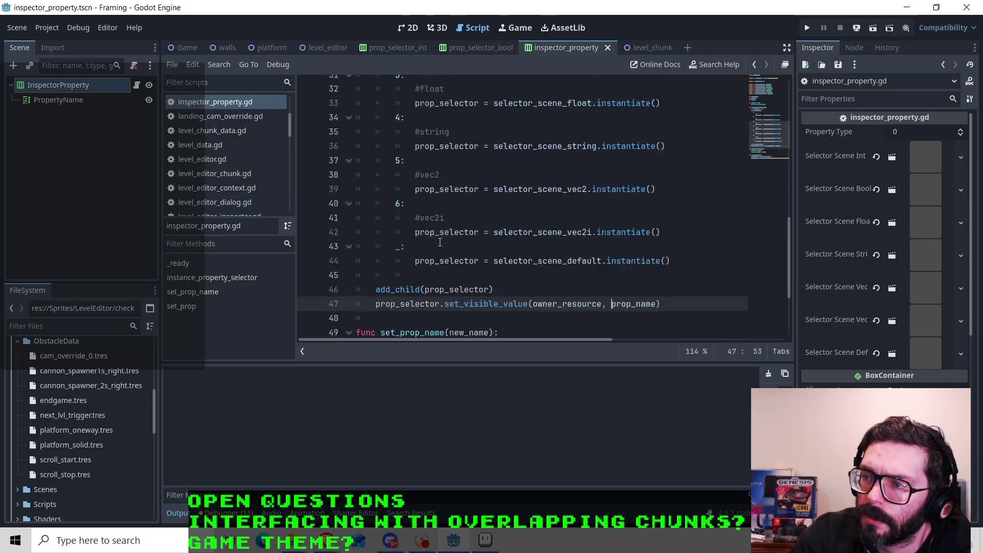
key(Up)
key(Down)
click(614, 243)
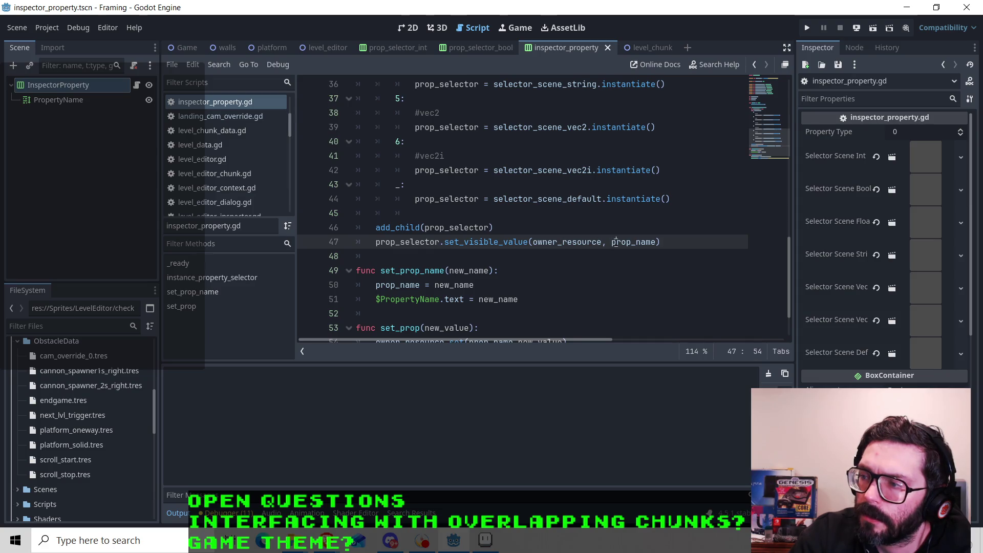
scroll(420, 270, up, 10)
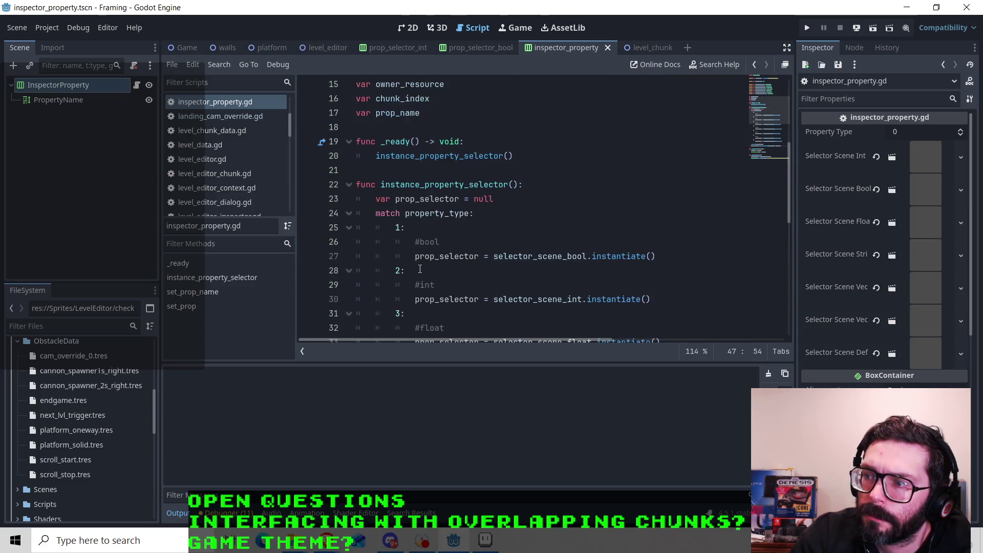
scroll(351, 229, down, 5)
scroll(248, 186, down, 2)
- Review where show_properties in level_editor_inspector.gd sets name, owner resource, chunk index and type
click(232, 172)
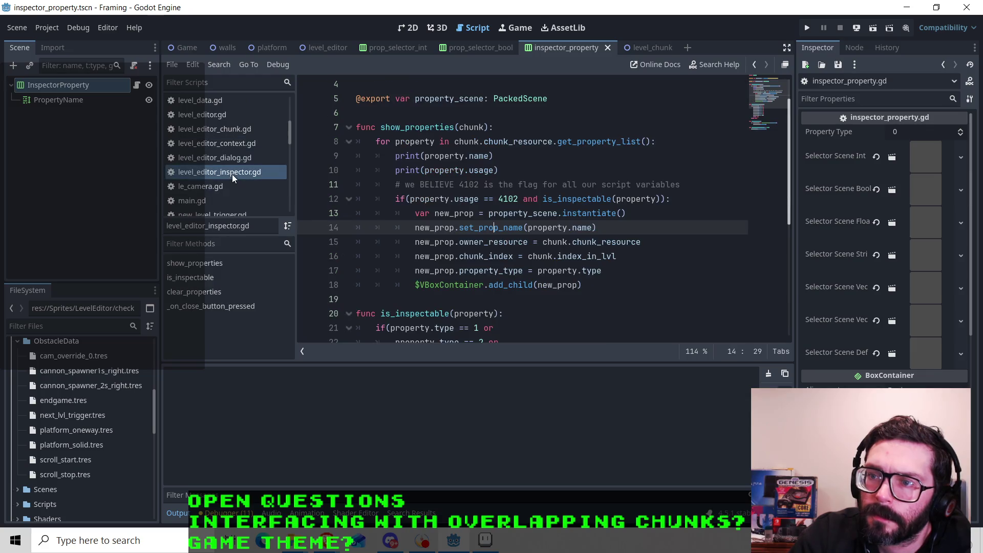
scroll(510, 250, down, 3)
scroll(512, 236, up, 7)
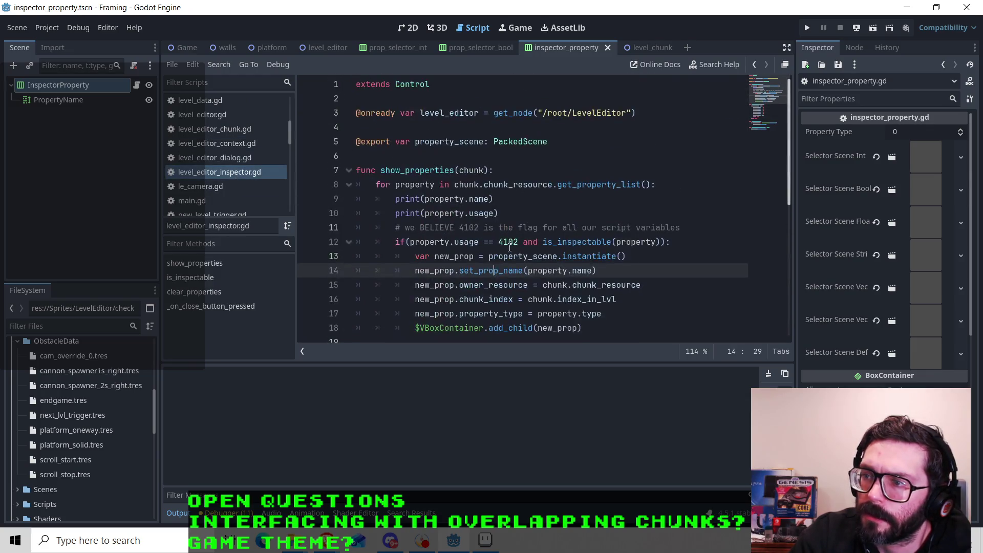
scroll(517, 216, down, 1)
click(609, 256)
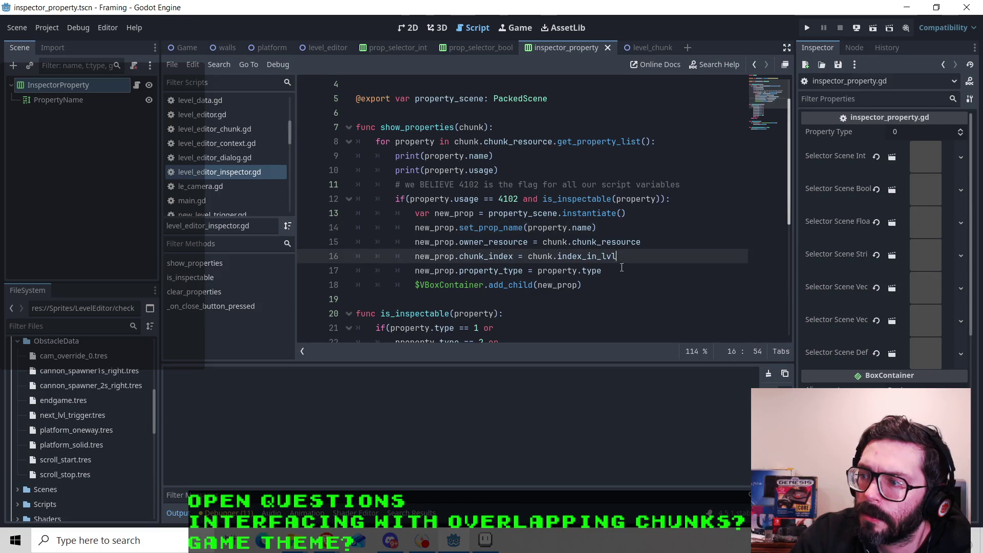
click(645, 219)
click(648, 228)
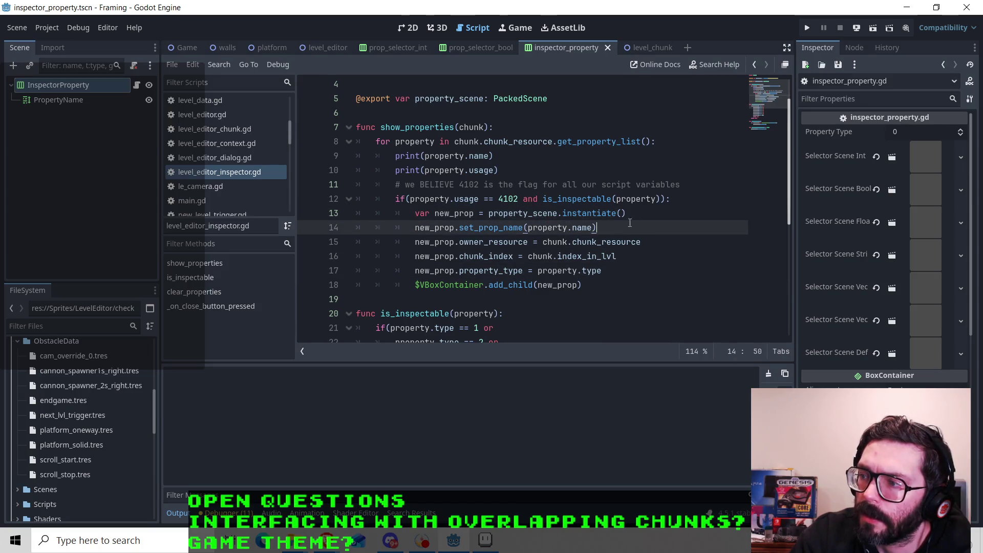